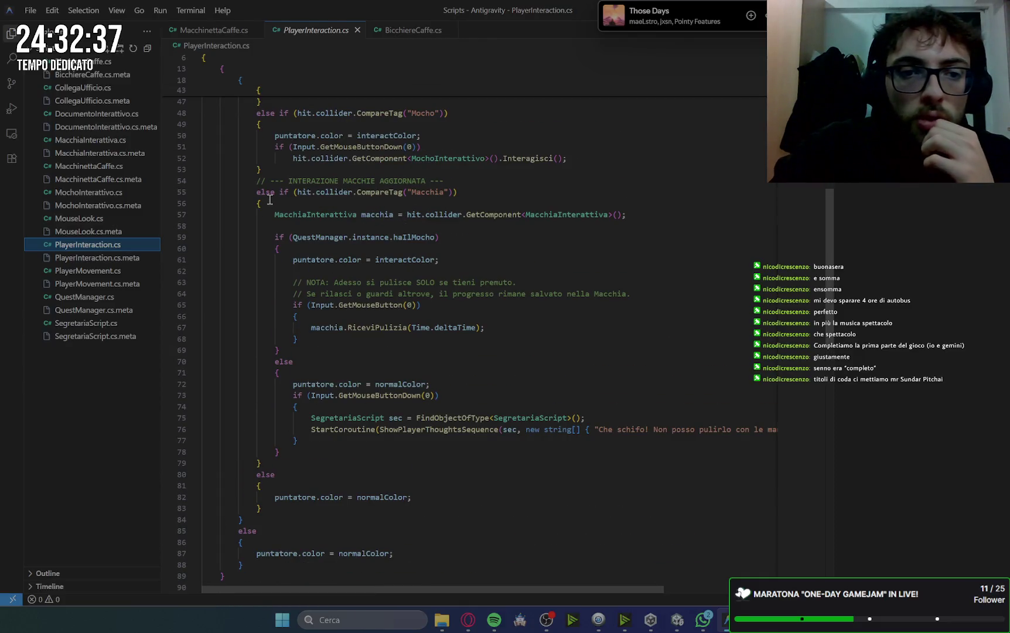
- Add Macchinetta and BicchiereCaffe else-if branches after the Macchia block, drop the NUOVO comment, and save
{"action": "left_click", "coordinate": [275, 463]}
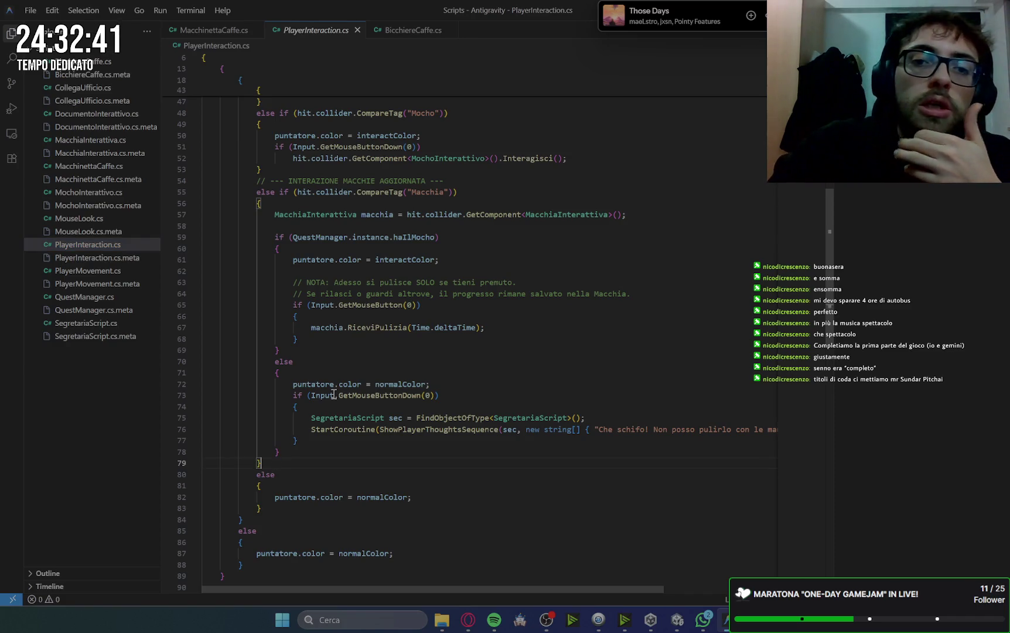
{"action": "key", "text": "Return"}
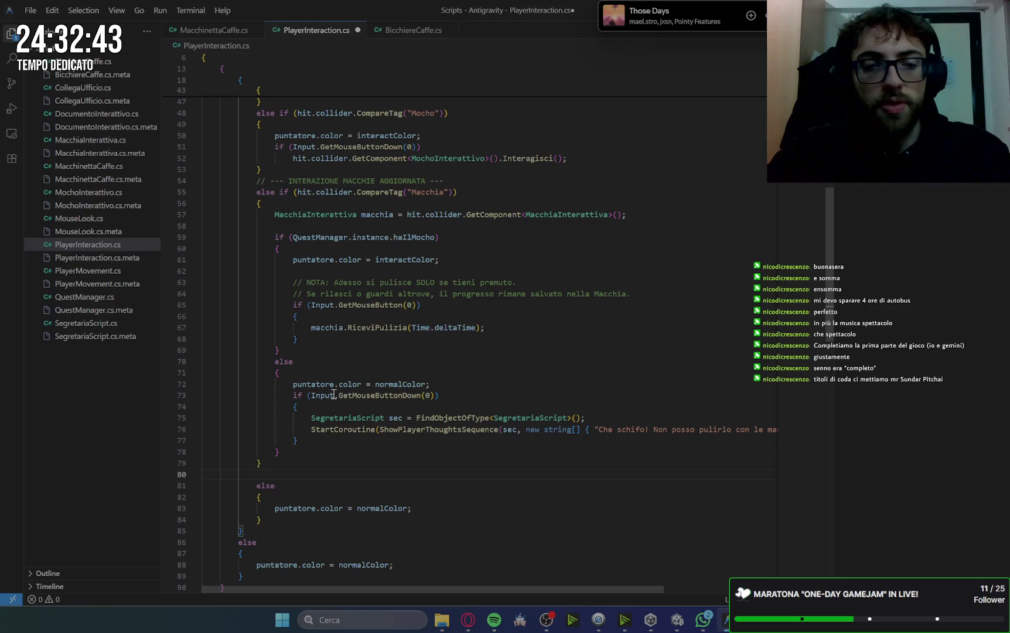
{"action": "type", "text": "// --- NUOVO: INTERAZIONE MACCHINETTA E CAFFE ---             else if (hit.collider.CompareTag(\"Macchinetta\"))             {                 puntatore.color = interactColor;                 if (Input.GetMouseButtonDown(0))                     hit.collider.GetComponent<MacchinettaCaffe>().Interagisci();             }             else if (hit.collider.CompareTag(\"BicchiereCaffe\"))             {                 puntatore.color = interactColor;                 if (Input.GetMouseButtonDown(0))                     hit.collider.GetComponent<BicchiereCaffe>().Interagisci();             }"}
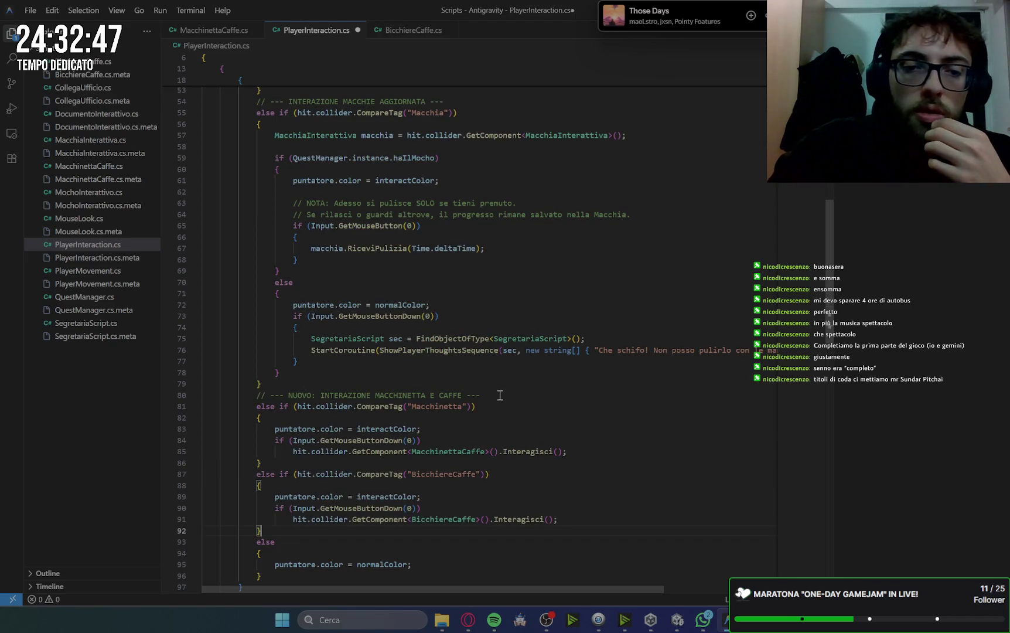
{"action": "left_click_drag", "start_coordinate": [500, 396], "coordinate": [502, 385]}
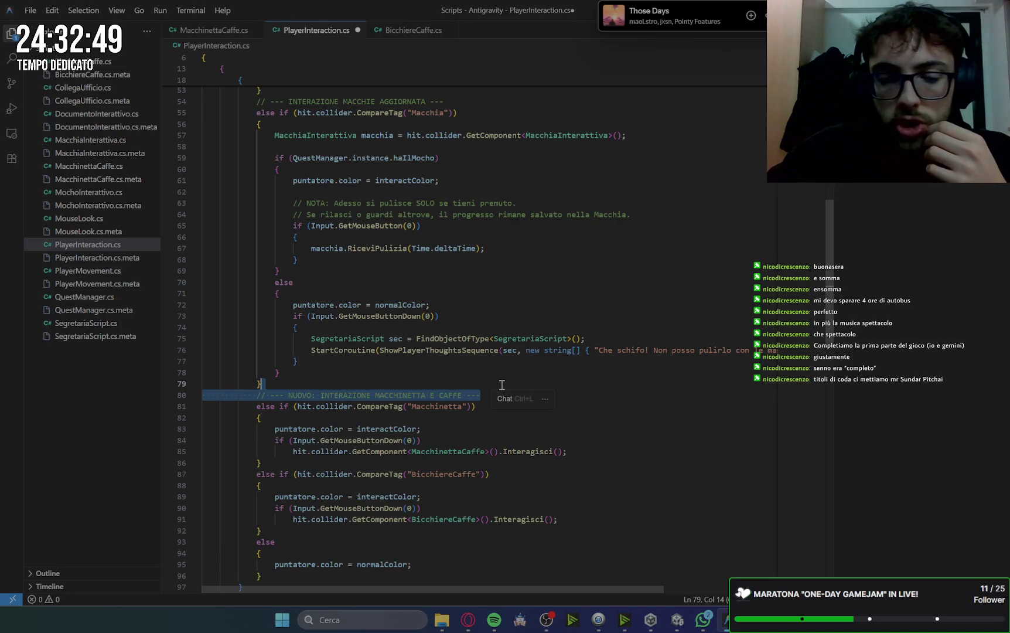
{"action": "key", "text": "BackSpace"}
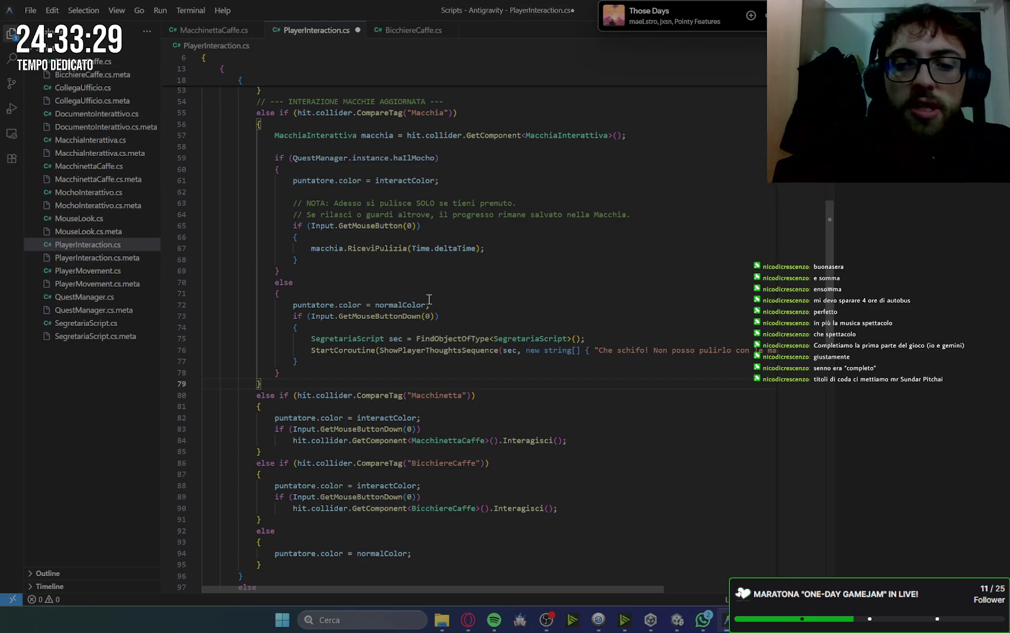
{"action": "left_click", "coordinate": [525, 264]}
{"action": "key", "text": "ctrl+s"}
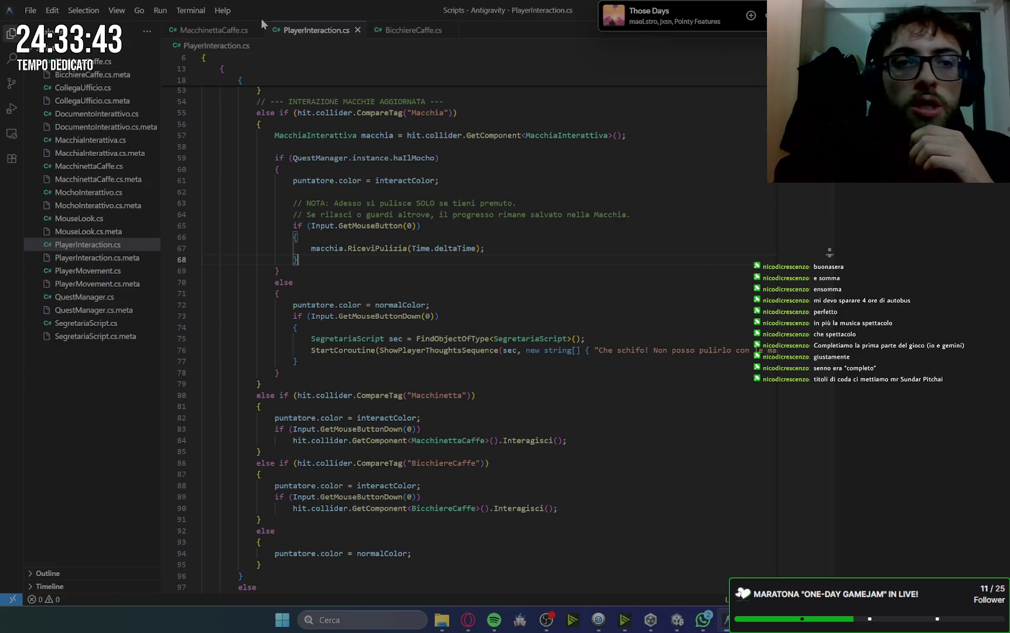
- Glance at MacchinettaCaffe.cs, then bring up the Gemini chat's coffee test steps
{"action": "left_click", "coordinate": [212, 33]}
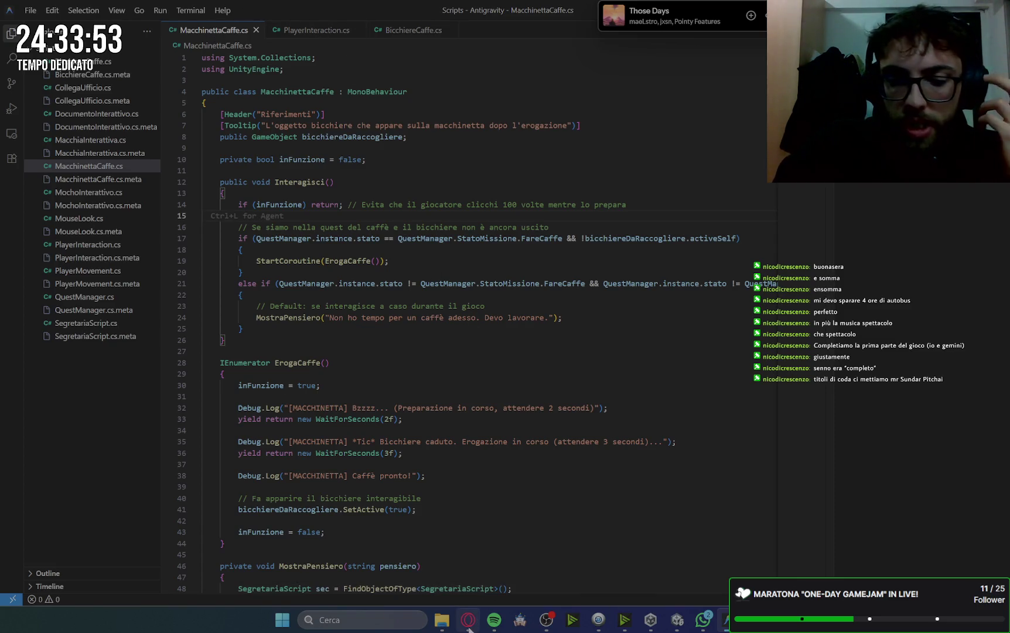
{"action": "mouse_move", "coordinate": [469, 627]}
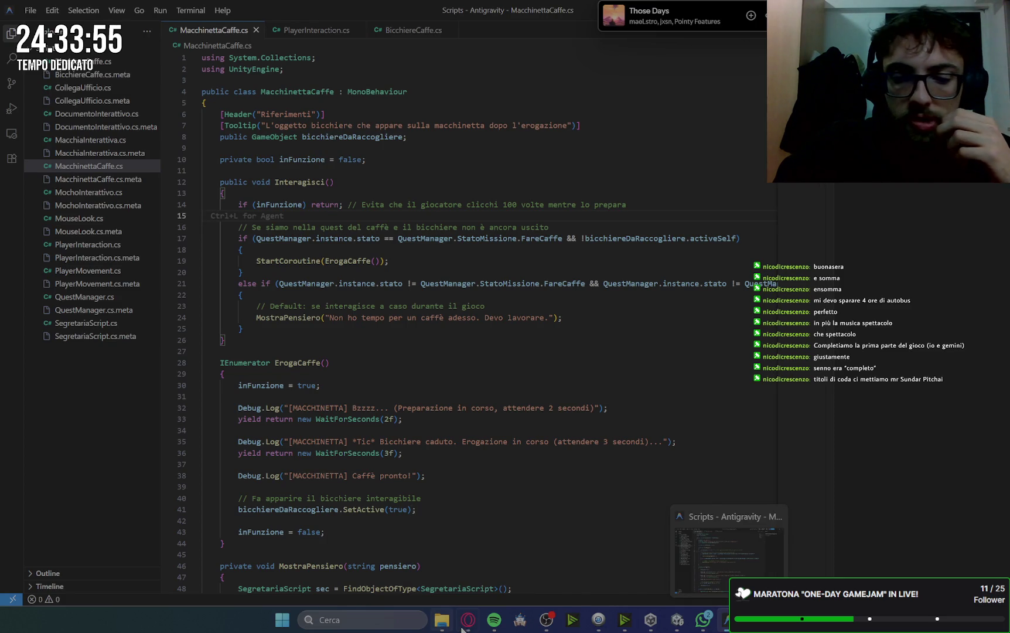
{"action": "left_click", "coordinate": [469, 622]}
{"action": "scroll", "coordinate": [772, 367], "scroll_direction": "down", "scroll_amount": 2}
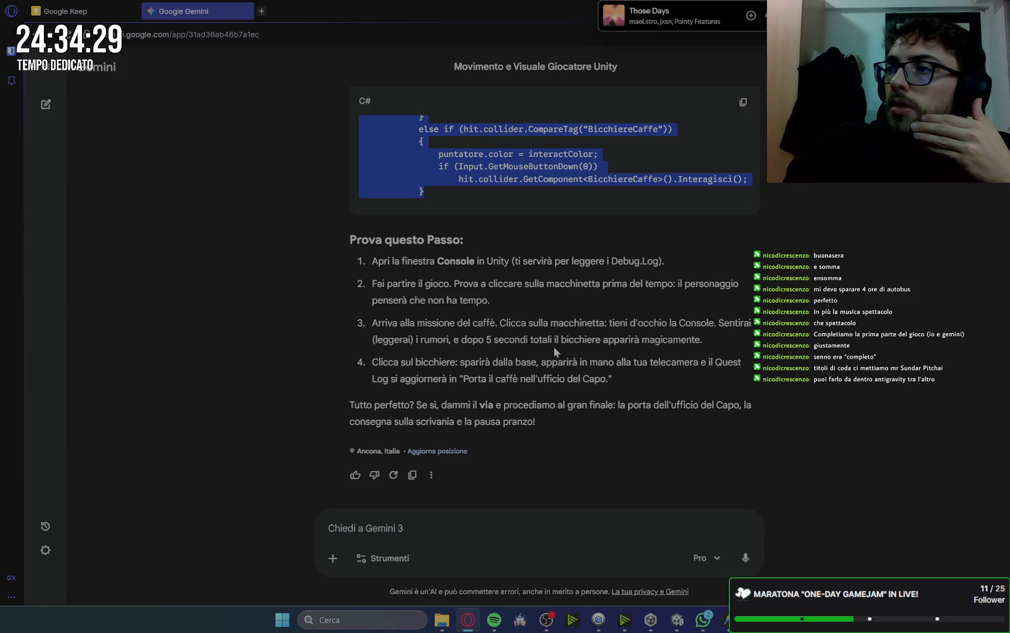
- Revisit the code editor, deselect the Gemini code snippet, and bring Unity to the front
{"action": "left_click", "coordinate": [727, 619]}
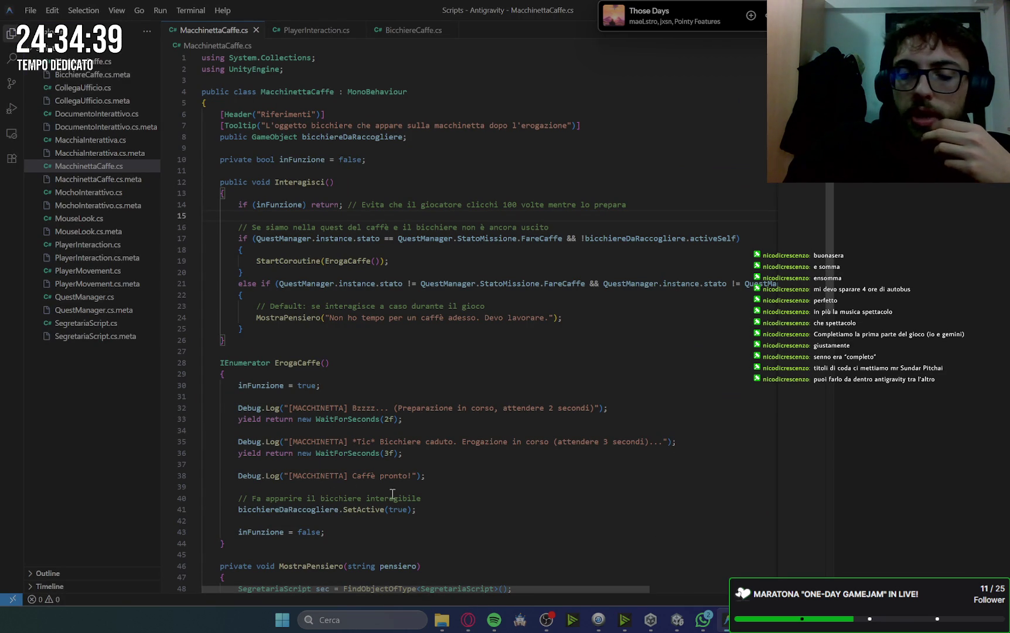
{"action": "left_click", "coordinate": [469, 619]}
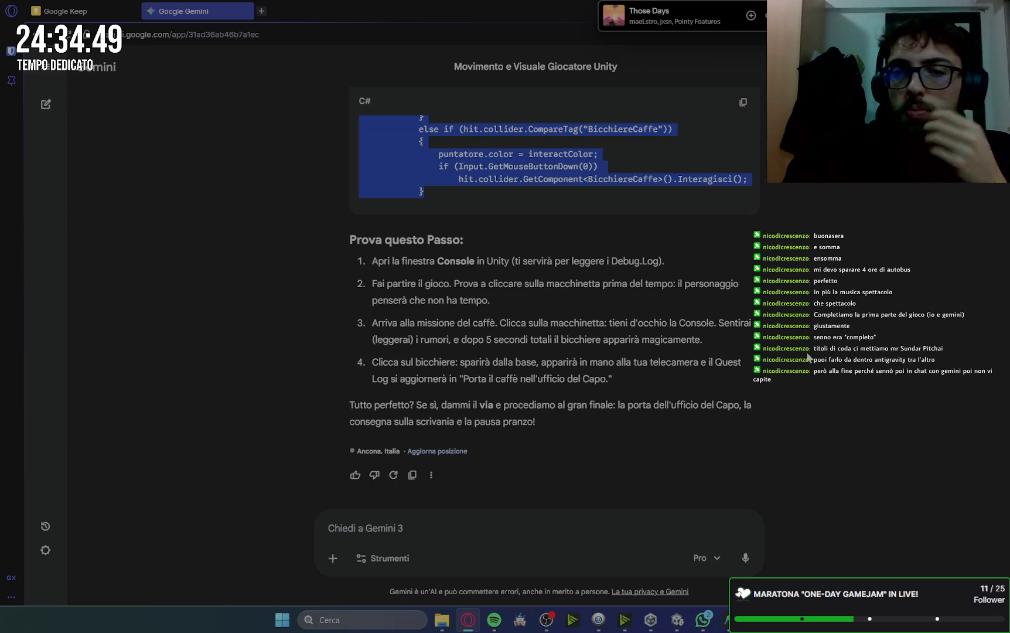
{"action": "left_click", "coordinate": [839, 343]}
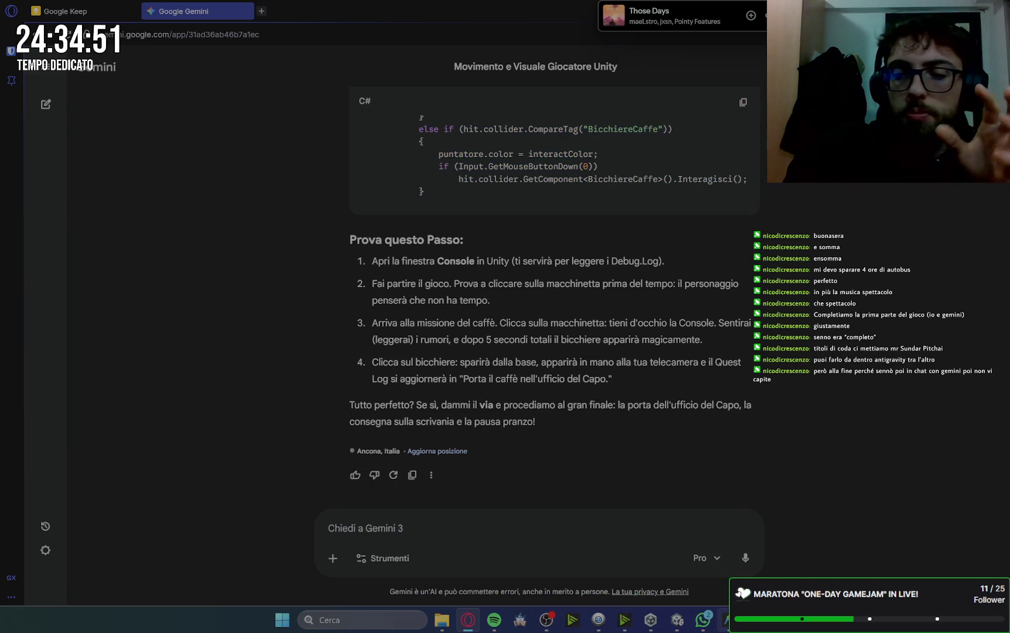
{"action": "left_click", "coordinate": [678, 623]}
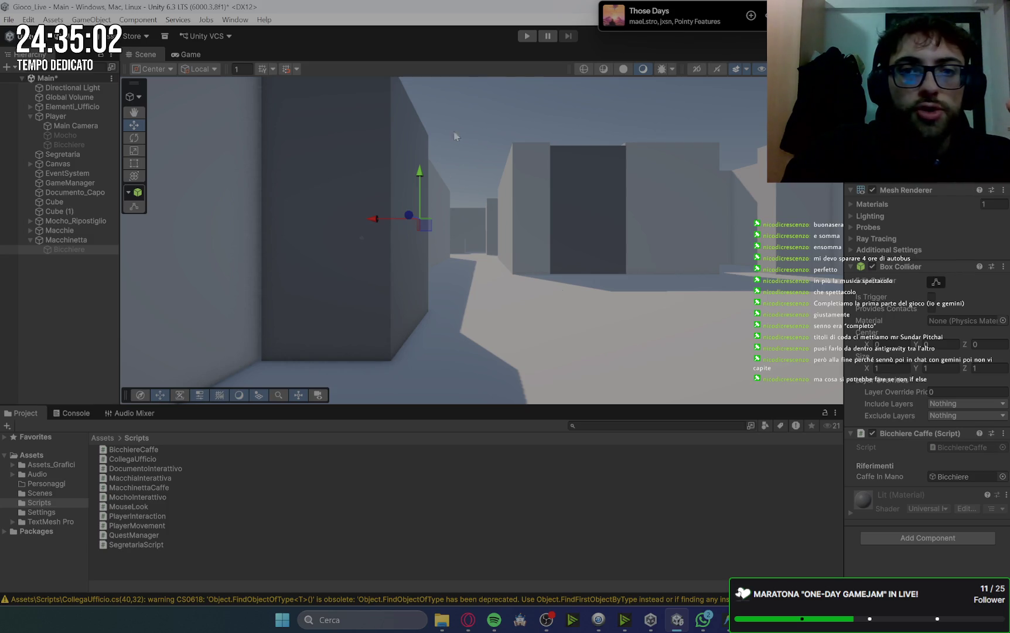
- Play-test the scene, walking to the wall corner, then return to MacchinettaCaffe.cs in Antigravity
{"action": "left_click", "coordinate": [529, 37]}
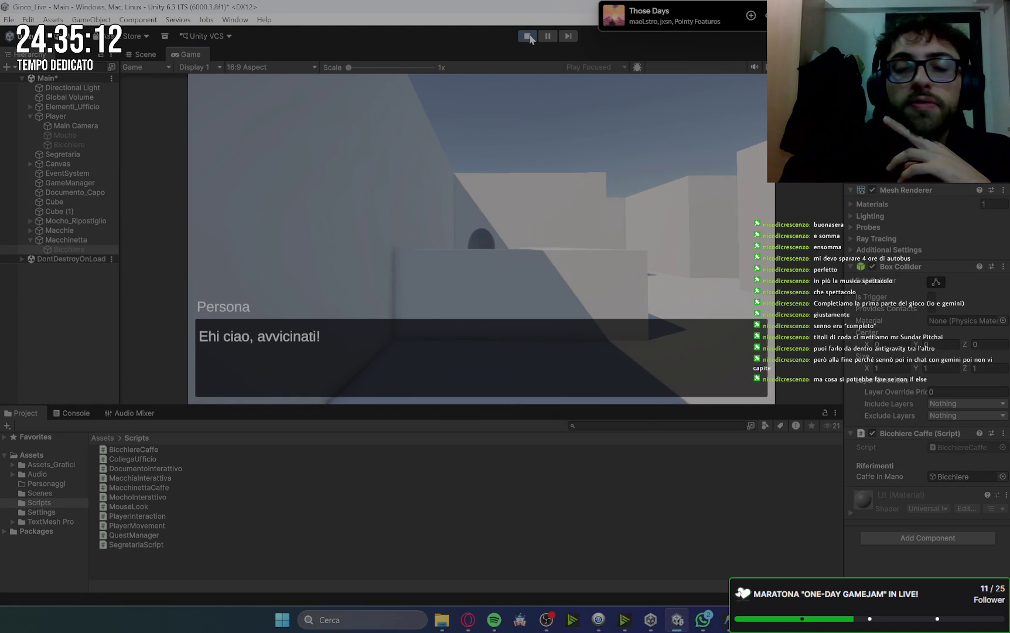
{"action": "left_click", "coordinate": [560, 175]}
{"action": "key", "text": "w"}
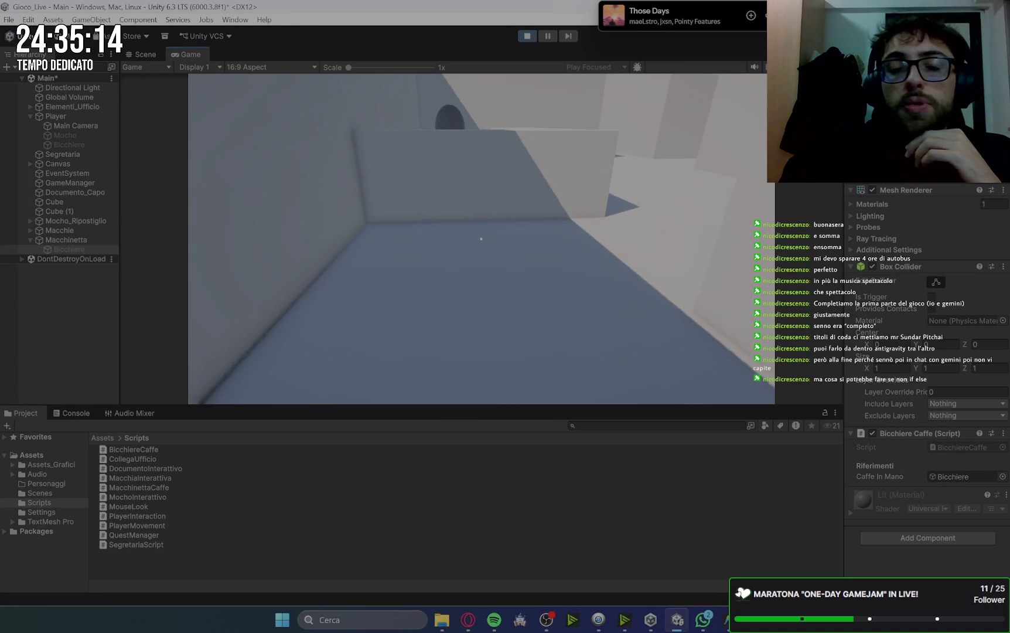
{"action": "key", "text": "w"}
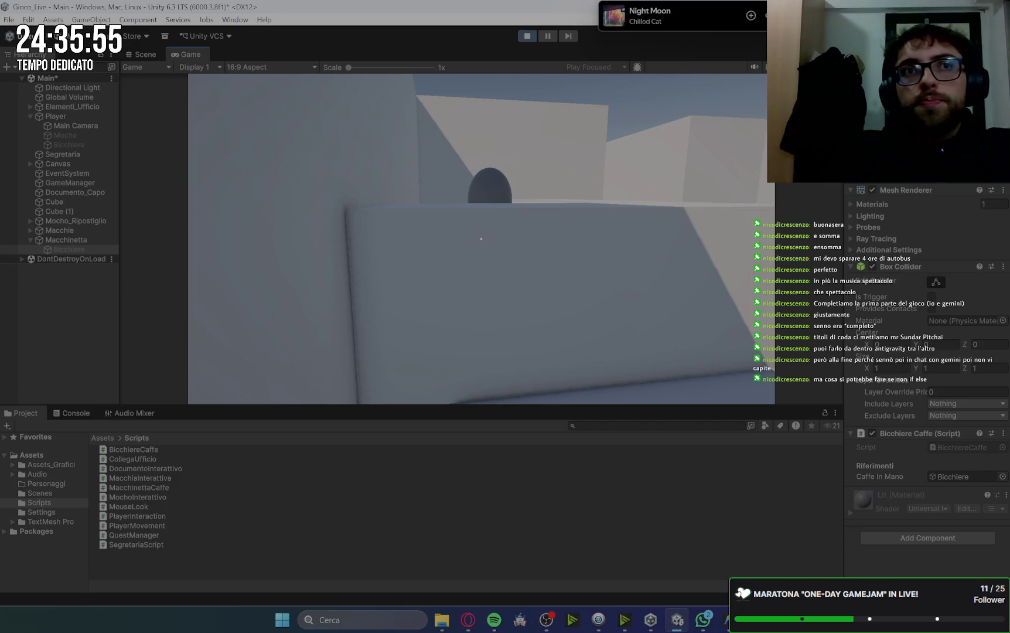
{"action": "key", "text": "w"}
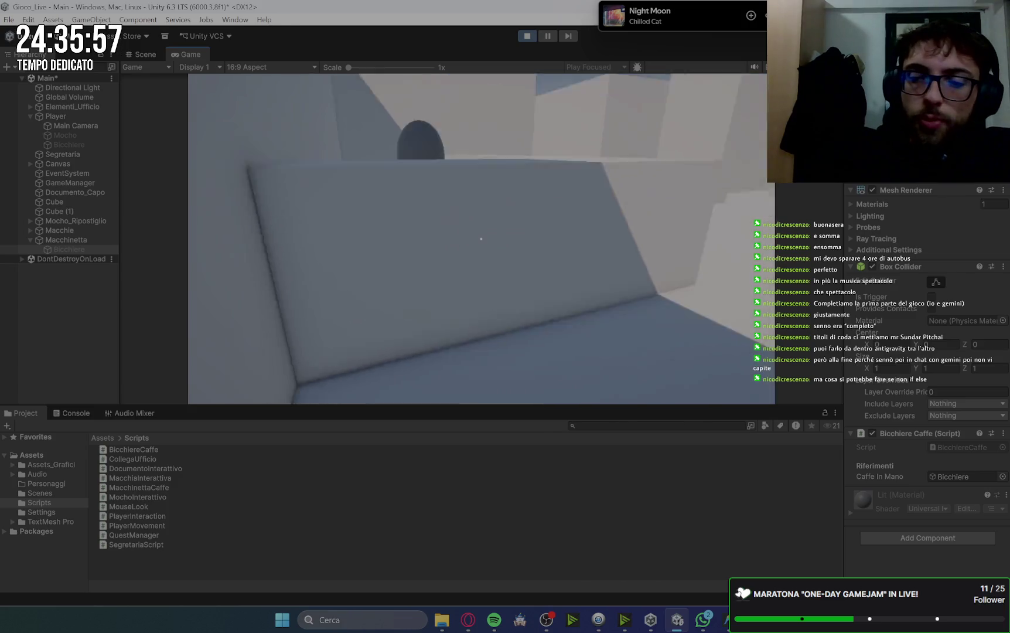
{"action": "key", "text": "alt+Tab"}
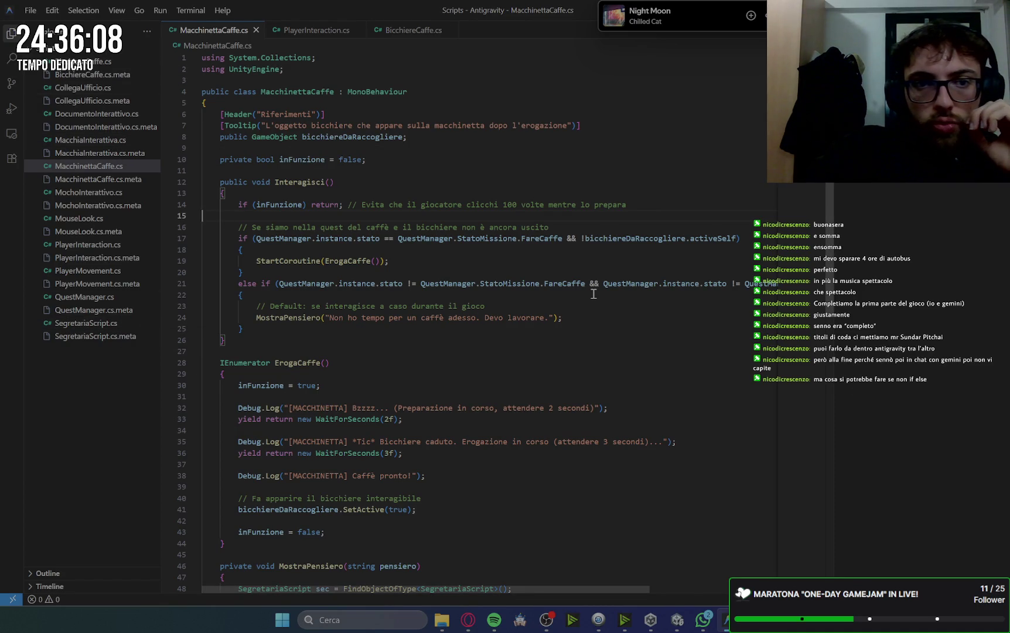
- Read to the end of MacchinettaCaffe.cs and open PlayerInteraction.cs from the Explorer
{"action": "scroll", "coordinate": [594, 293], "scroll_direction": "down", "scroll_amount": 3}
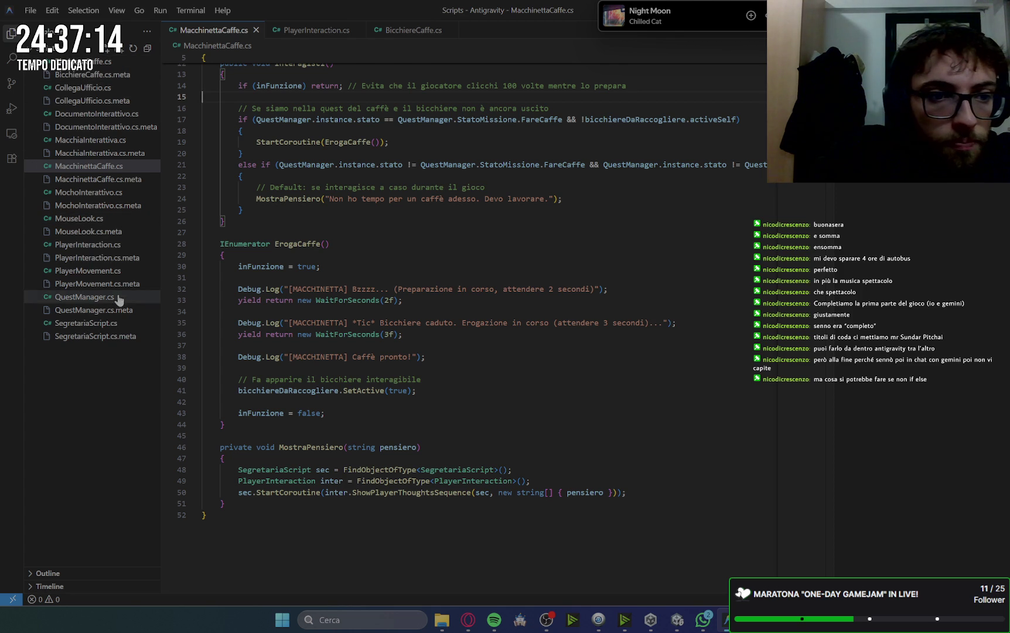
{"action": "left_click", "coordinate": [87, 244]}
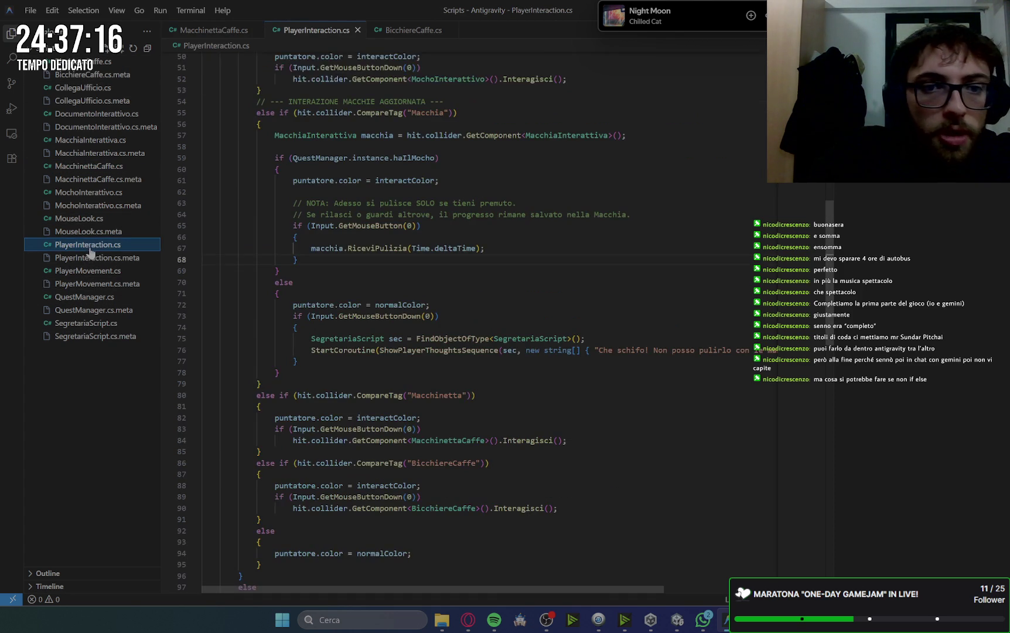
- Review the Update() raycast at the top of PlayerInteraction.cs, then switch to the Gemini chat
{"action": "scroll", "coordinate": [544, 335], "scroll_direction": "up", "scroll_amount": 15}
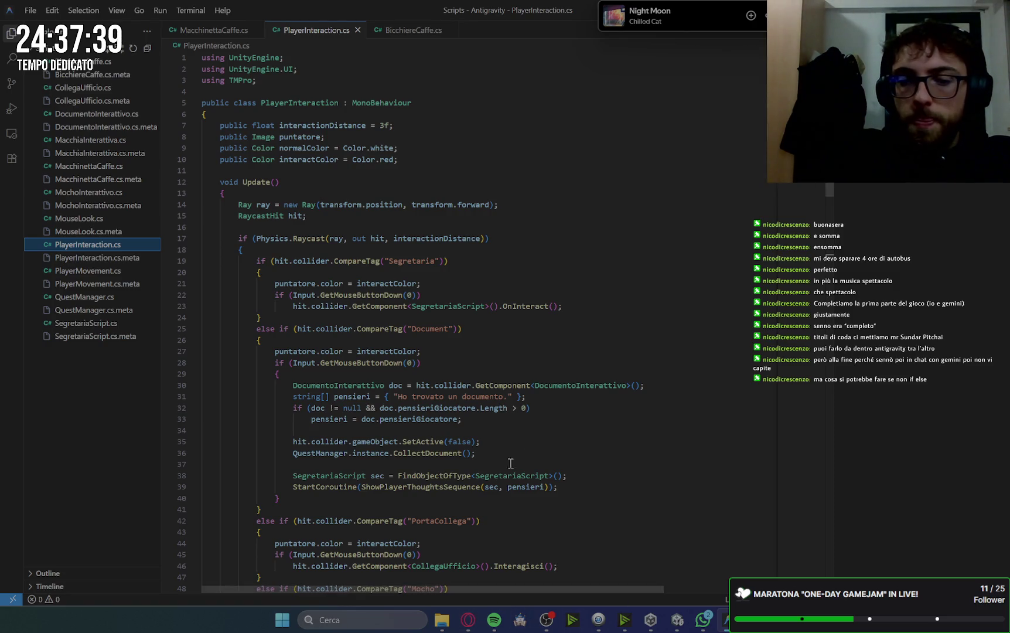
{"action": "key", "text": "alt+Tab"}
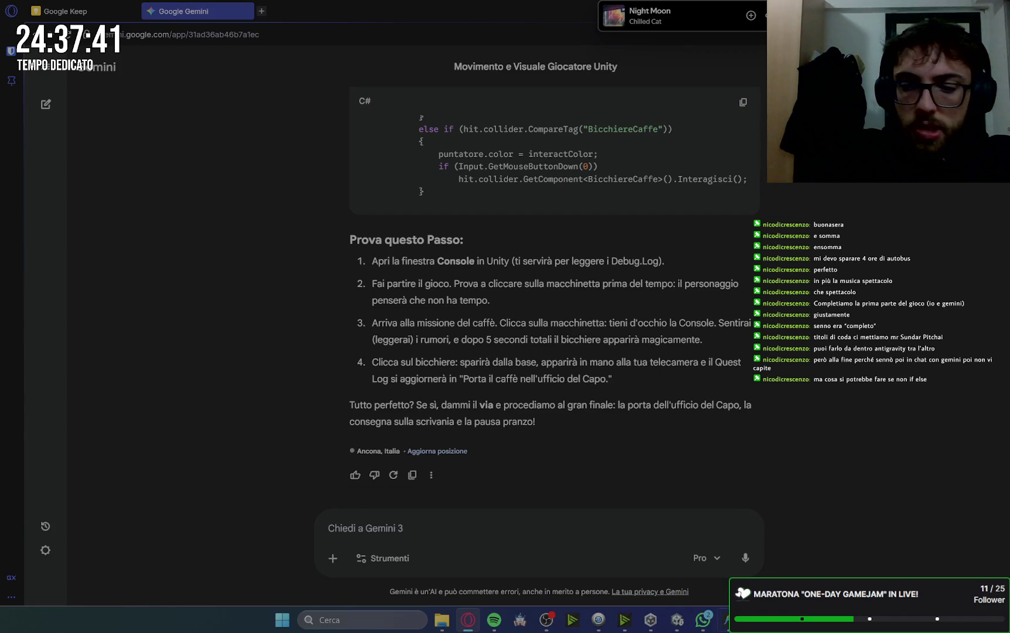
- Stop the running game in Unity and save PlayerInteraction.cs to trigger a recompile
{"action": "left_click", "coordinate": [680, 624]}
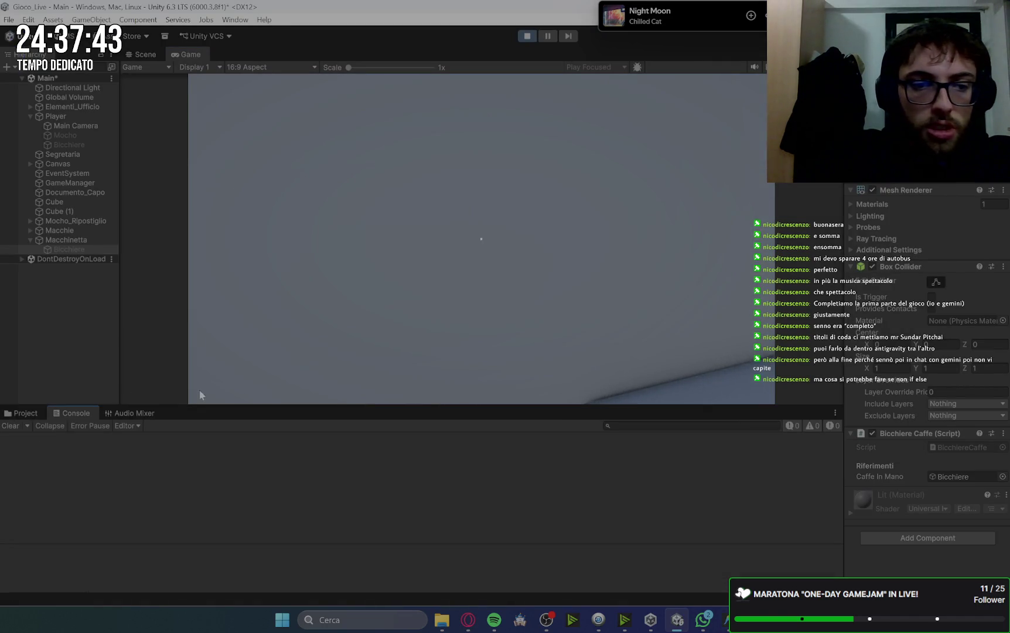
{"action": "left_click", "coordinate": [526, 37]}
{"action": "left_click", "coordinate": [724, 620]}
{"action": "left_click", "coordinate": [454, 164]}
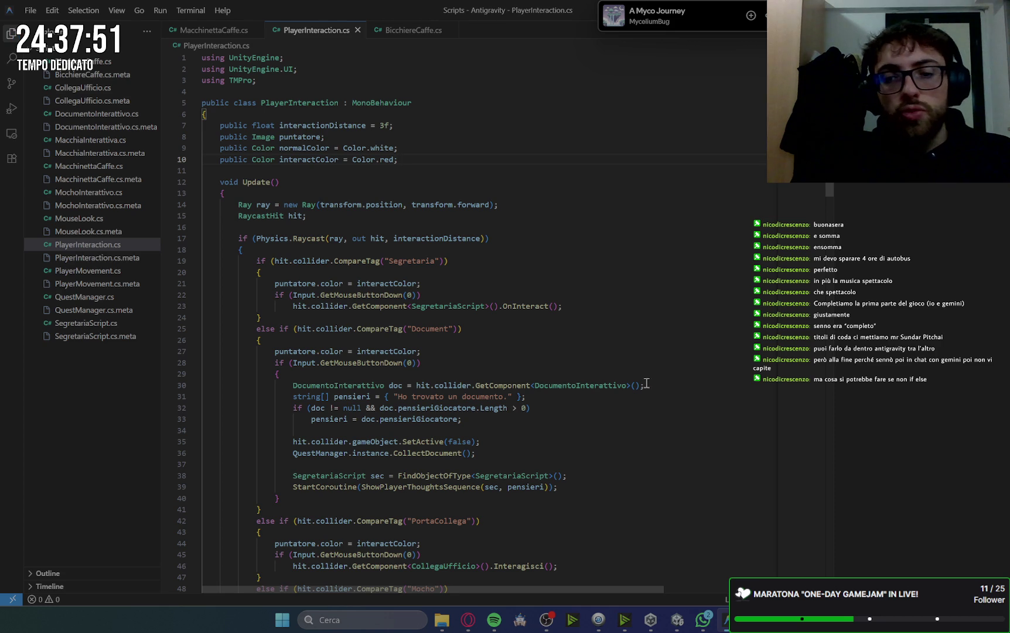
{"action": "left_click", "coordinate": [679, 621]}
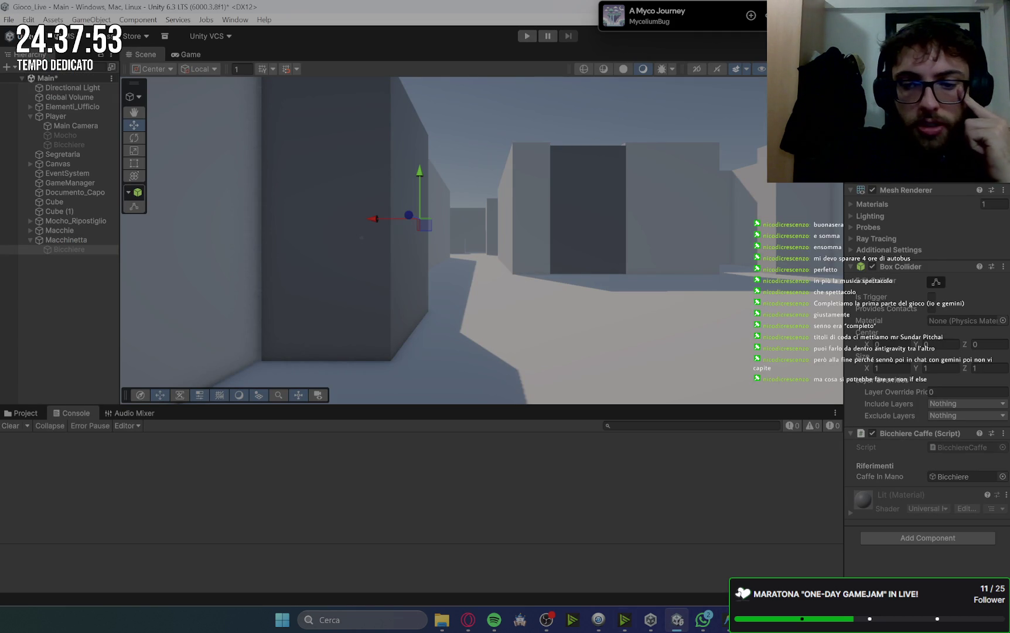
{"action": "left_click", "coordinate": [727, 620]}
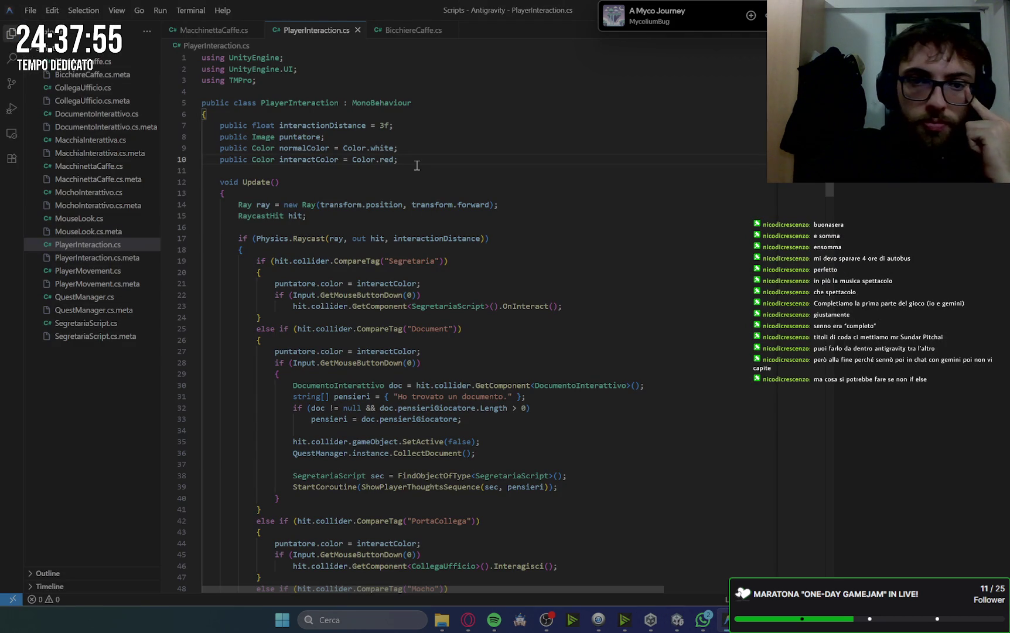
{"action": "key", "text": "ctrl+s"}
{"action": "left_click", "coordinate": [672, 623]}
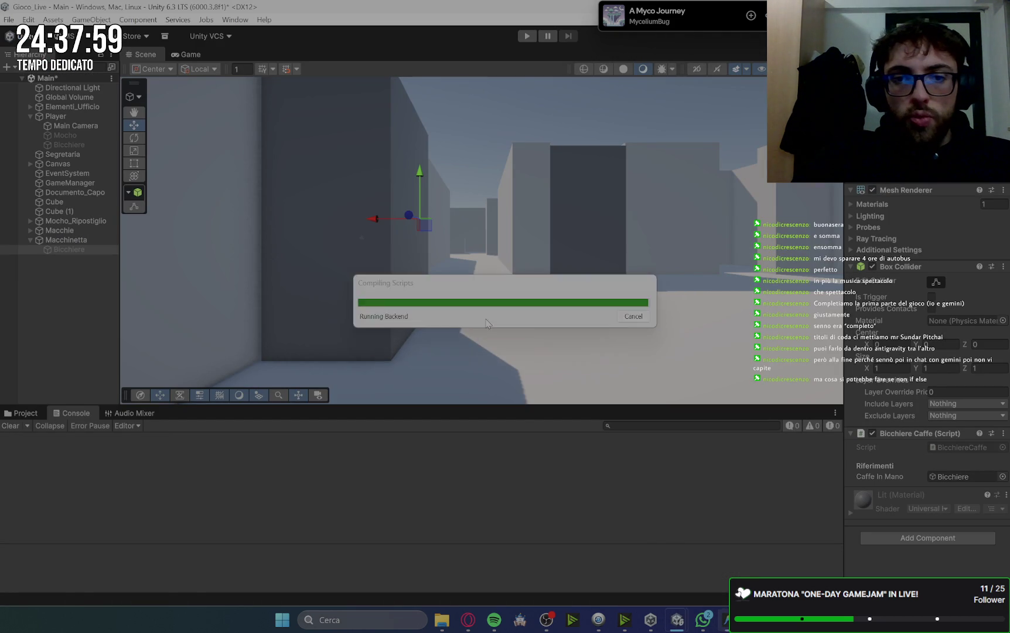
- Add the missing ';' after Color.red on line 10, save, and let Unity recompile
{"action": "left_click", "coordinate": [726, 620]}
{"action": "type", "text": ";"}
{"action": "left_click", "coordinate": [480, 195]}
{"action": "key", "text": "ctrl+s"}
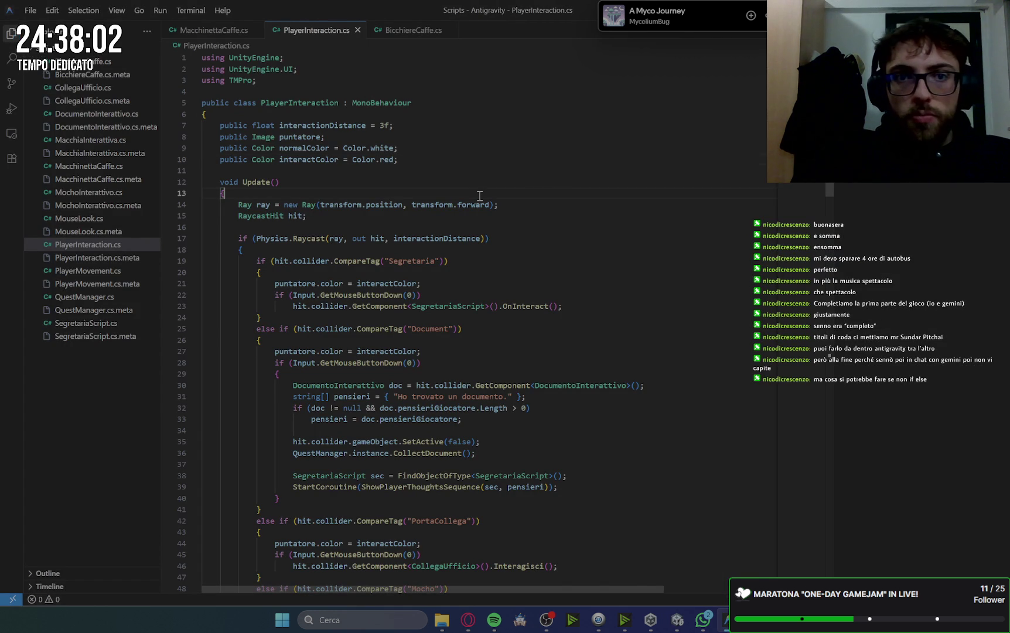
{"action": "left_click", "coordinate": [678, 623]}
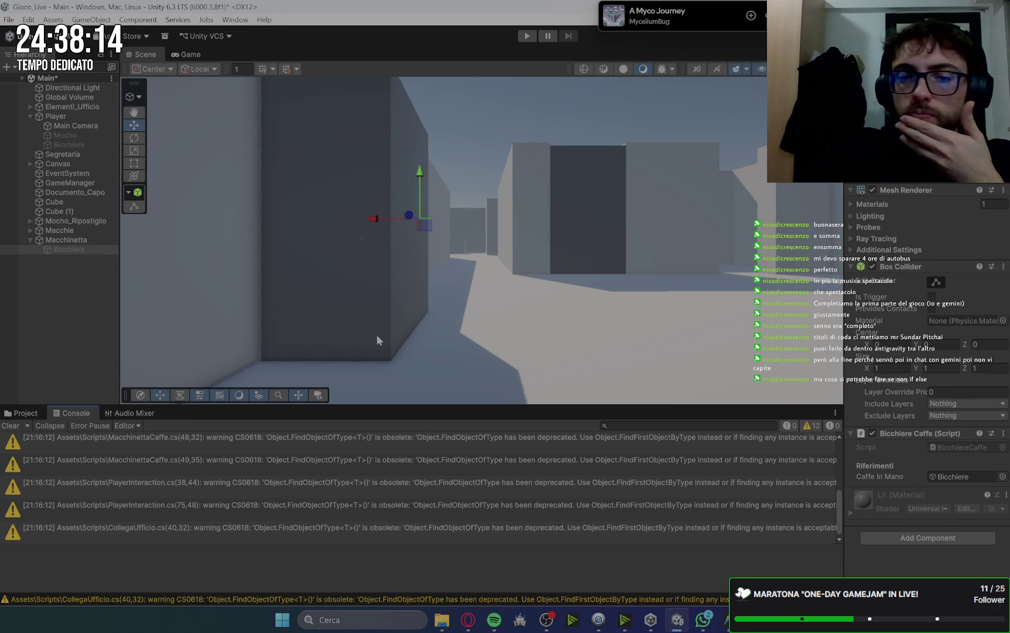
- Read the MacchiaInterattiva.cs(37,40) and BicchiereCaffe.cs(26,32) warnings, then start play mode
{"action": "scroll", "coordinate": [507, 497], "scroll_direction": "down", "scroll_amount": 1}
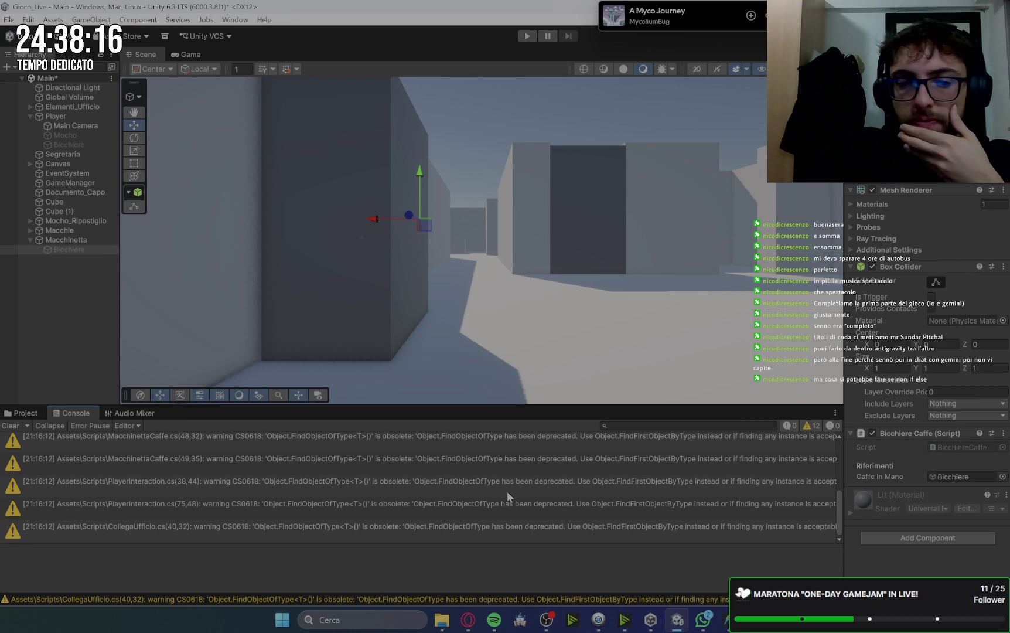
{"action": "scroll", "coordinate": [508, 493], "scroll_direction": "up", "scroll_amount": 5}
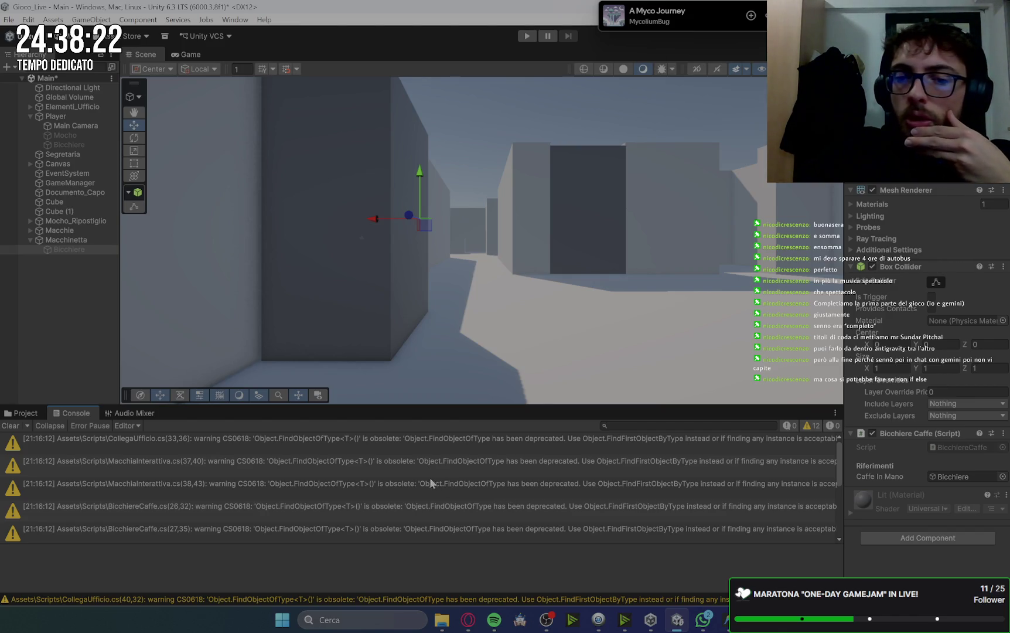
{"action": "left_click", "coordinate": [543, 467]}
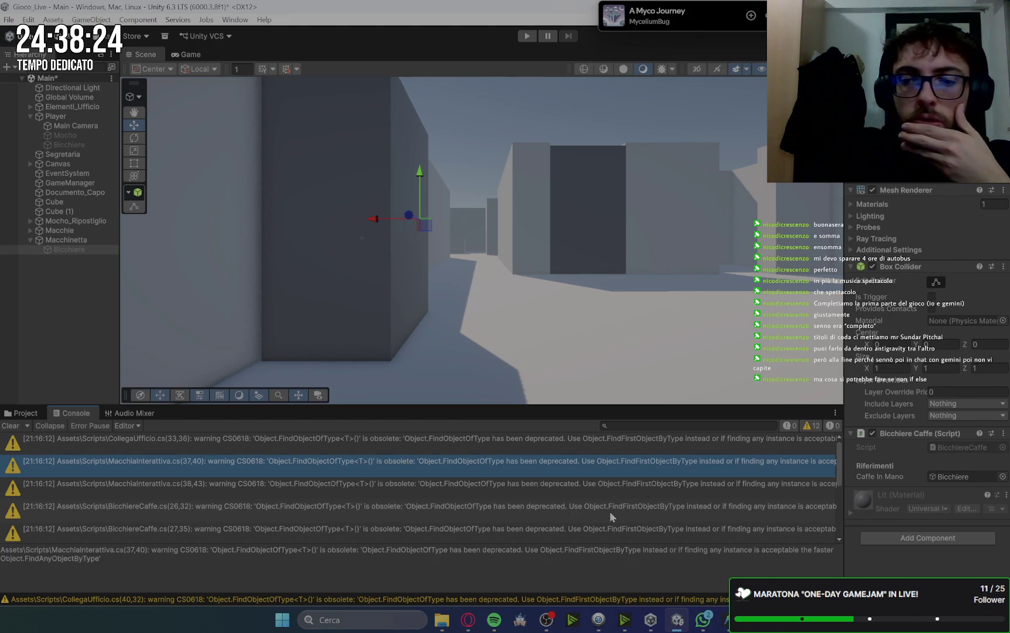
{"action": "left_click", "coordinate": [679, 509]}
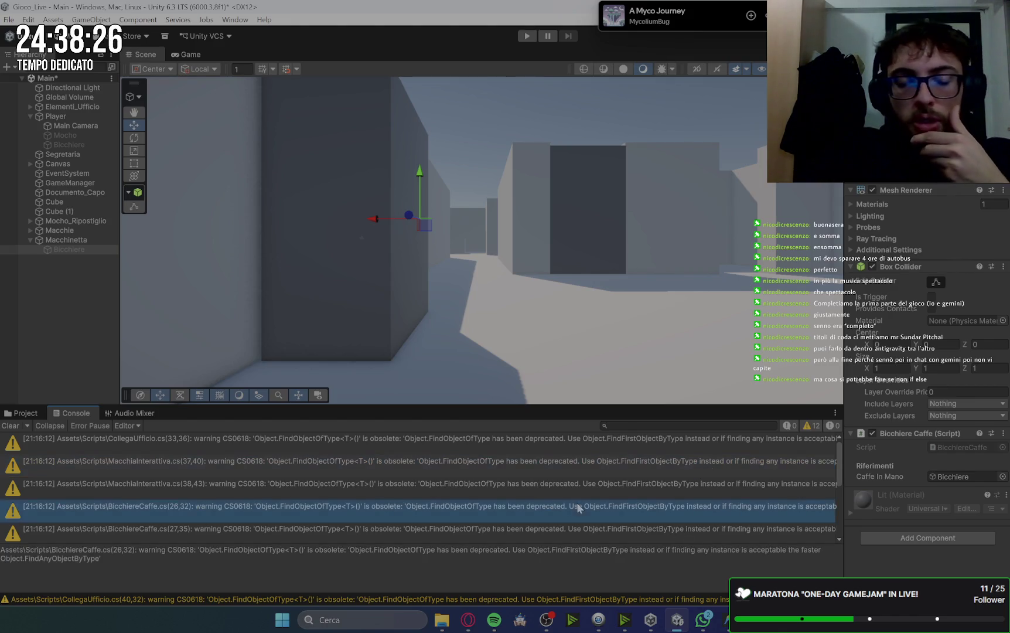
{"action": "left_click", "coordinate": [24, 414]}
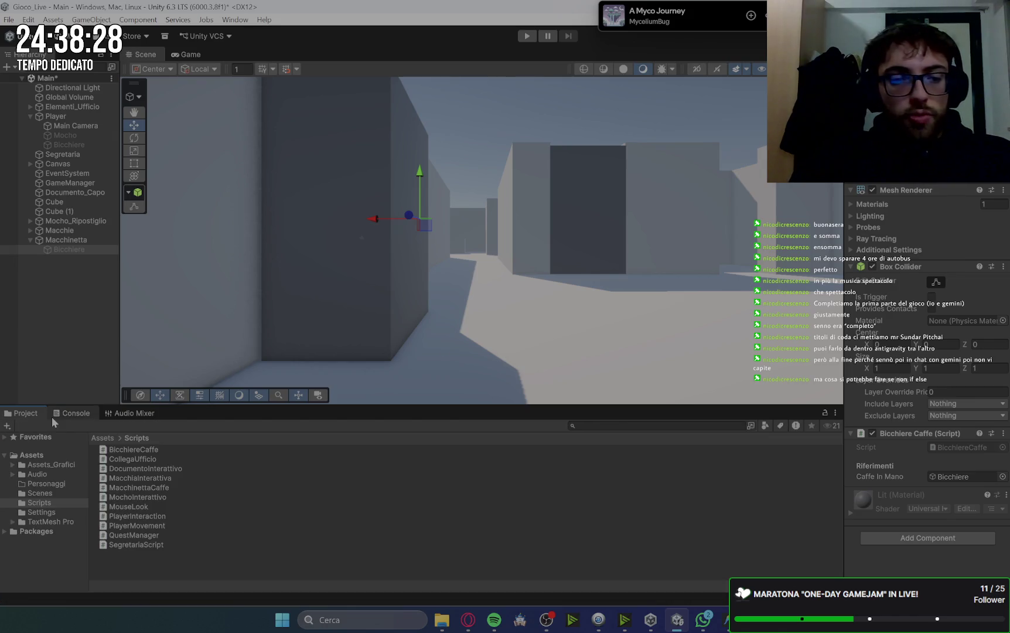
{"action": "left_click", "coordinate": [73, 414]}
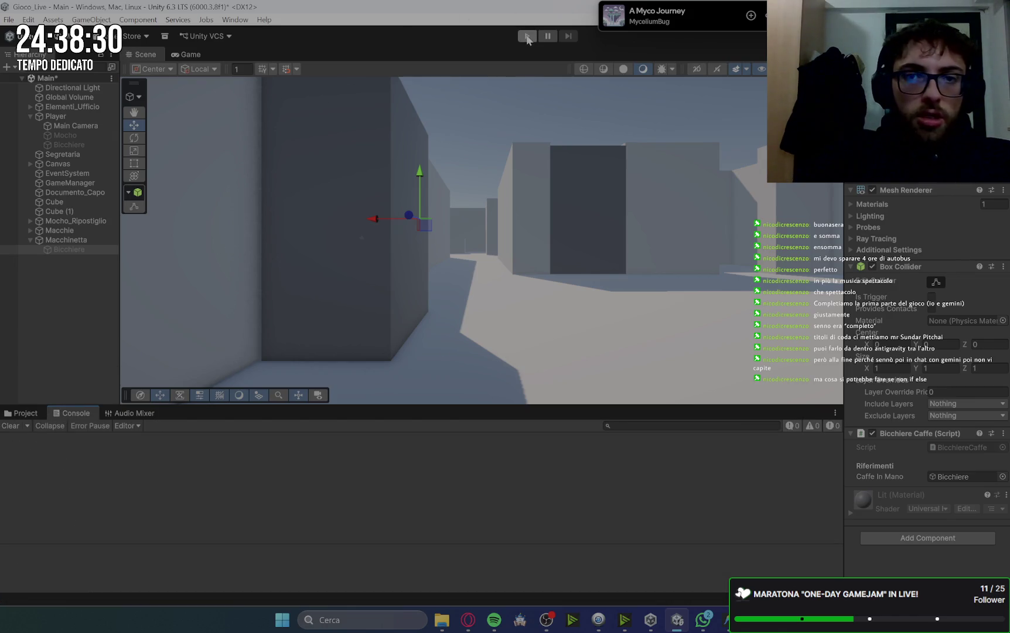
{"action": "left_click", "coordinate": [528, 36]}
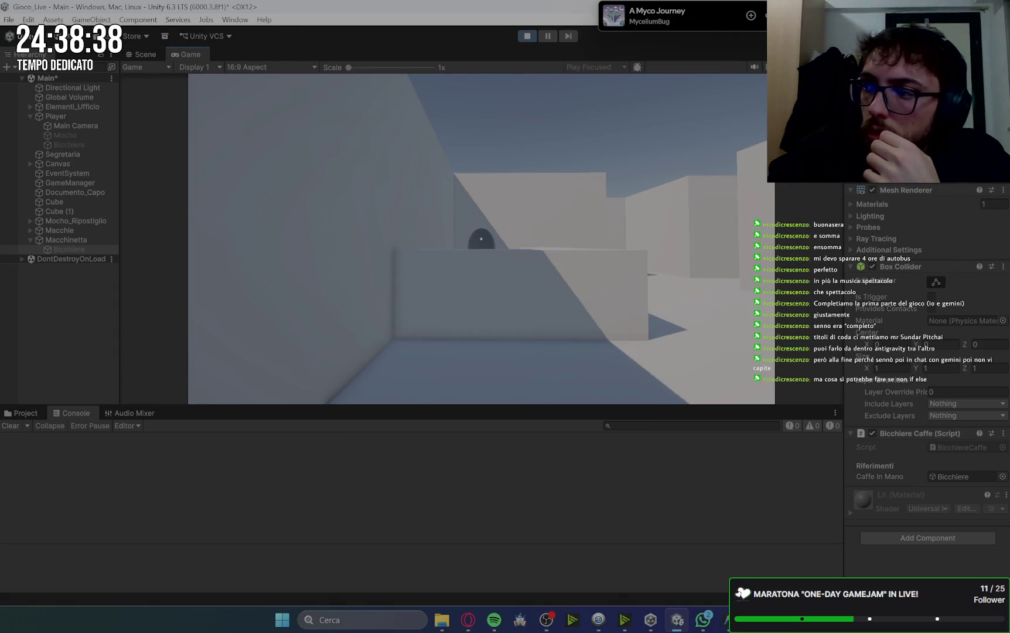
- Walk through the office to the boss's desk and pick up the first document
{"action": "key", "text": "w"}
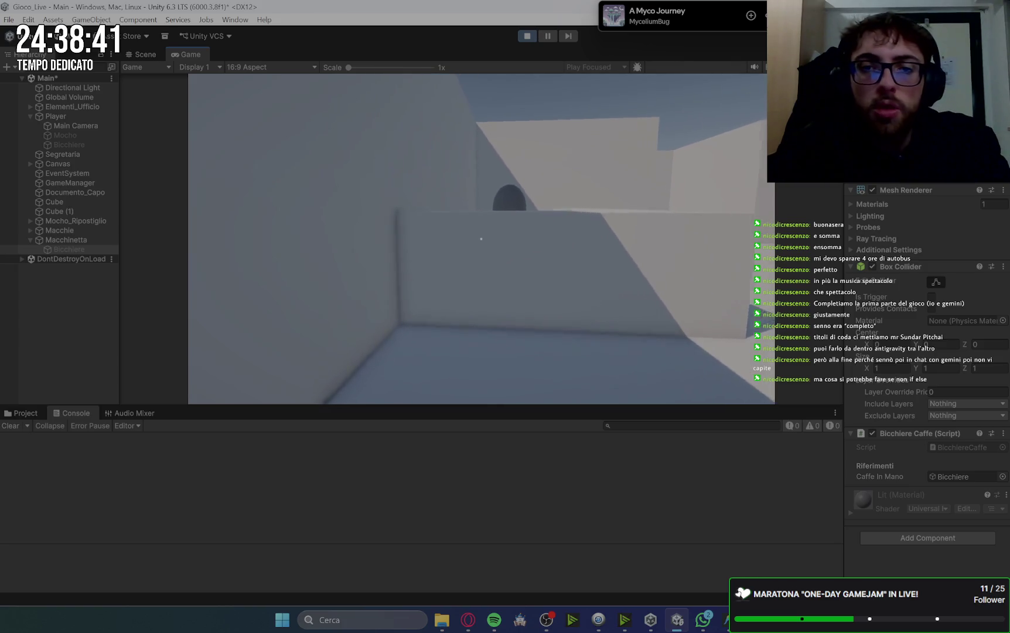
{"action": "key", "text": "w"}
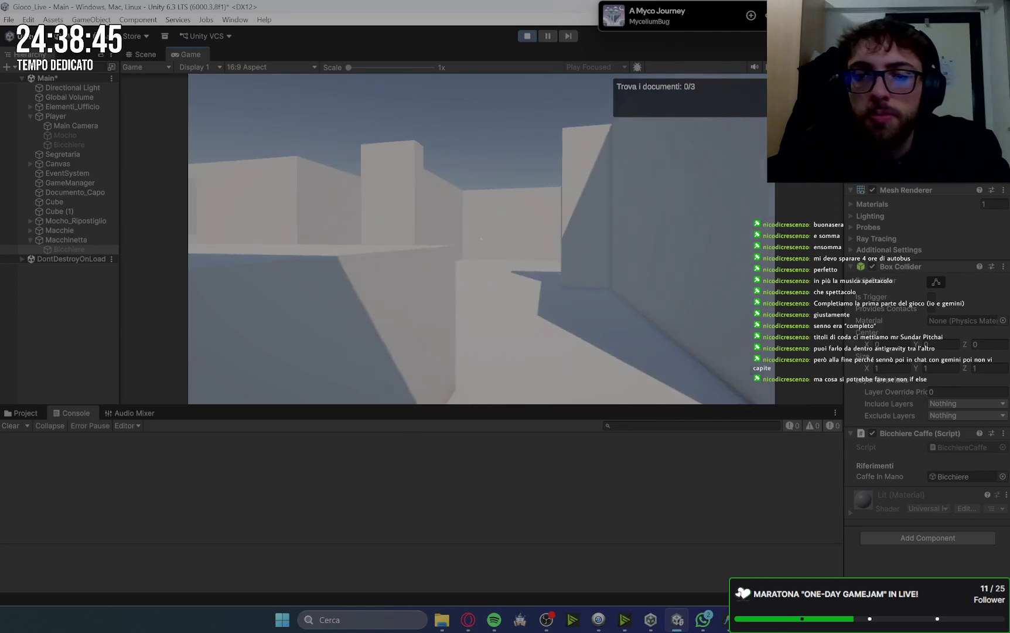
{"action": "key", "text": "w"}
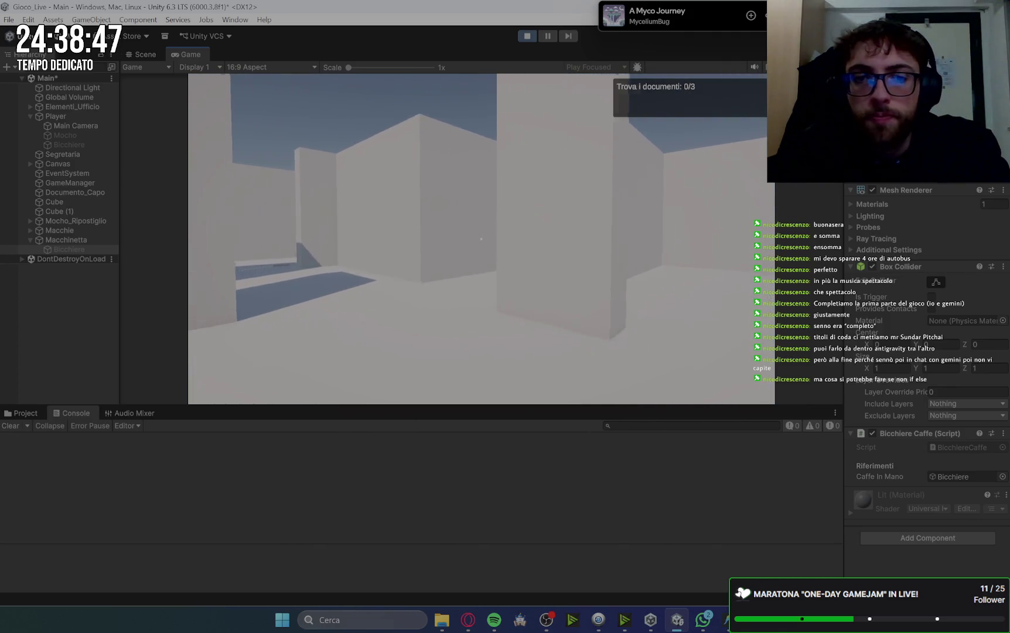
{"action": "key", "text": "w"}
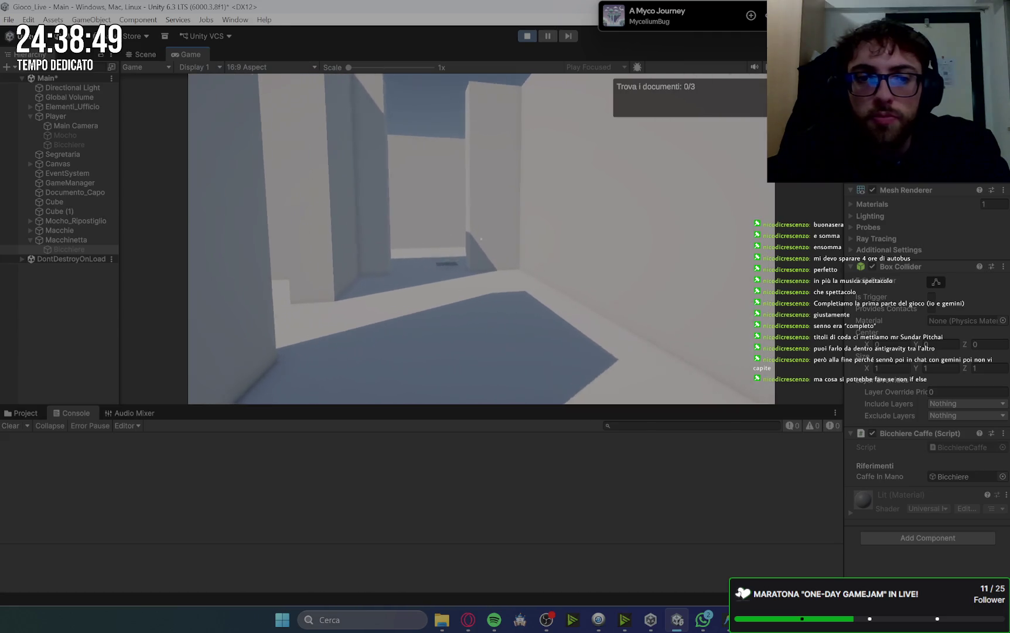
{"action": "key", "text": "w"}
{"action": "key", "text": "e"}
{"action": "key", "text": "space"}
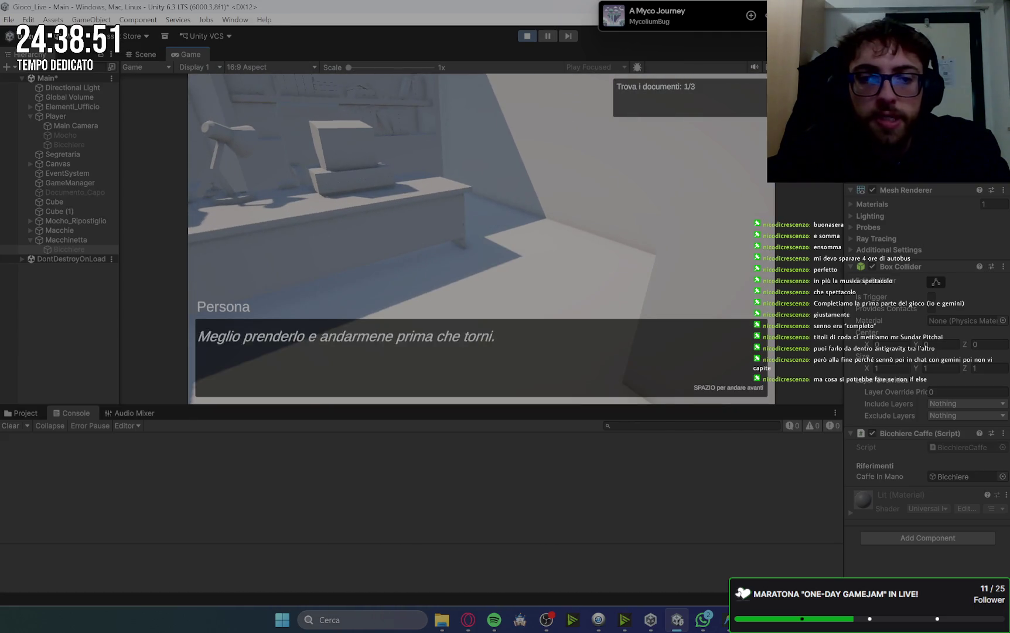
{"action": "key", "text": "space"}
- Walk on to the dark wall section and collect the second document
{"action": "key", "text": "w"}
{"action": "key", "text": "w"}
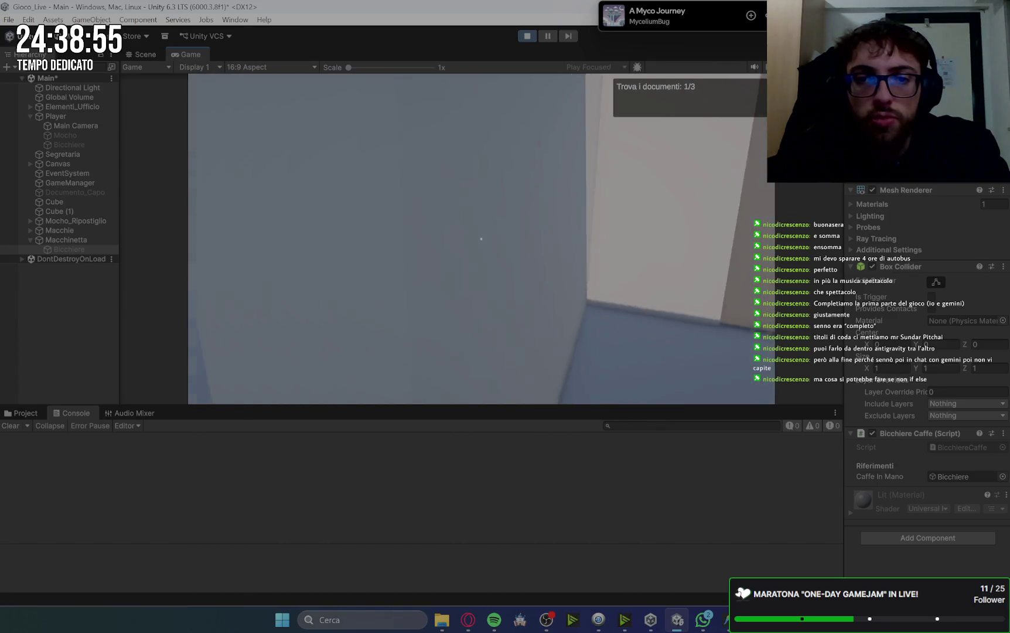
{"action": "key", "text": "w"}
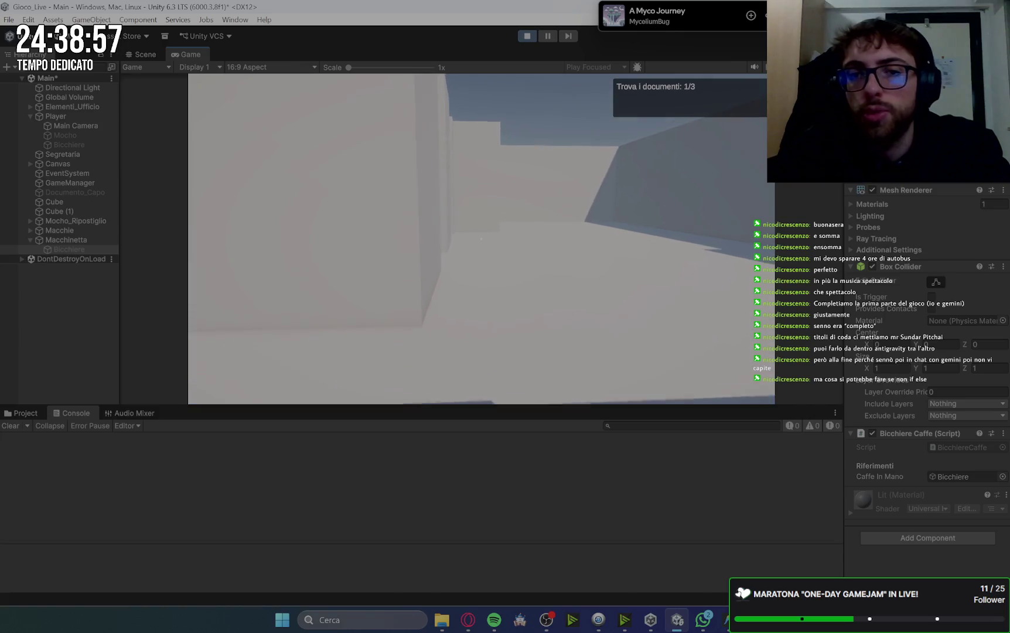
{"action": "key", "text": "w"}
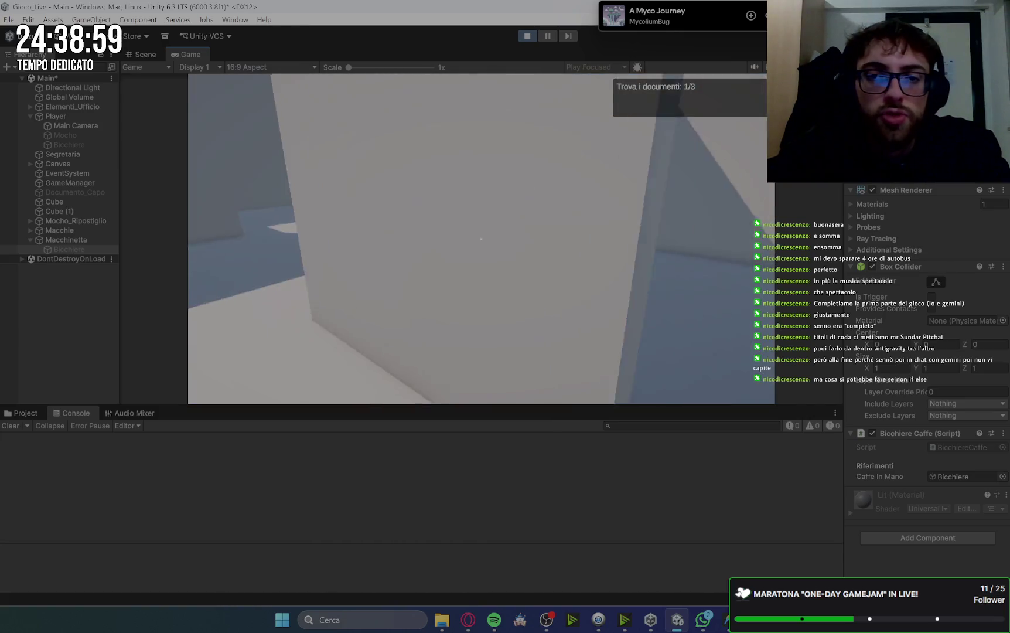
{"action": "key", "text": "w"}
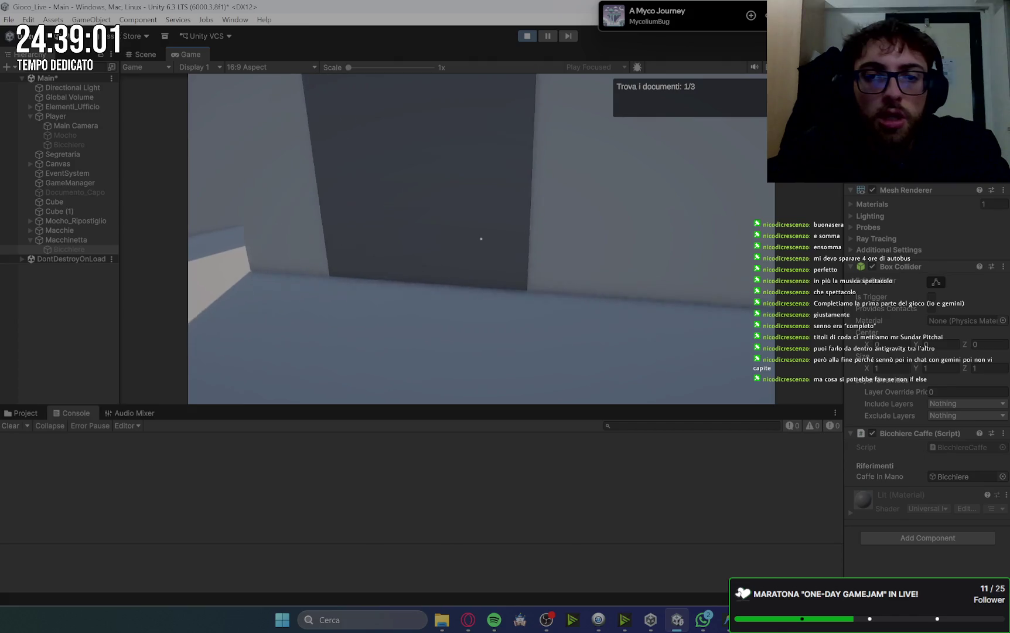
{"action": "key", "text": "w"}
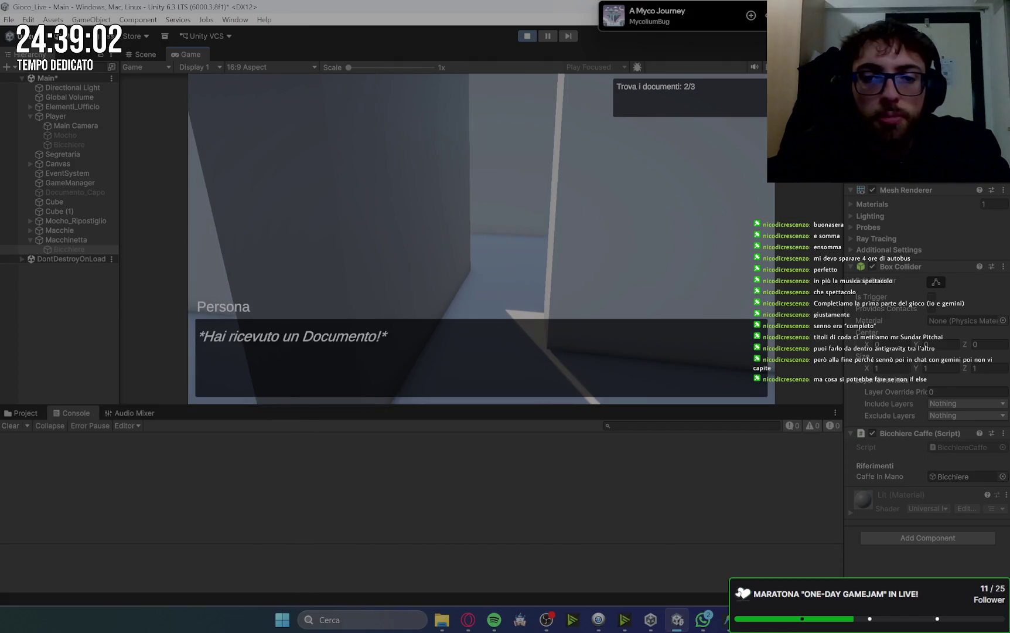
{"action": "key", "text": "w"}
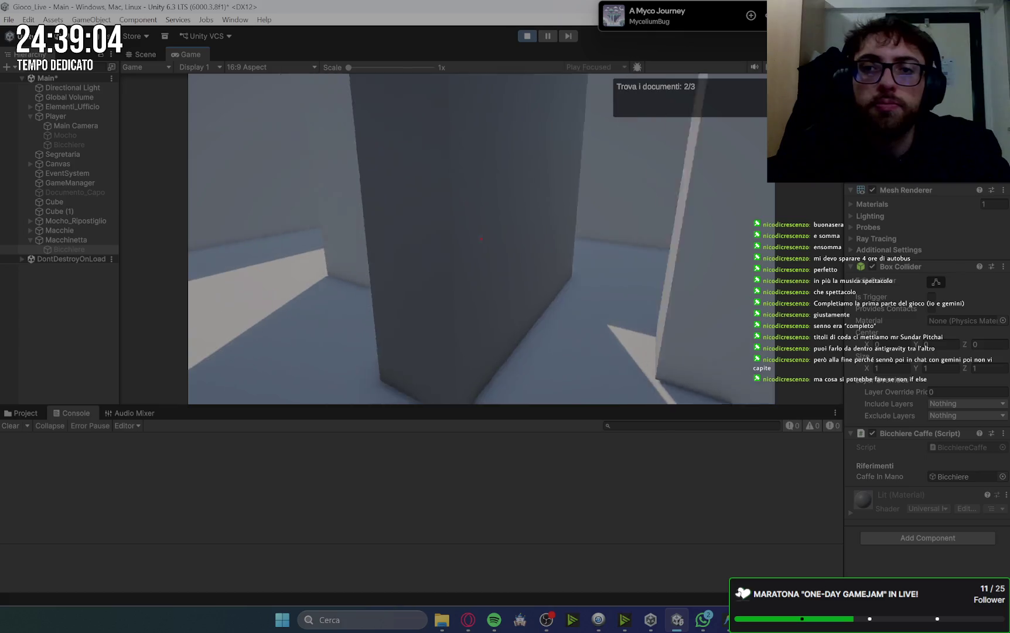
- Collect the third document, reaching Documenti: 3/3, and head back down the corridor
{"action": "key", "text": "w"}
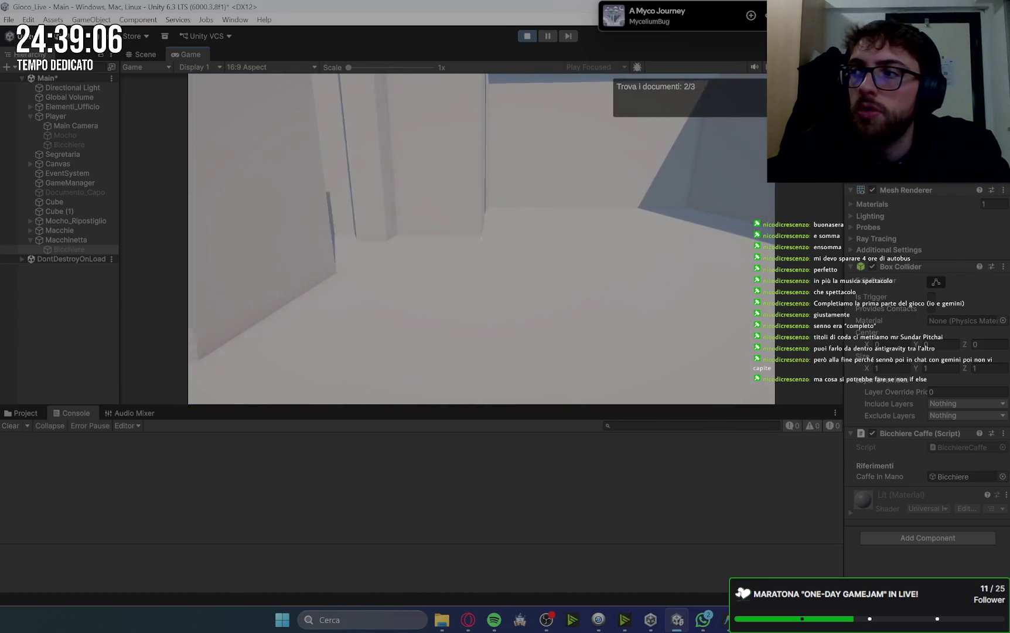
{"action": "key", "text": "w"}
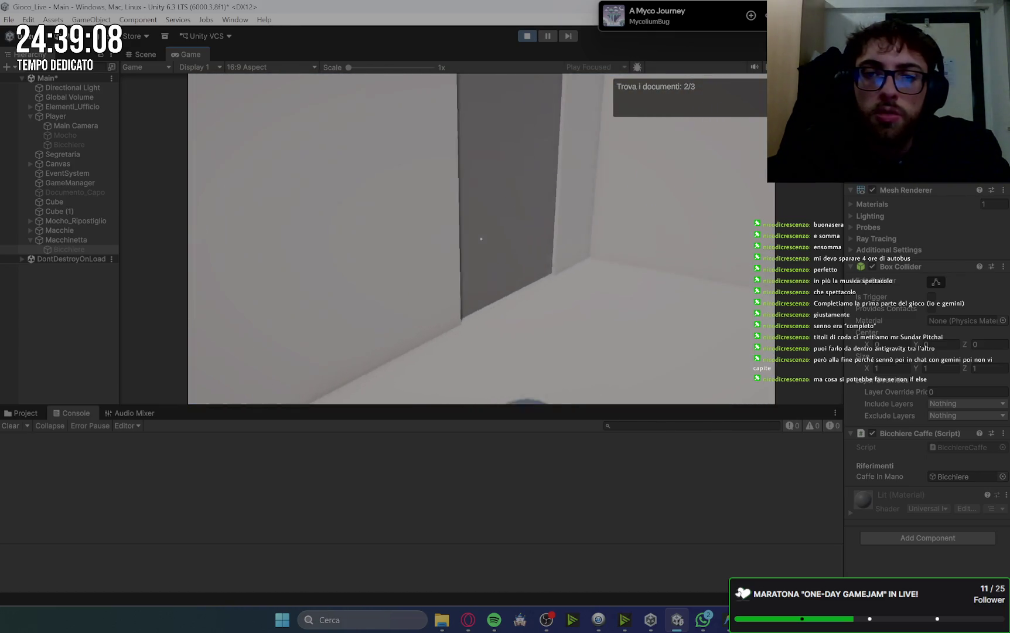
{"action": "key", "text": "e"}
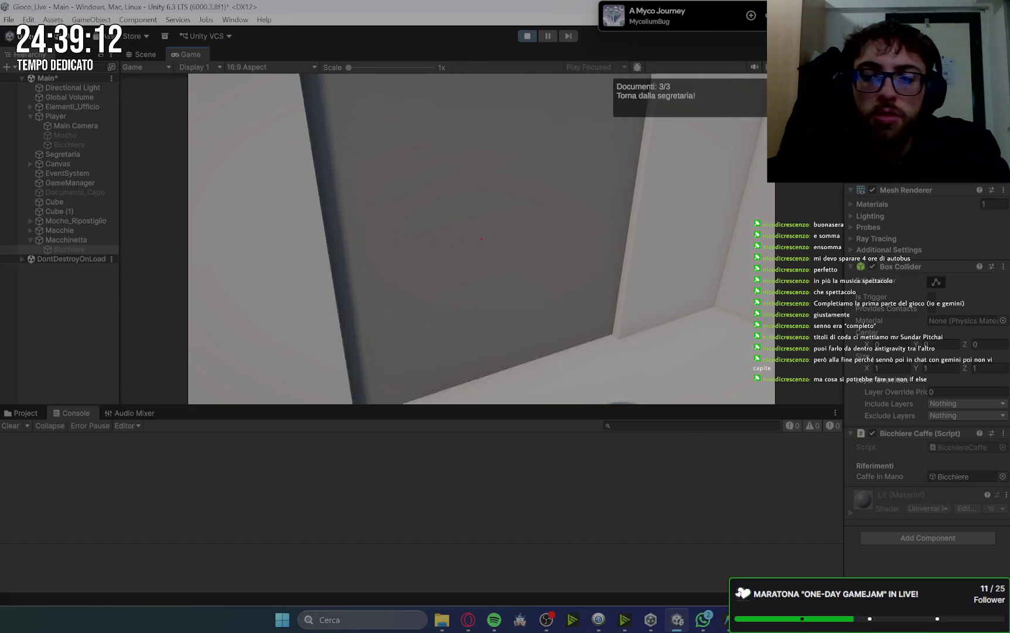
{"action": "key", "text": "w"}
{"action": "key", "text": "w"}
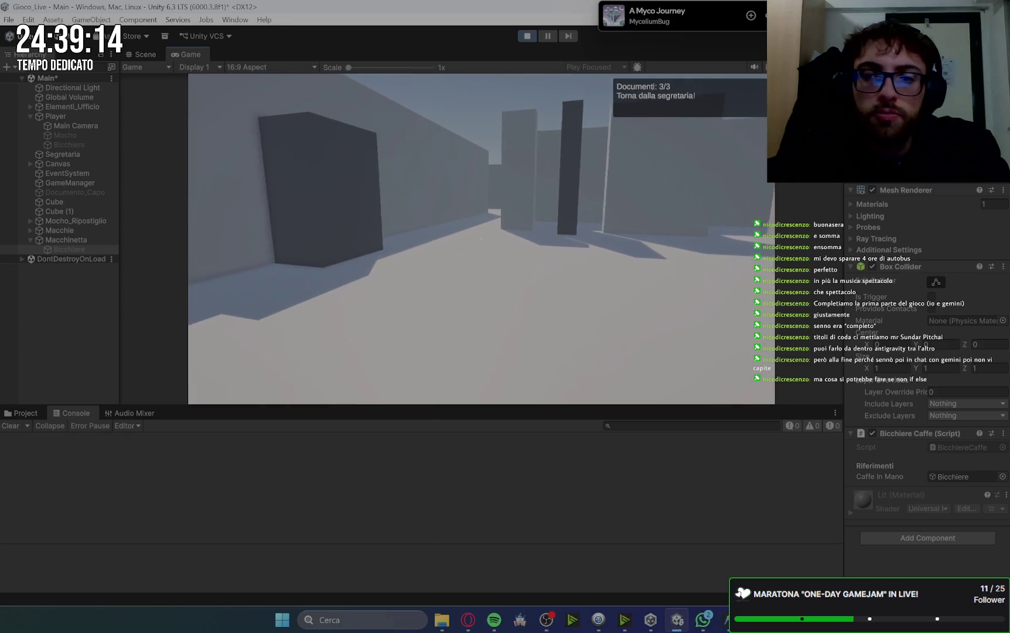
{"action": "key", "text": "w"}
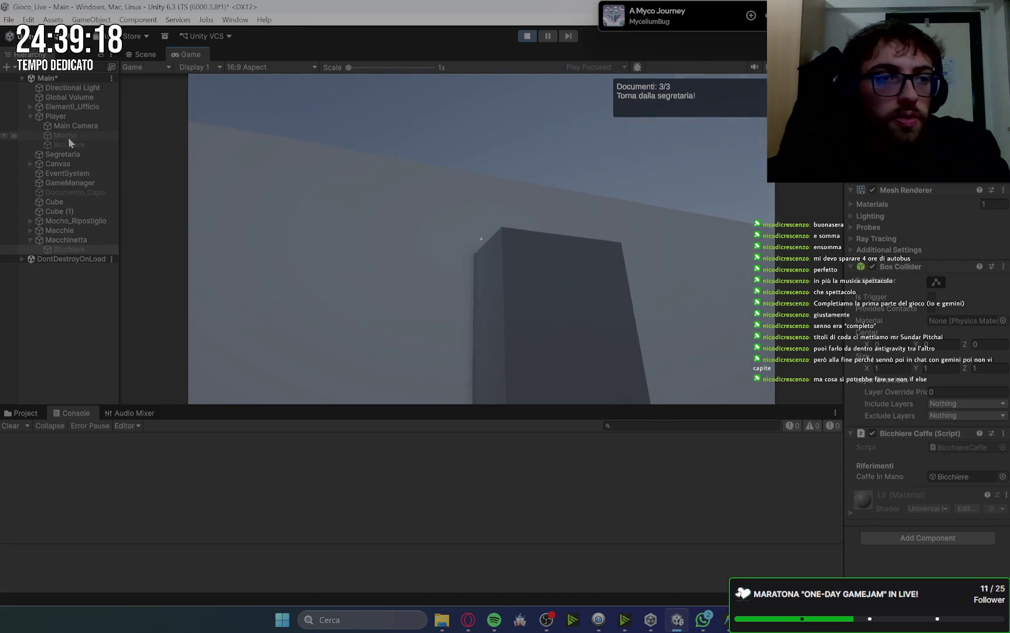
- Check the Player's components, then walk to the secretary and receive the next objective
{"action": "left_click", "coordinate": [67, 116]}
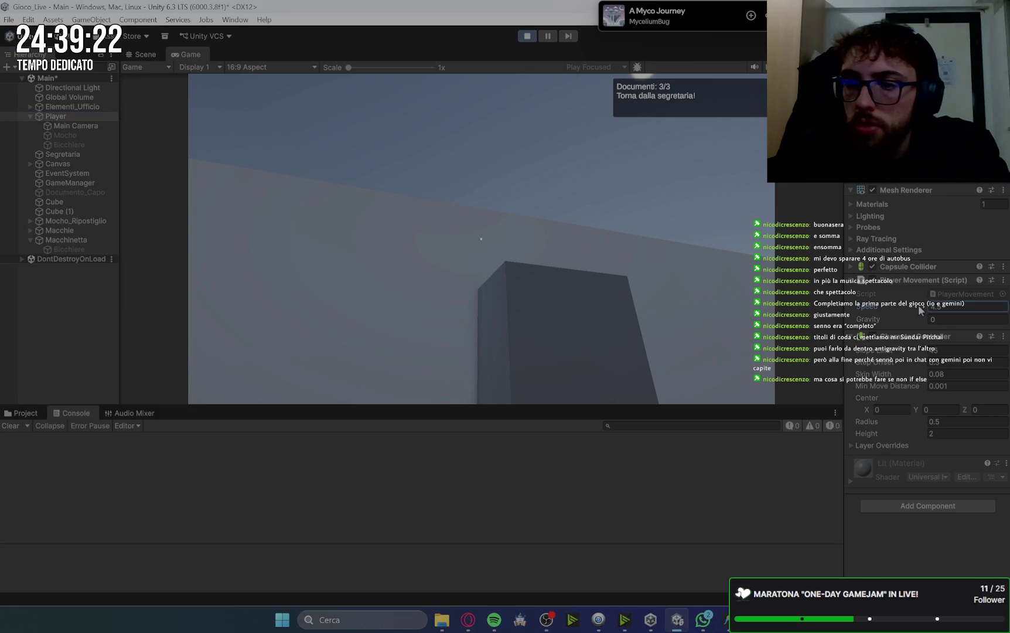
{"action": "left_click", "coordinate": [481, 239]}
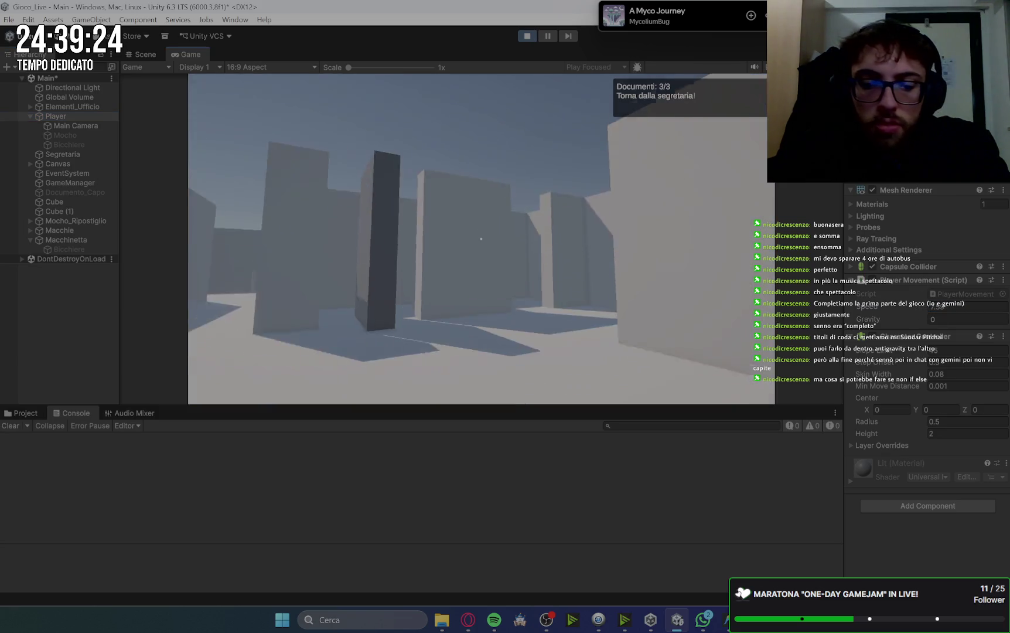
{"action": "key", "text": "w"}
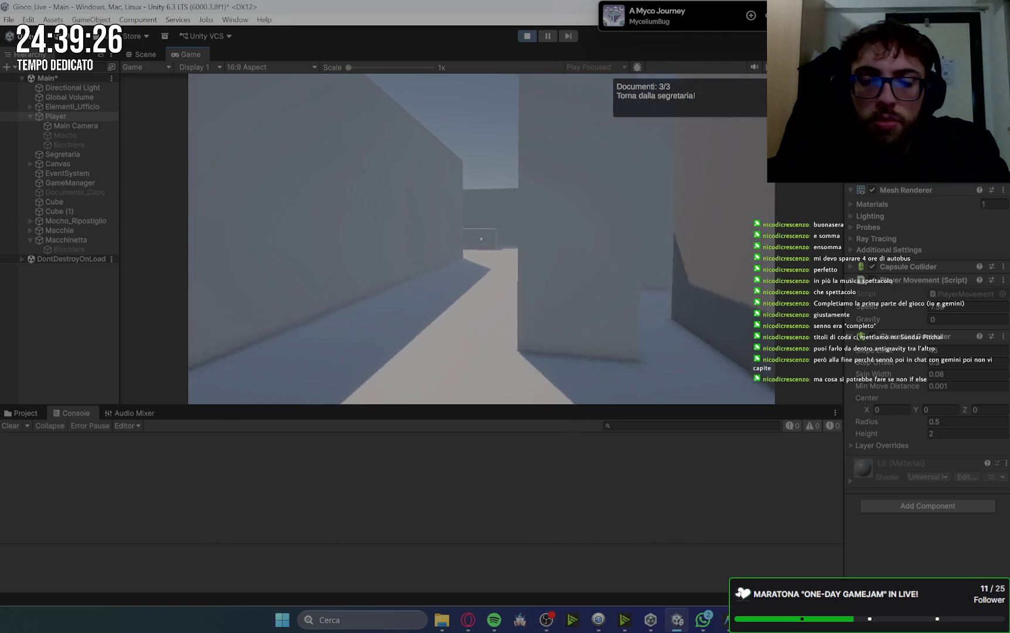
{"action": "key", "text": "w"}
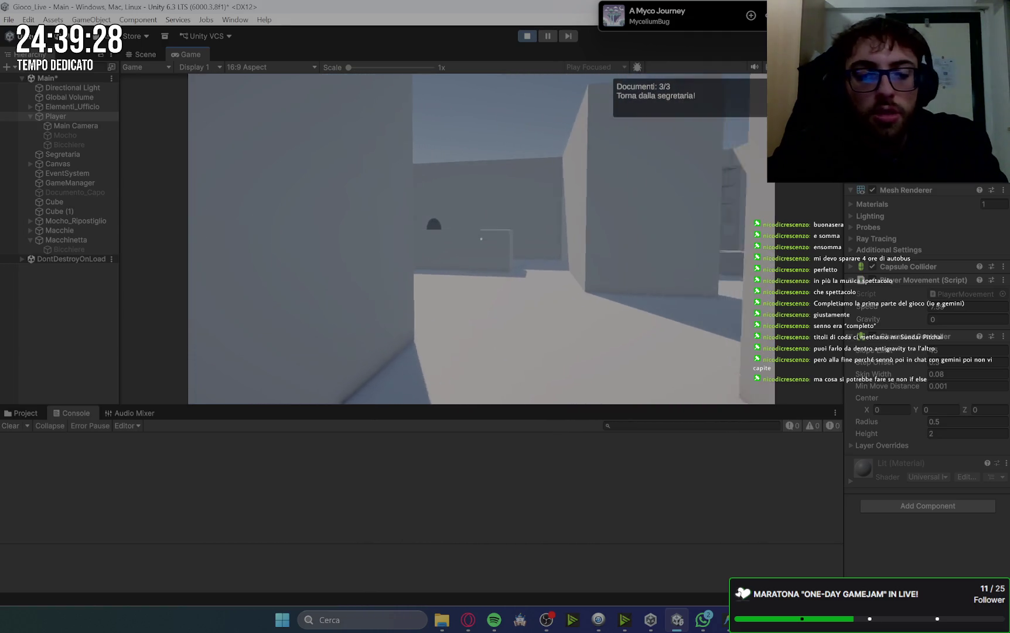
{"action": "key", "text": "w"}
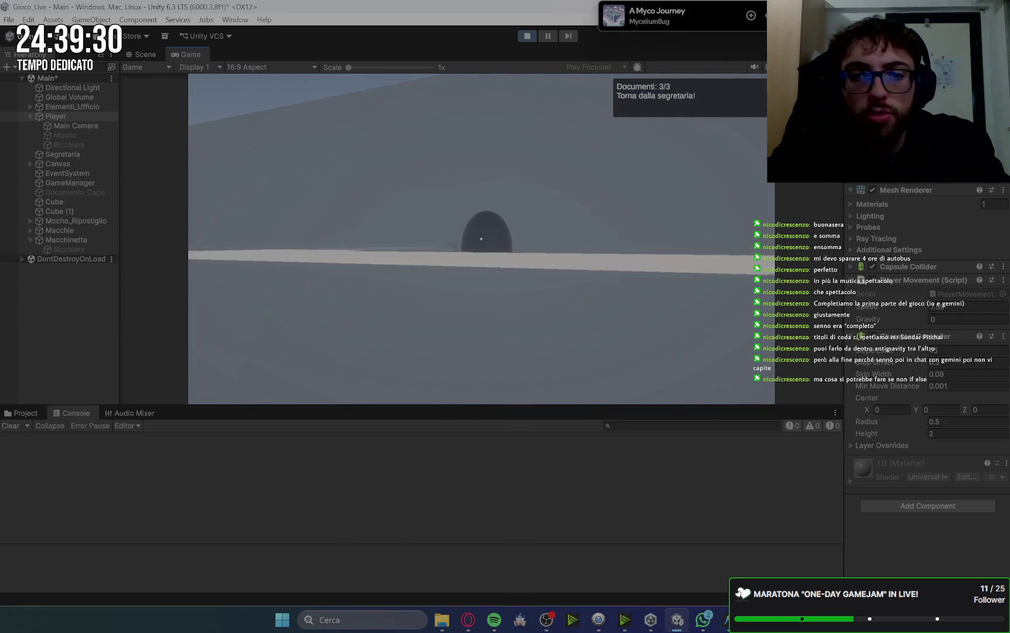
{"action": "key", "text": "w"}
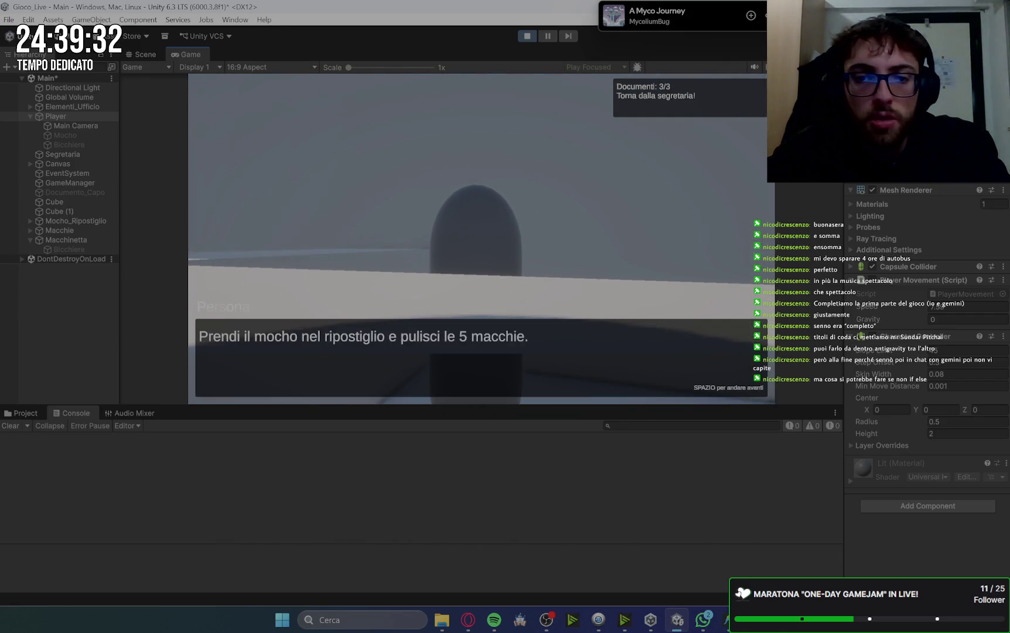
{"action": "key", "text": "space"}
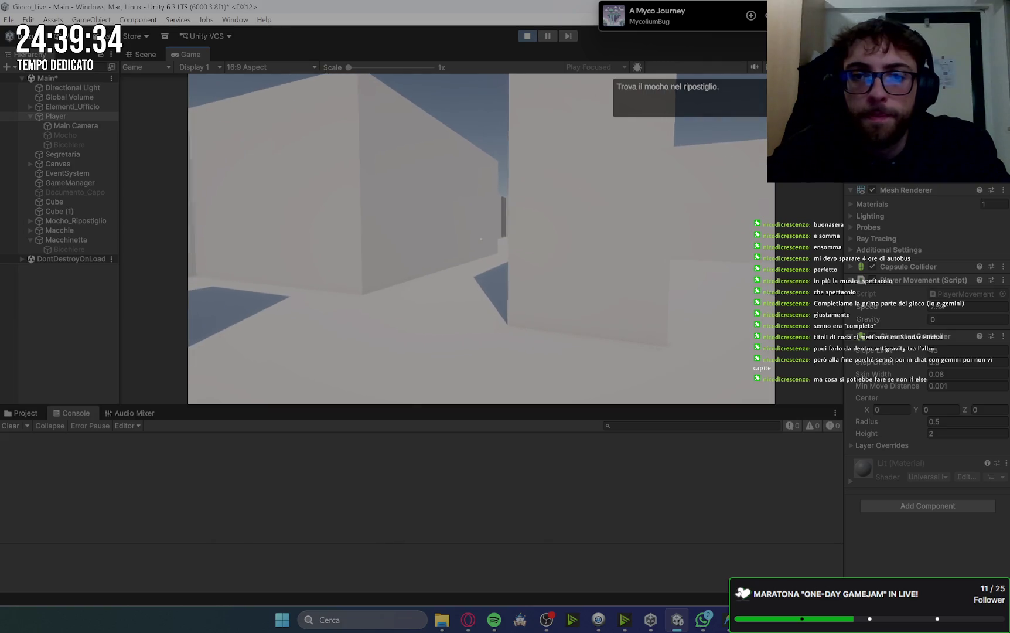
- Walk into the storeroom and pick up the mop, starting Pulisci le macchie: 0/5
{"action": "key", "text": "w"}
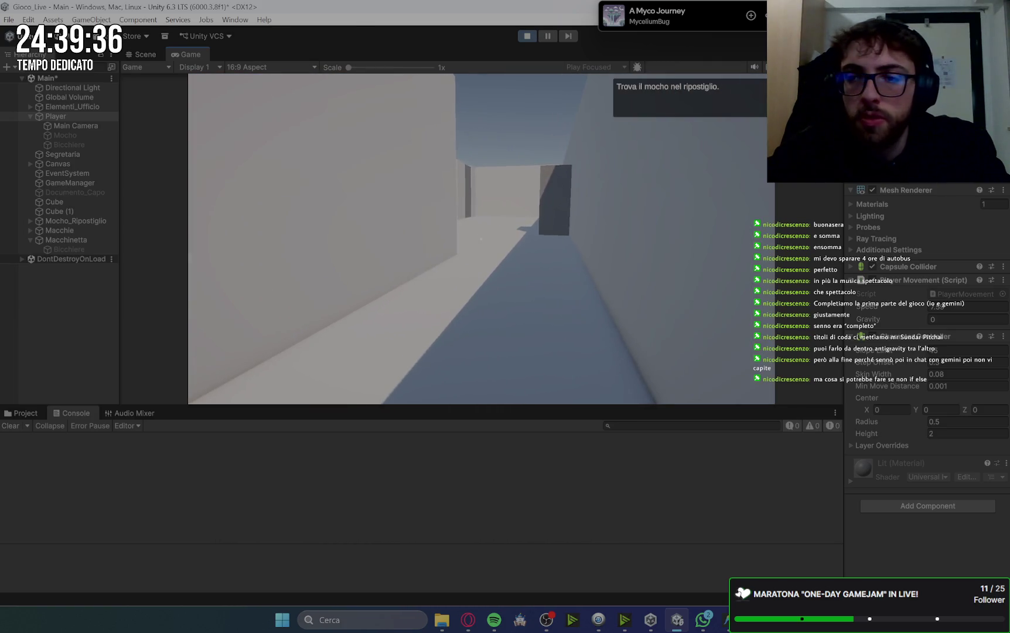
{"action": "key", "text": "Escape"}
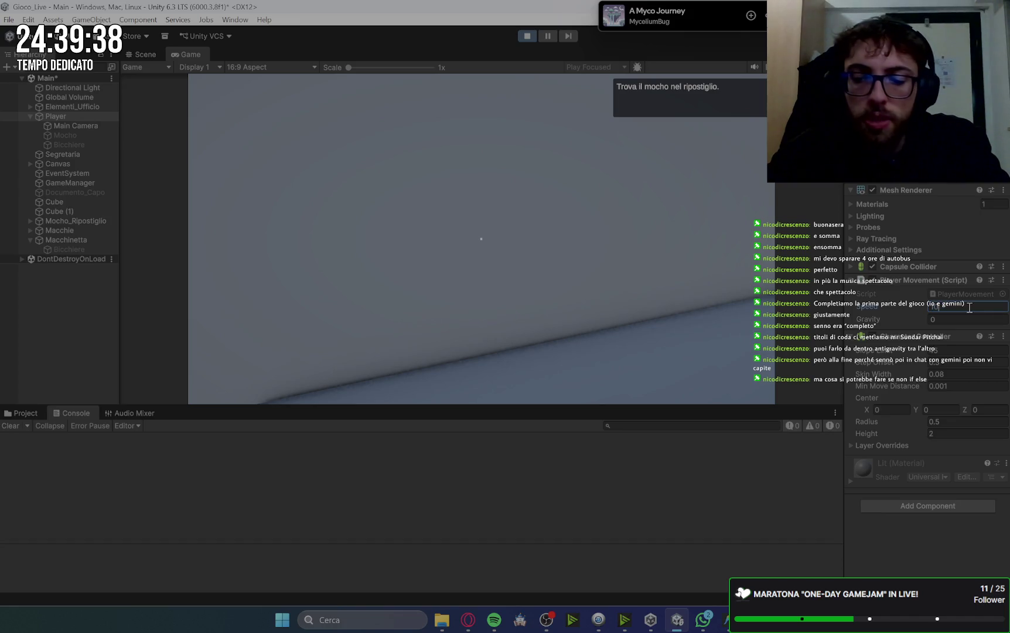
{"action": "left_click", "coordinate": [532, 281]}
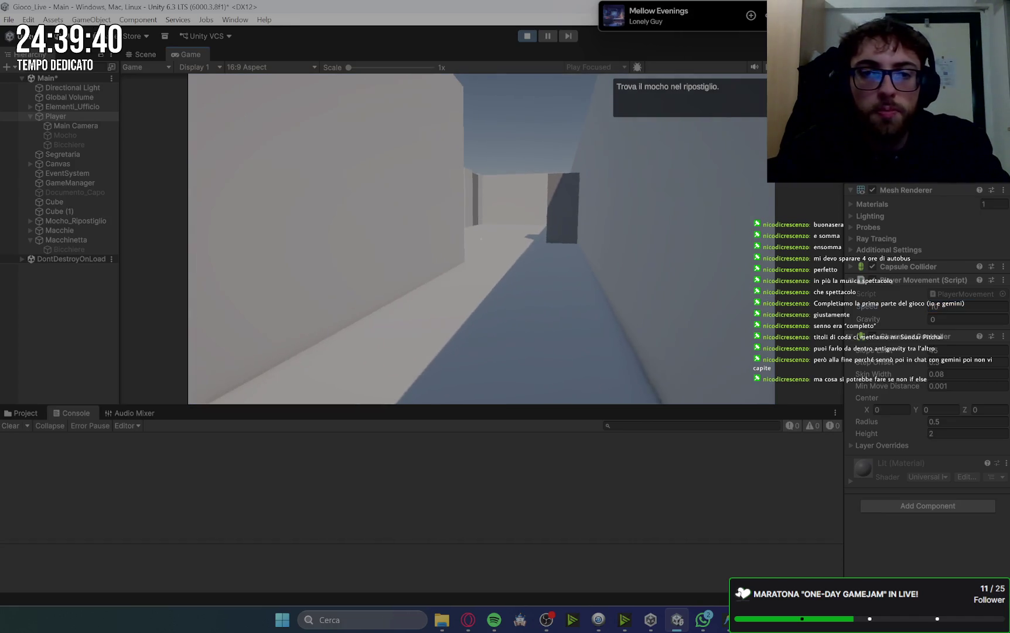
{"action": "key", "text": "w"}
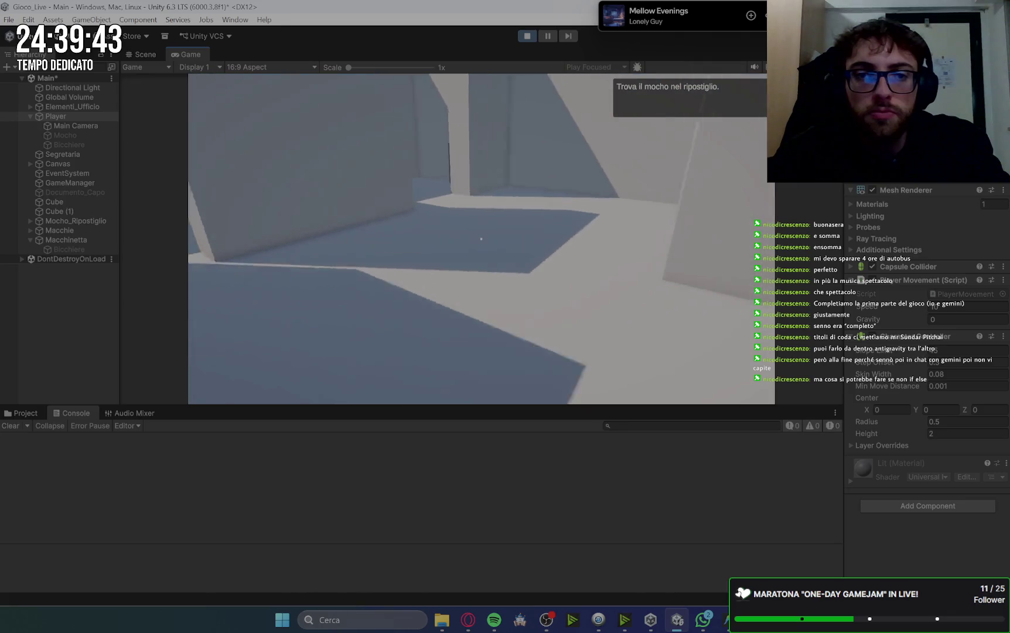
{"action": "key", "text": "e"}
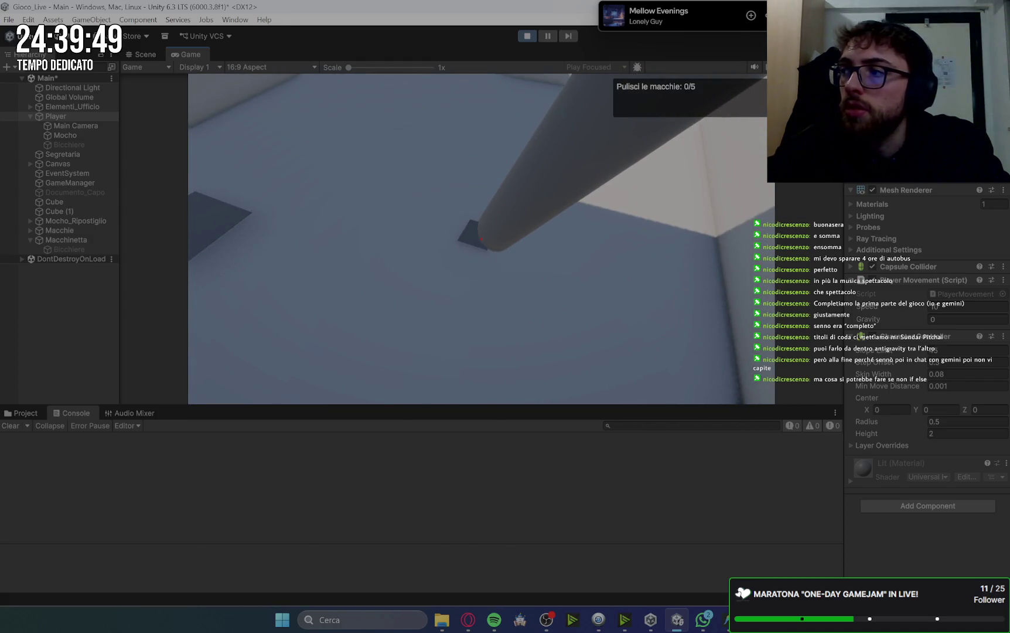
- Clean the remaining floor stains, set the mop down, and dismiss the character's comment
{"action": "key", "text": "e"}
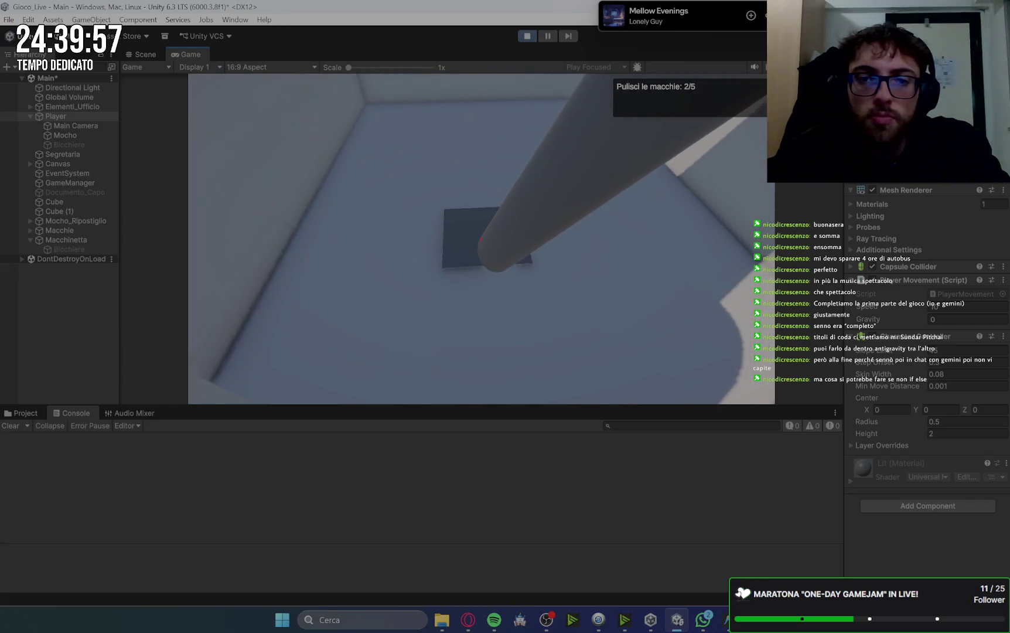
{"action": "key", "text": "e"}
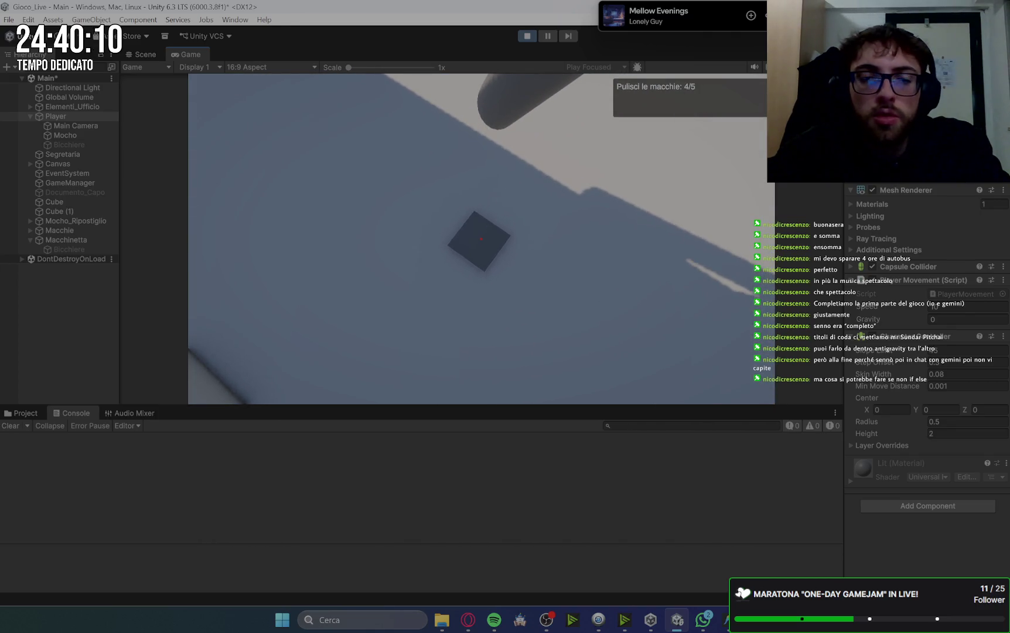
{"action": "left_click", "coordinate": [480, 239]}
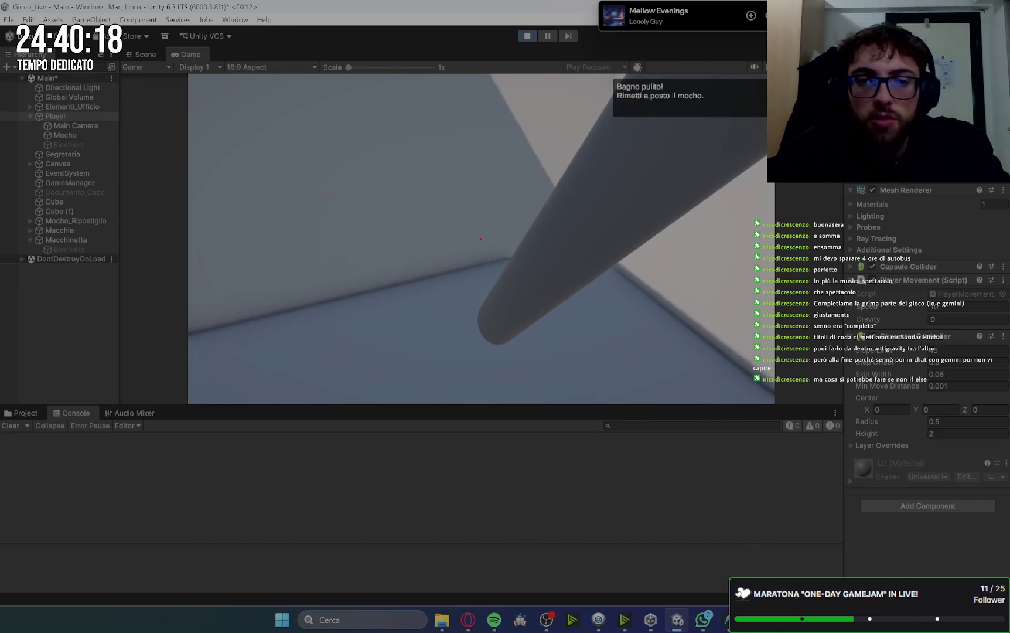
{"action": "key", "text": "e"}
{"action": "key", "text": "space"}
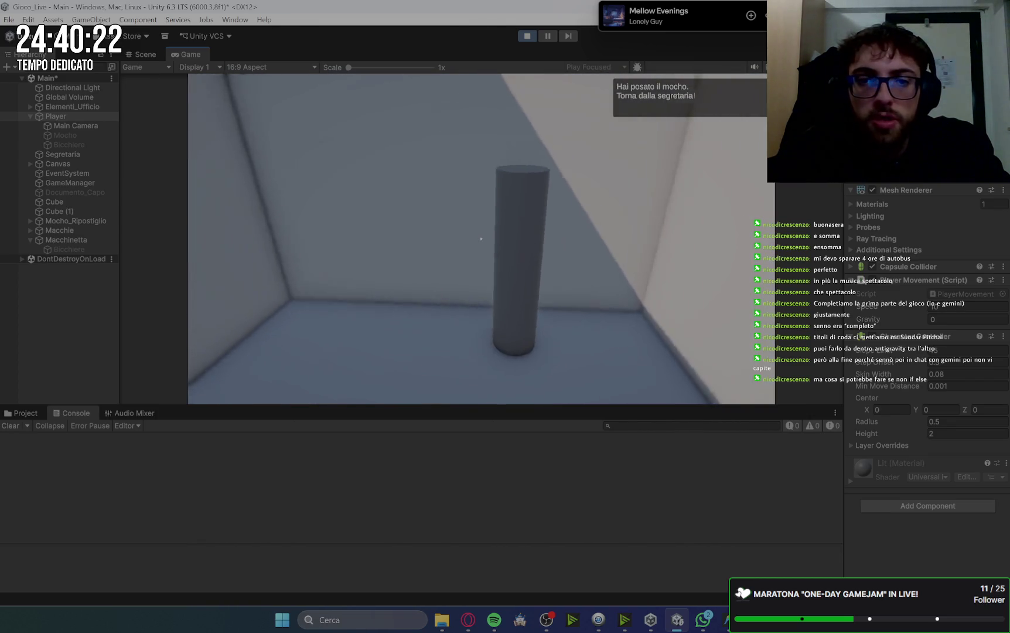
- Leave the placed mop and walk through the bright room back to the secretary to talk to her
{"action": "key", "text": "e"}
{"action": "key", "text": "space"}
{"action": "key", "text": "w"}
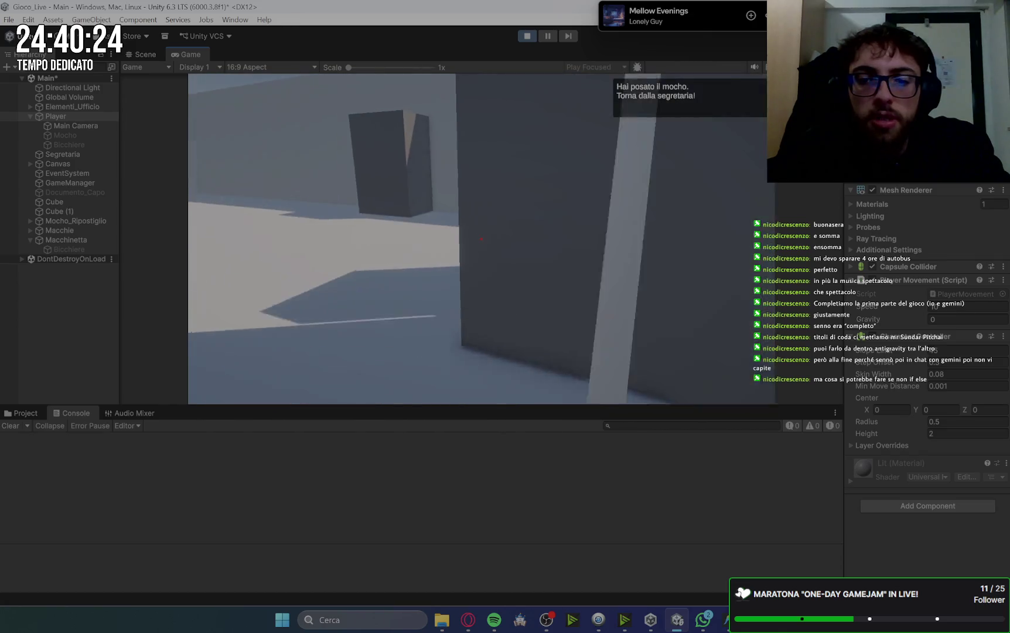
{"action": "key", "text": "w"}
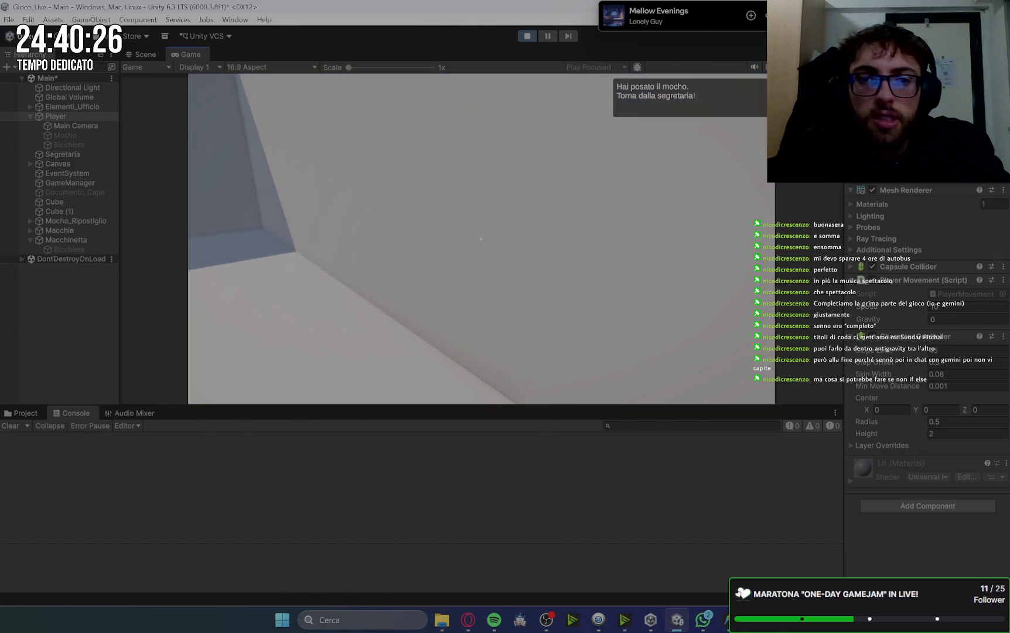
{"action": "key", "text": "w"}
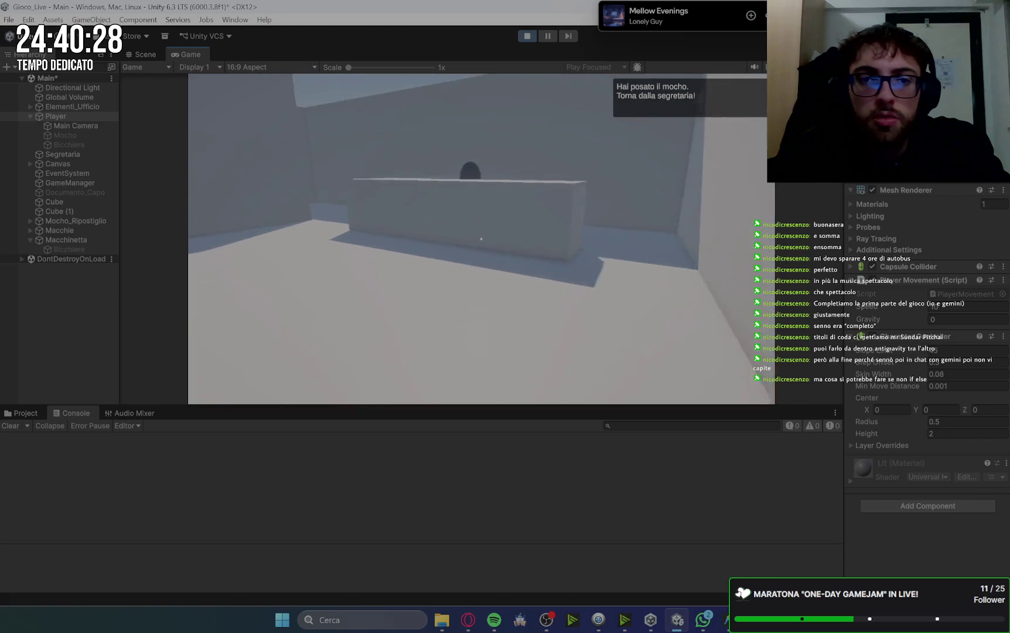
{"action": "key", "text": "w"}
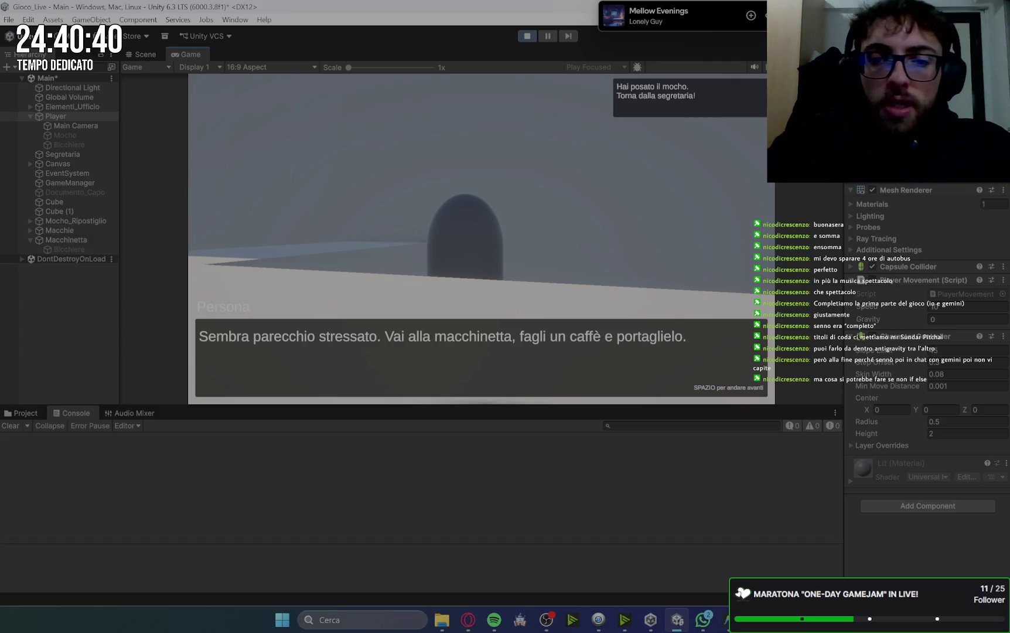
- Accept the coffee task and walk down the corridor to the coffee machine
{"action": "key", "text": "space"}
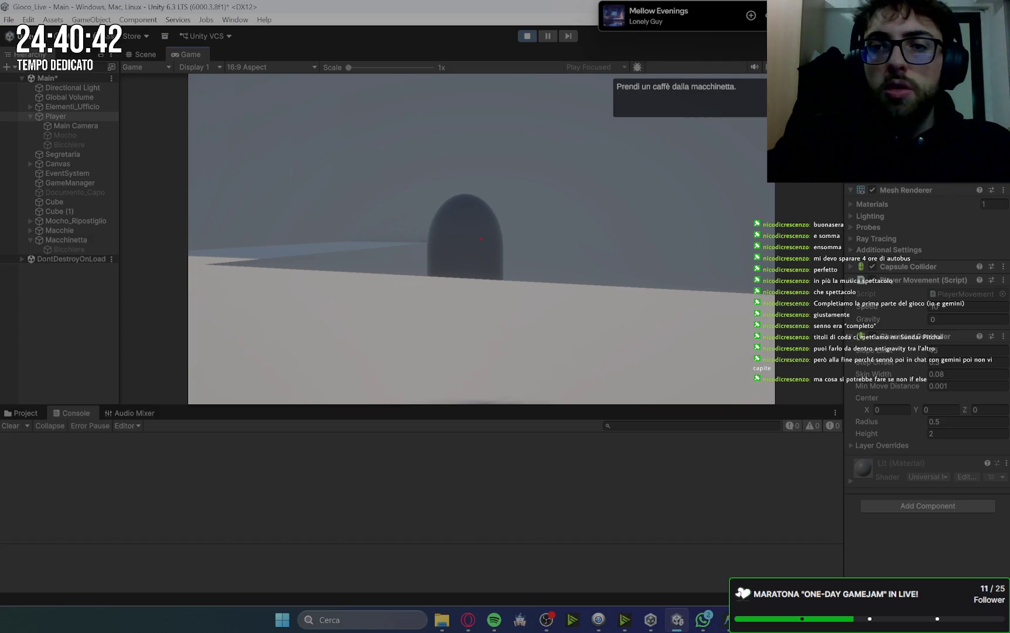
{"action": "key", "text": "w"}
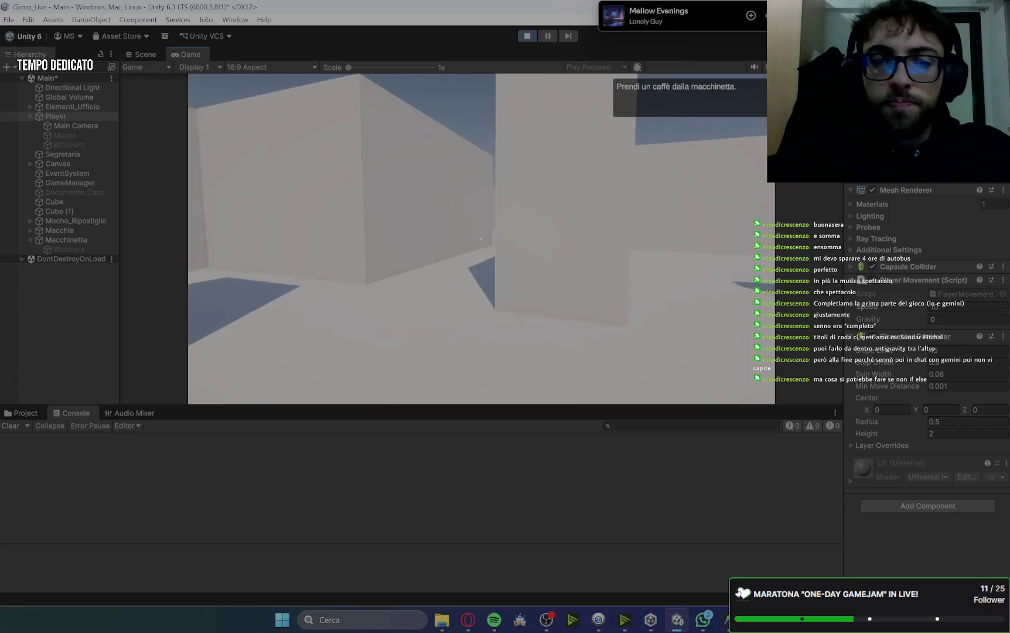
{"action": "key", "text": "w"}
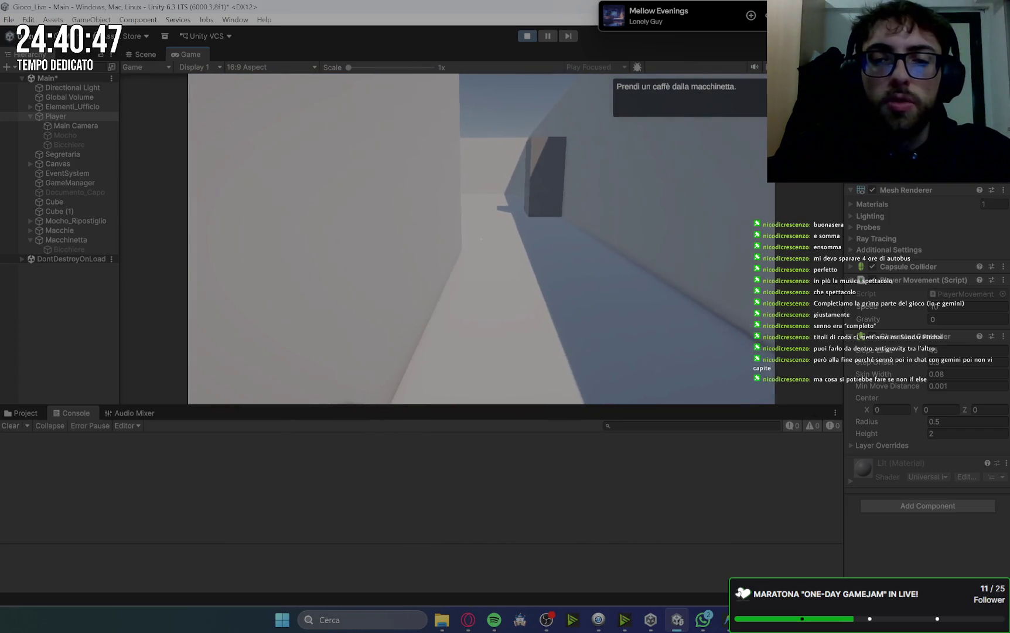
{"action": "key", "text": "w"}
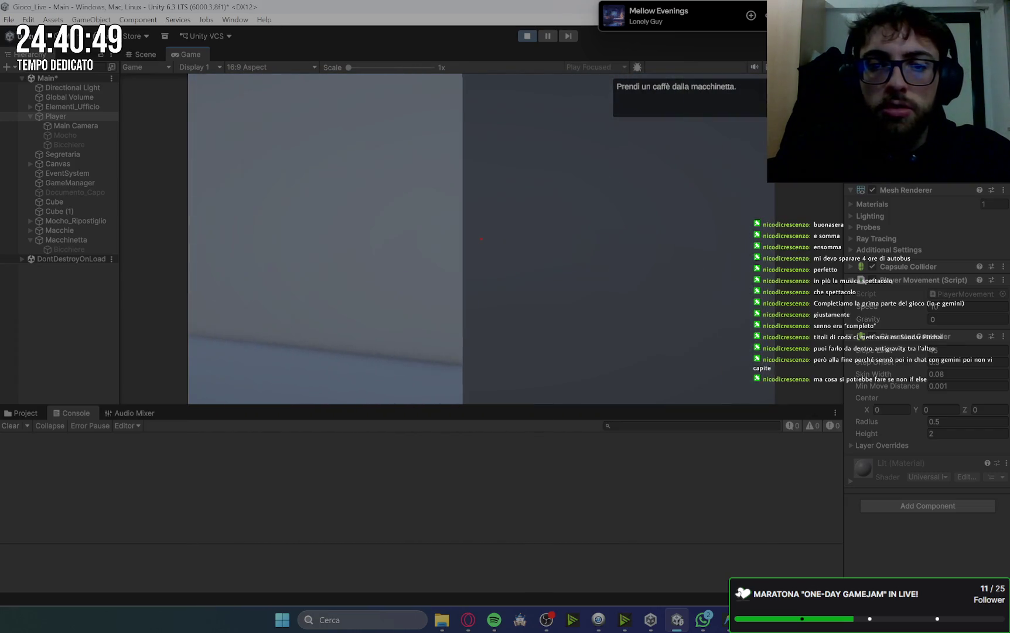
- Brew a coffee and try the cup, then clear the BicchiereCaffe errors and stop Play mode
{"action": "key", "text": "e"}
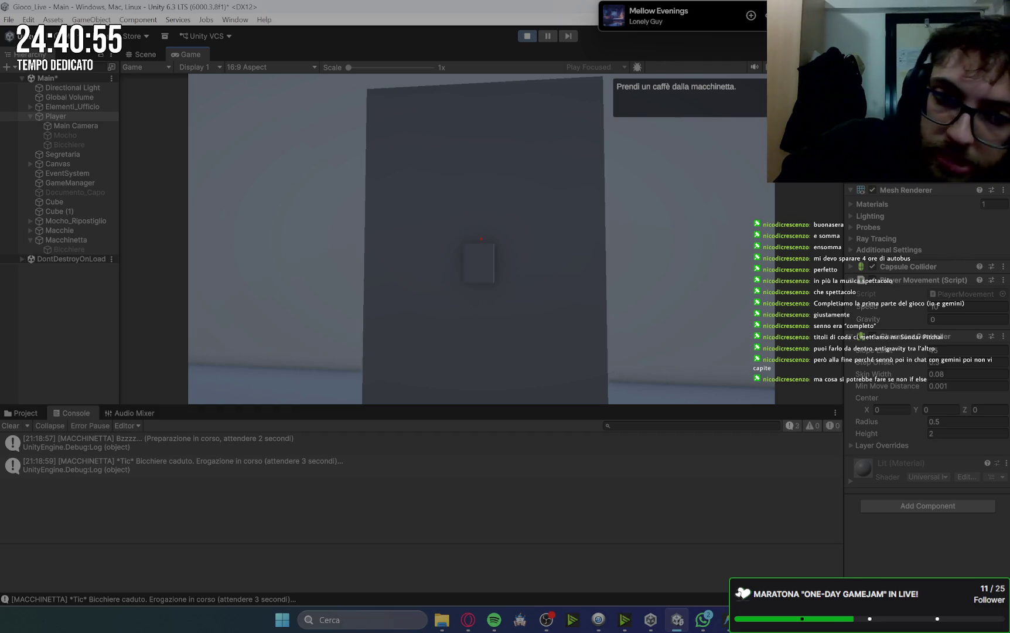
{"action": "key", "text": "e"}
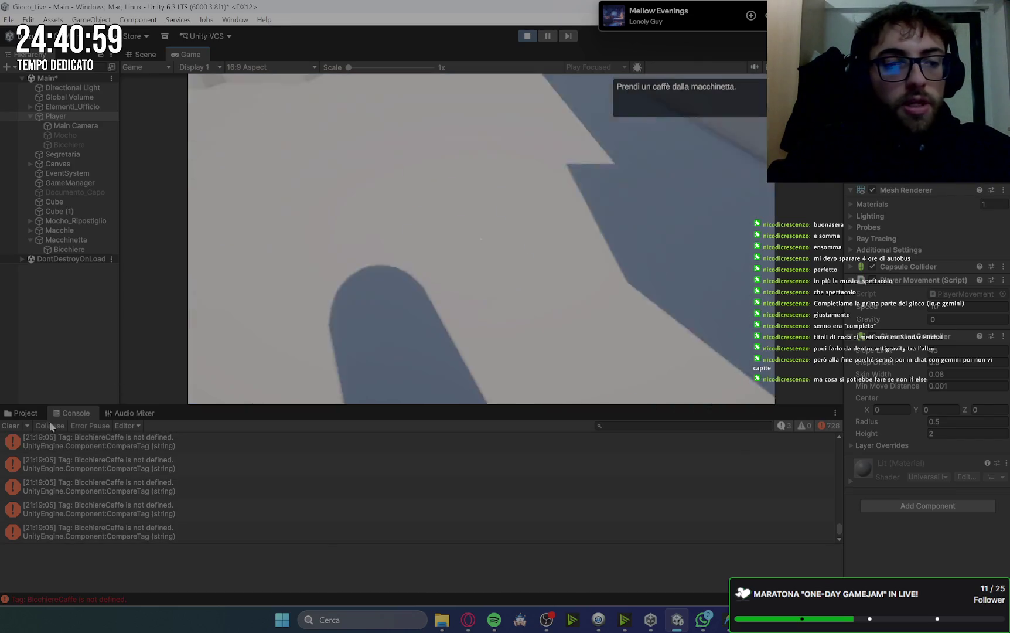
{"action": "left_click", "coordinate": [11, 426]}
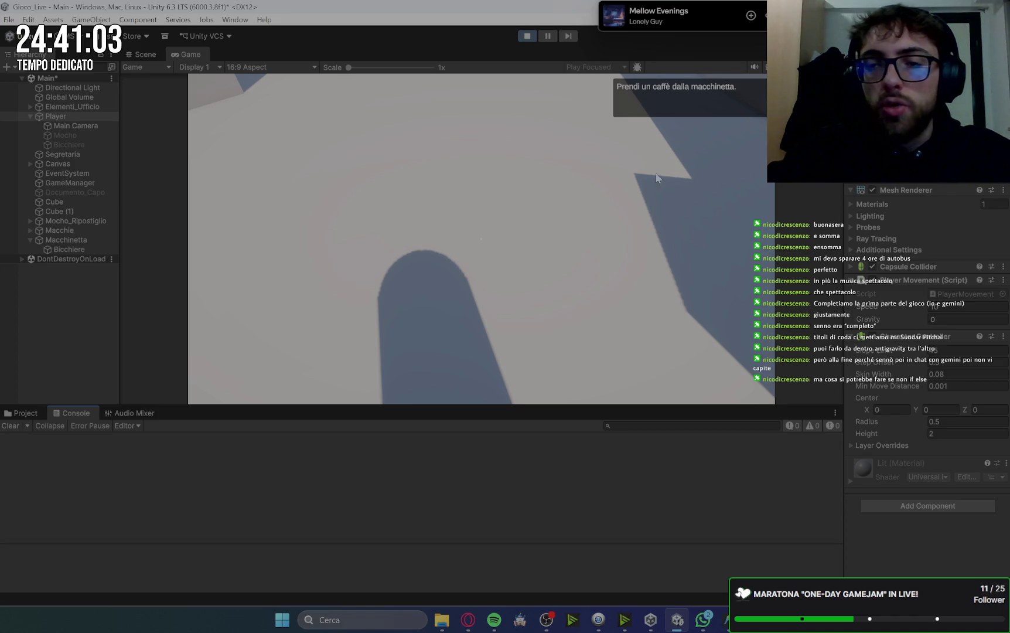
{"action": "left_click", "coordinate": [528, 37]}
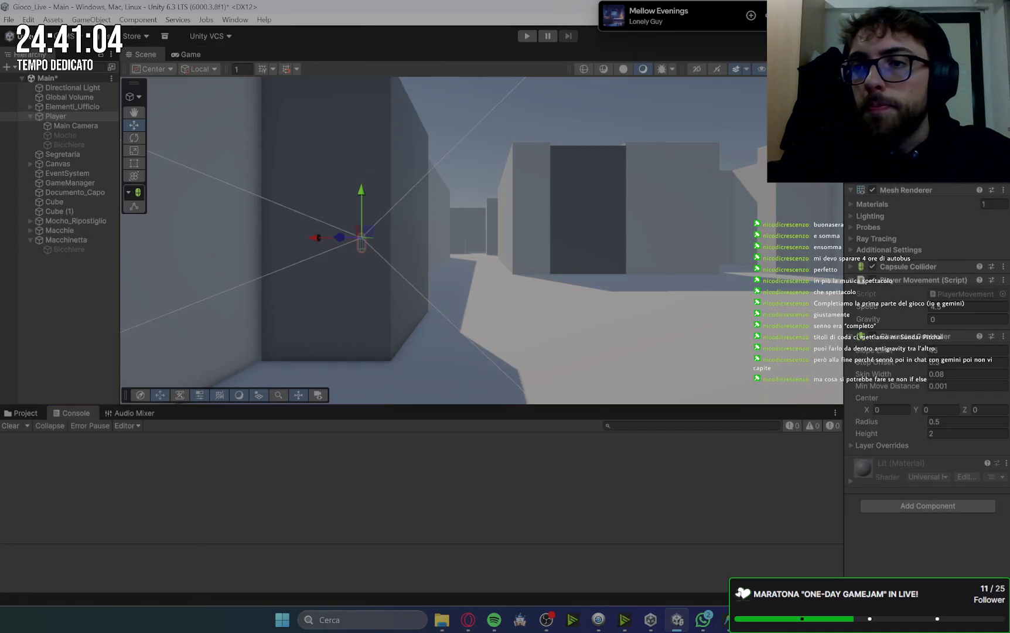
- Select the Bicchiere cup under Macchinetta and check its tag list without changing it
{"action": "left_click", "coordinate": [81, 246]}
{"action": "left_click", "coordinate": [906, 88]}
{"action": "left_click", "coordinate": [919, 280]}
- Read through PlayerInteraction.cs in Antigravity, then return to Unity so the scripts recompile
{"action": "left_click", "coordinate": [573, 620]}
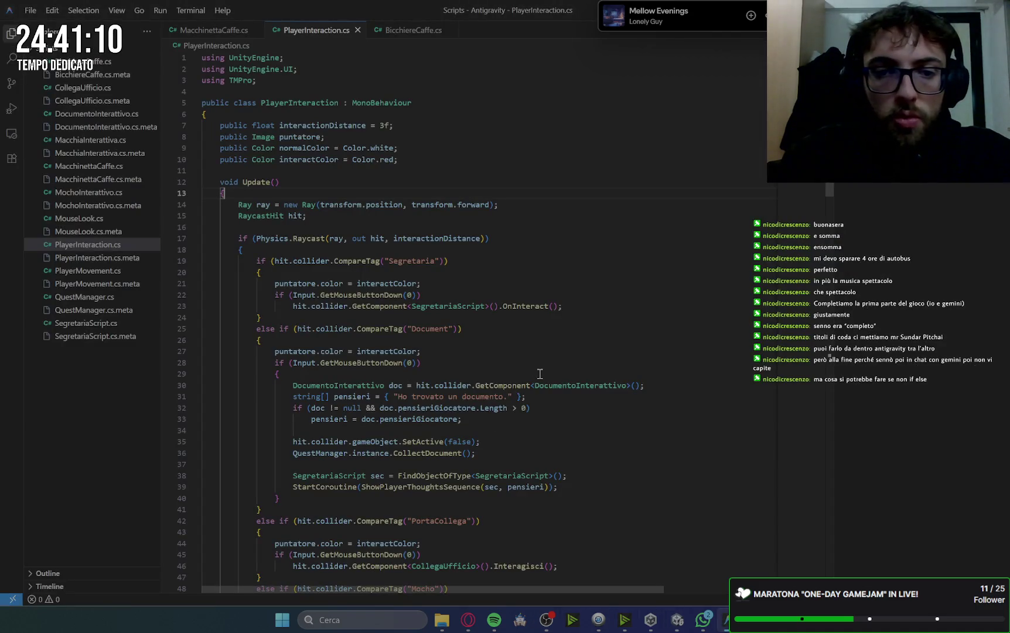
{"action": "scroll", "coordinate": [540, 373], "scroll_direction": "down", "scroll_amount": 14}
{"action": "scroll", "coordinate": [538, 372], "scroll_direction": "down", "scroll_amount": 5}
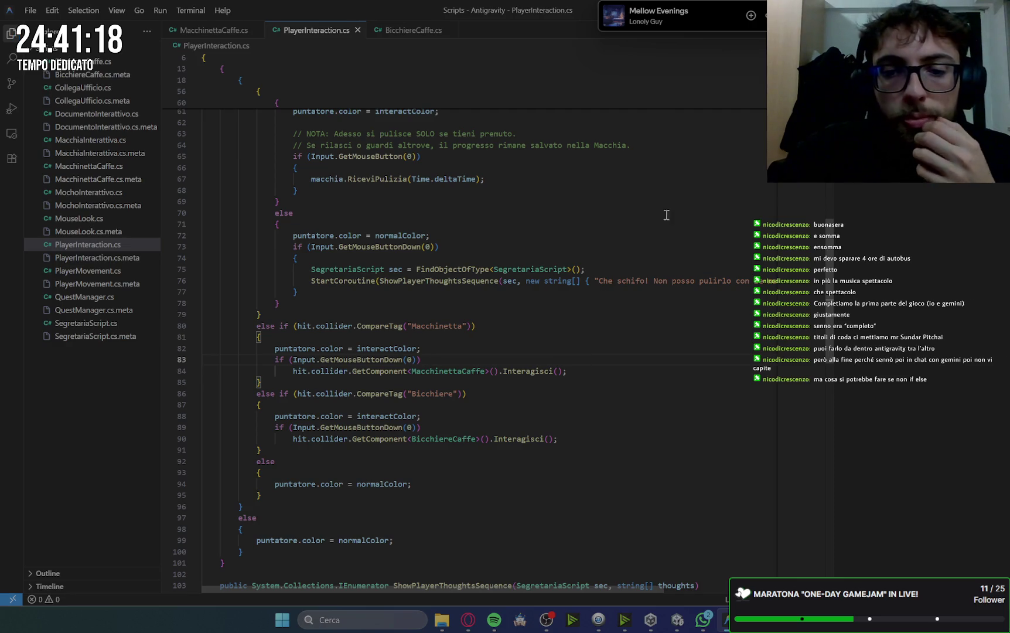
{"action": "scroll", "coordinate": [645, 344], "scroll_direction": "down", "scroll_amount": 12}
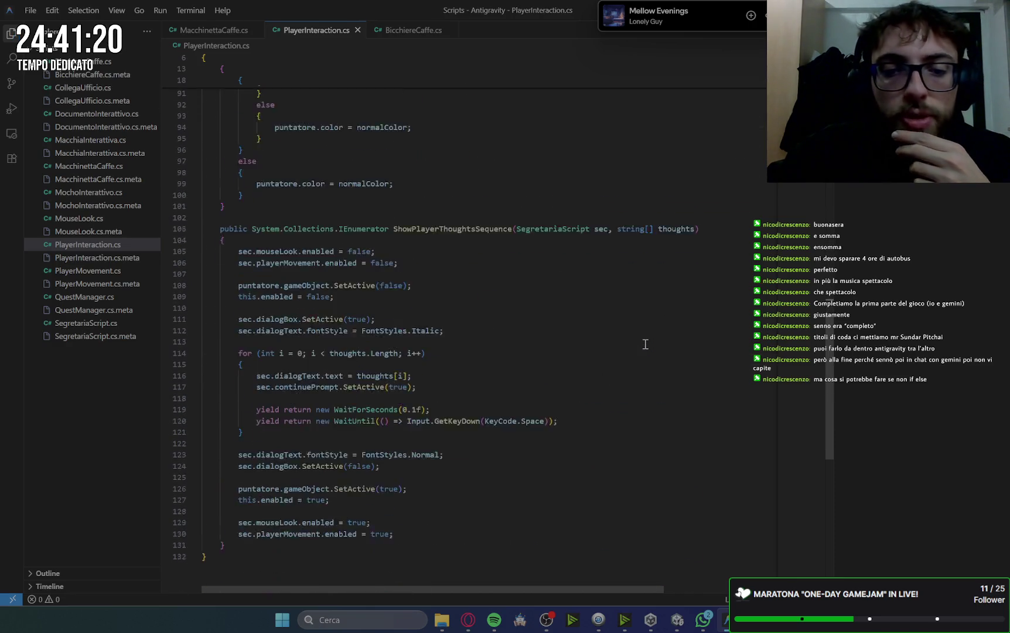
{"action": "scroll", "coordinate": [645, 344], "scroll_direction": "down", "scroll_amount": 2}
{"action": "key", "text": "alt+Tab"}
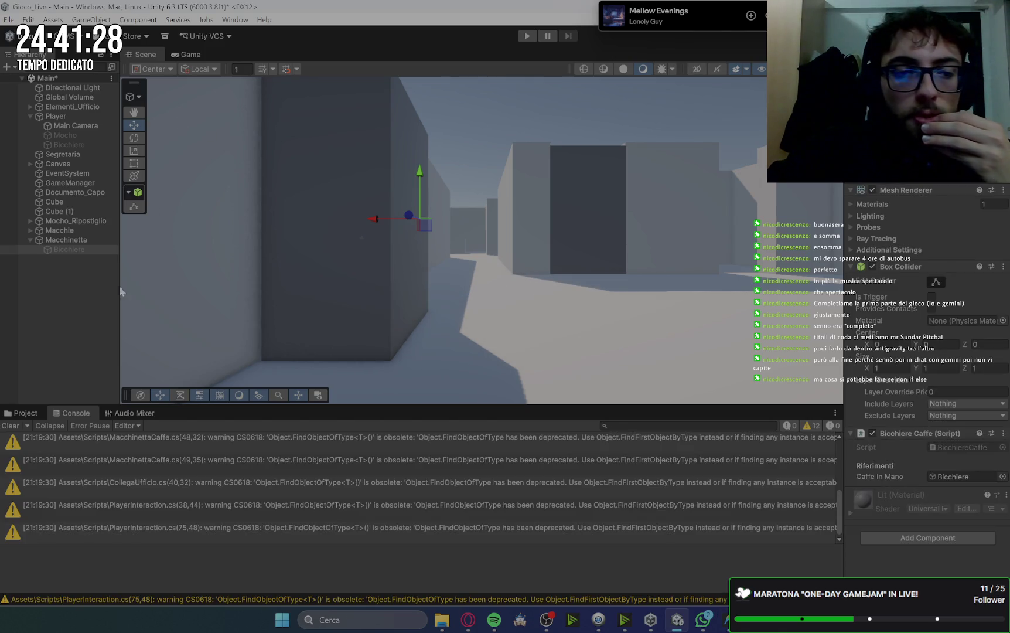
- Clear the compile warnings and start a new play test
{"action": "left_click", "coordinate": [10, 426]}
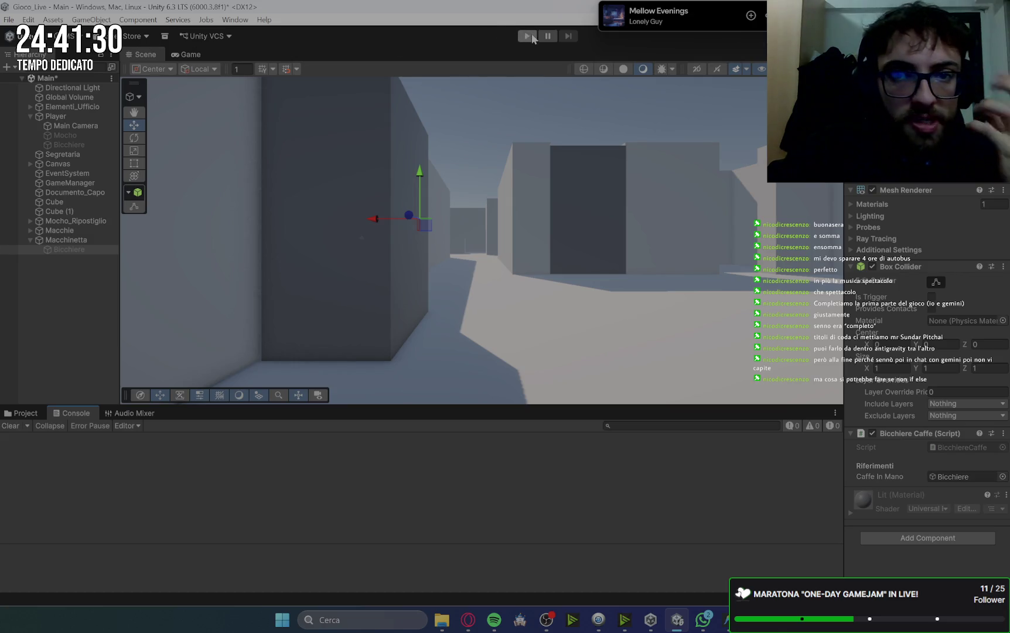
{"action": "left_click", "coordinate": [529, 36]}
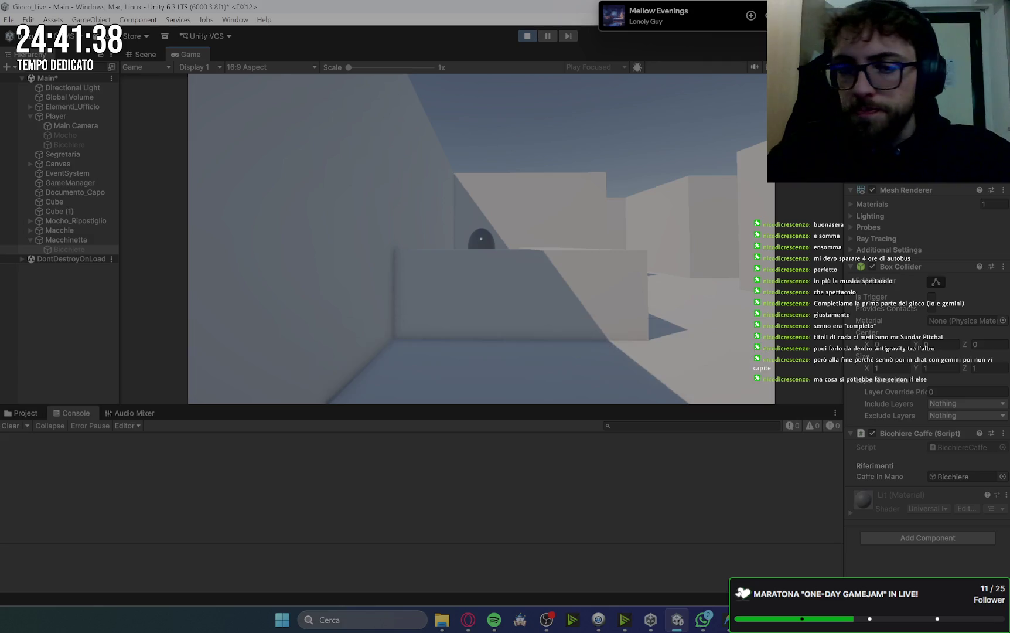
{"action": "key", "text": "w"}
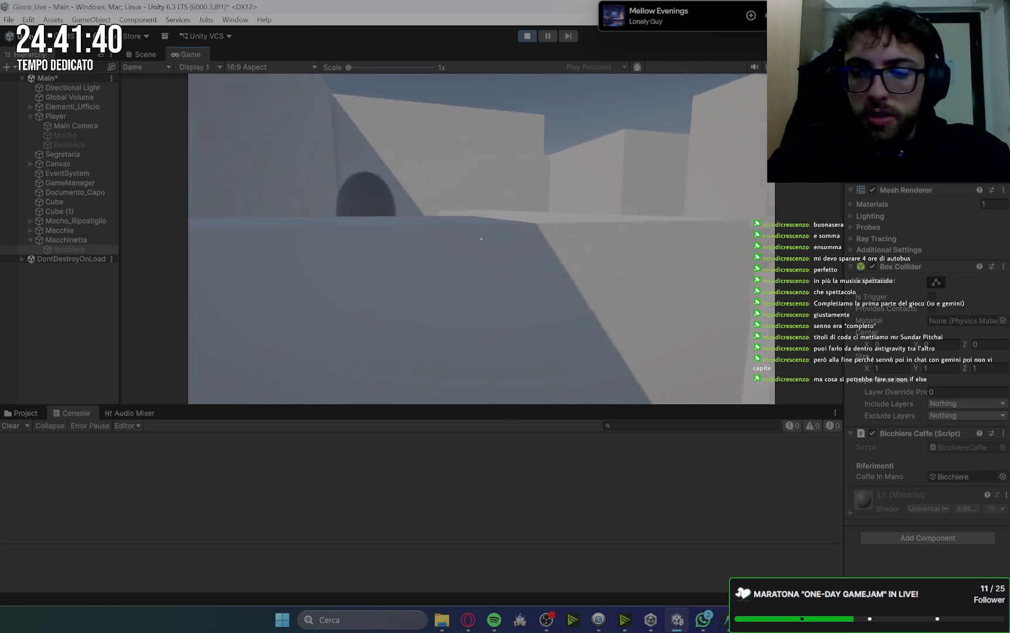
{"action": "key", "text": "Escape"}
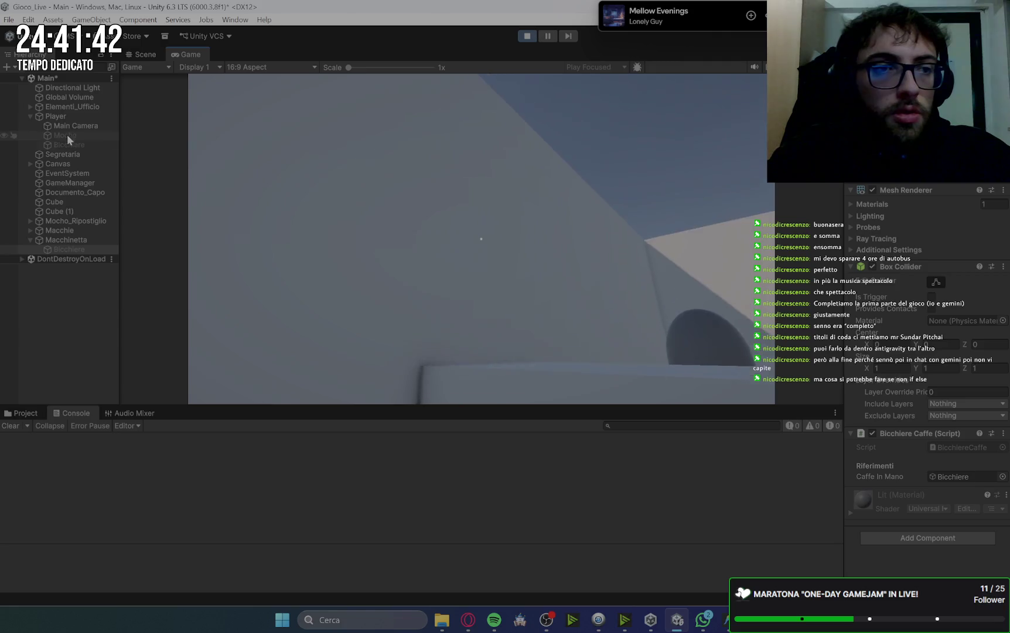
- Inspect the Player object, walk to the secretary and dismiss her welcome dialogue
{"action": "left_click", "coordinate": [82, 118]}
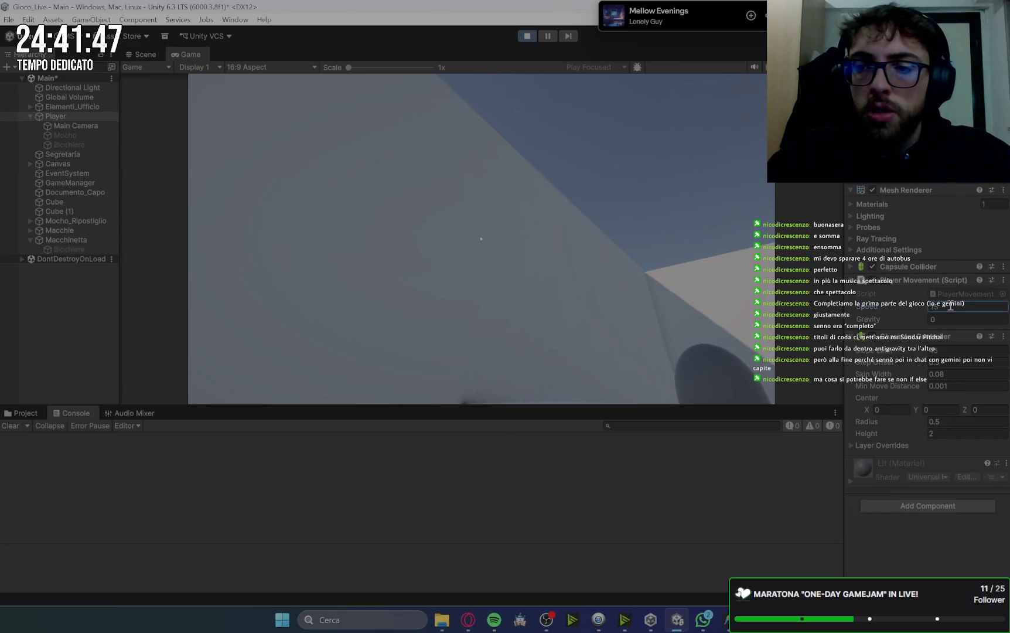
{"action": "key", "text": "w"}
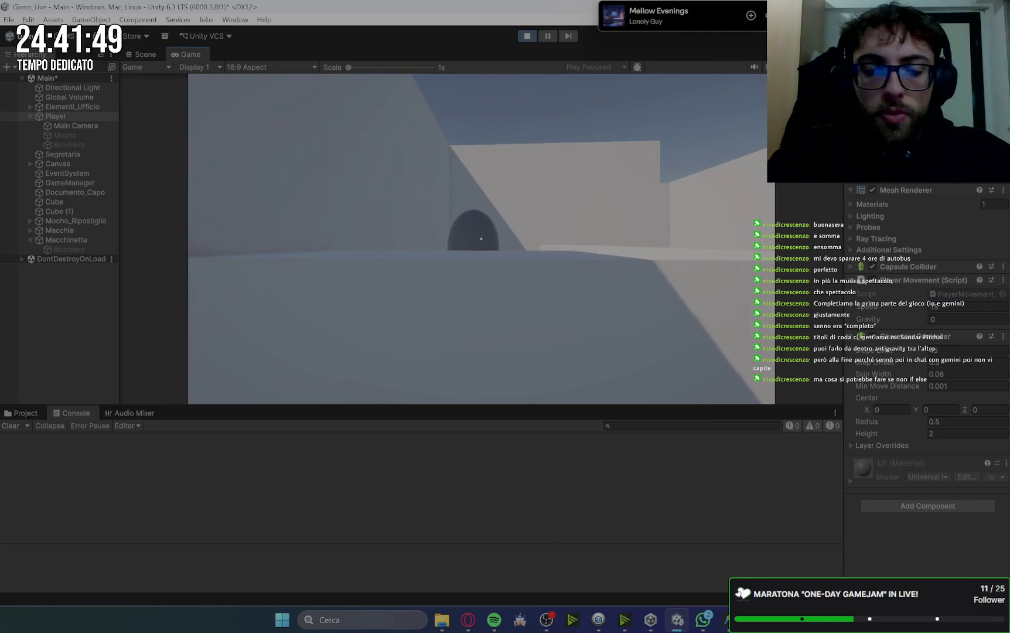
{"action": "key", "text": "w"}
{"action": "key", "text": "space"}
- Walk through the office collecting the first two documents
{"action": "key", "text": "w"}
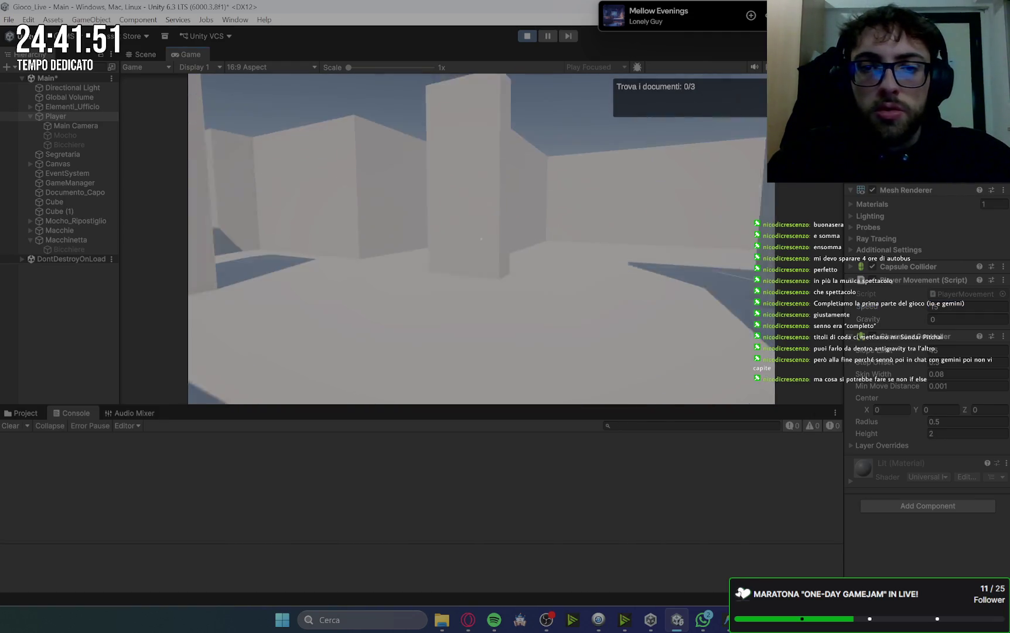
{"action": "key", "text": "w"}
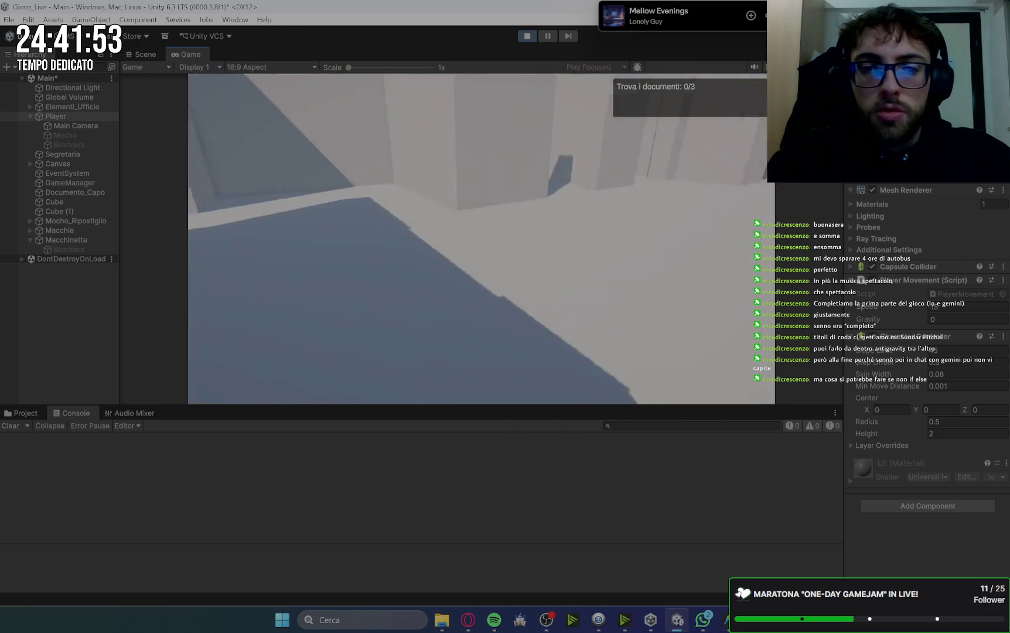
{"action": "key", "text": "w"}
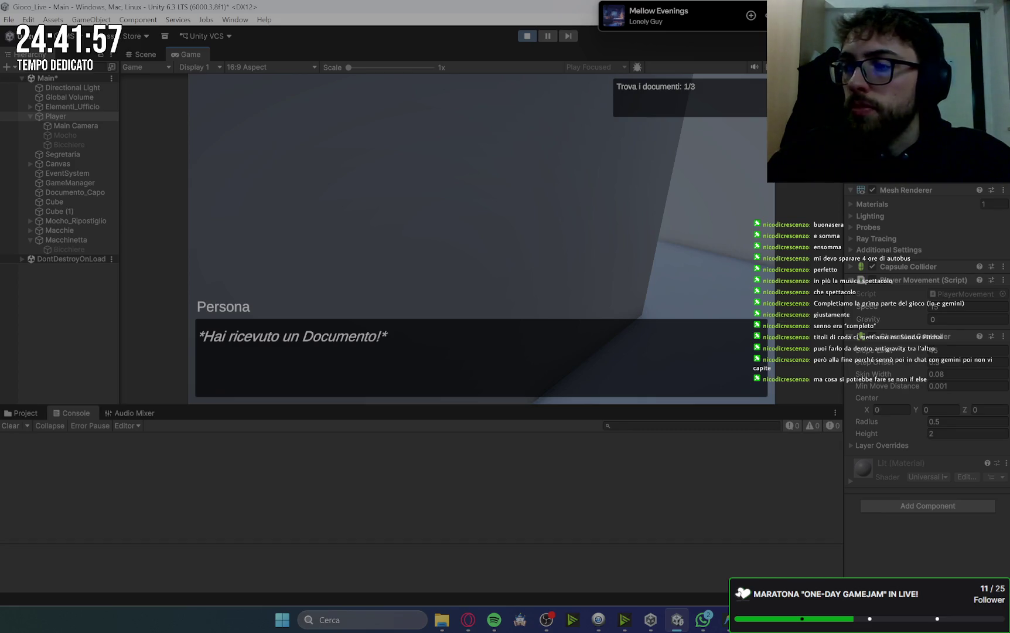
{"action": "key", "text": "space"}
{"action": "key", "text": "w"}
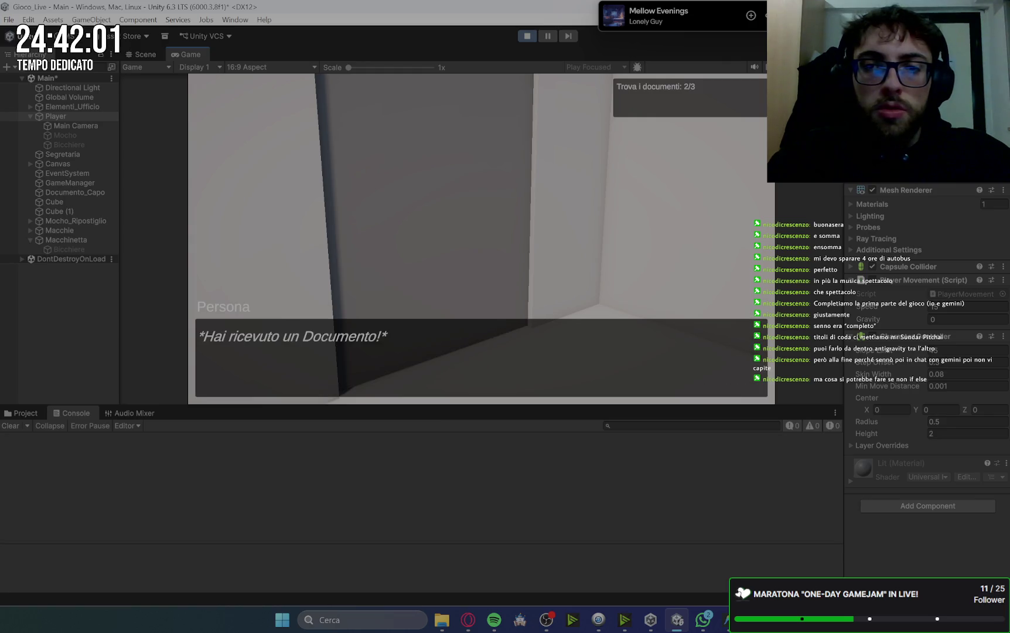
{"action": "key", "text": "space"}
{"action": "key", "text": "w"}
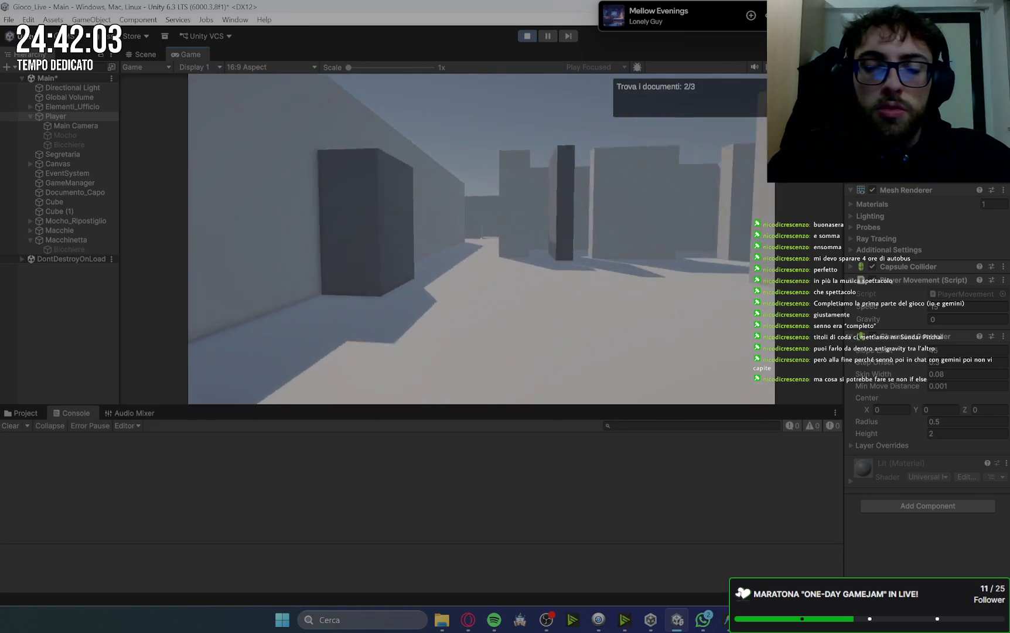
- Collect the third document on the desk and hand all three to the secretary
{"action": "key", "text": "w"}
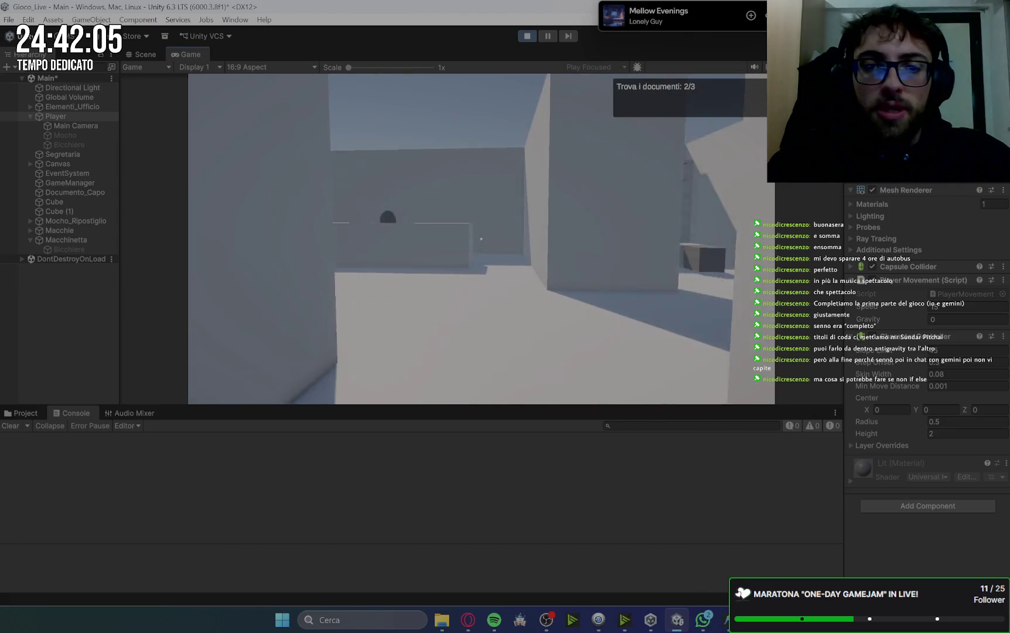
{"action": "key", "text": "w"}
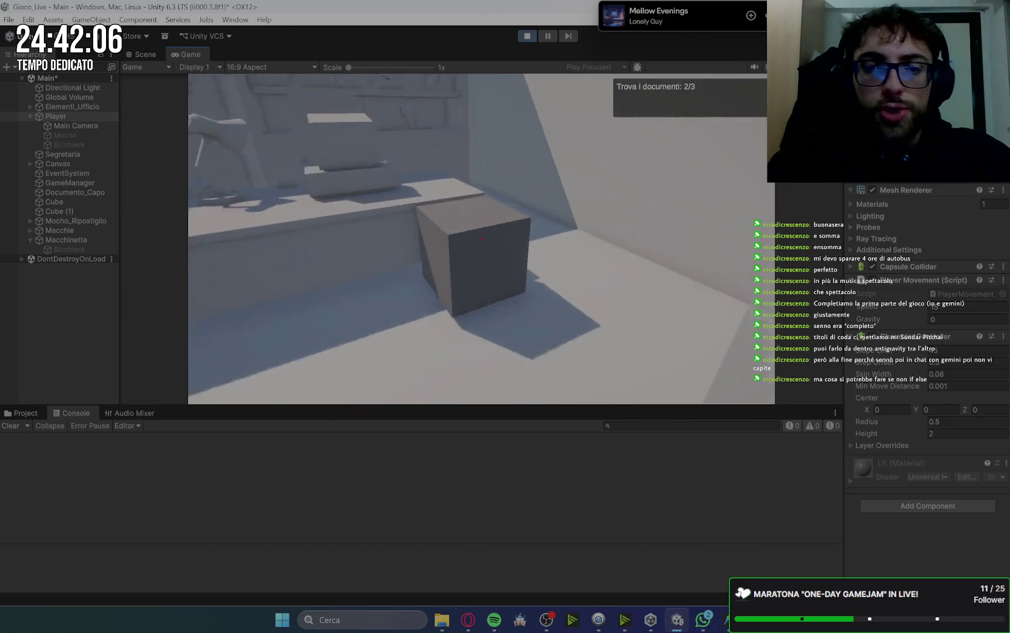
{"action": "key", "text": "space"}
{"action": "key", "text": "w"}
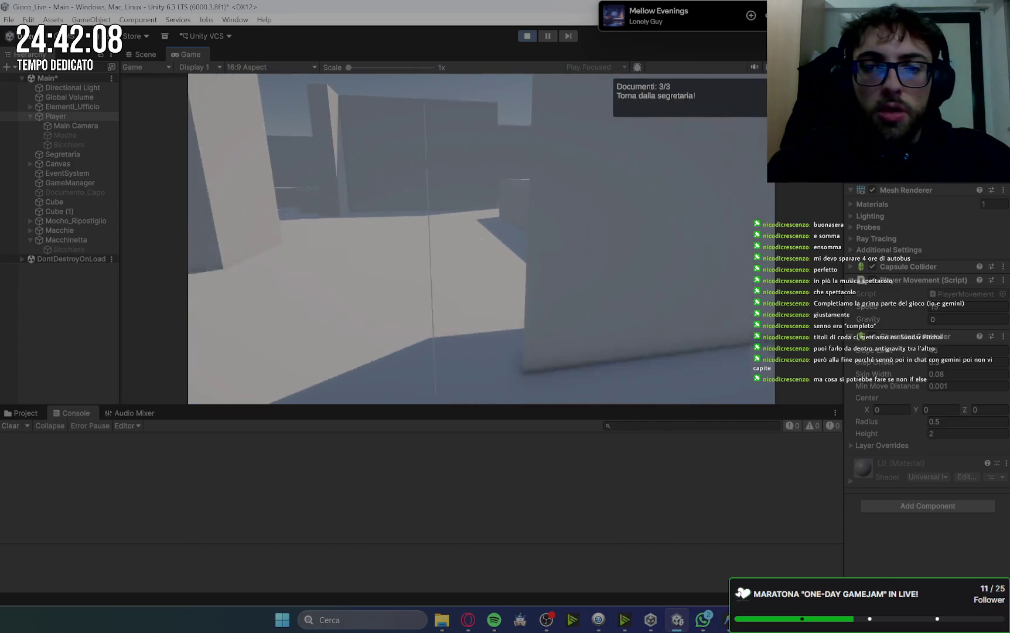
{"action": "key", "text": "w"}
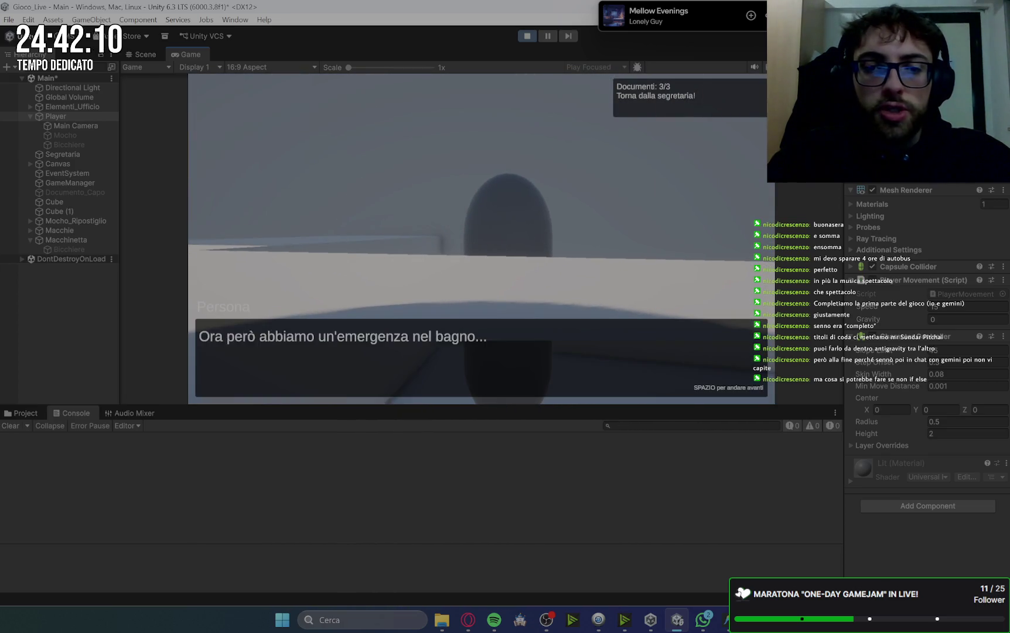
{"action": "key", "text": "space"}
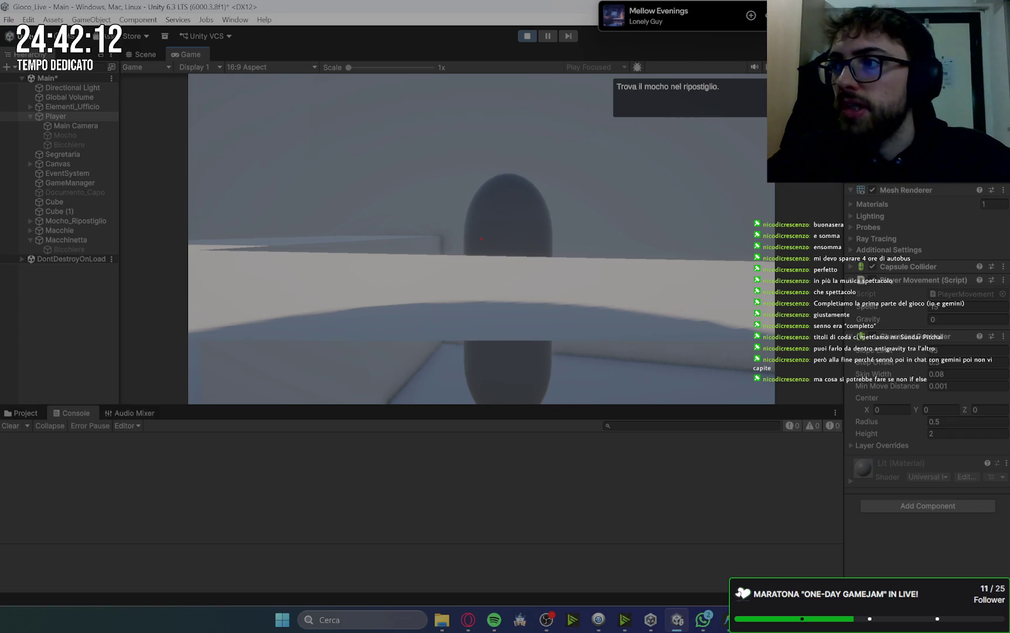
- Walk into the storage closet and pick up the mop
{"action": "key", "text": "w"}
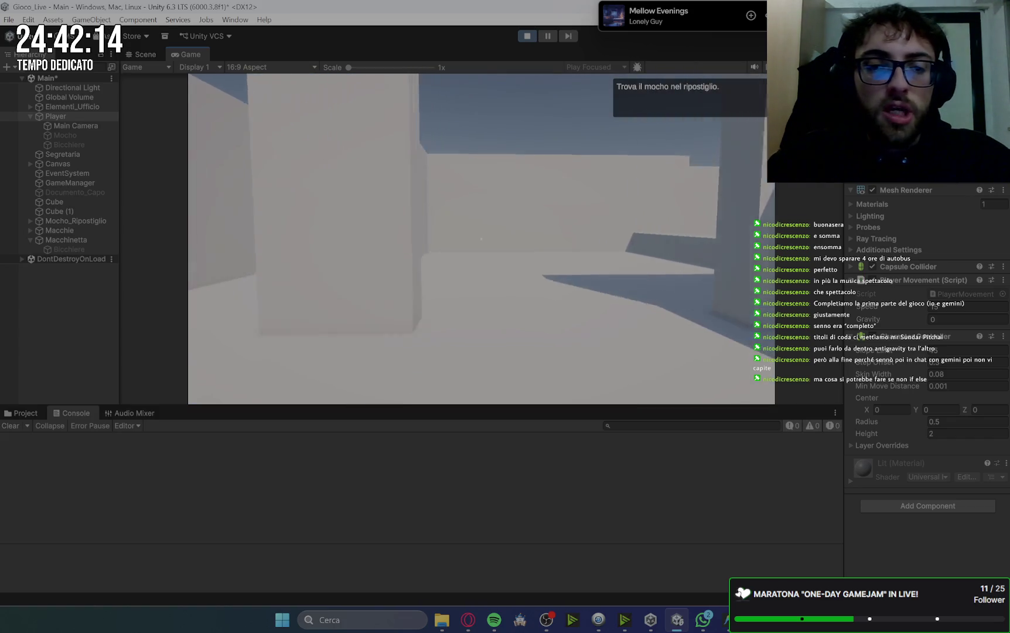
{"action": "key", "text": "w"}
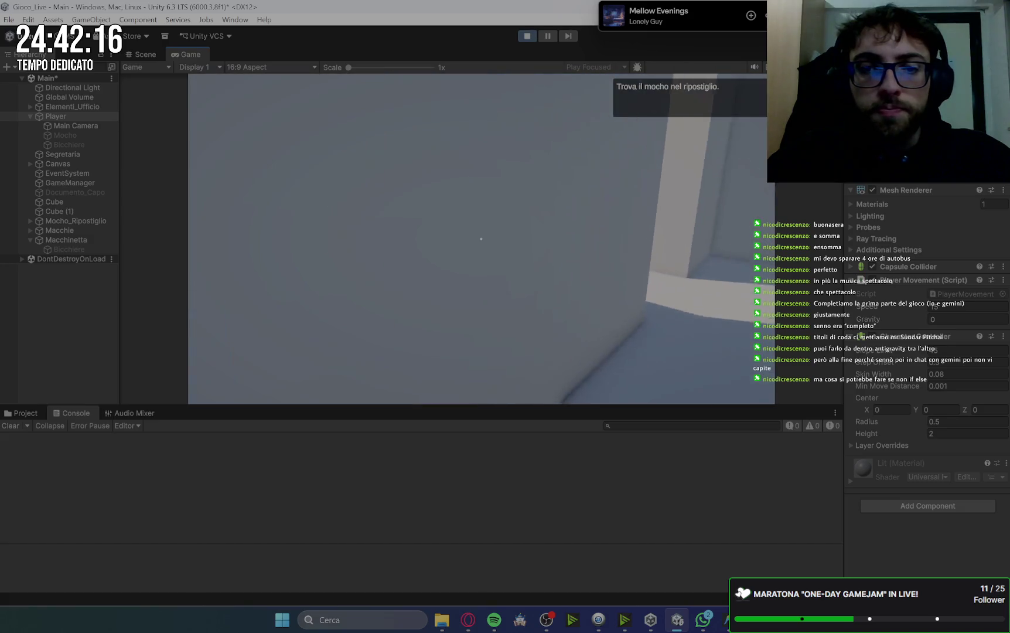
{"action": "key", "text": "w"}
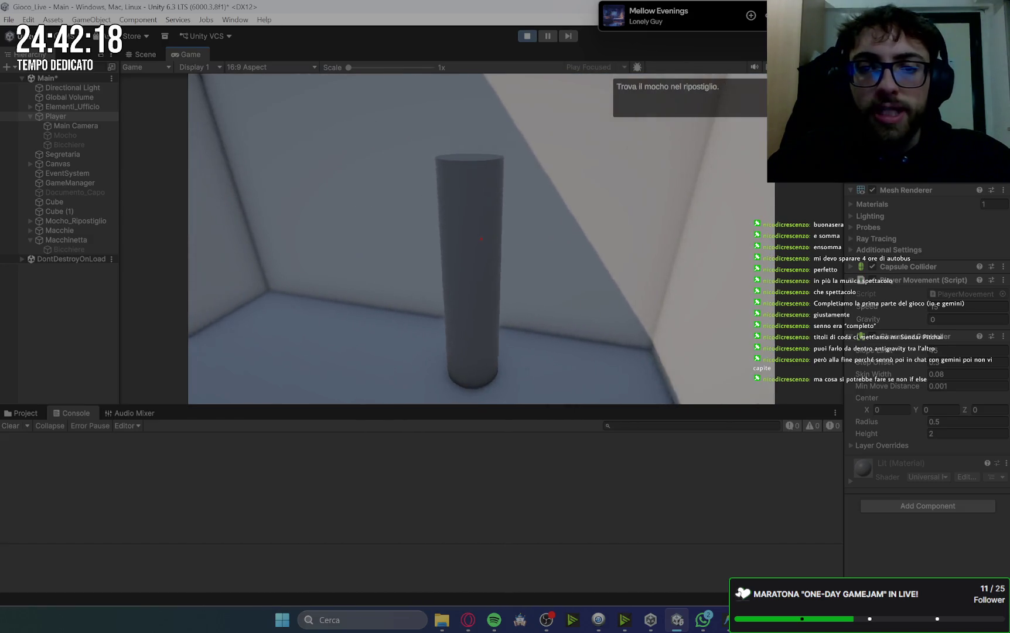
{"action": "key", "text": "e"}
- Mop all five bathroom floor stains clean
{"action": "key", "text": "w"}
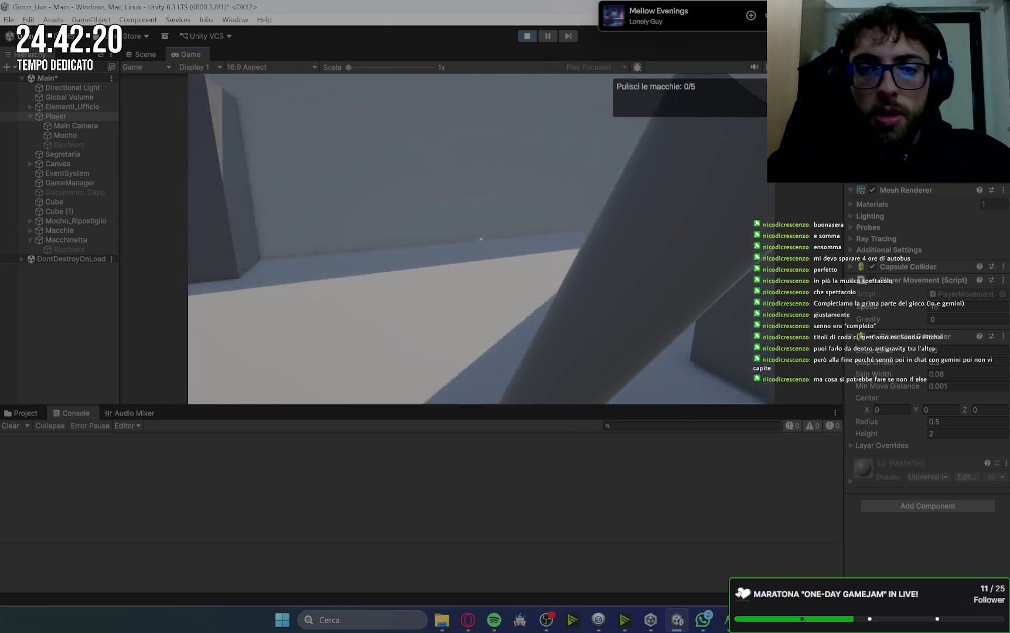
{"action": "key", "text": "w"}
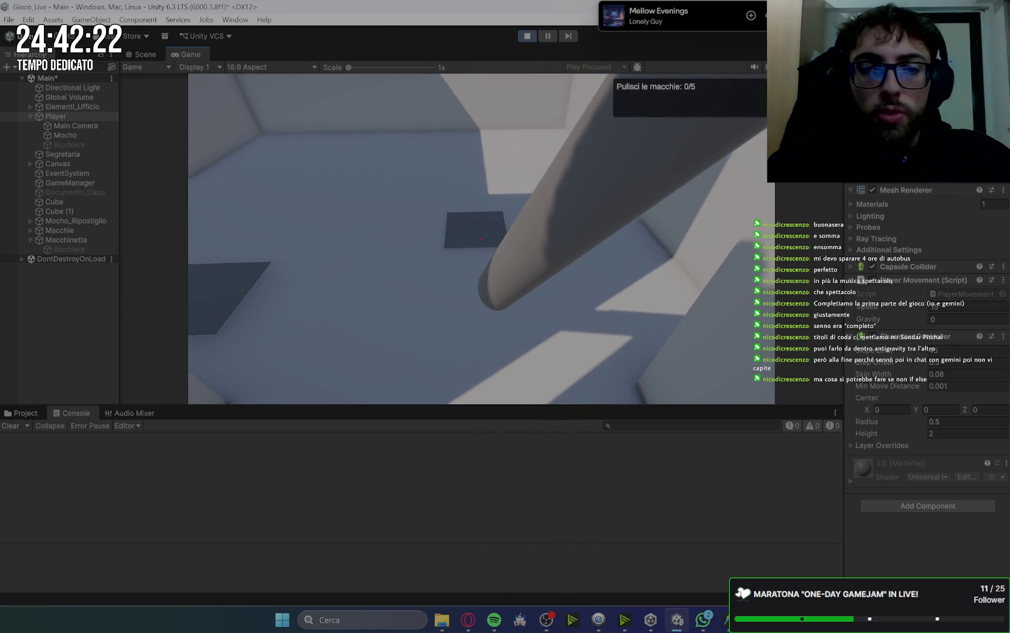
{"action": "key", "text": "w"}
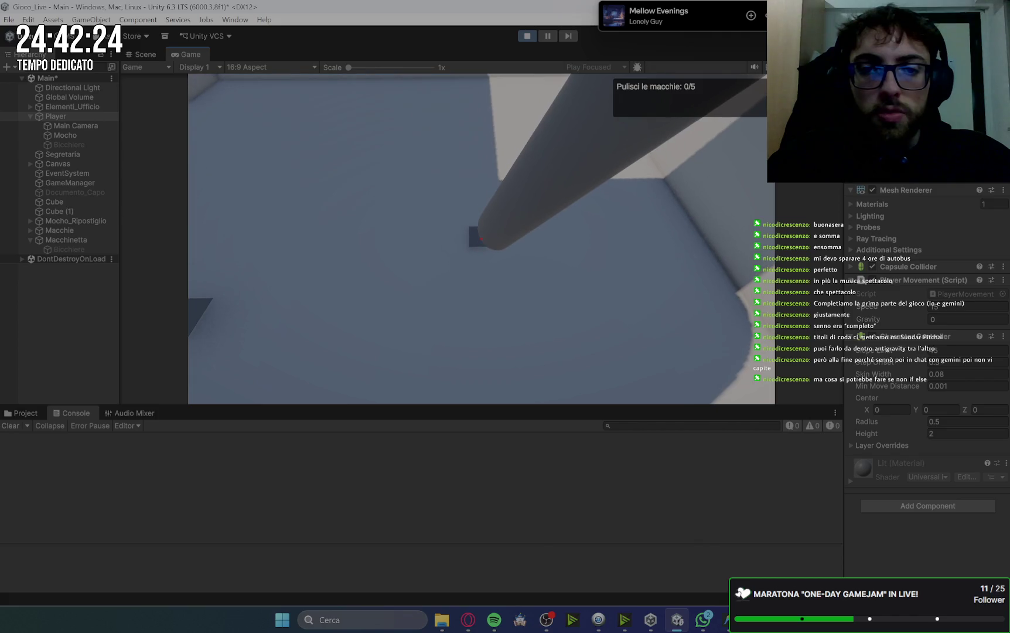
{"action": "key", "text": "s"}
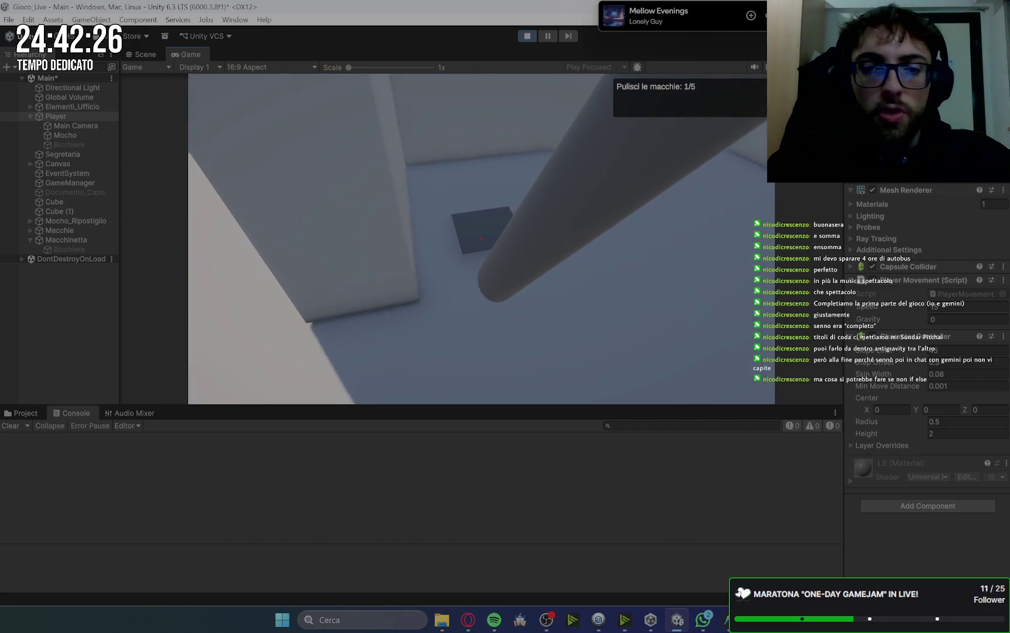
{"action": "key", "text": "w"}
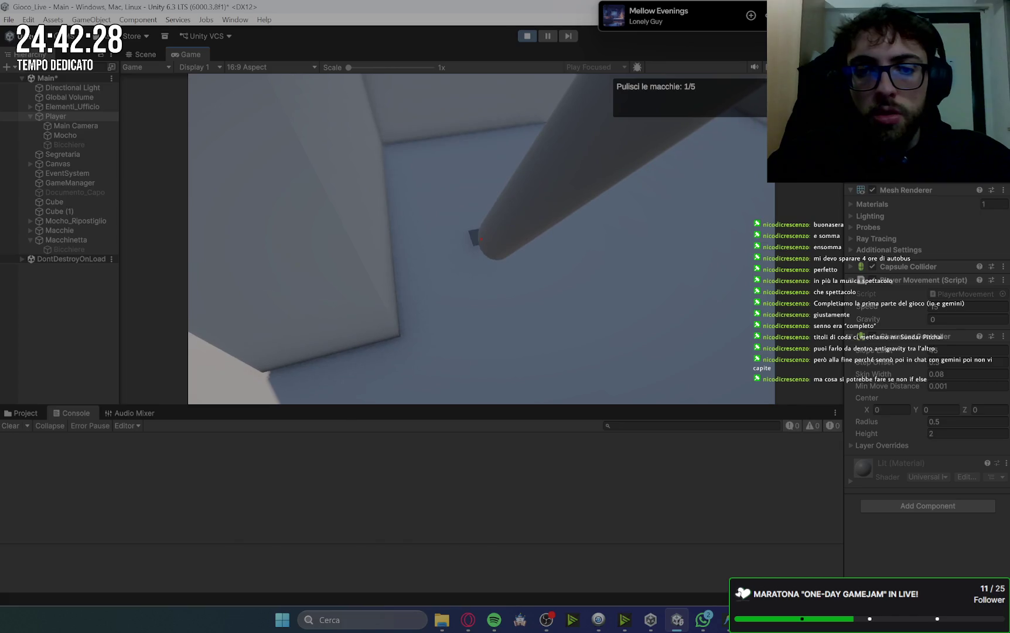
{"action": "mouse_move", "coordinate": [481, 239]}
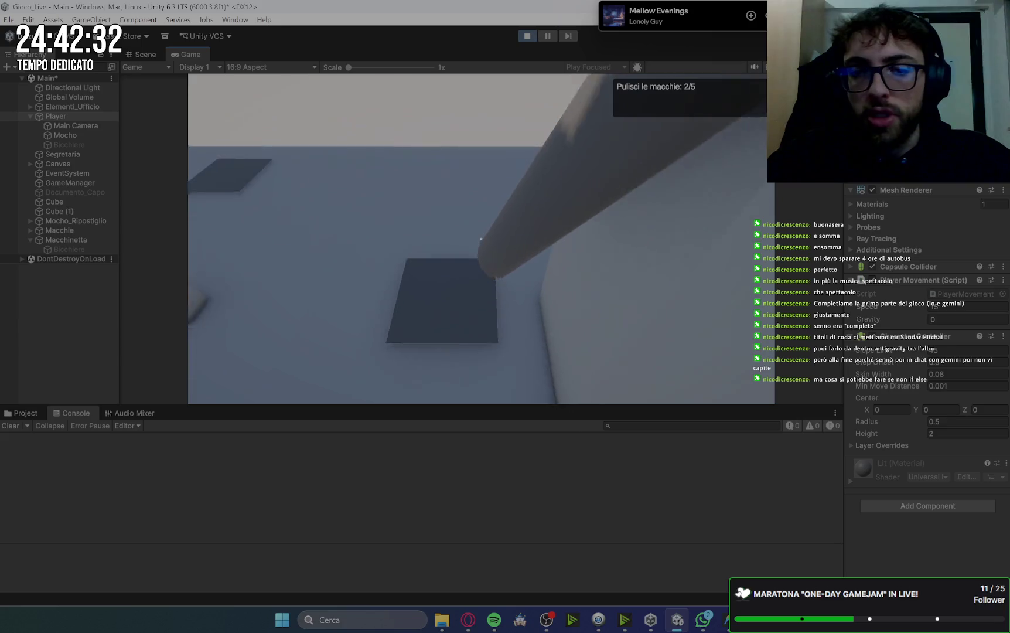
{"action": "left_click", "coordinate": [481, 239]}
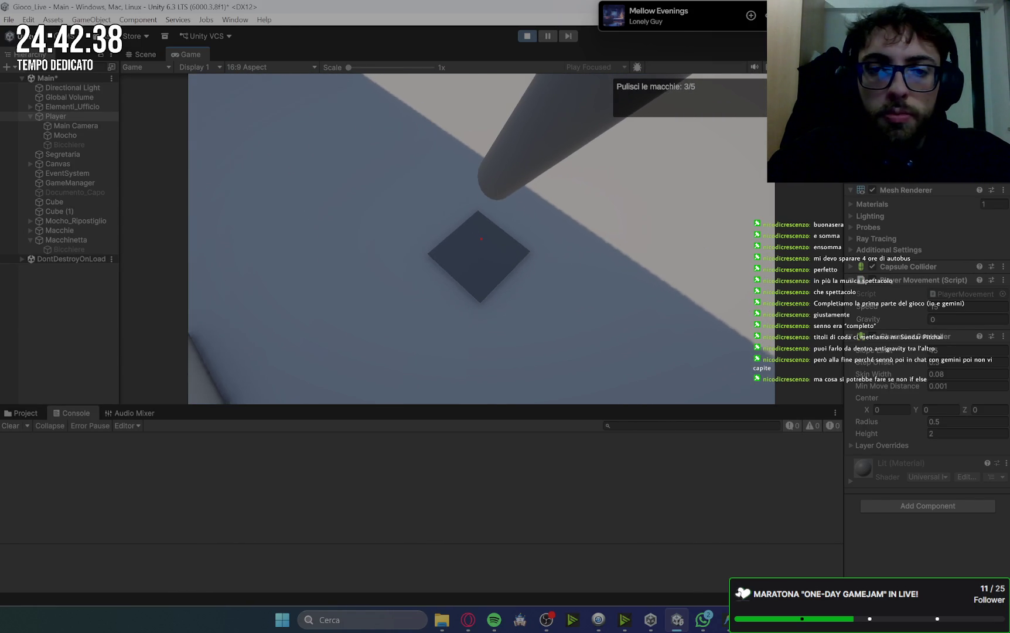
{"action": "left_click", "coordinate": [481, 239]}
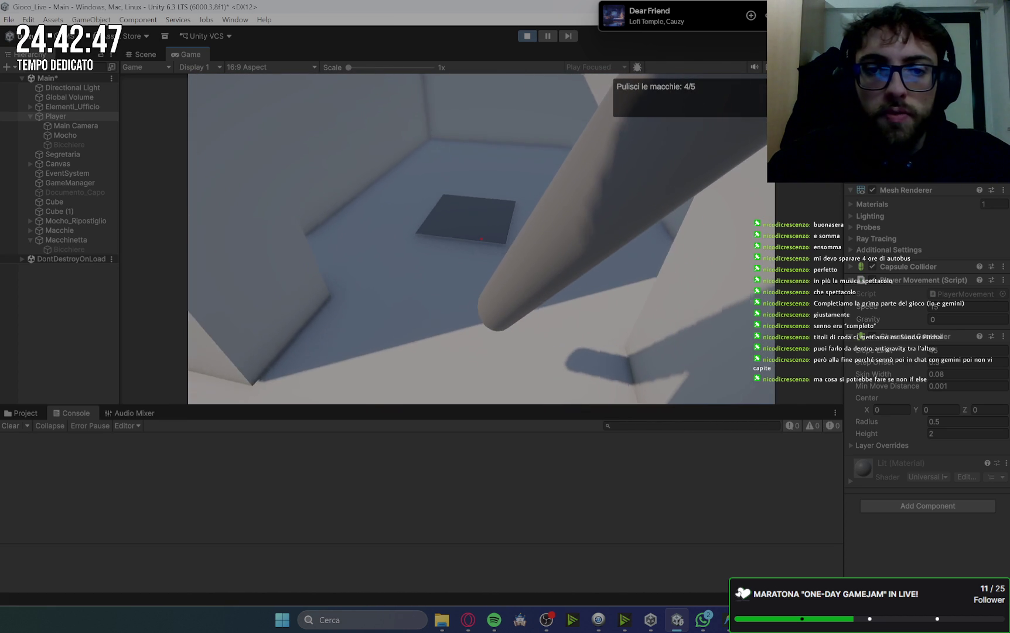
{"action": "left_click", "coordinate": [481, 239]}
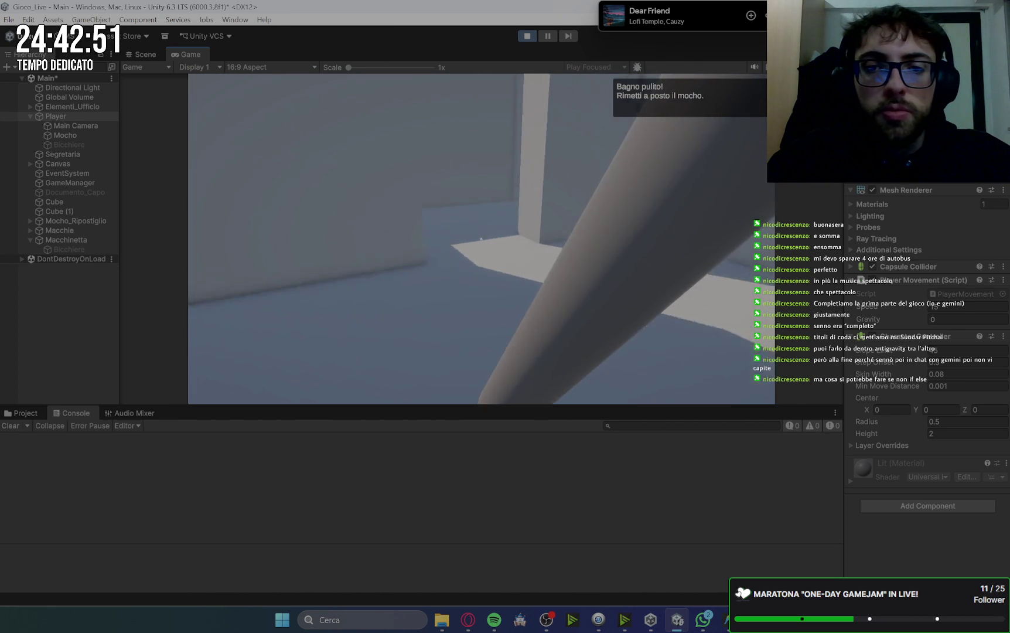
- Put the mop back in the closet and report to the secretary
{"action": "left_click", "coordinate": [481, 238]}
{"action": "key", "text": "space"}
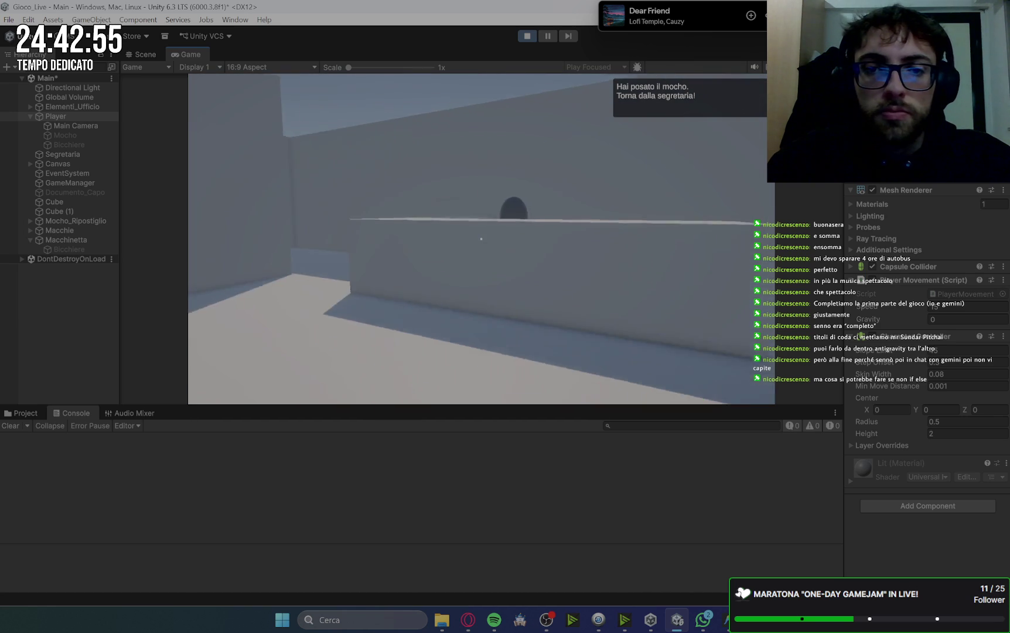
{"action": "left_click", "coordinate": [481, 238]}
- Take the coffee task, brew a coffee at the machine and pick up the cup
{"action": "key", "text": "space"}
{"action": "key", "text": "w"}
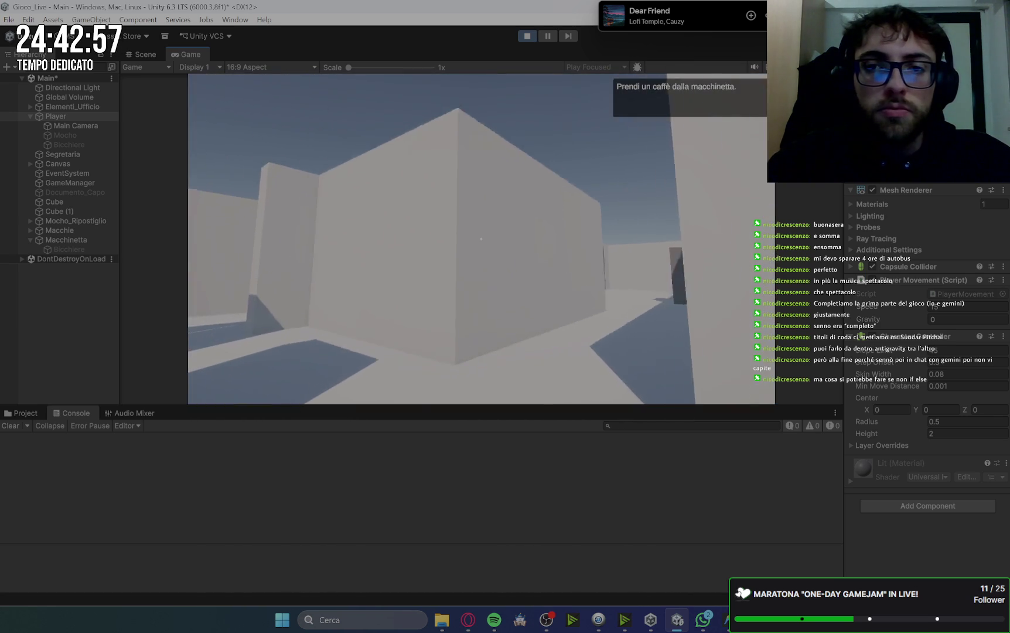
{"action": "key", "text": "w"}
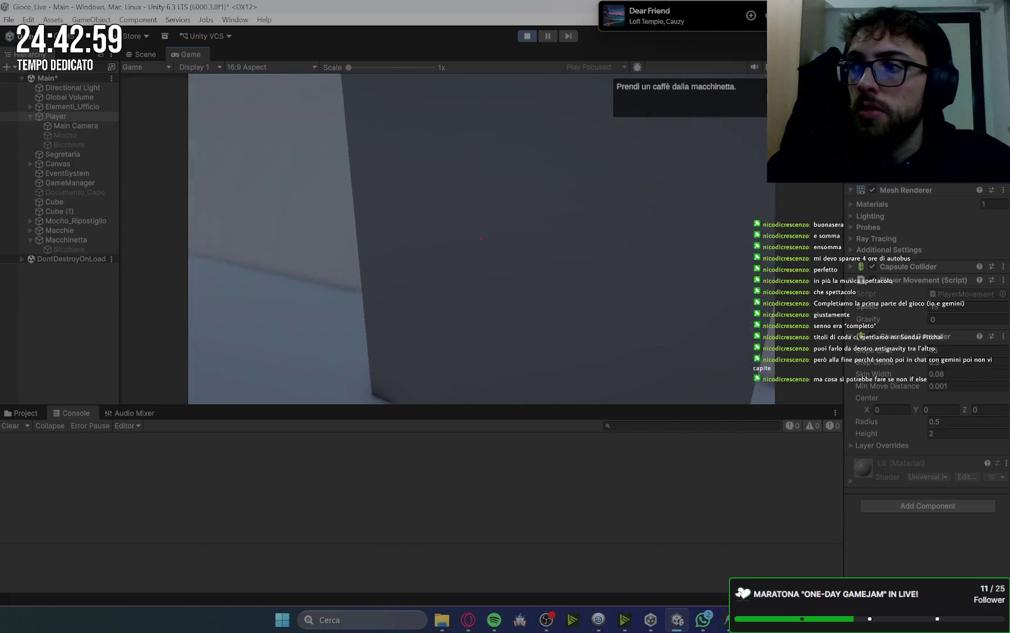
{"action": "left_click", "coordinate": [481, 239]}
{"action": "key", "text": "s"}
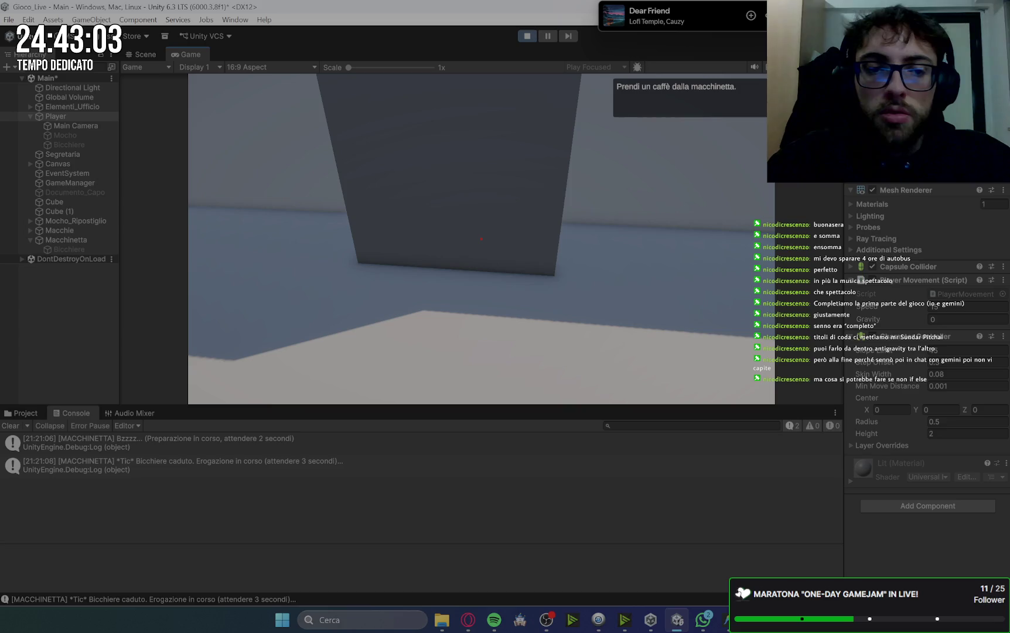
{"action": "key", "text": "w"}
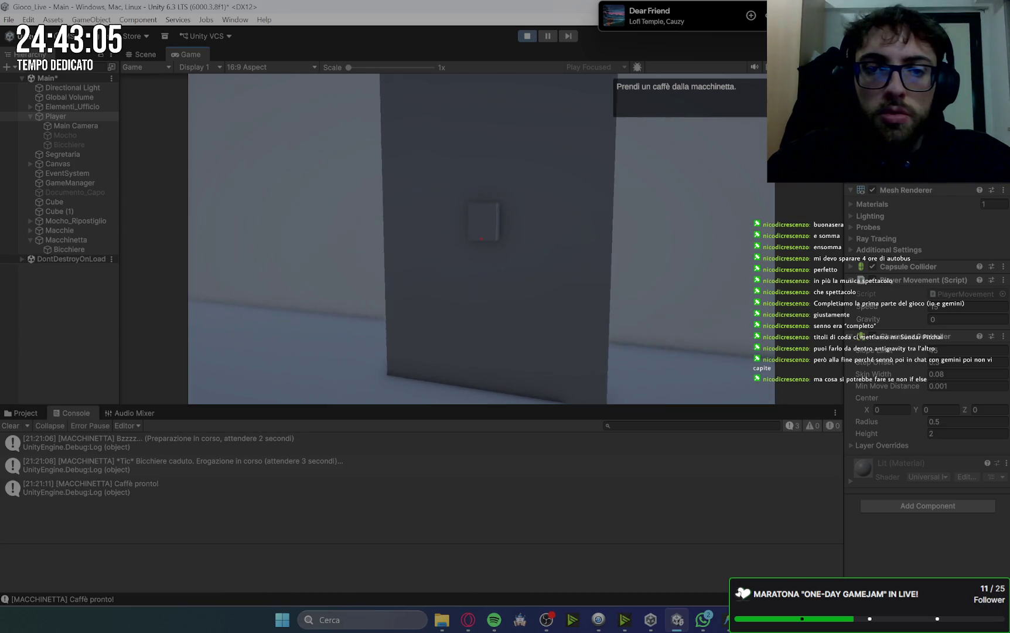
{"action": "left_click", "coordinate": [482, 238]}
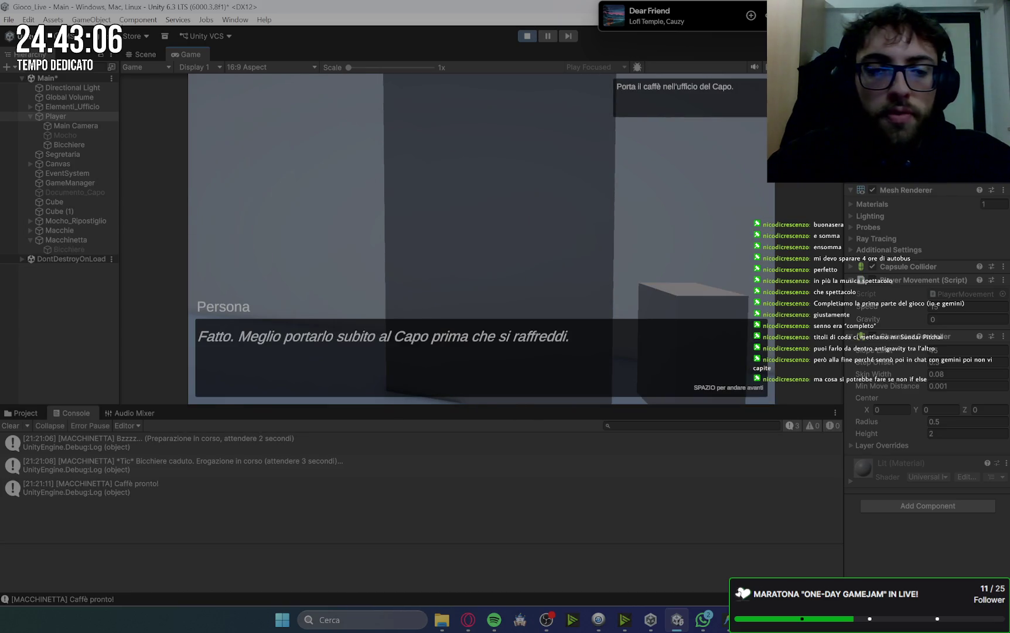
- Carry the coffee along the corridor into the office up to the boss's desk
{"action": "key", "text": "space"}
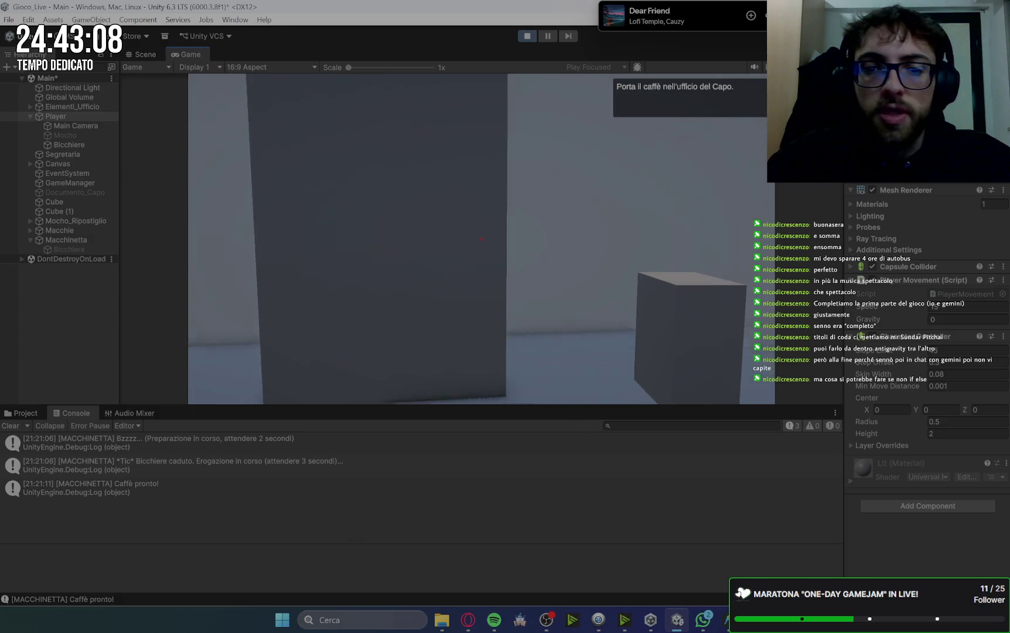
{"action": "key", "text": "w"}
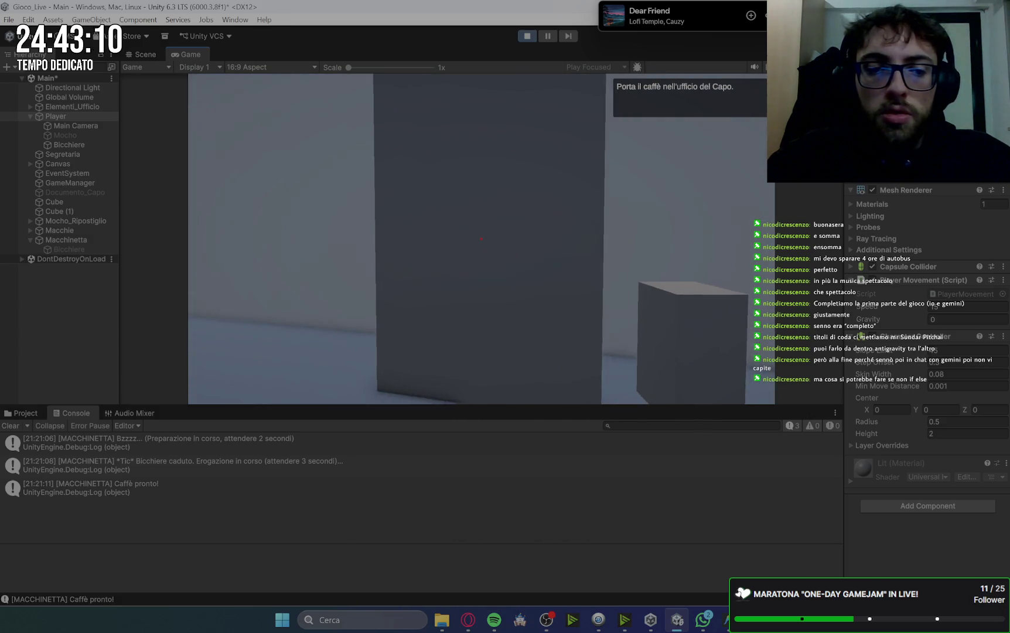
{"action": "key", "text": "w"}
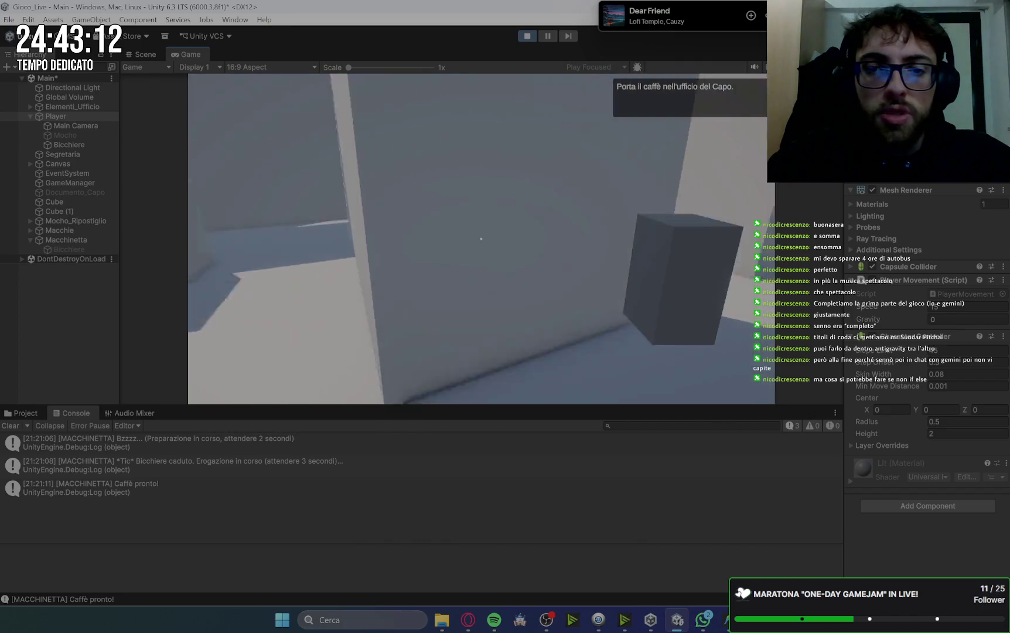
{"action": "key", "text": "w"}
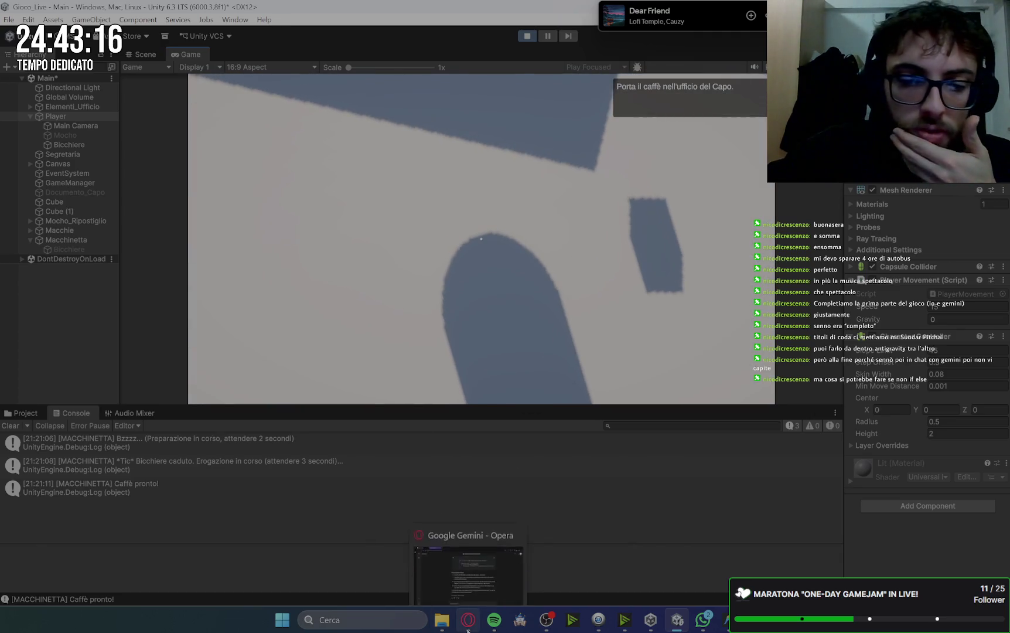
- Check Gemini and the code, stop Play mode with Ctrl+P, and reread Gemini's coffee test steps
{"action": "left_click", "coordinate": [468, 620]}
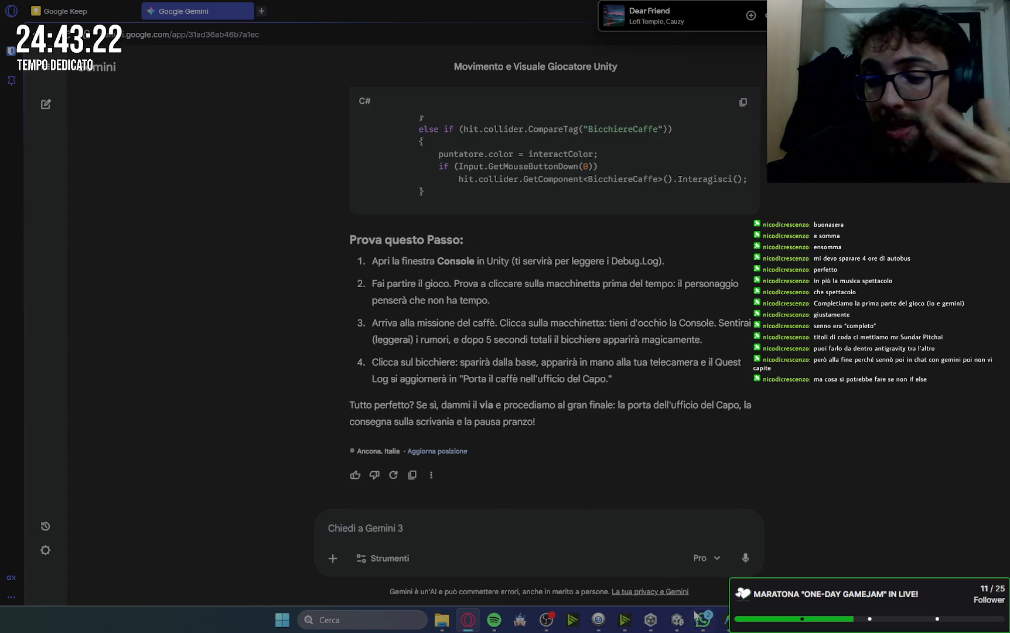
{"action": "left_click", "coordinate": [725, 621]}
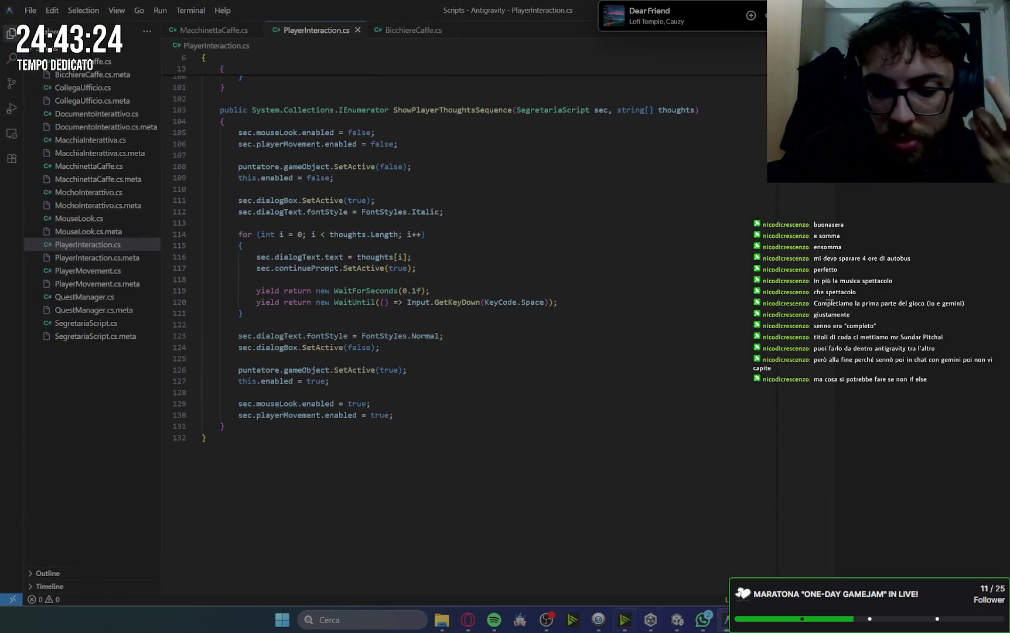
{"action": "key", "text": "alt+Tab"}
{"action": "key", "text": "ctrl+p"}
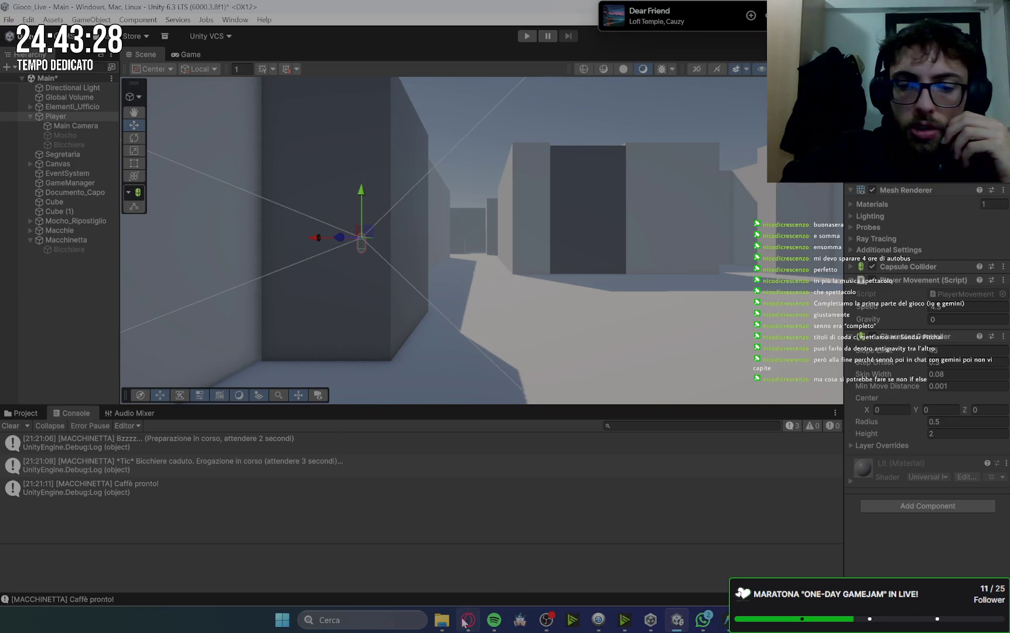
{"action": "left_click", "coordinate": [467, 621]}
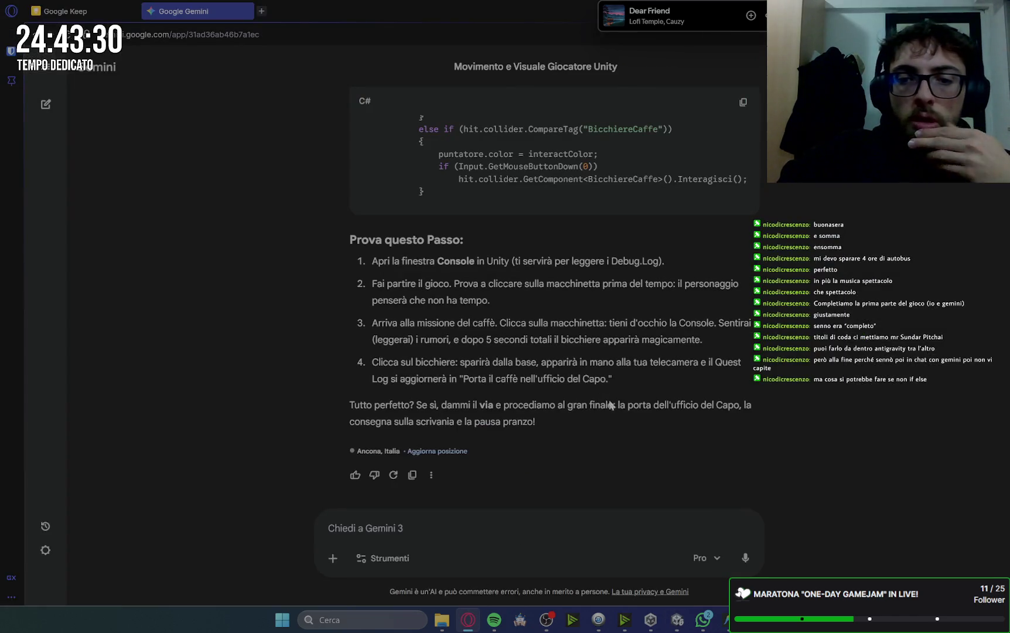
{"action": "left_click", "coordinate": [677, 620]}
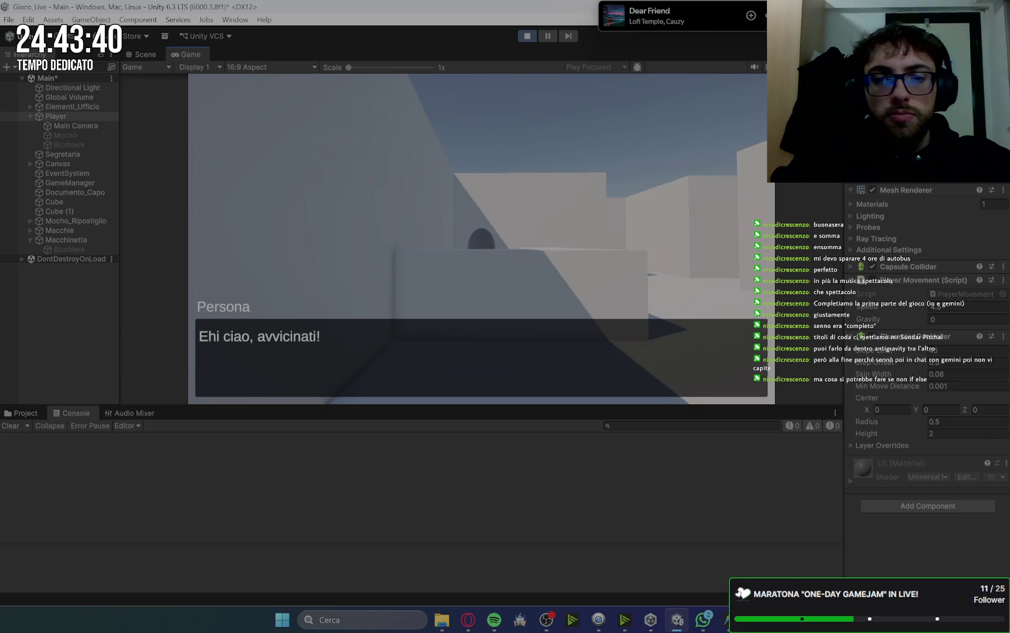
- Try the coffee machine before the quest, confirm the 'Non ho tempo per un caffè' line, then stop Play mode
{"action": "left_click", "coordinate": [957, 305]}
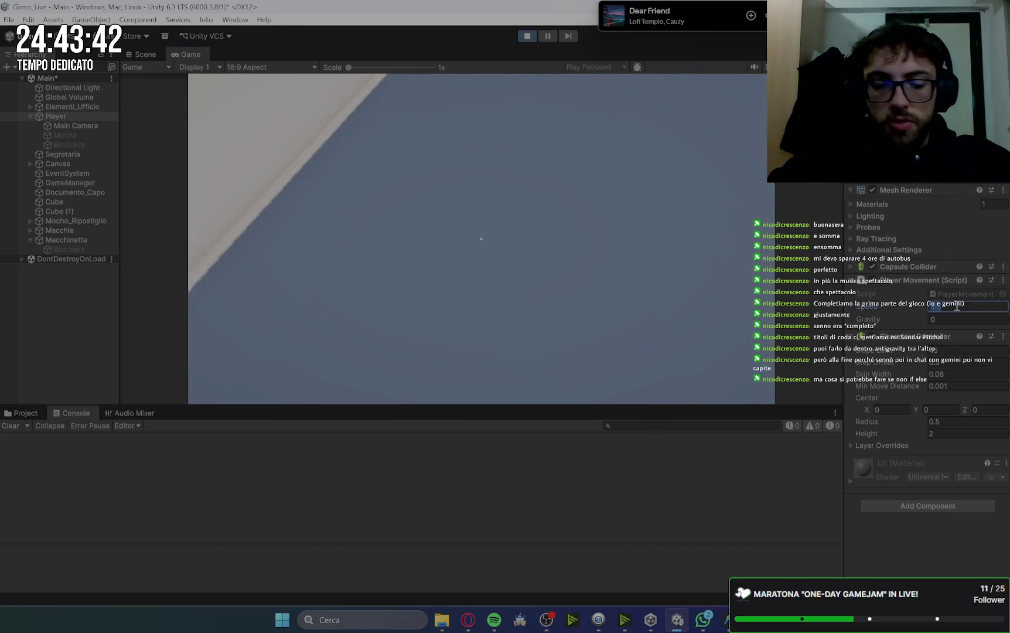
{"action": "key", "text": "w"}
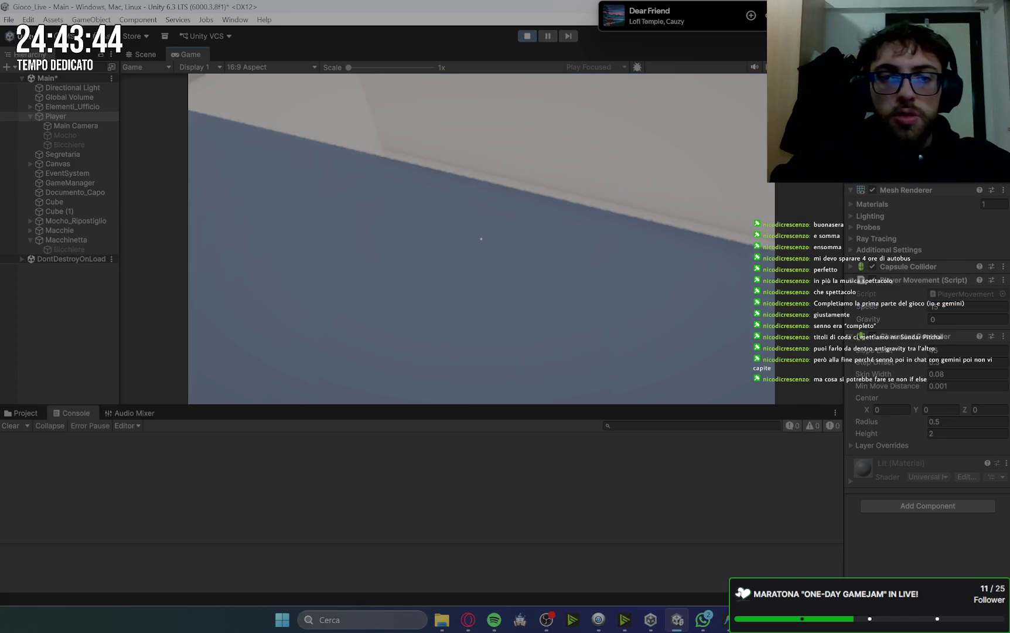
{"action": "key", "text": "space"}
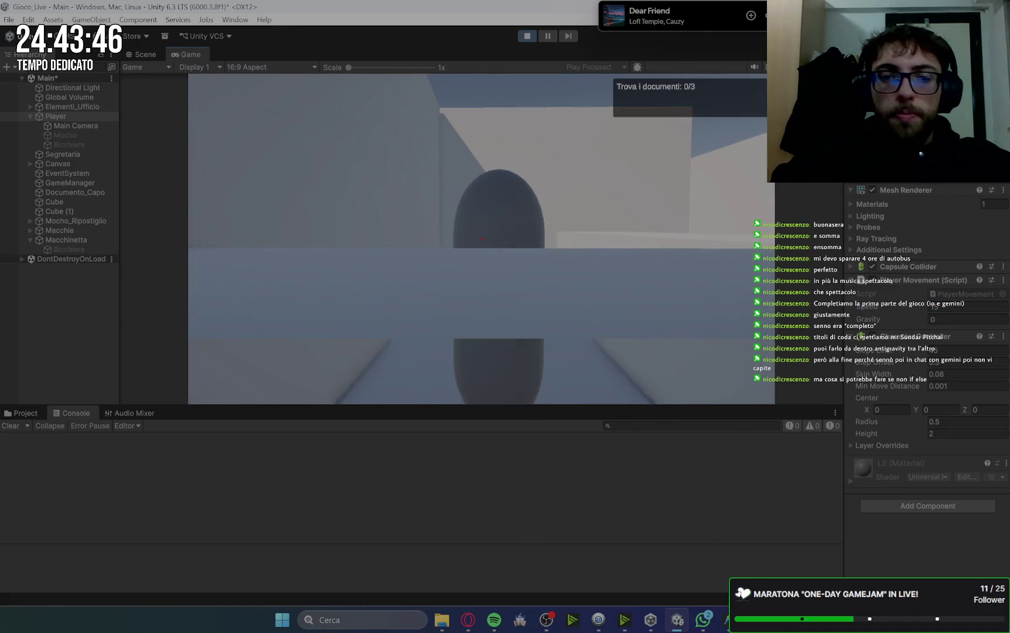
{"action": "key", "text": "w"}
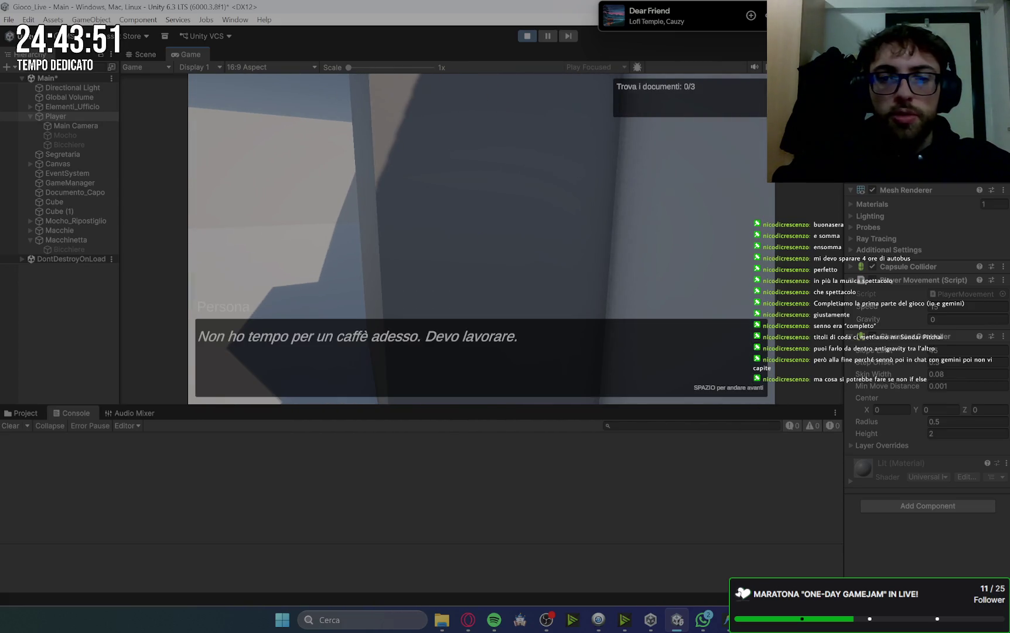
{"action": "key", "text": "space"}
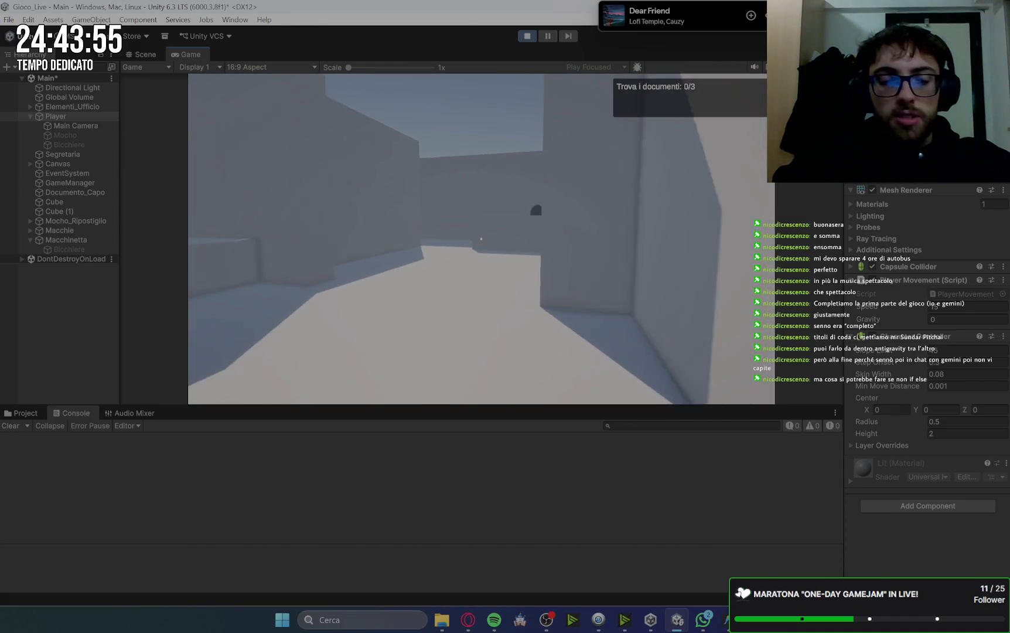
{"action": "key", "text": "Escape"}
{"action": "left_click", "coordinate": [527, 36]}
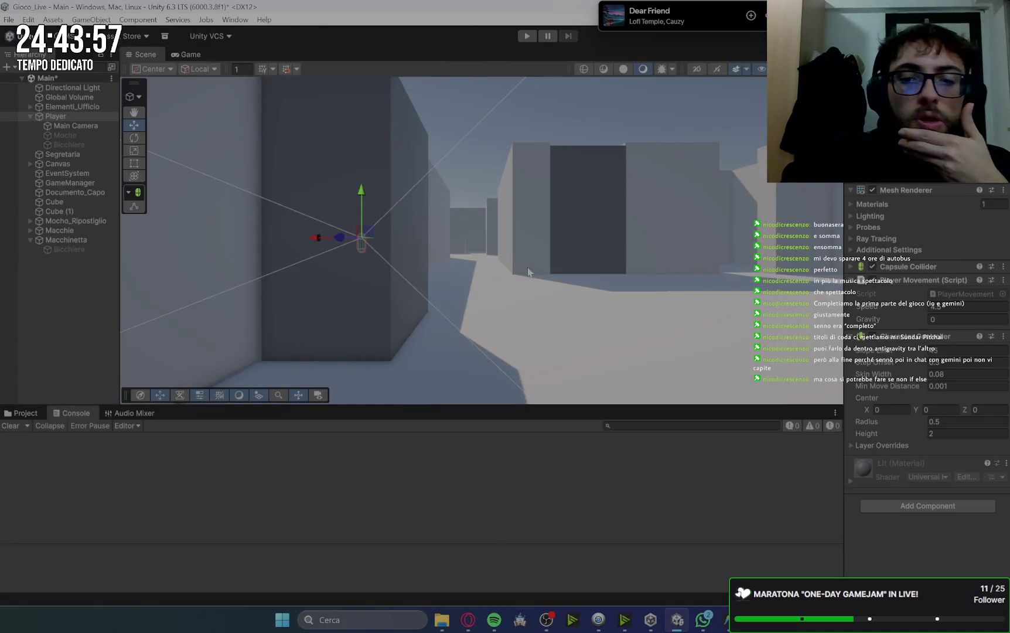
- Reply 'avanti' in the Opera Gemini chat to get the next instructions
{"action": "left_click", "coordinate": [466, 621]}
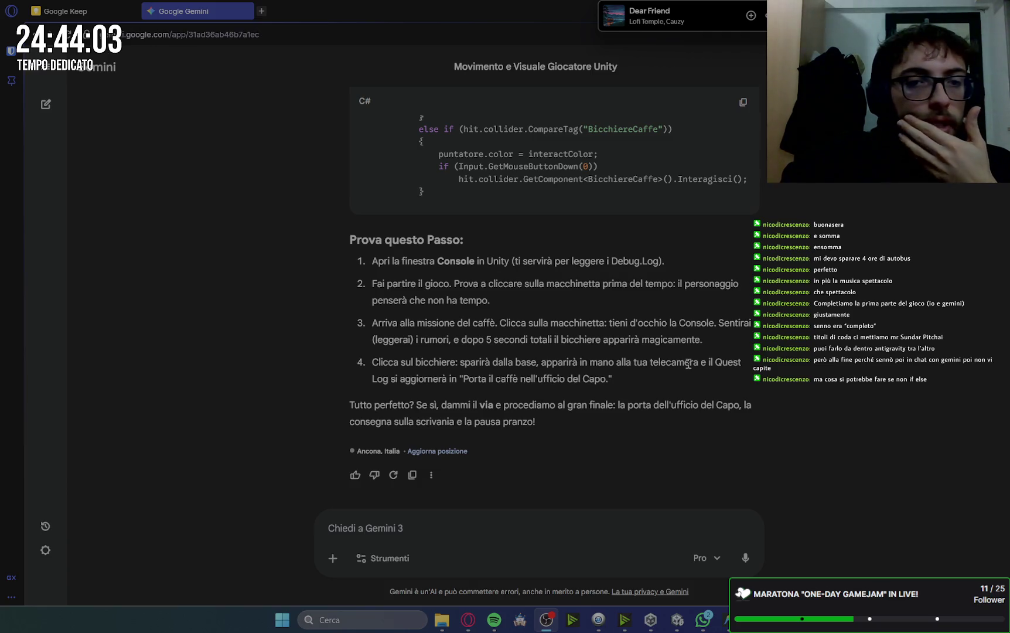
{"action": "left_click", "coordinate": [456, 523]}
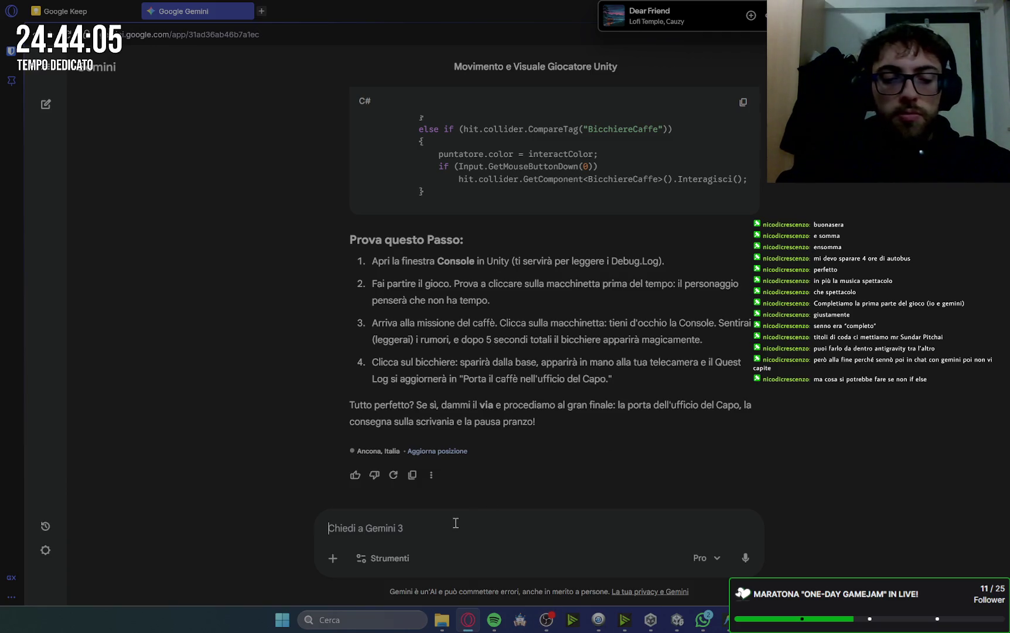
{"action": "type", "text": "avanti"}
{"action": "key", "text": "Return"}
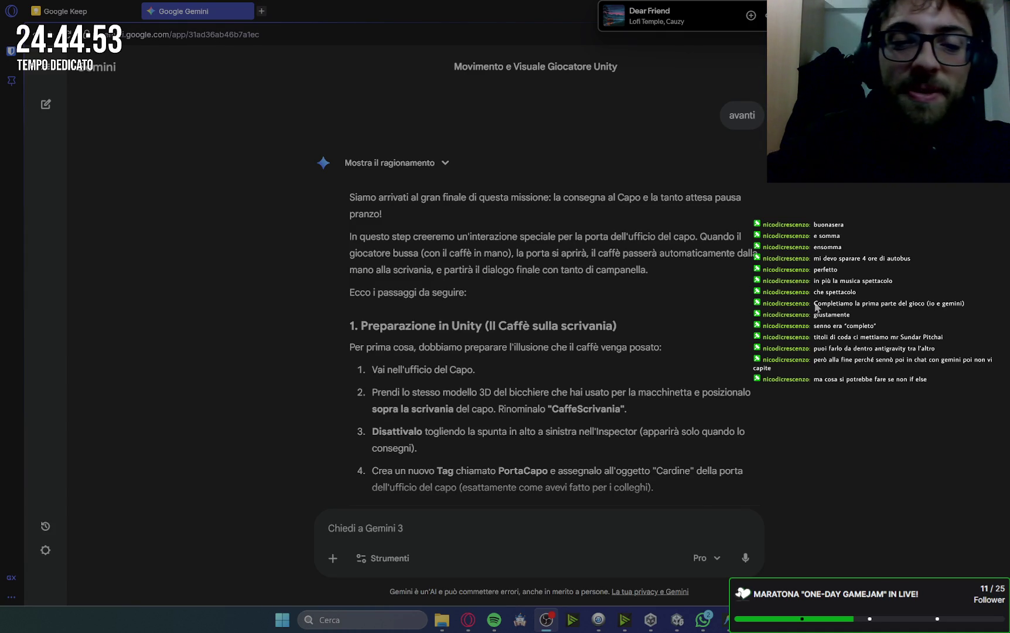
{"action": "scroll", "coordinate": [843, 307], "scroll_direction": "down", "scroll_amount": 1}
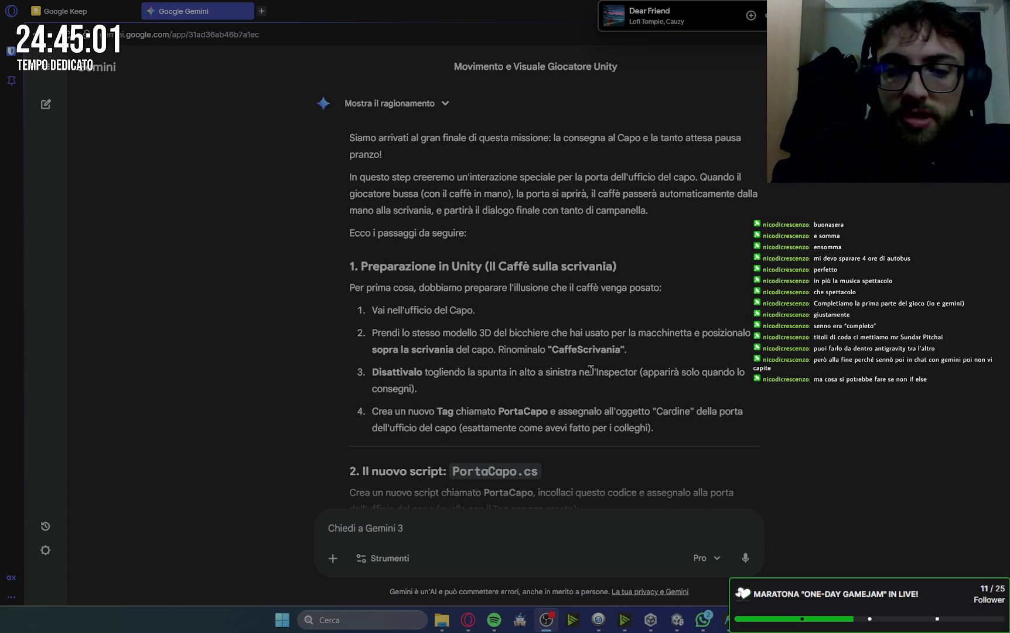
{"action": "scroll", "coordinate": [829, 375], "scroll_direction": "down", "scroll_amount": 2}
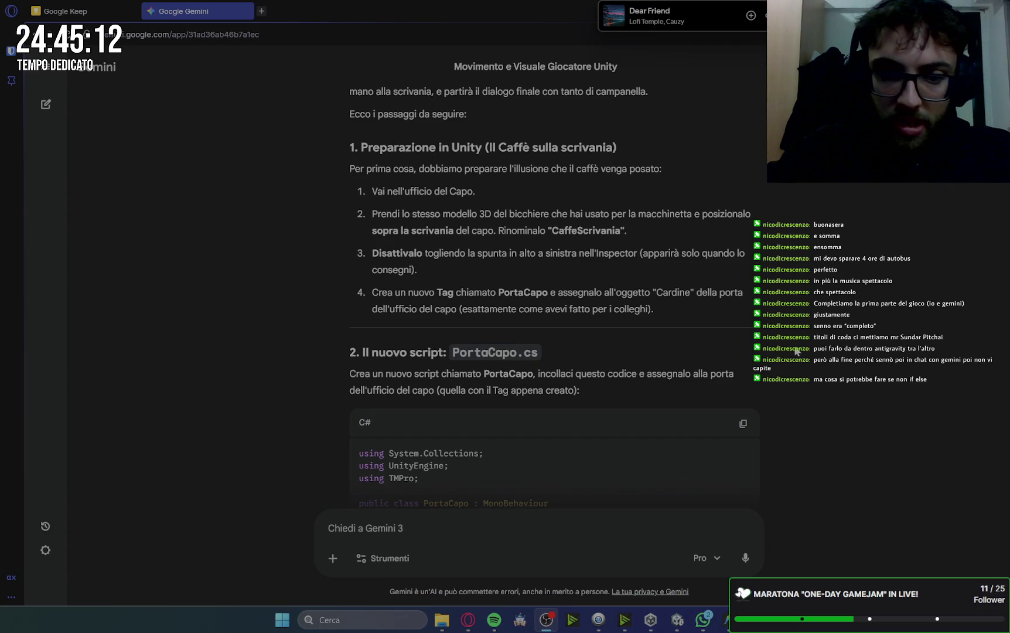
{"action": "scroll", "coordinate": [781, 350], "scroll_direction": "down", "scroll_amount": 2}
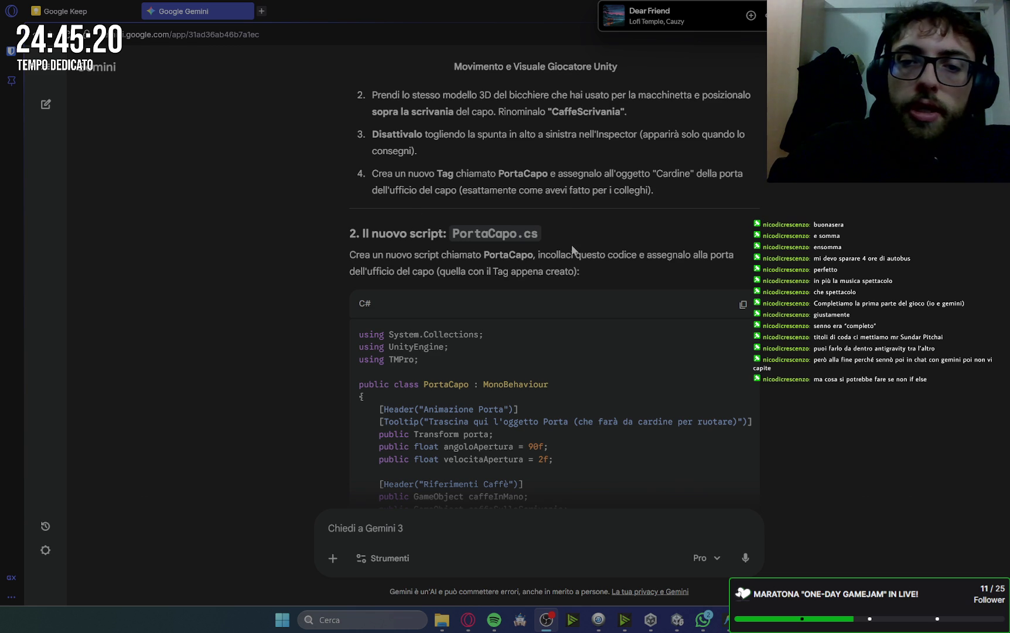
{"action": "scroll", "coordinate": [573, 248], "scroll_direction": "down", "scroll_amount": 1}
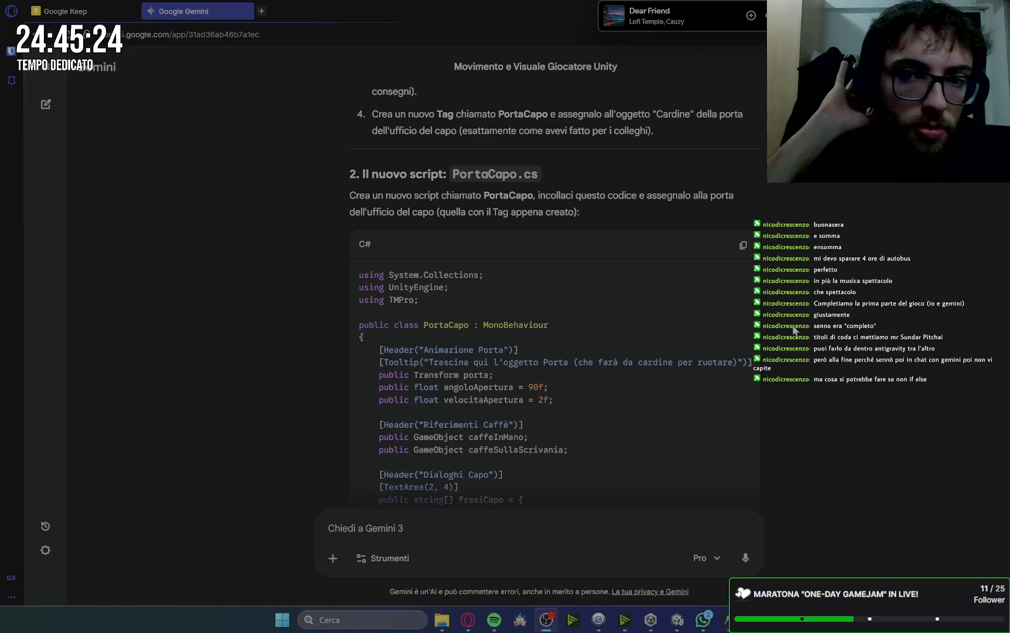
{"action": "scroll", "coordinate": [796, 332], "scroll_direction": "down", "scroll_amount": 5}
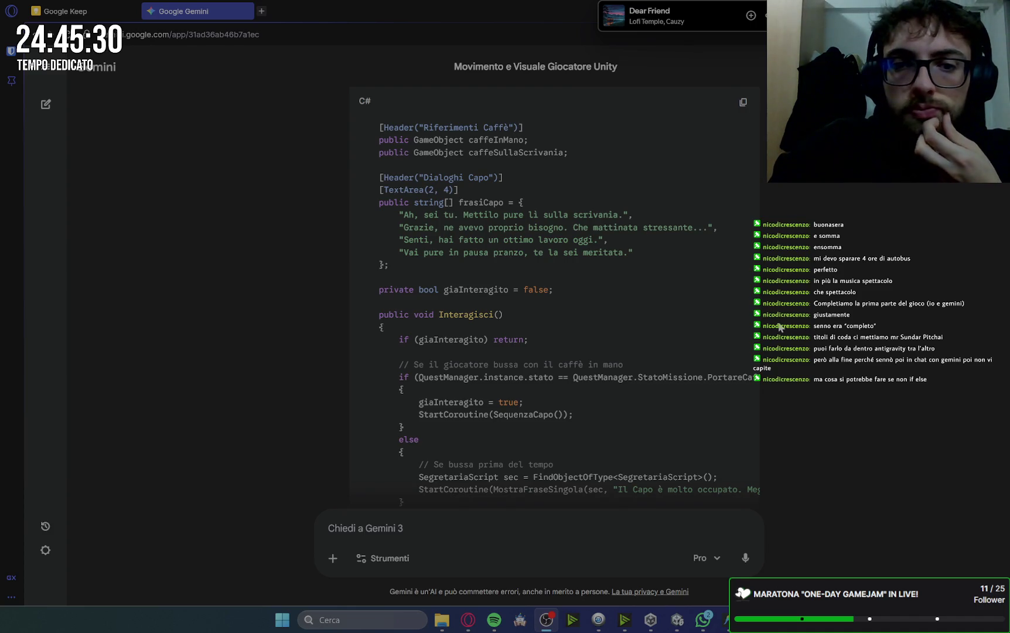
{"action": "mouse_move", "coordinate": [382, 184]}
{"action": "left_mouse_down"}
{"action": "mouse_move", "coordinate": [410, 216]}
{"action": "mouse_move", "coordinate": [622, 254]}
{"action": "left_mouse_up"}
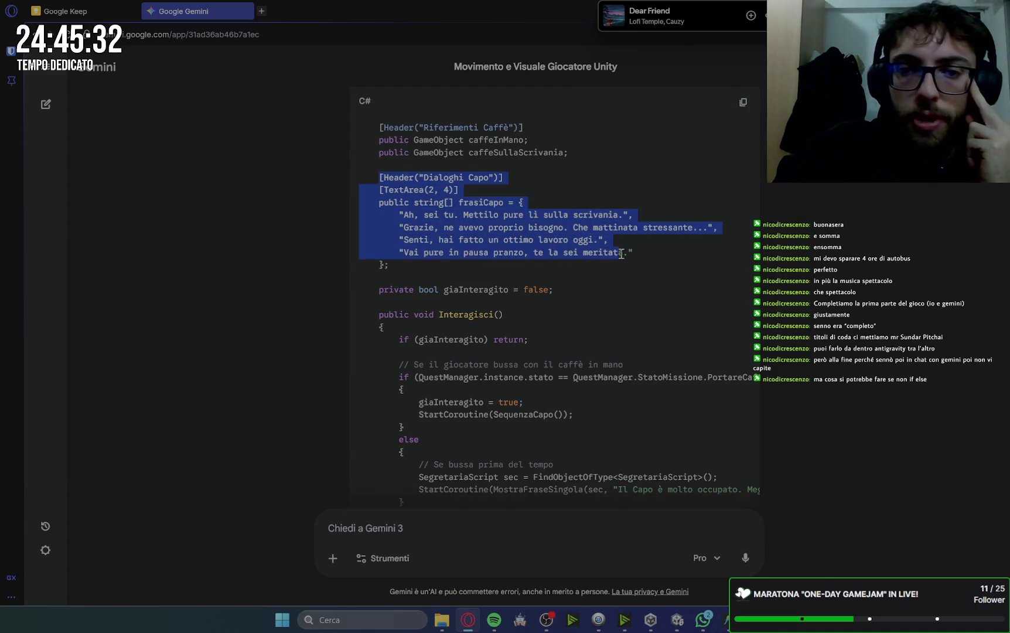
{"action": "left_click", "coordinate": [622, 319]}
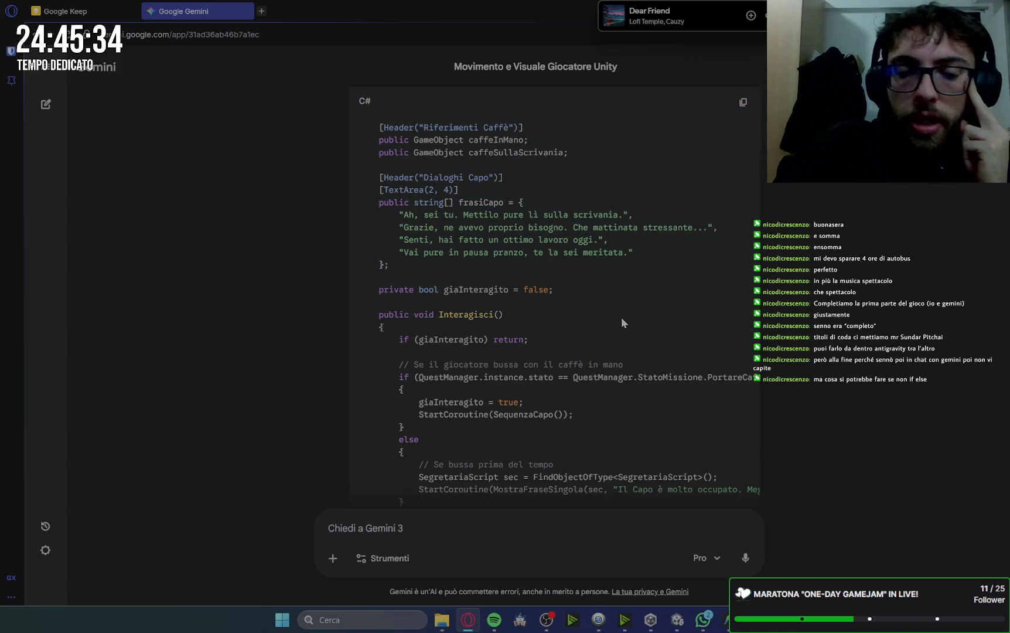
{"action": "mouse_move", "coordinate": [377, 173]}
{"action": "left_mouse_down"}
{"action": "mouse_move", "coordinate": [404, 223]}
{"action": "mouse_move", "coordinate": [406, 265]}
{"action": "left_mouse_up"}
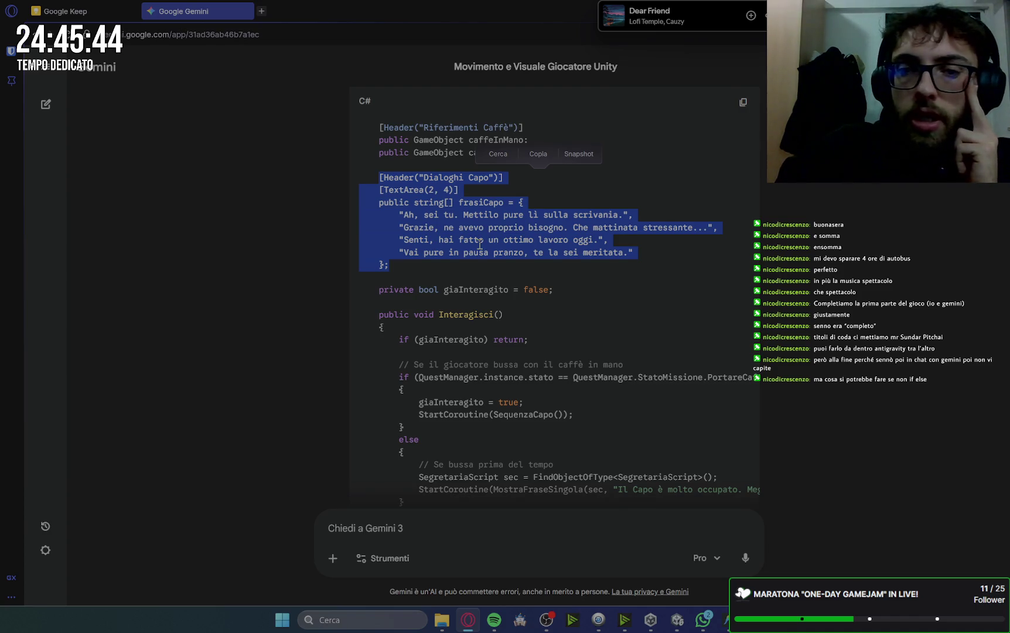
{"action": "left_click_drag", "start_coordinate": [419, 265], "coordinate": [373, 199]}
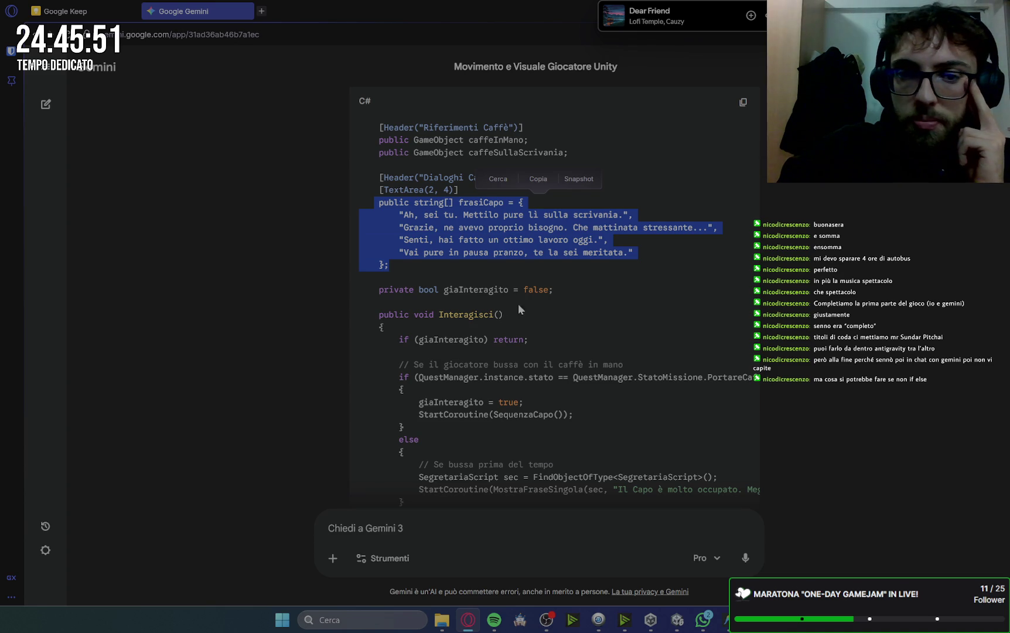
{"action": "scroll", "coordinate": [558, 333], "scroll_direction": "down", "scroll_amount": 2}
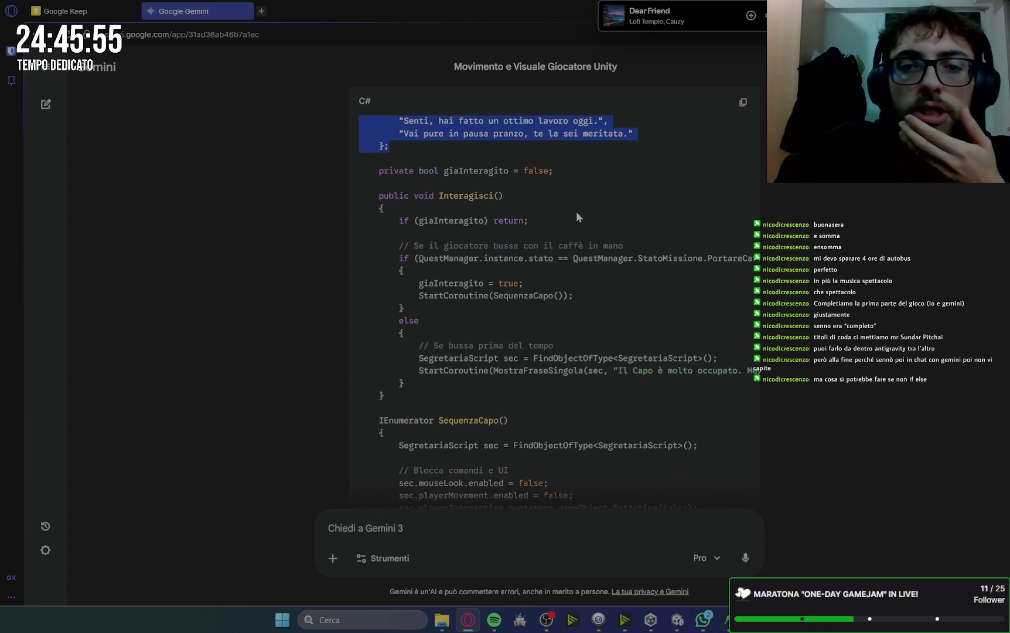
{"action": "scroll", "coordinate": [576, 211], "scroll_direction": "down", "scroll_amount": 5}
{"action": "scroll", "coordinate": [555, 223], "scroll_direction": "up", "scroll_amount": 5}
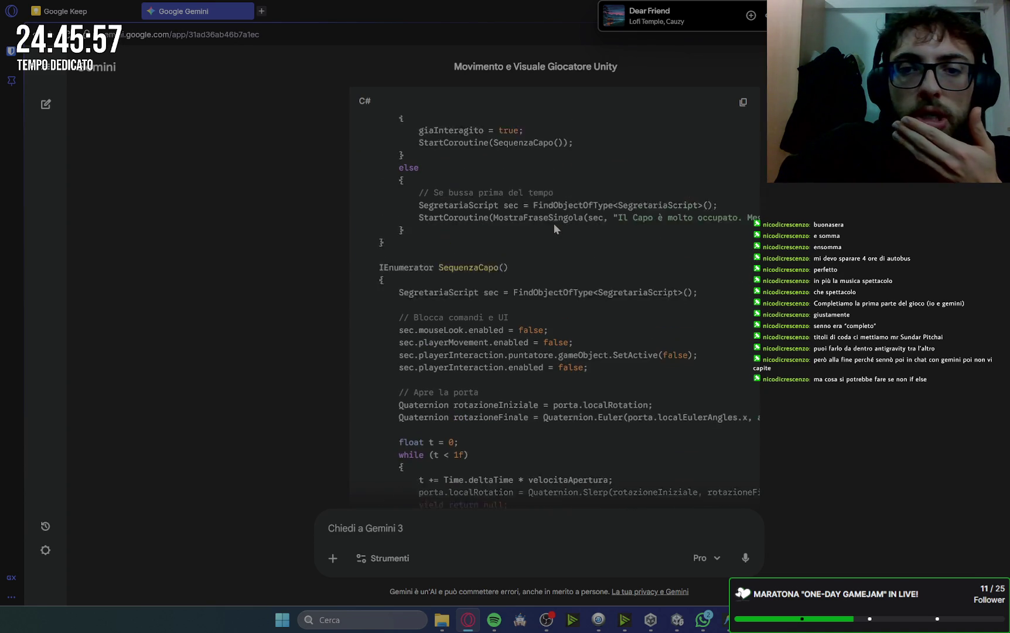
{"action": "scroll", "coordinate": [554, 223], "scroll_direction": "down", "scroll_amount": 4}
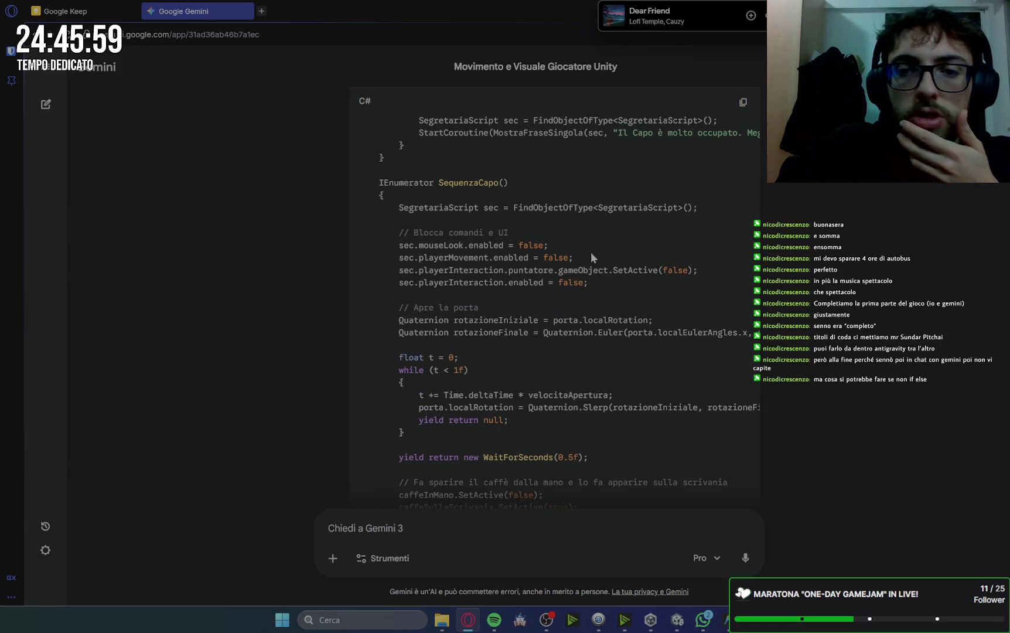
{"action": "scroll", "coordinate": [524, 369], "scroll_direction": "down", "scroll_amount": 5}
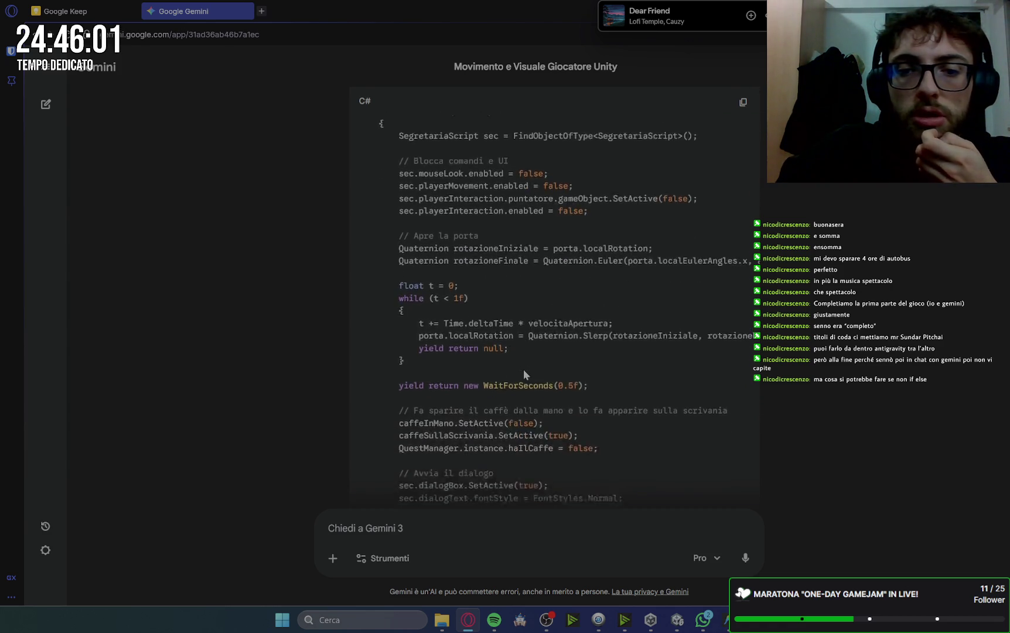
{"action": "scroll", "coordinate": [565, 309], "scroll_direction": "down", "scroll_amount": 3}
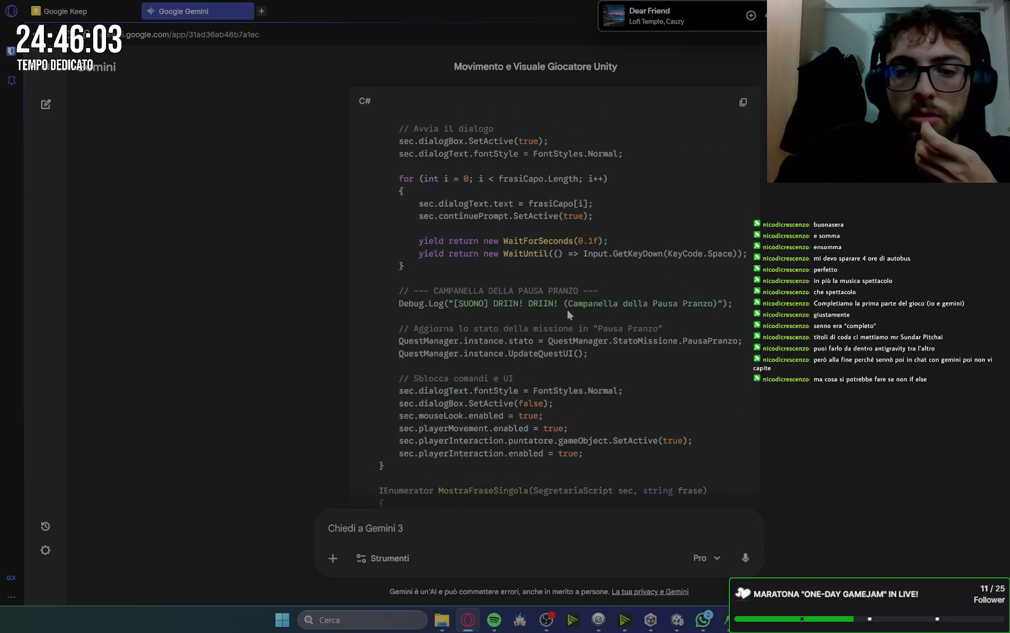
{"action": "scroll", "coordinate": [567, 264], "scroll_direction": "down", "scroll_amount": 3}
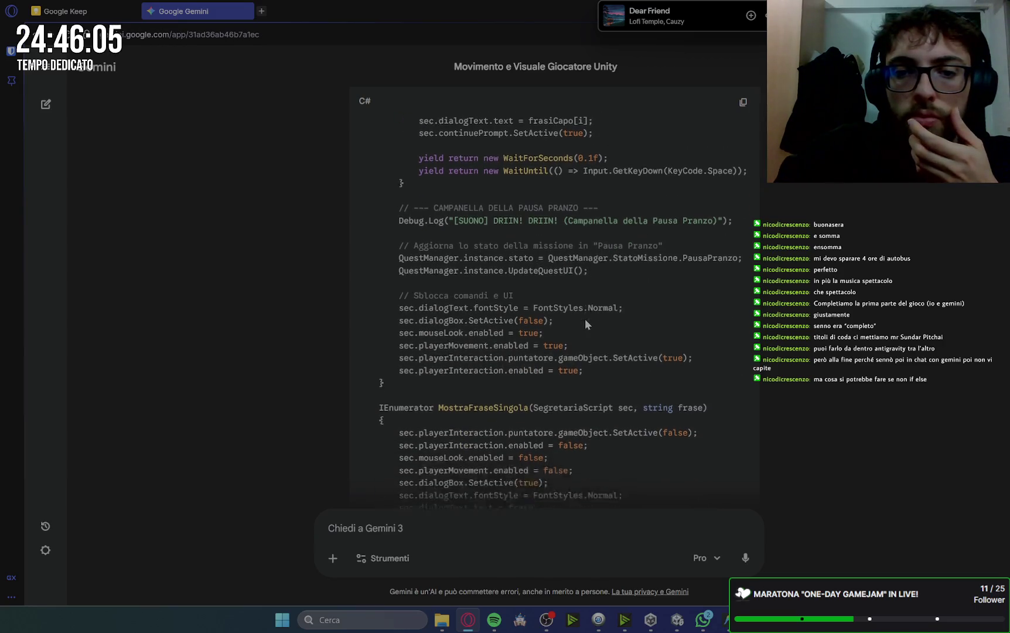
{"action": "scroll", "coordinate": [568, 309], "scroll_direction": "down", "scroll_amount": 5}
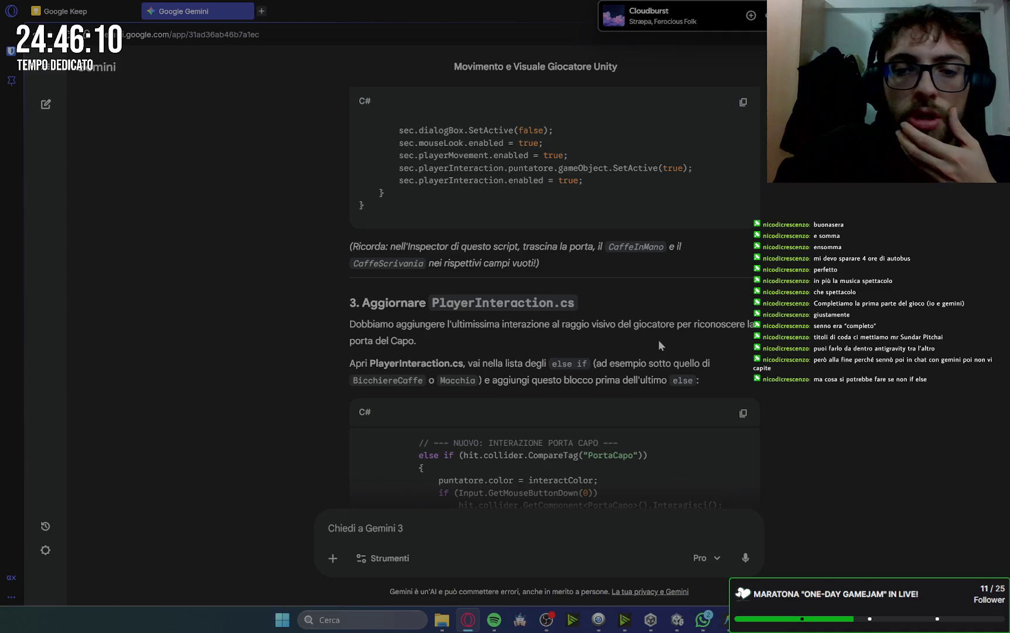
{"action": "scroll", "coordinate": [659, 341], "scroll_direction": "down", "scroll_amount": 2}
{"action": "left_click_drag", "start_coordinate": [412, 335], "coordinate": [645, 390]}
{"action": "left_click", "coordinate": [565, 430]}
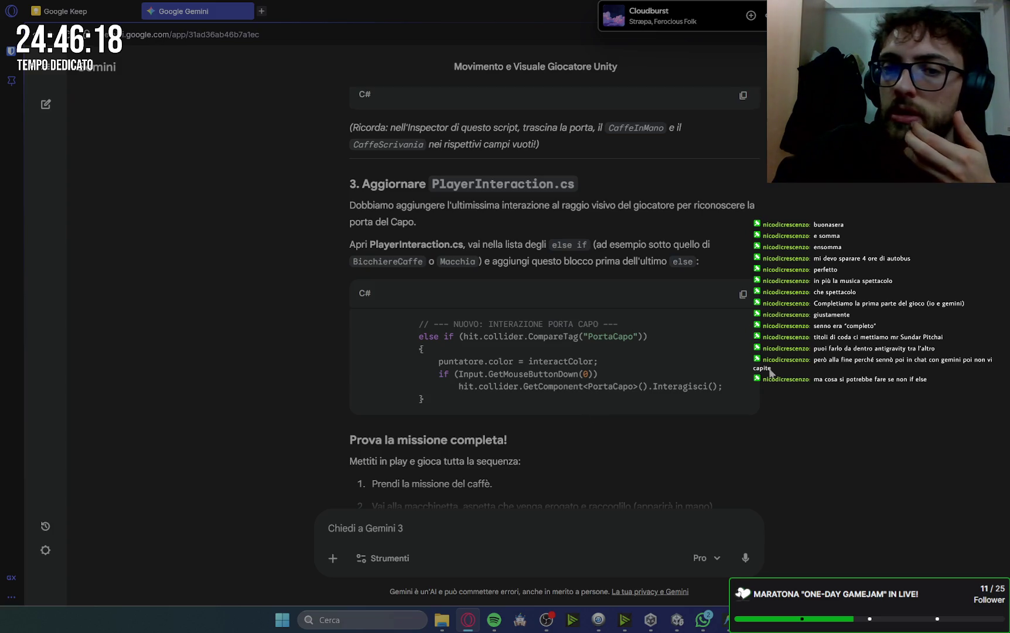
{"action": "scroll", "coordinate": [814, 318], "scroll_direction": "down", "scroll_amount": 4}
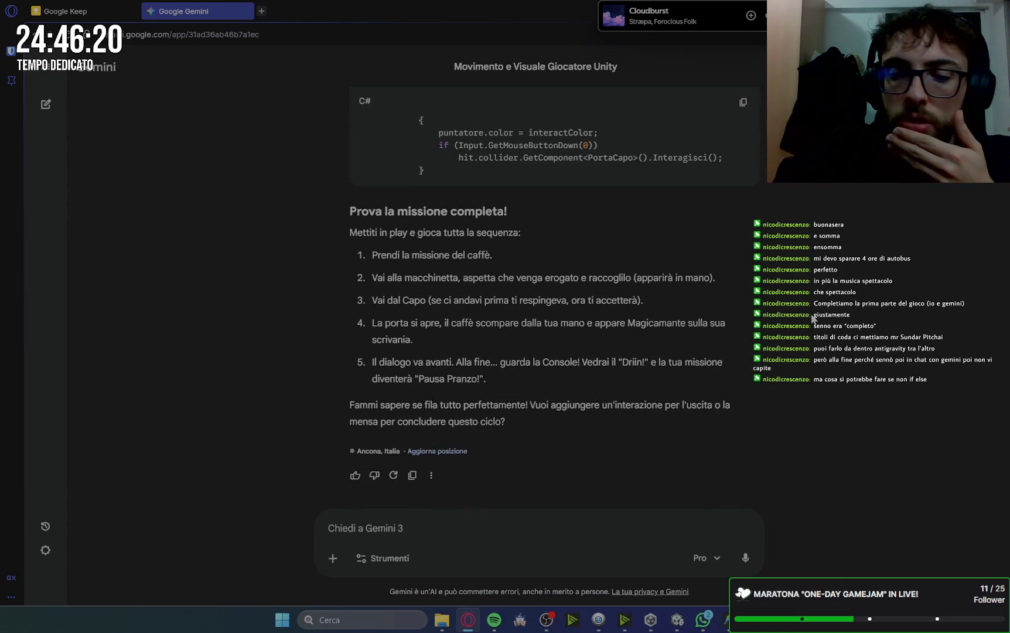
{"action": "scroll", "coordinate": [814, 318], "scroll_direction": "up", "scroll_amount": 10}
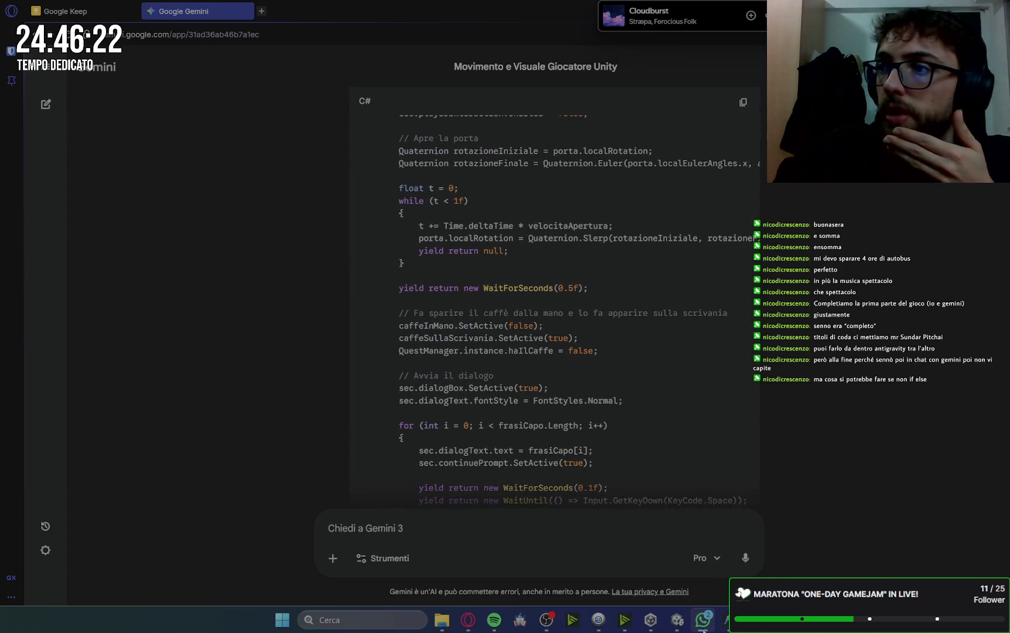
{"action": "scroll", "coordinate": [739, 264], "scroll_direction": "up", "scroll_amount": 10}
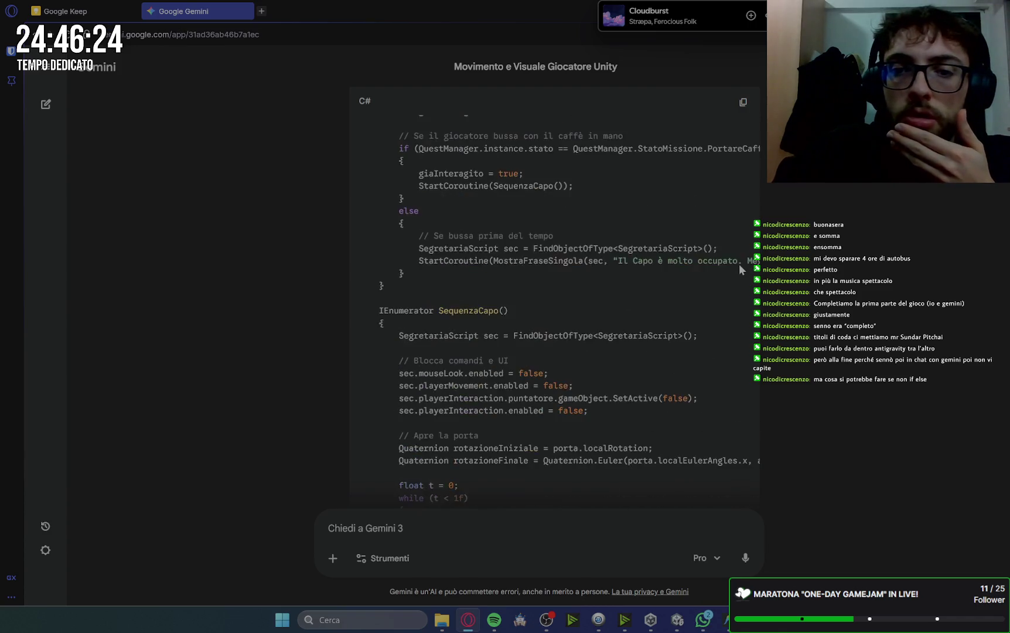
{"action": "scroll", "coordinate": [740, 265], "scroll_direction": "up", "scroll_amount": 5}
{"action": "scroll", "coordinate": [739, 265], "scroll_direction": "down", "scroll_amount": 2}
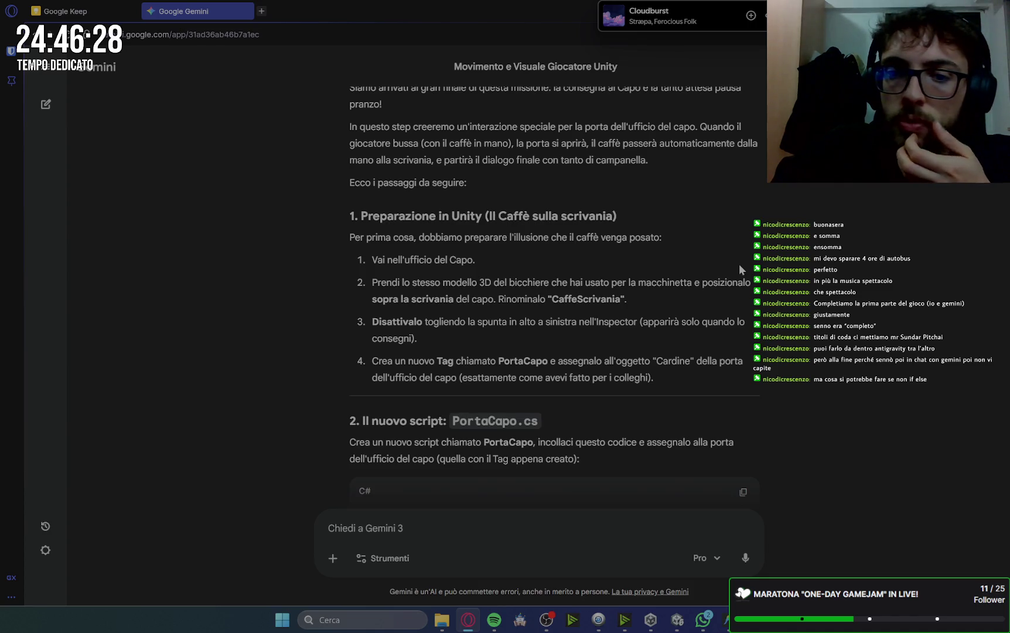
{"action": "scroll", "coordinate": [740, 264], "scroll_direction": "up", "scroll_amount": 1}
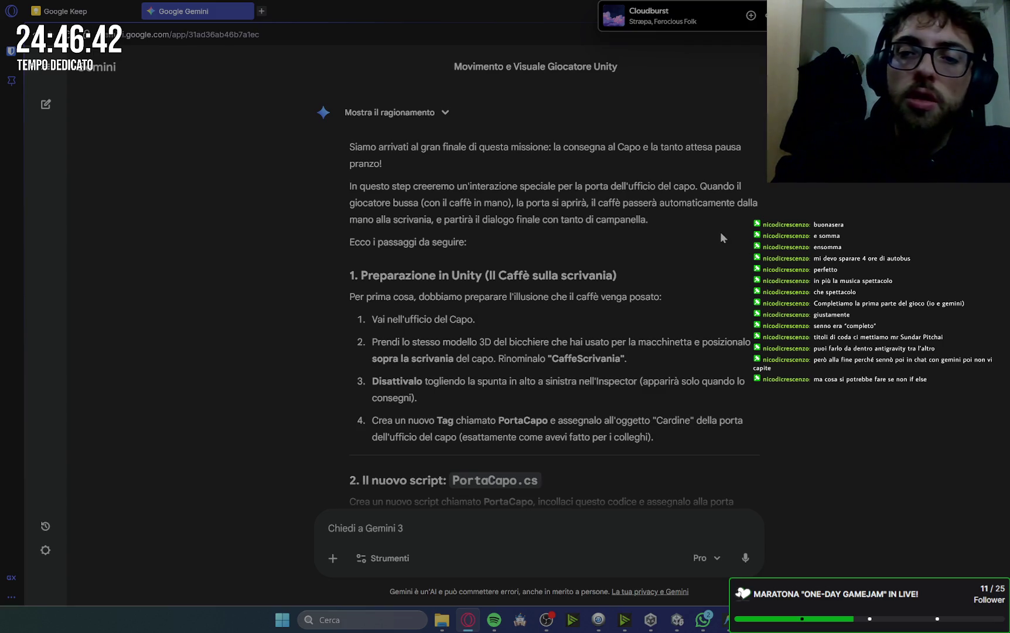
- Ask Gemini to have the player knock, open the door, place the coffee, then start the dialogue
{"action": "left_click", "coordinate": [436, 530]}
{"action": "type", "text": "aspetta, voglio che "}
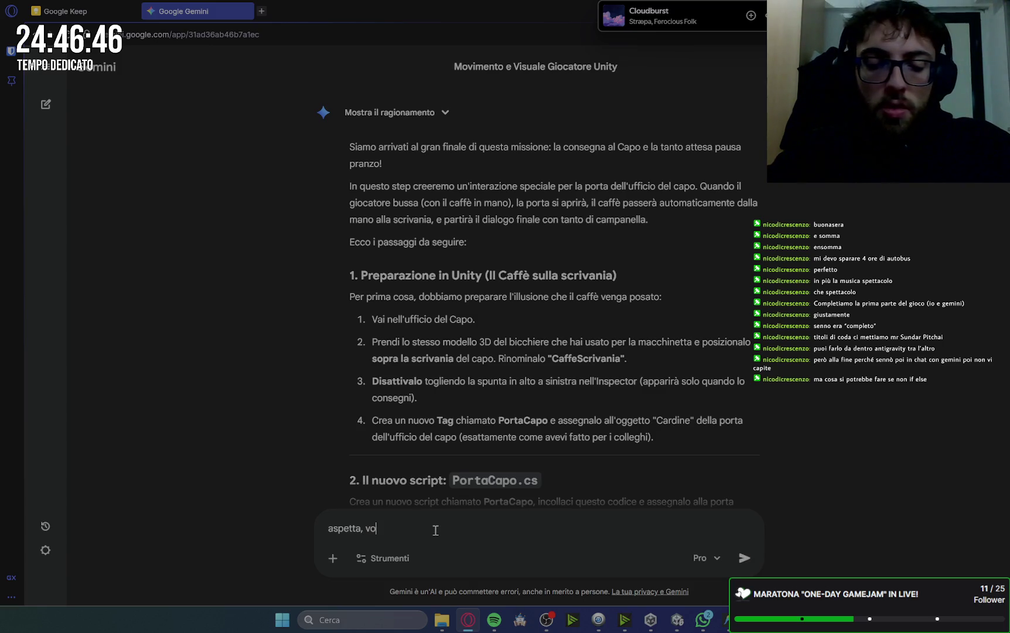
{"action": "type", "text": "il giocatore bussi, "}
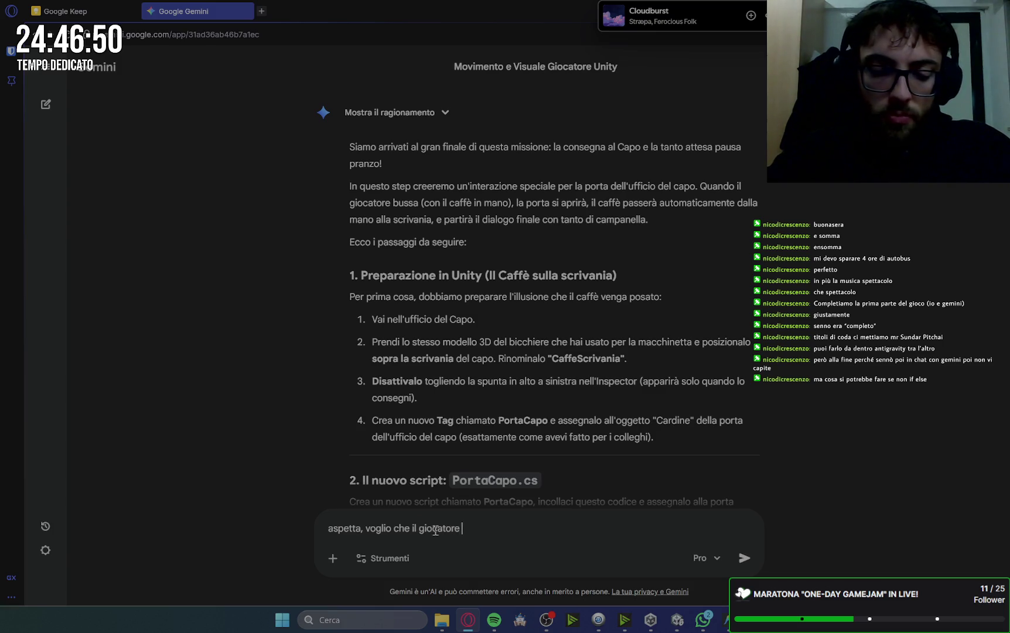
{"action": "type", "text": "apra la porta"}
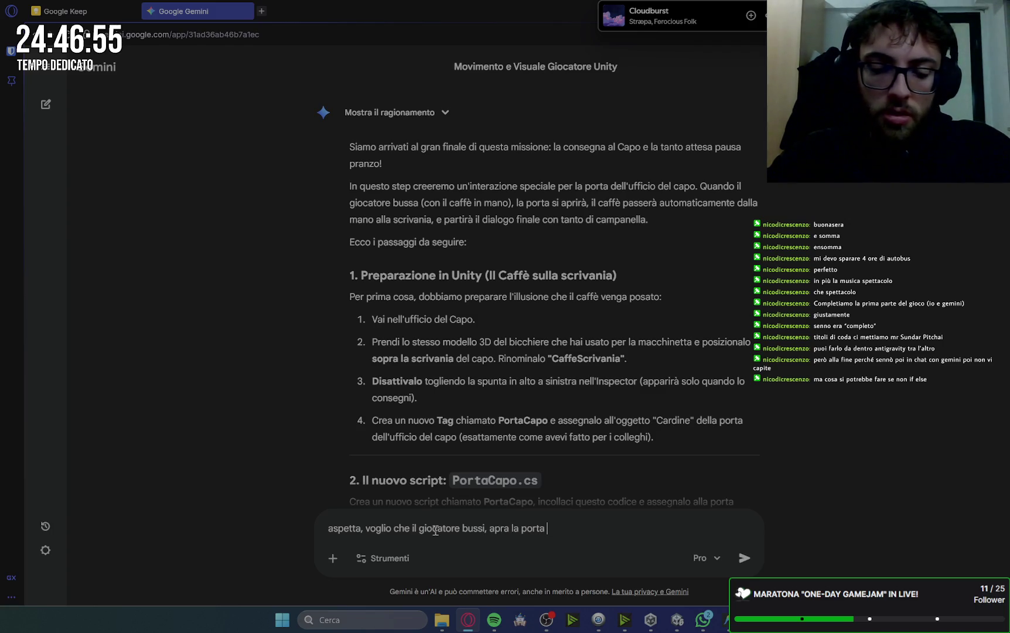
{"action": "type", "text": ", poggi il caffe e p"}
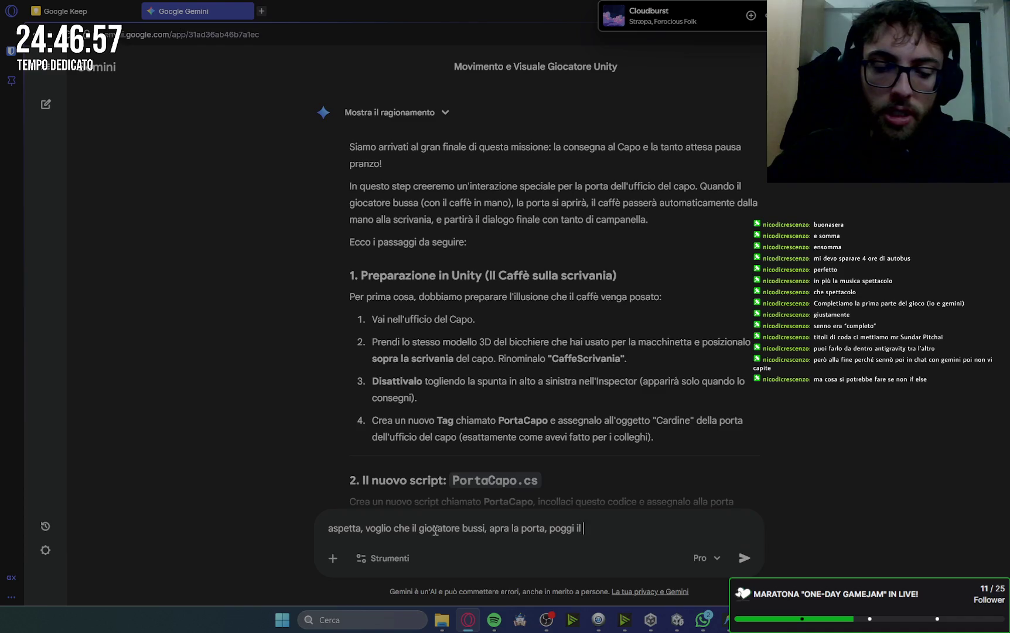
{"action": "type", "text": "art"}
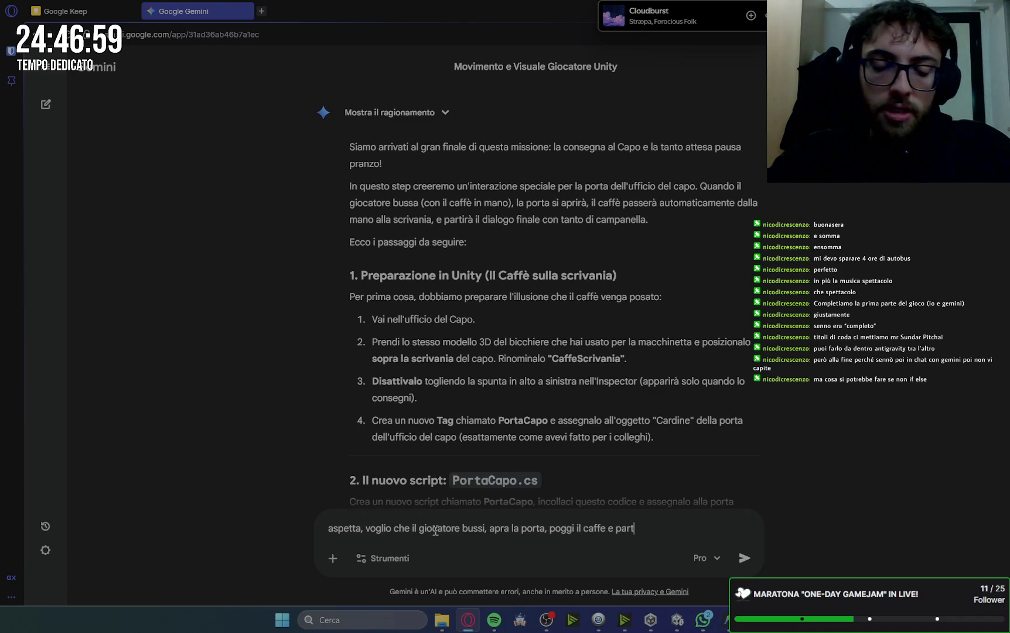
{"action": "type", "text": "a il dialogo con il capo"}
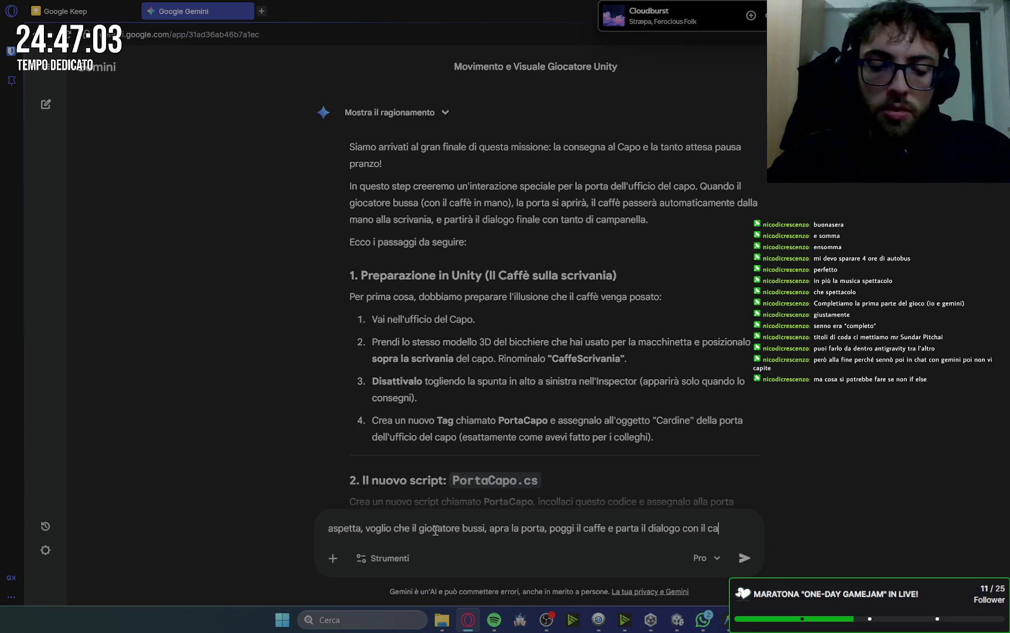
{"action": "type", "text": "."}
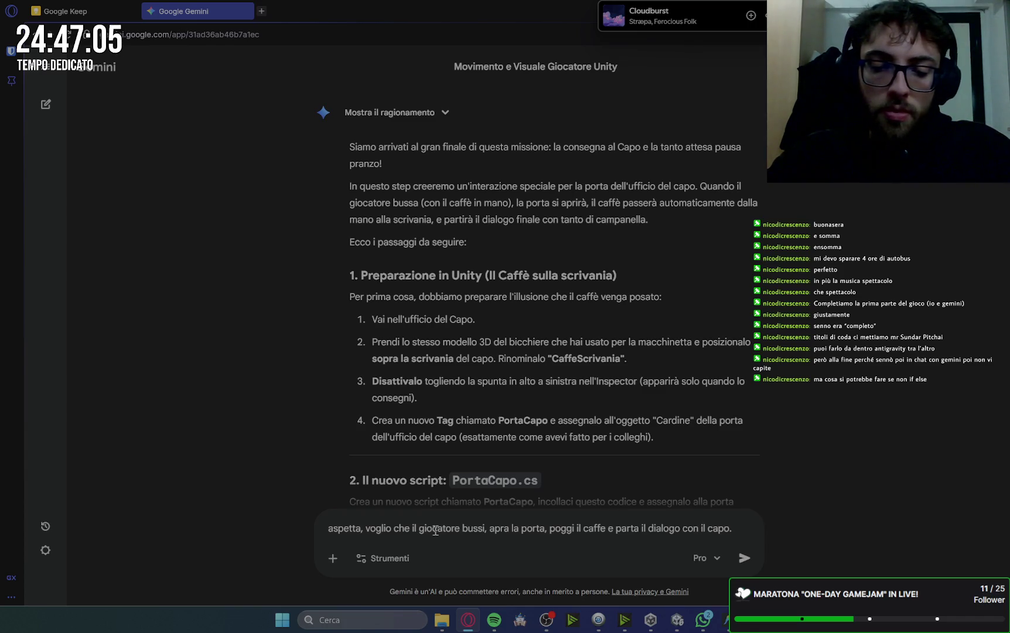
{"action": "type", "text": " il caffe lo deve posar"}
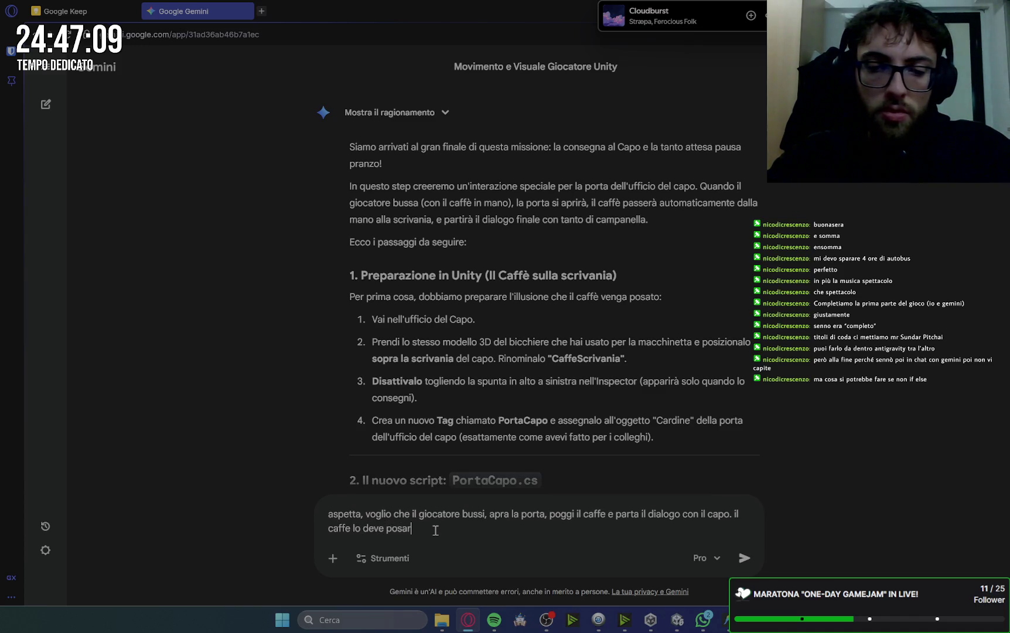
{"action": "type", "text": "e il giocatore"}
{"action": "key", "text": "Return"}
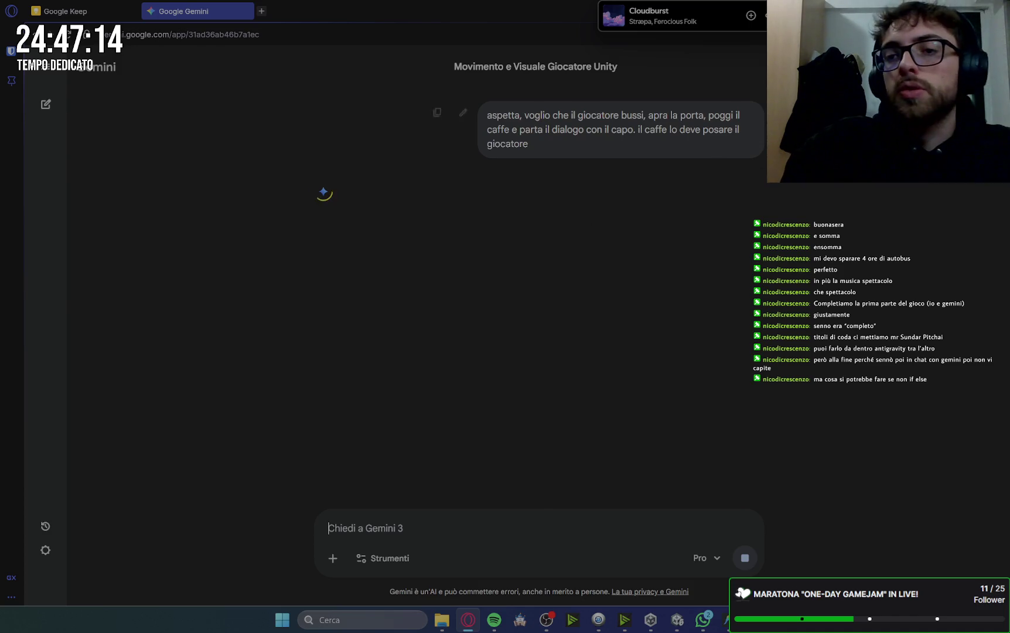
- Wait for Gemini's manual-version reply about knocking and the desk coffee spot, then Alt+Tab away
{"action": "key", "text": "alt+Tab"}
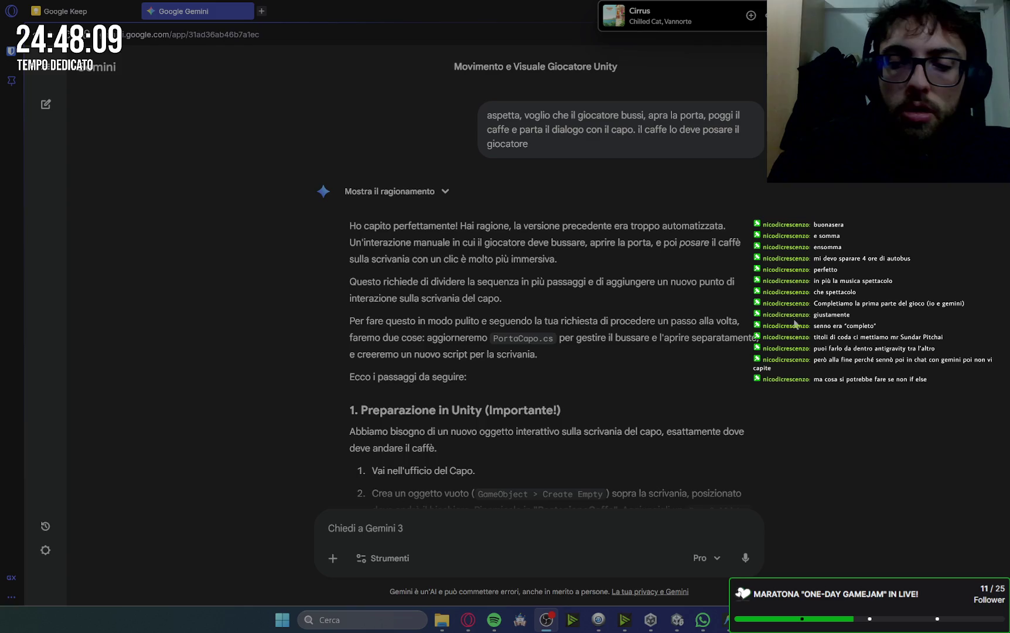
- Read through Gemini's revised steps and code, then return to PlayerInteraction.cs in Antigravity
{"action": "scroll", "coordinate": [792, 329], "scroll_direction": "down", "scroll_amount": 2}
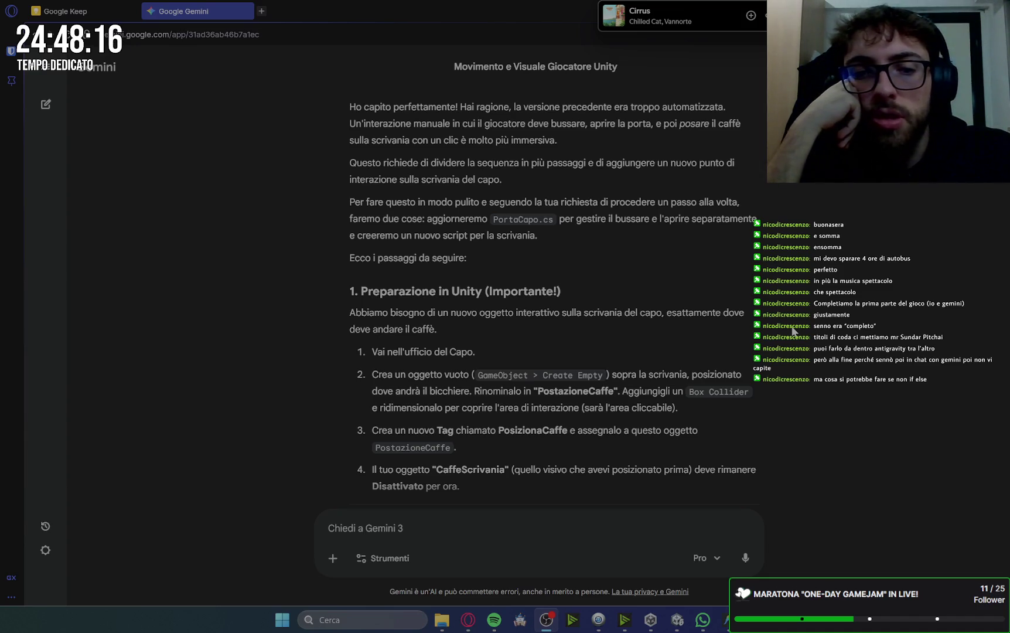
{"action": "scroll", "coordinate": [792, 330], "scroll_direction": "down", "scroll_amount": 2}
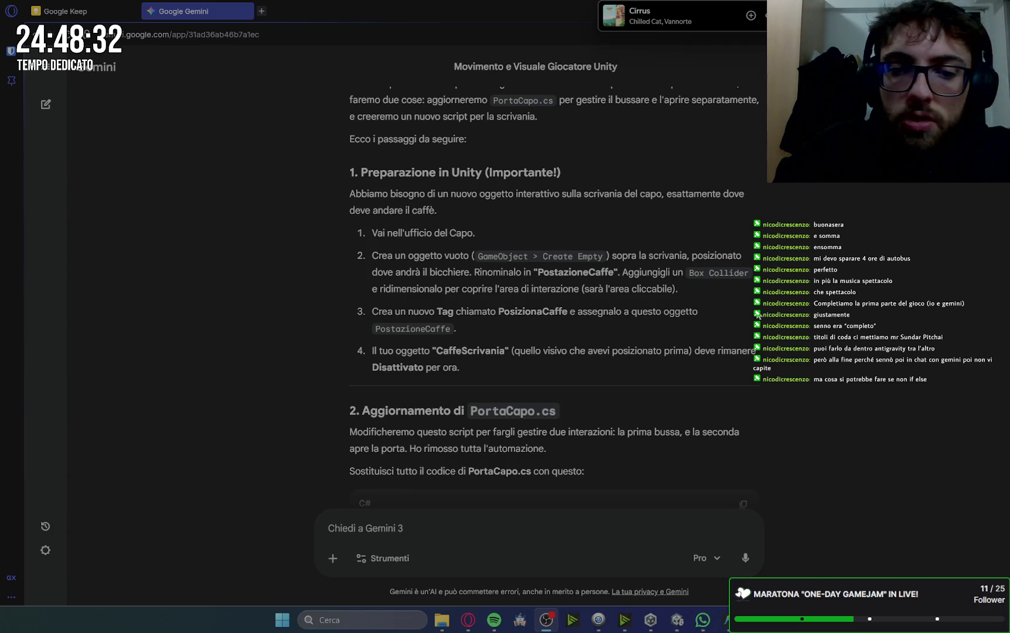
{"action": "scroll", "coordinate": [758, 317], "scroll_direction": "down", "scroll_amount": 1}
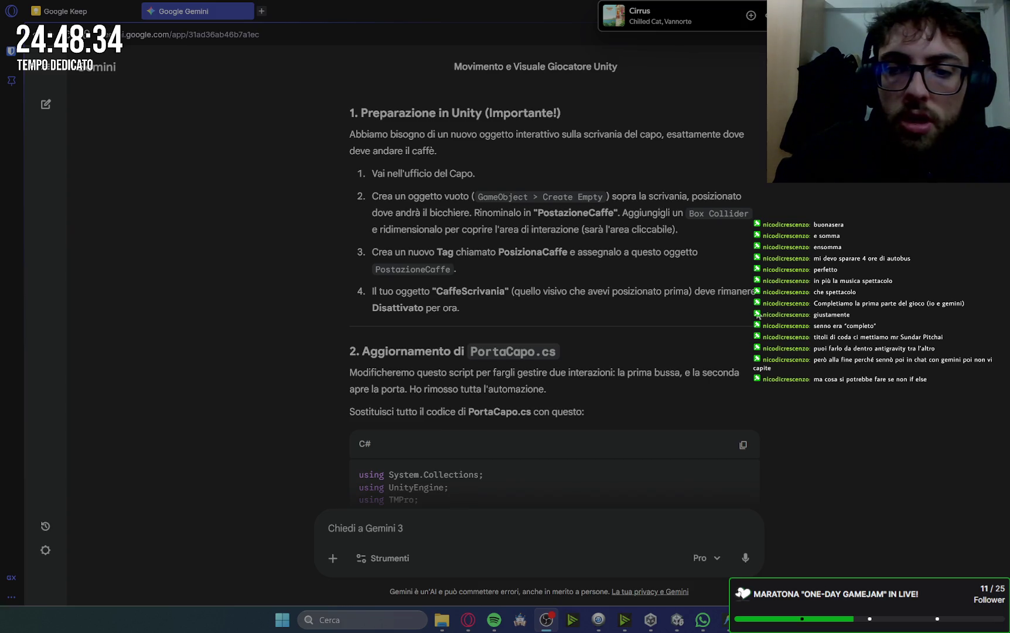
{"action": "scroll", "coordinate": [758, 317], "scroll_direction": "down", "scroll_amount": 15}
{"action": "scroll", "coordinate": [758, 316], "scroll_direction": "up", "scroll_amount": 6}
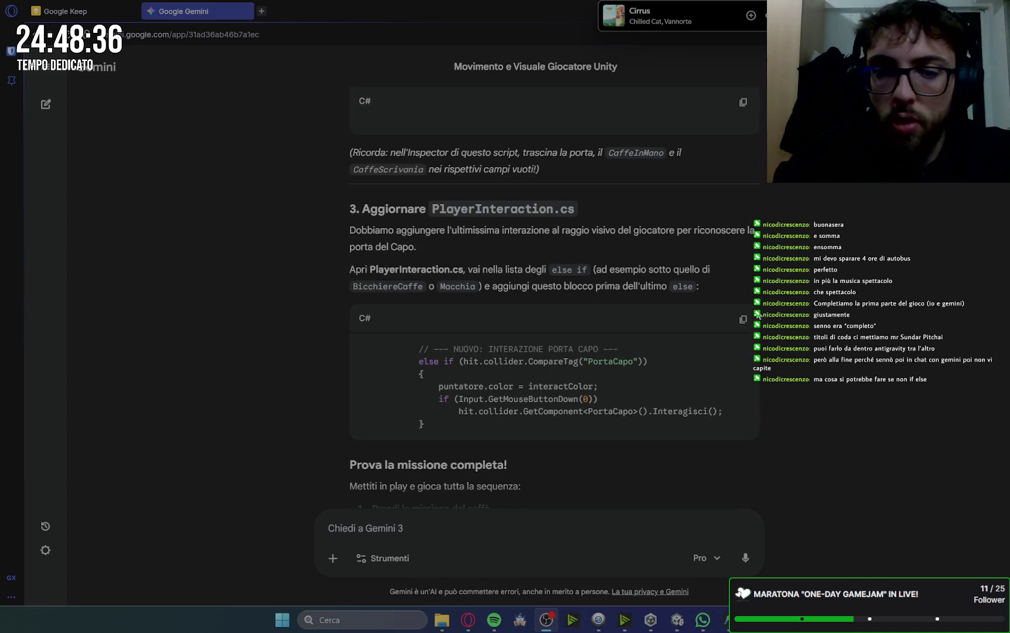
{"action": "scroll", "coordinate": [757, 316], "scroll_direction": "up", "scroll_amount": 10}
{"action": "key", "text": "alt+Tab"}
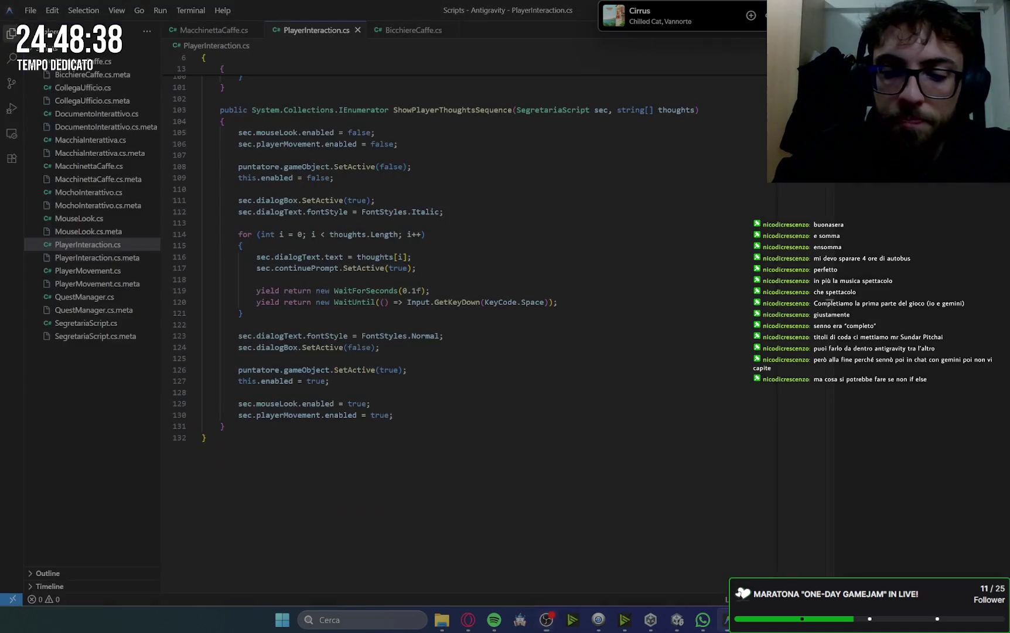
- Close the PlayerInteraction, MacchinettaCaffe and BicchiereCaffe script tabs in Antigravity
{"action": "left_click", "coordinate": [358, 30]}
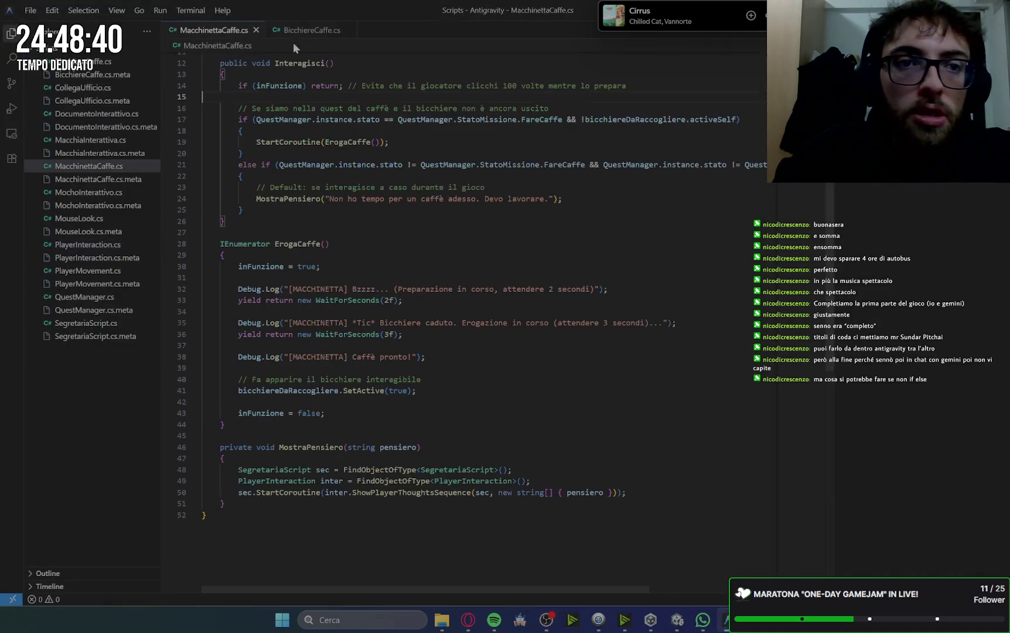
{"action": "left_click", "coordinate": [258, 30]}
{"action": "left_click", "coordinate": [258, 30]}
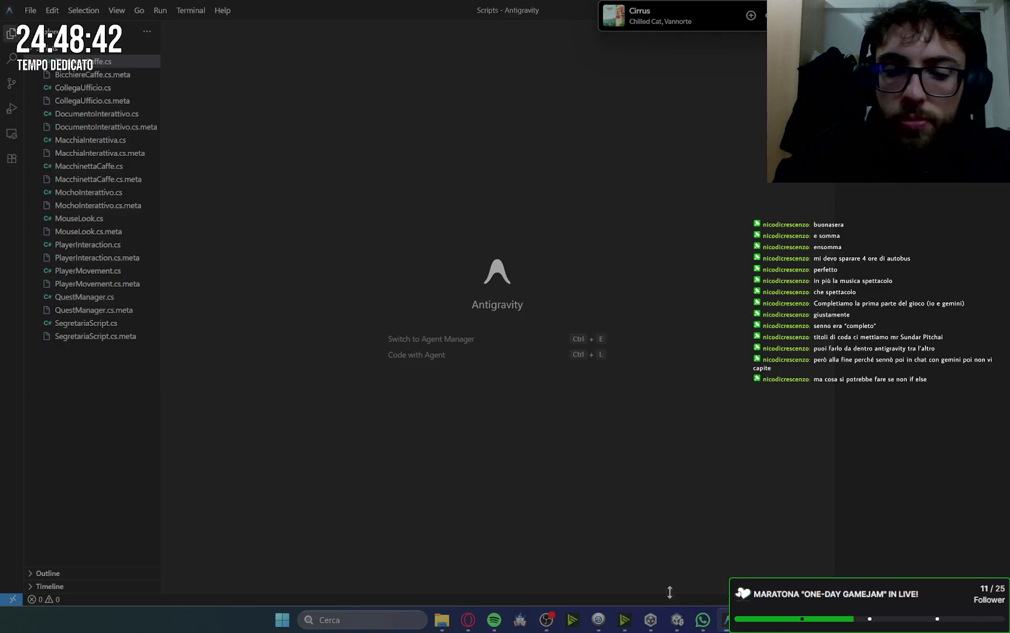
{"action": "left_click", "coordinate": [675, 621]}
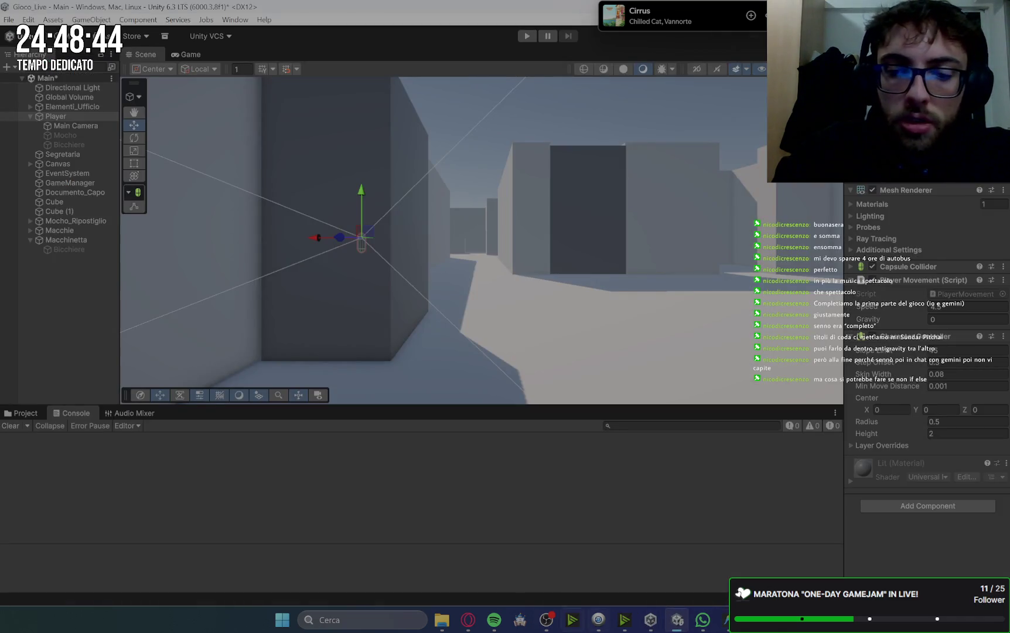
- Copy the PortaCapo.cs script code from Gemini's reply
{"action": "left_click", "coordinate": [469, 620]}
{"action": "scroll", "coordinate": [467, 253], "scroll_direction": "down", "scroll_amount": 10}
{"action": "scroll", "coordinate": [466, 253], "scroll_direction": "down", "scroll_amount": 7}
{"action": "left_click", "coordinate": [743, 271]}
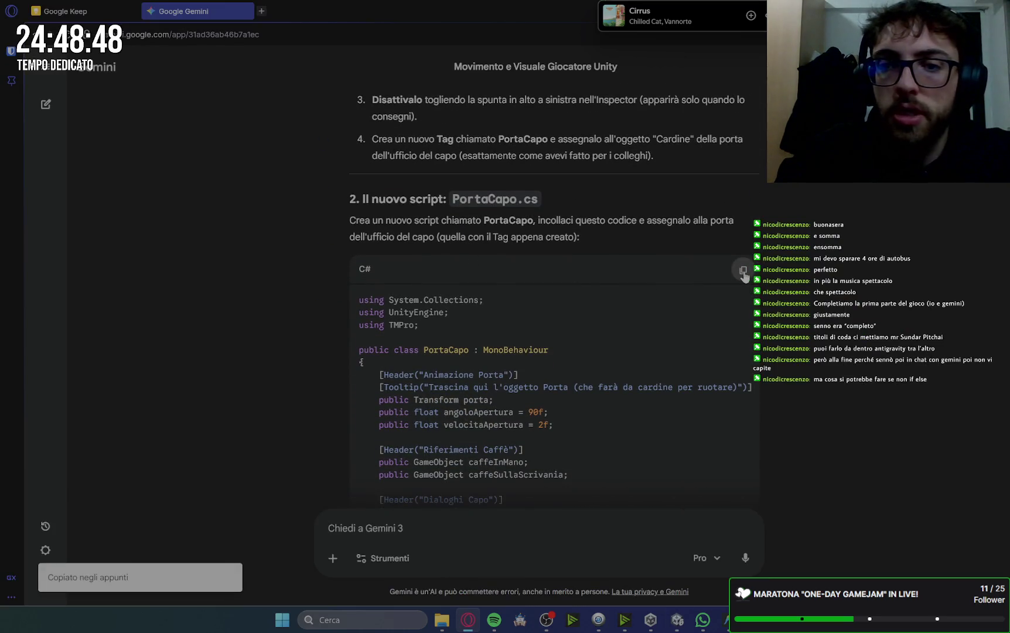
{"action": "scroll", "coordinate": [403, 328], "scroll_direction": "up", "scroll_amount": 3}
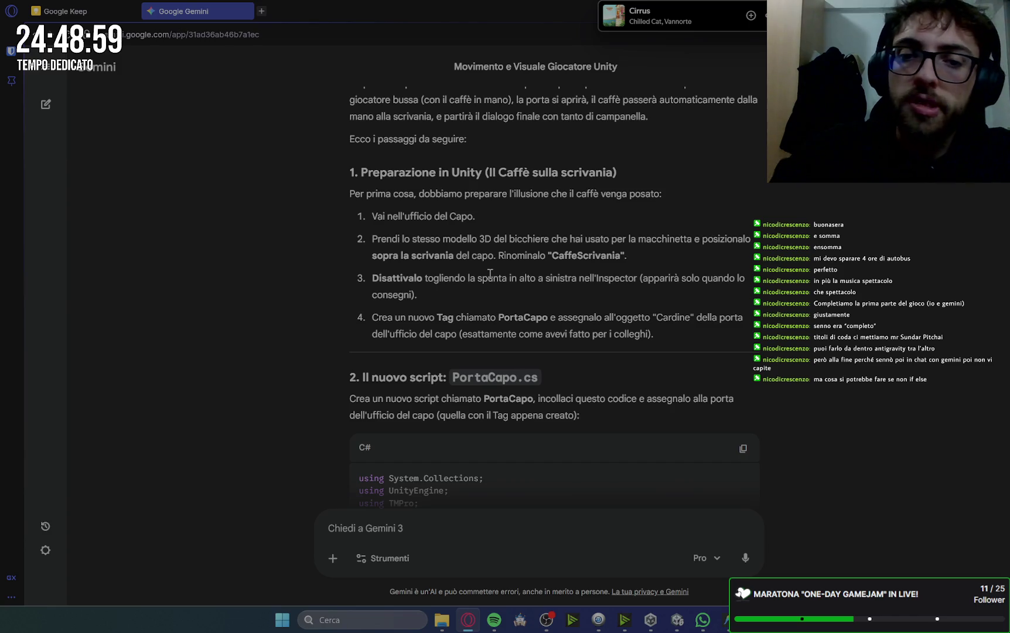
- Return to Unity and select an object in the boss's office
{"action": "left_click", "coordinate": [724, 620]}
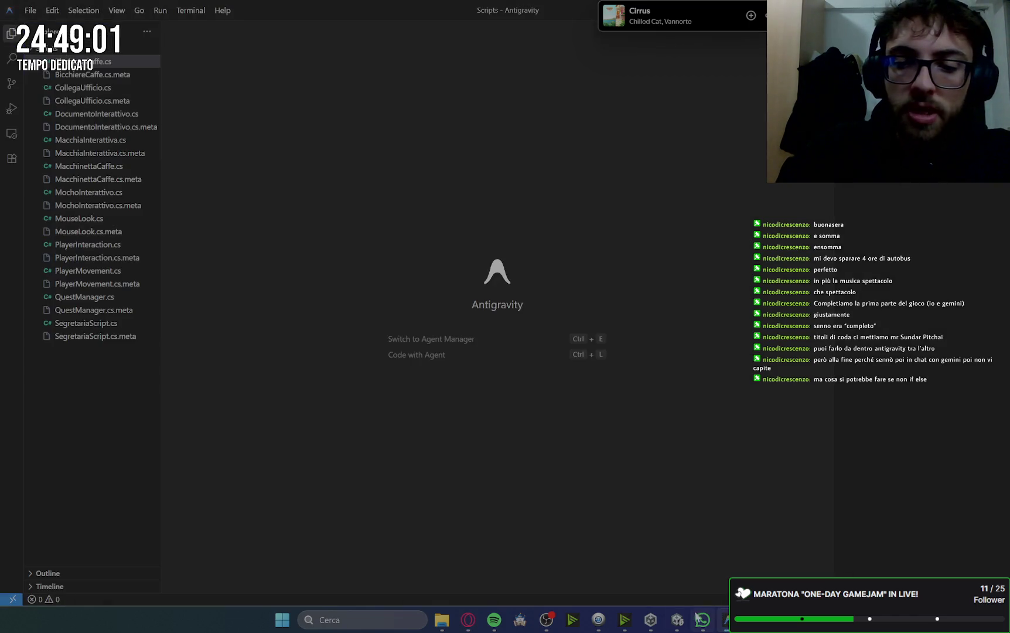
{"action": "left_click", "coordinate": [677, 624]}
{"action": "mouse_move", "coordinate": [464, 262]}
{"action": "left_mouse_down"}
{"action": "mouse_move", "coordinate": [463, 94]}
{"action": "mouse_move", "coordinate": [379, 523]}
{"action": "mouse_move", "coordinate": [286, 131]}
{"action": "mouse_move", "coordinate": [410, 235]}
{"action": "mouse_move", "coordinate": [475, 143]}
{"action": "mouse_move", "coordinate": [460, 532]}
{"action": "mouse_move", "coordinate": [431, 4]}
{"action": "left_mouse_up"}
{"action": "left_click", "coordinate": [443, 159]}
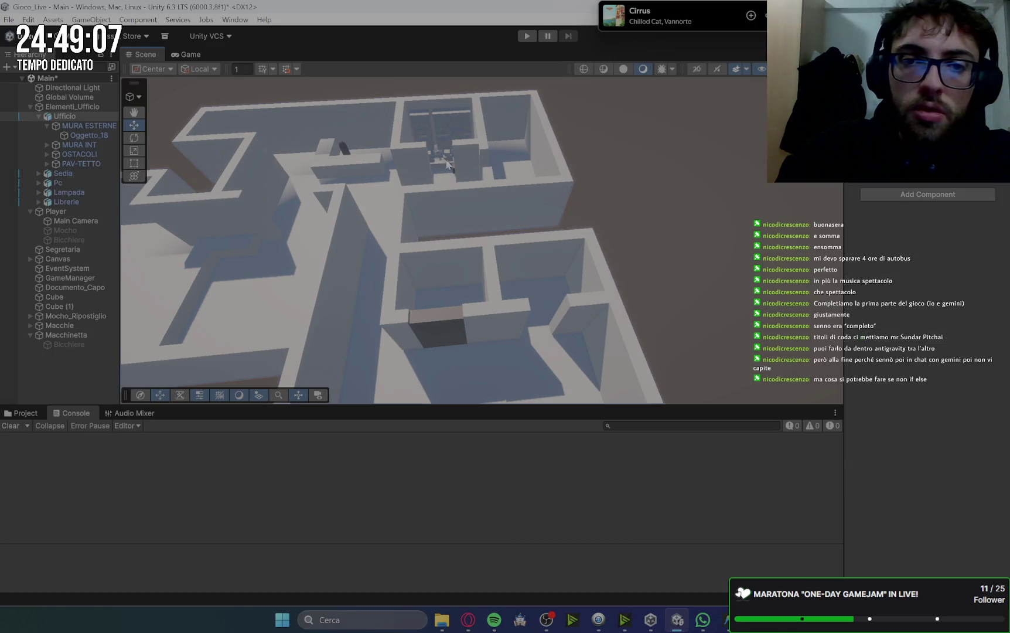
{"action": "key", "text": "f"}
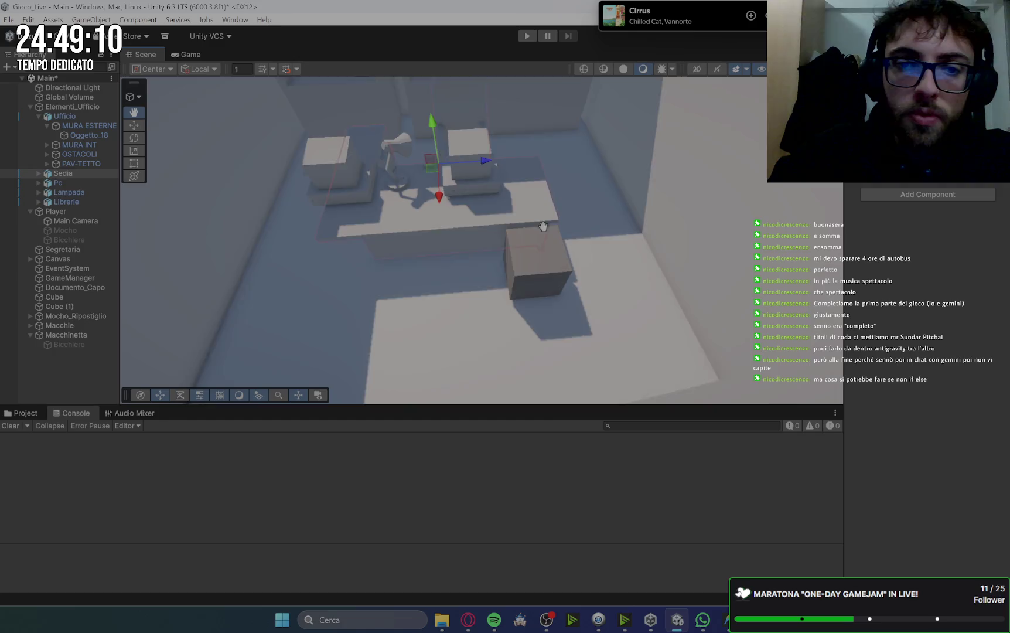
{"action": "mouse_move", "coordinate": [543, 226]}
{"action": "left_mouse_down"}
{"action": "mouse_move", "coordinate": [553, 147]}
{"action": "mouse_move", "coordinate": [564, 153]}
{"action": "mouse_move", "coordinate": [514, 241]}
{"action": "mouse_move", "coordinate": [362, 180]}
{"action": "left_mouse_up"}
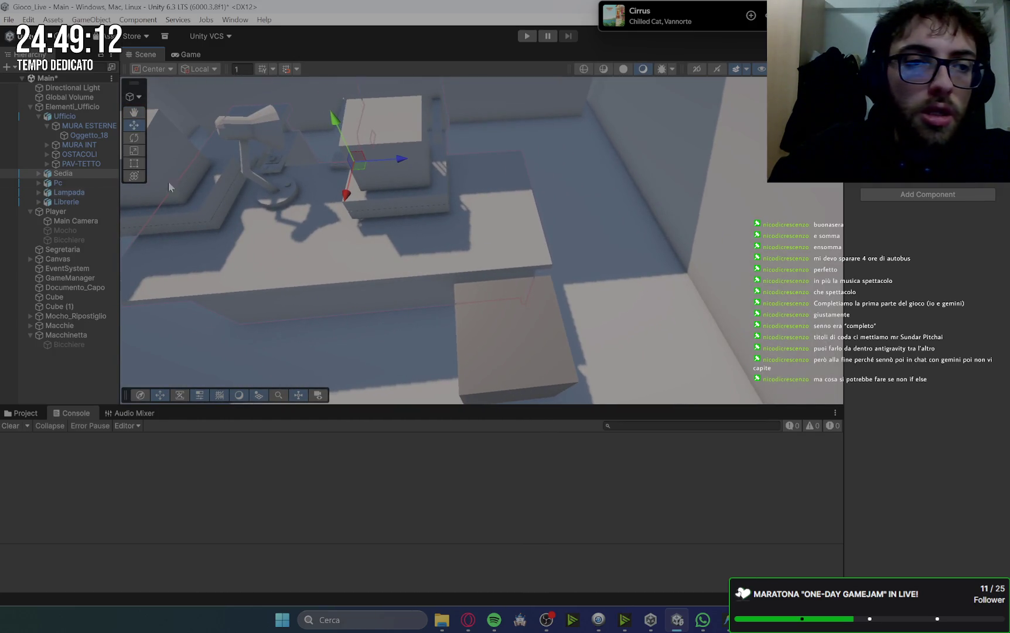
{"action": "left_click", "coordinate": [95, 292]}
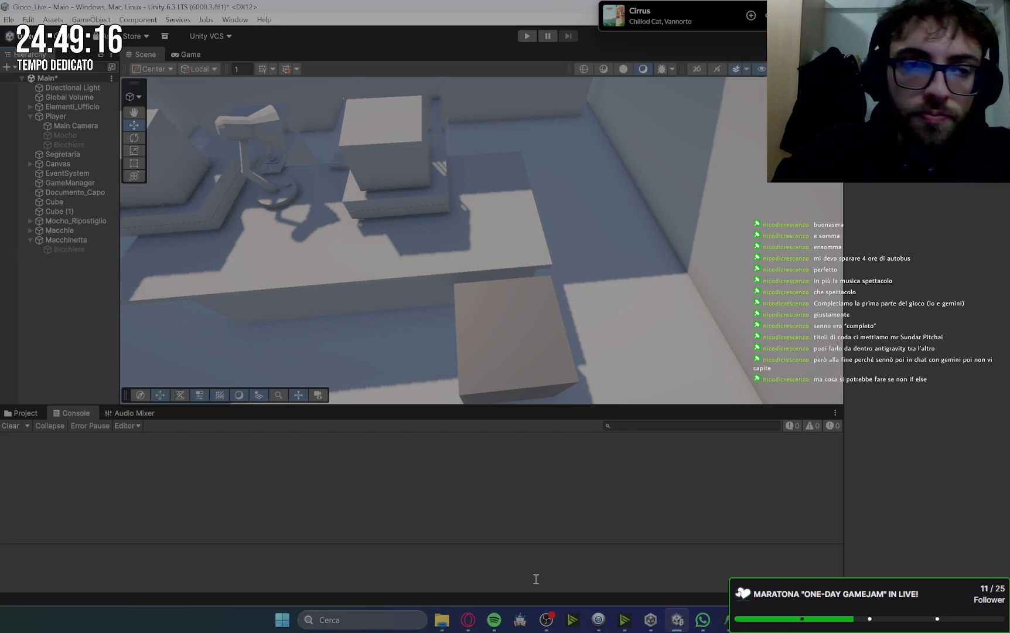
{"action": "left_click", "coordinate": [439, 624]}
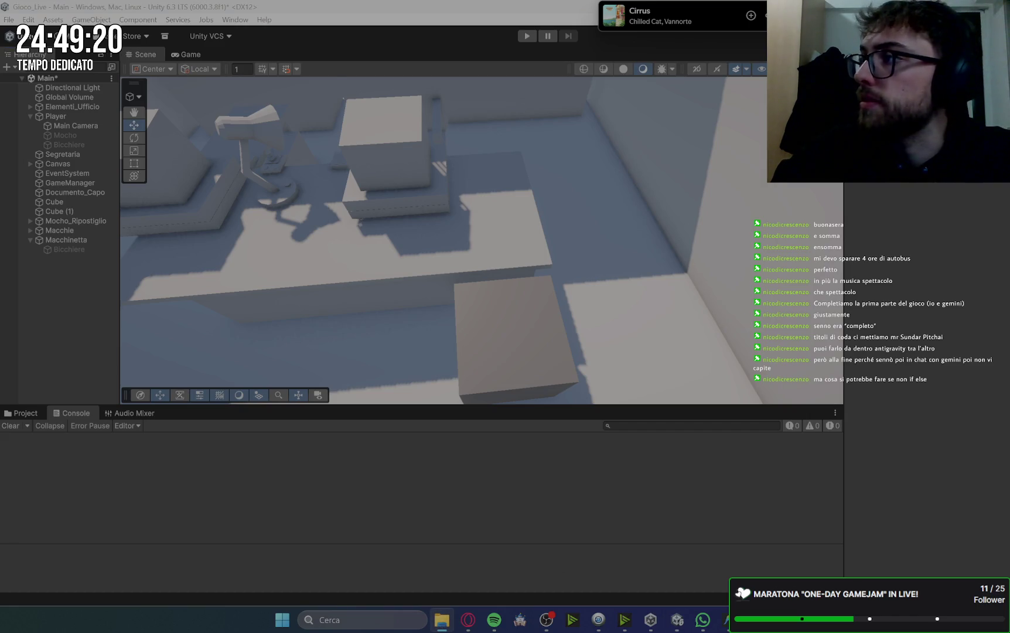
{"action": "key", "text": "alt+Tab"}
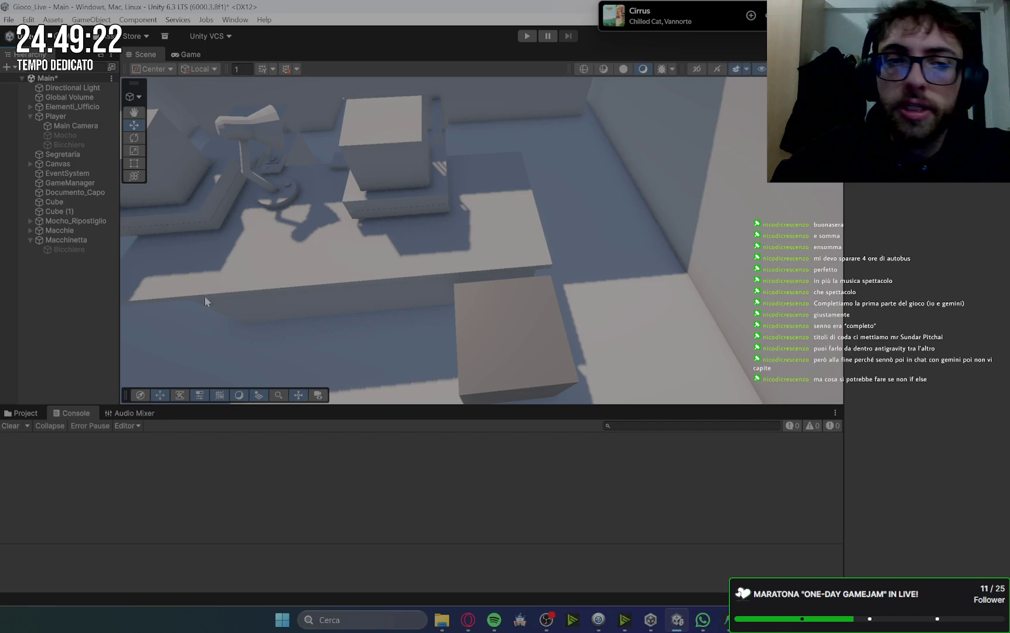
{"action": "double_click", "coordinate": [54, 201]}
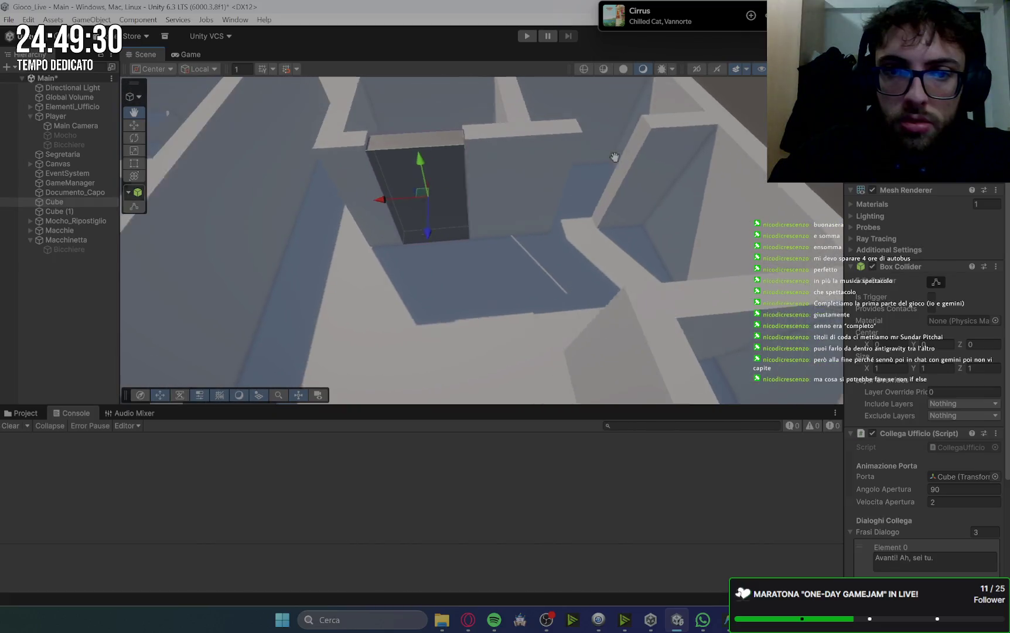
- Rename the Cube object to Porta_collega1
{"action": "left_click", "coordinate": [71, 203]}
{"action": "left_click", "coordinate": [58, 203]}
{"action": "type", "text": "Porta_collega1"}
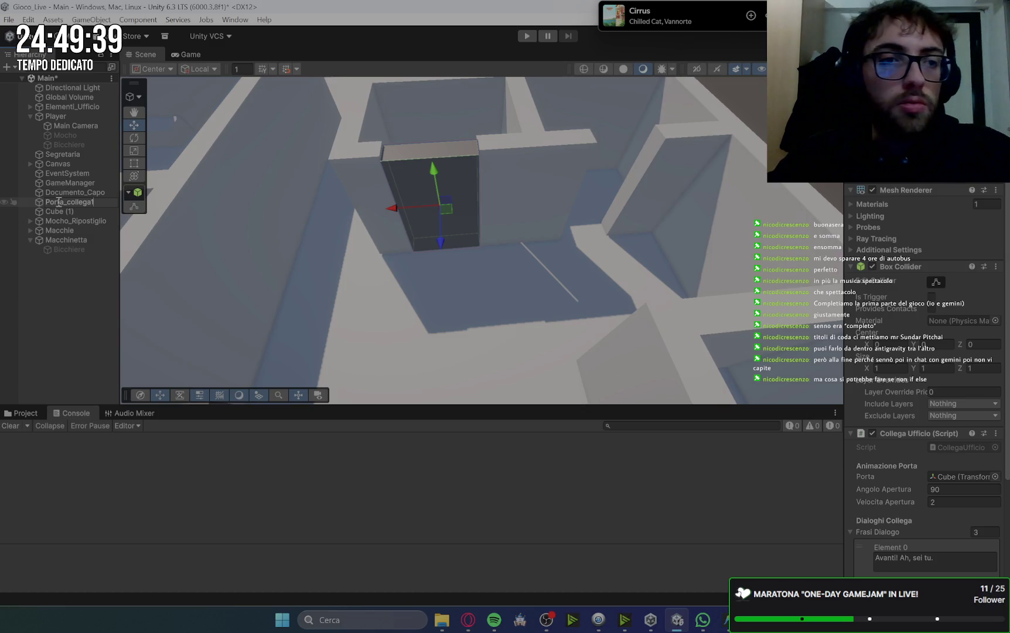
{"action": "key", "text": "Return"}
- Frame Cube (1) and rename it Porta_collega2
{"action": "left_click", "coordinate": [58, 211]}
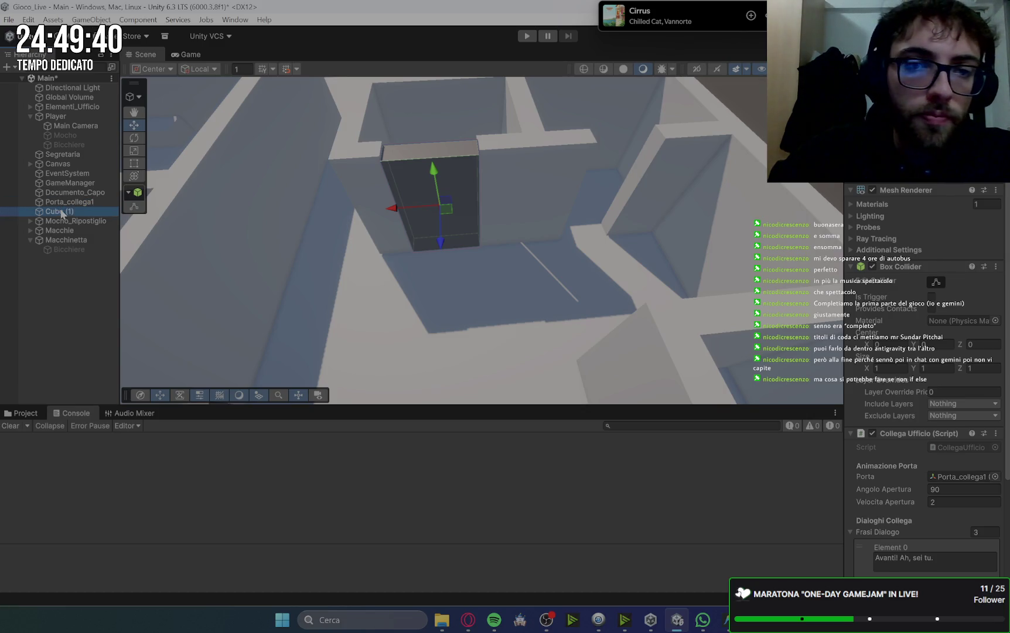
{"action": "key", "text": "f"}
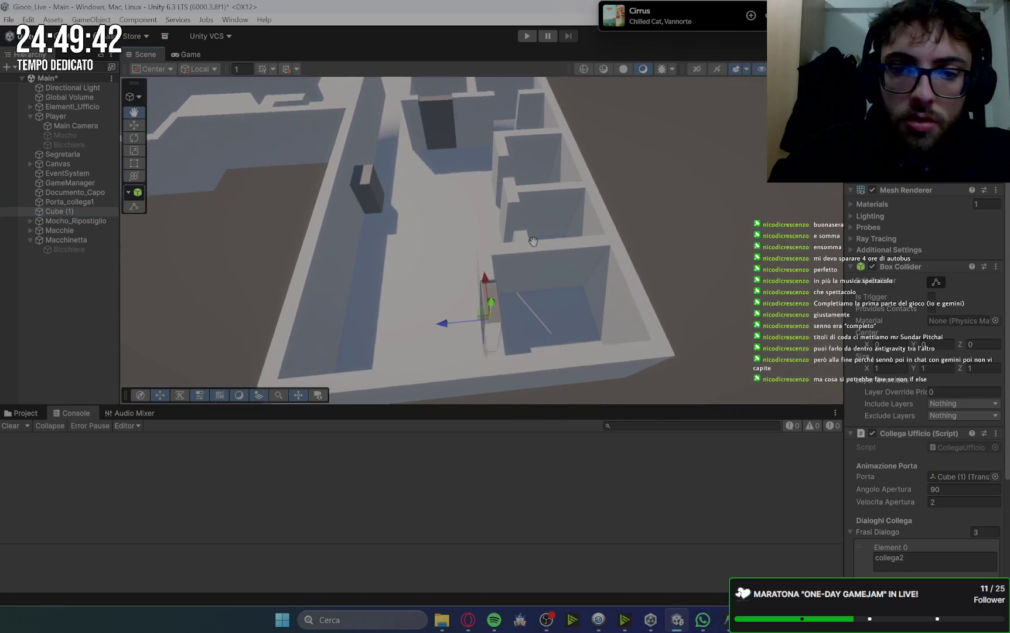
{"action": "left_click", "coordinate": [68, 213]}
{"action": "left_click", "coordinate": [70, 212]}
{"action": "type", "text": "Porta"}
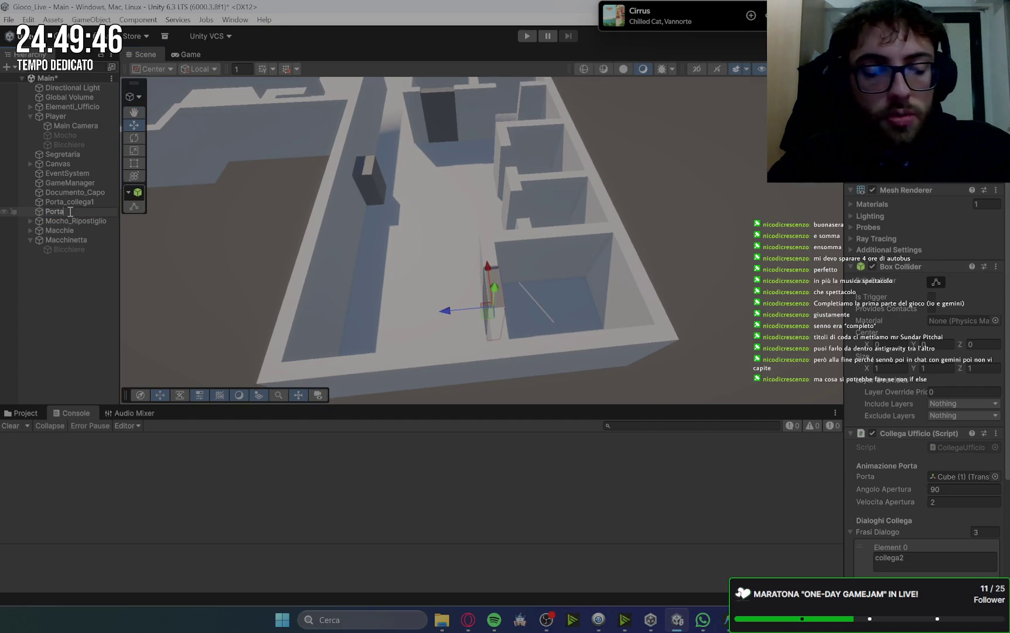
{"action": "type", "text": "_"}
{"action": "type", "text": "collega"}
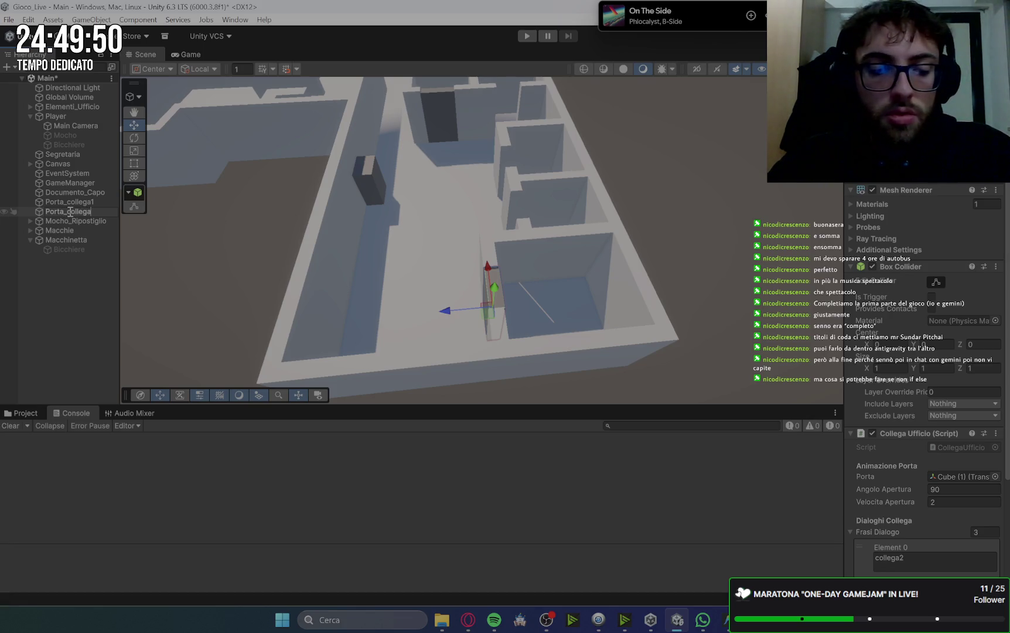
{"action": "type", "text": "2"}
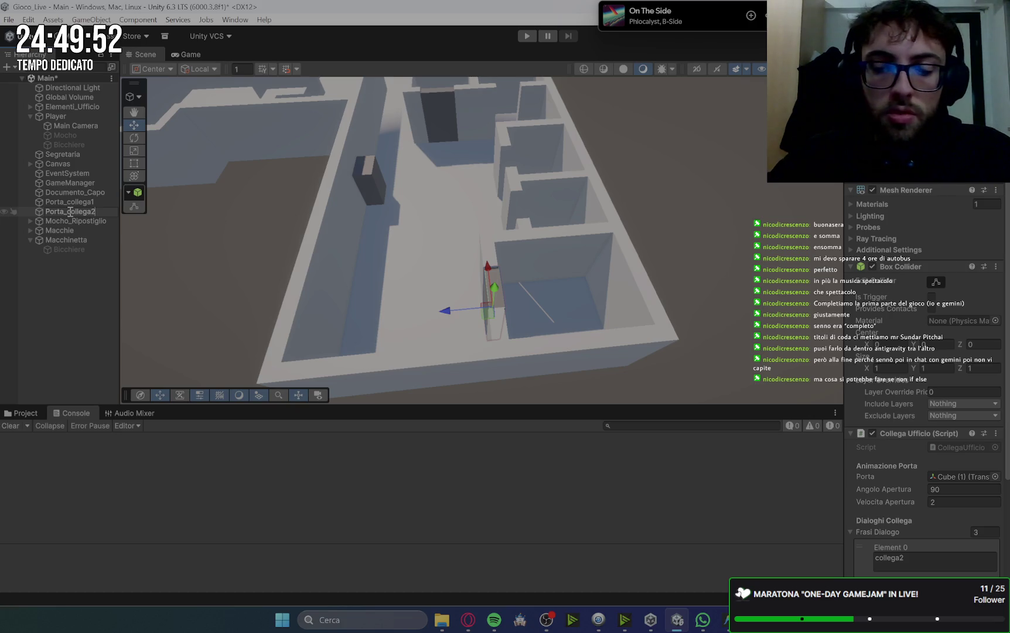
{"action": "key", "text": "Return"}
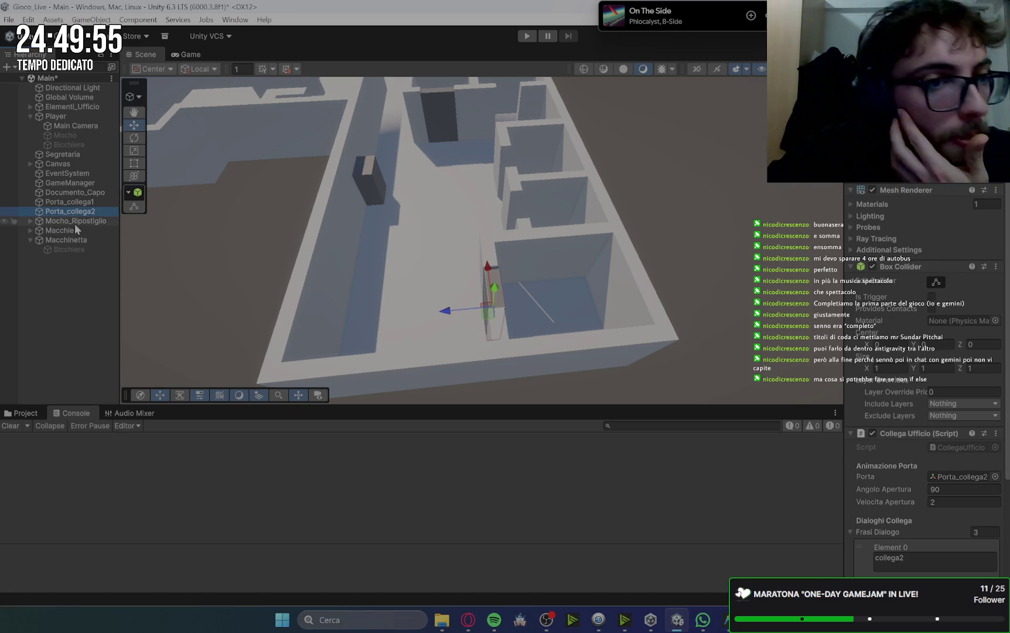
- Expand Macchie and inspect the Macchinetta coffee machine
{"action": "left_click", "coordinate": [44, 232]}
{"action": "left_click", "coordinate": [28, 230]}
{"action": "left_click", "coordinate": [75, 241]}
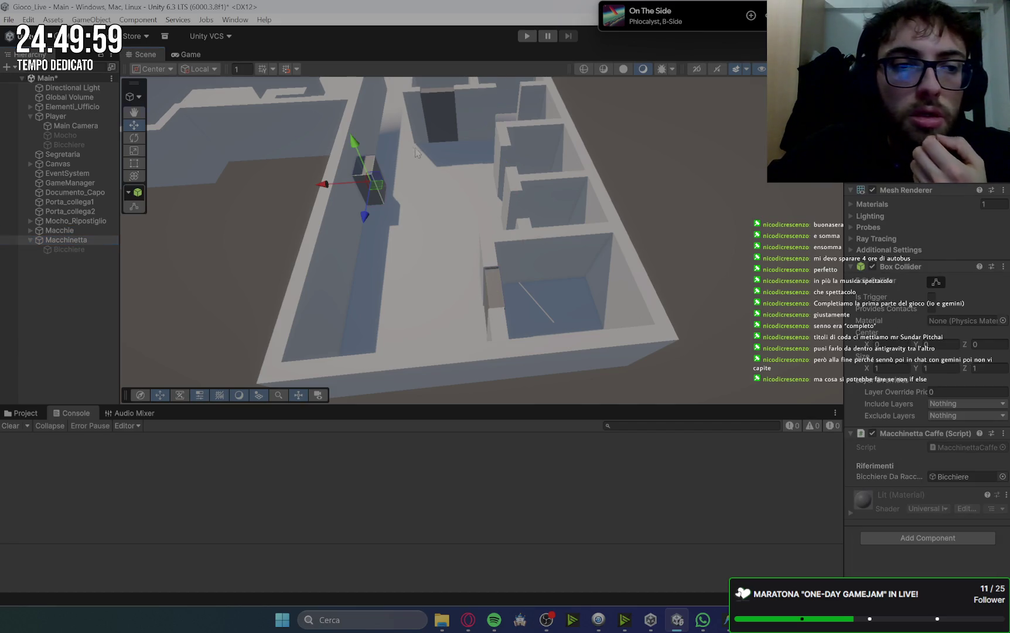
{"action": "scroll", "coordinate": [176, 246], "scroll_direction": "down", "scroll_amount": 5}
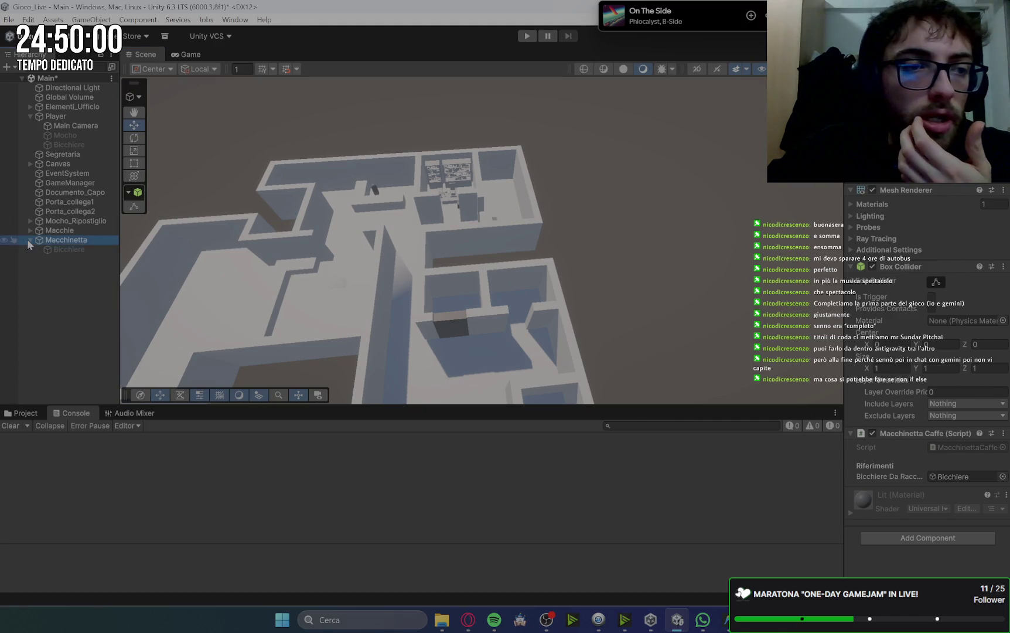
{"action": "left_click", "coordinate": [29, 241]}
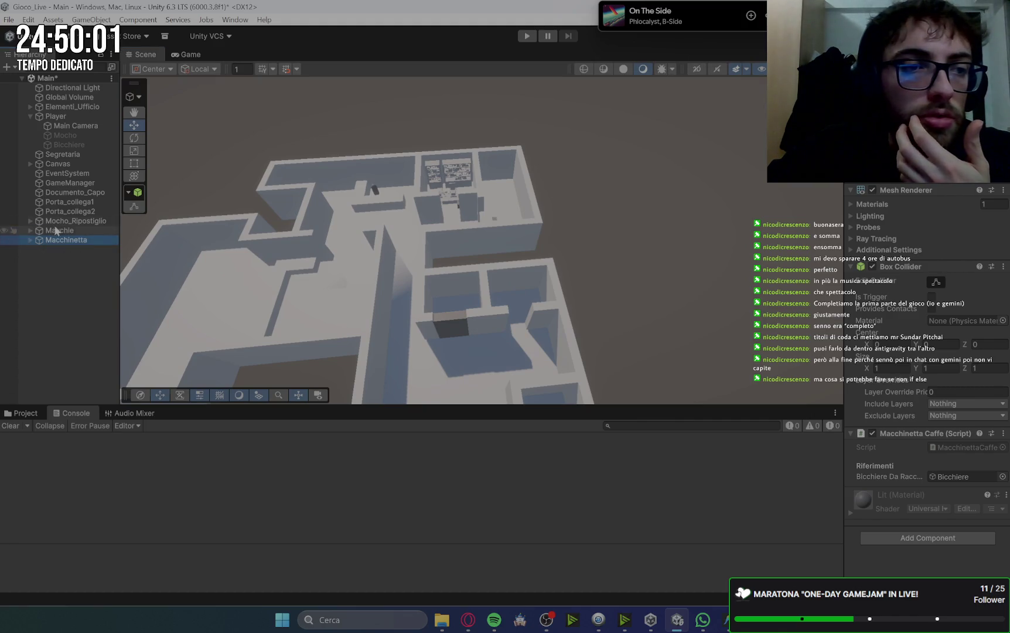
- Inspect Mocho_Ripostiglio, Documento_Capo and the GameManager's quest settings
{"action": "left_click", "coordinate": [61, 221]}
{"action": "left_click", "coordinate": [69, 193]}
{"action": "left_click", "coordinate": [69, 183]}
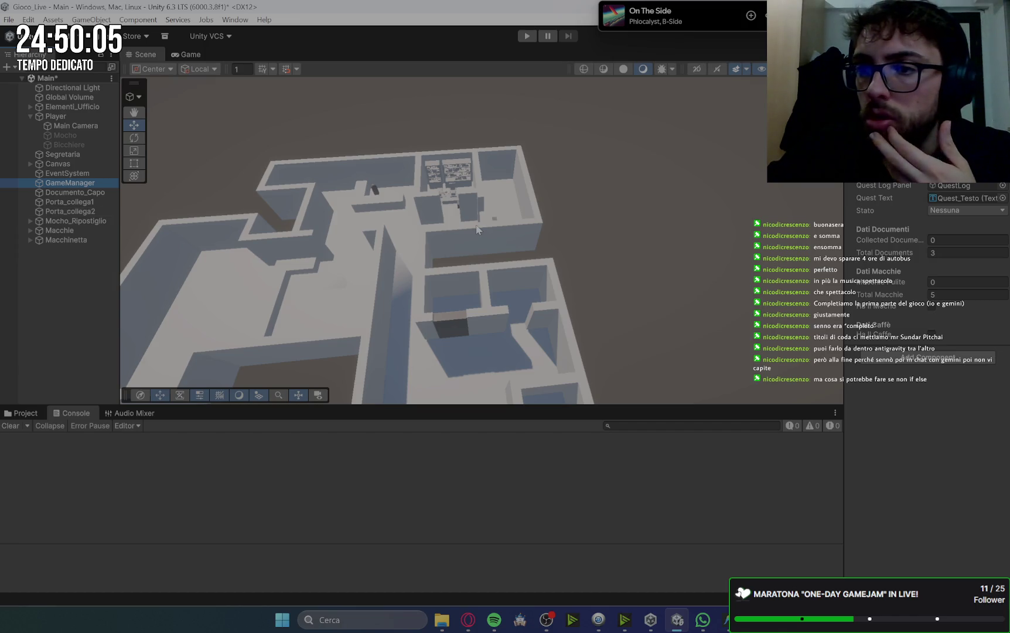
{"action": "scroll", "coordinate": [349, 267], "scroll_direction": "up", "scroll_amount": 3}
- Frame and select the Sedia chair mesh in the boss's office
{"action": "left_click_drag", "start_coordinate": [349, 267], "coordinate": [549, 302]}
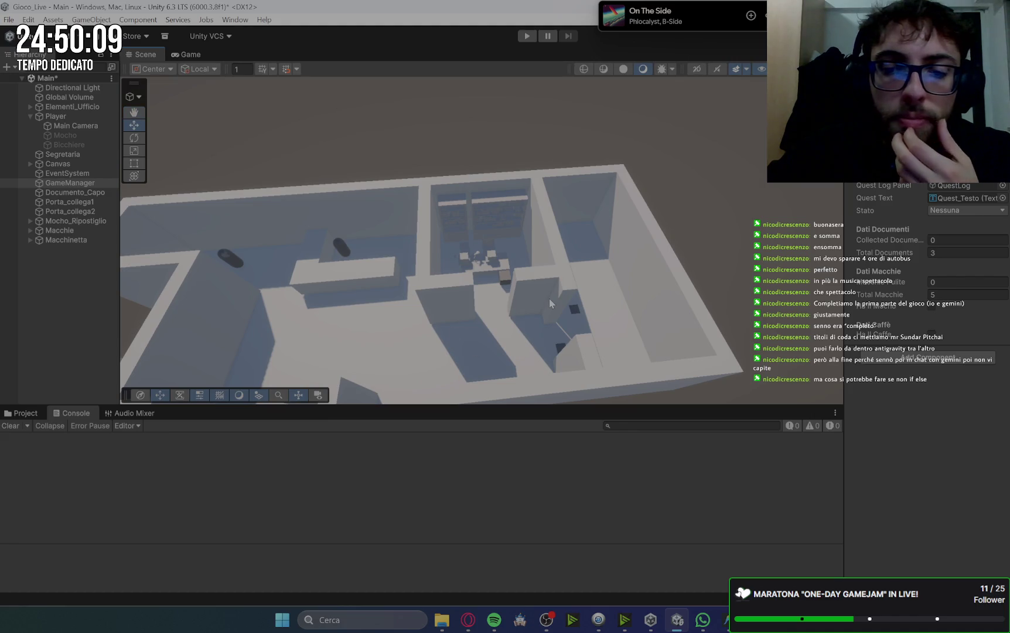
{"action": "left_click", "coordinate": [504, 267]}
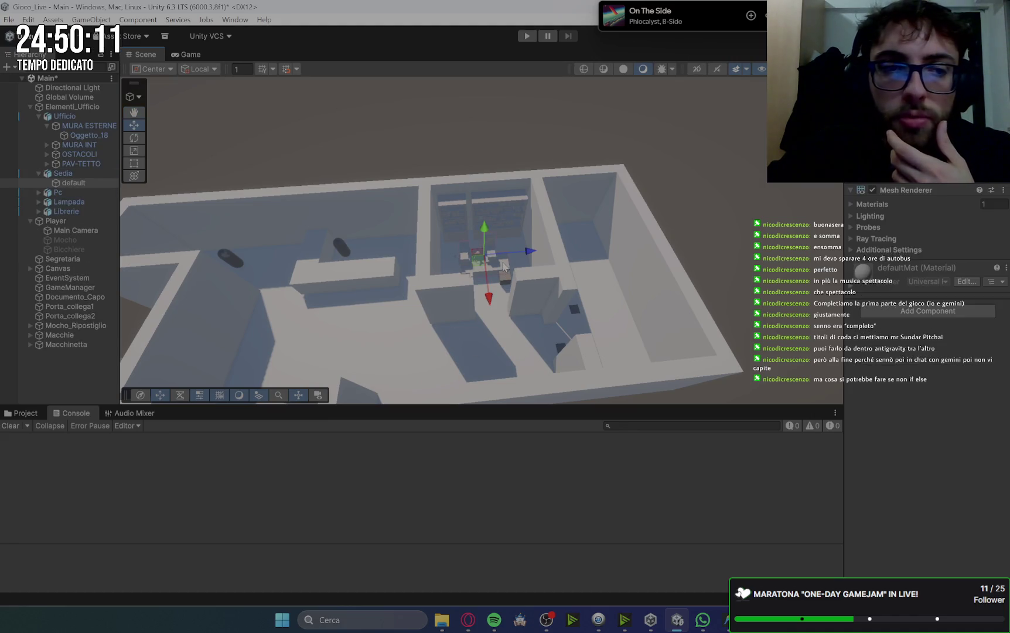
{"action": "double_click", "coordinate": [76, 173]}
{"action": "left_click", "coordinate": [38, 173]}
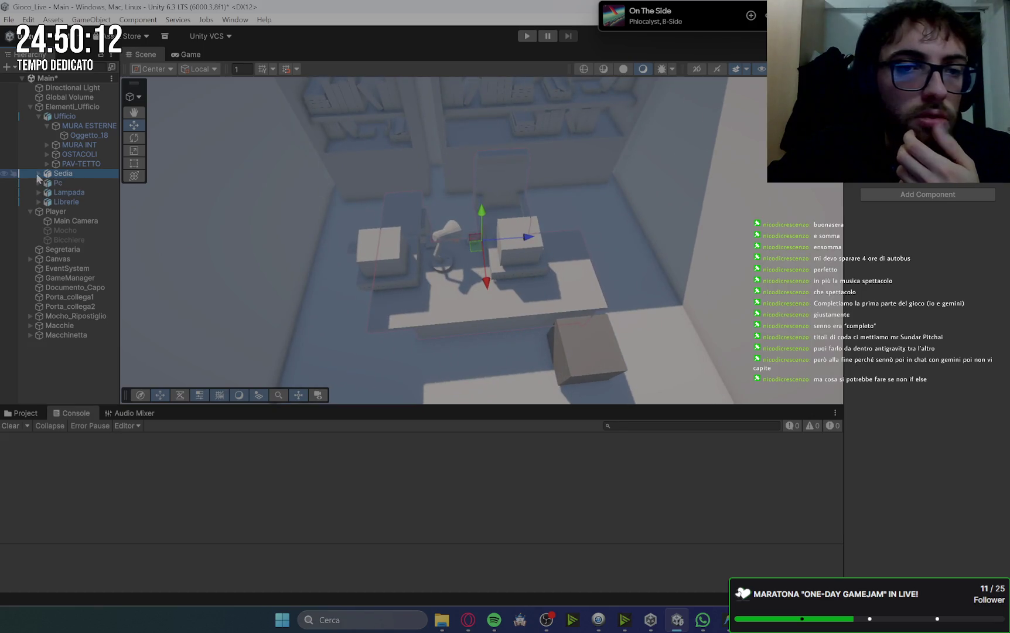
{"action": "scroll", "coordinate": [518, 244], "scroll_direction": "up", "scroll_amount": 10}
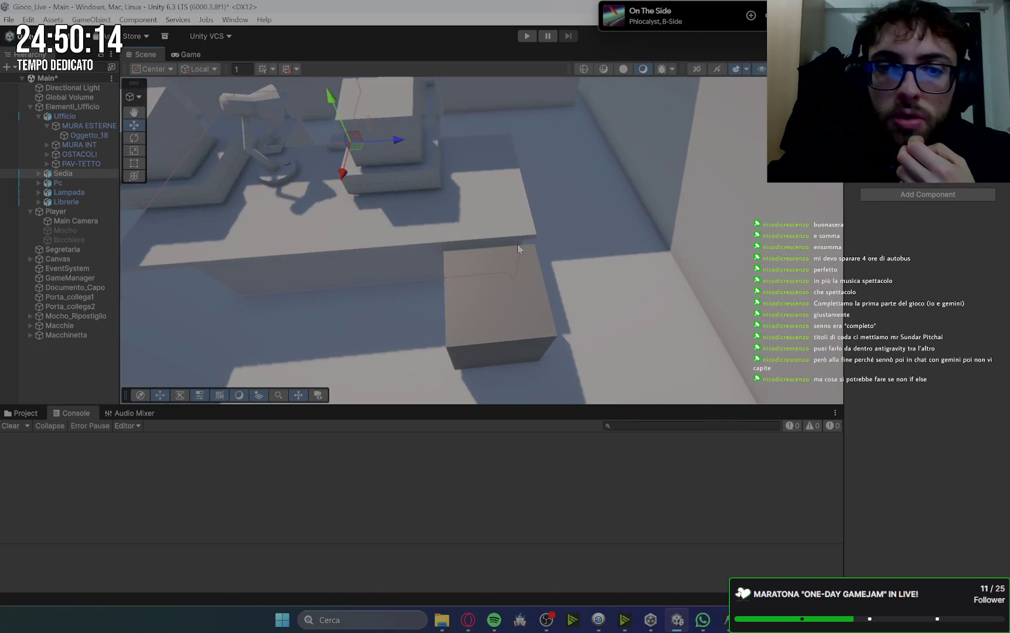
{"action": "left_click", "coordinate": [446, 227]}
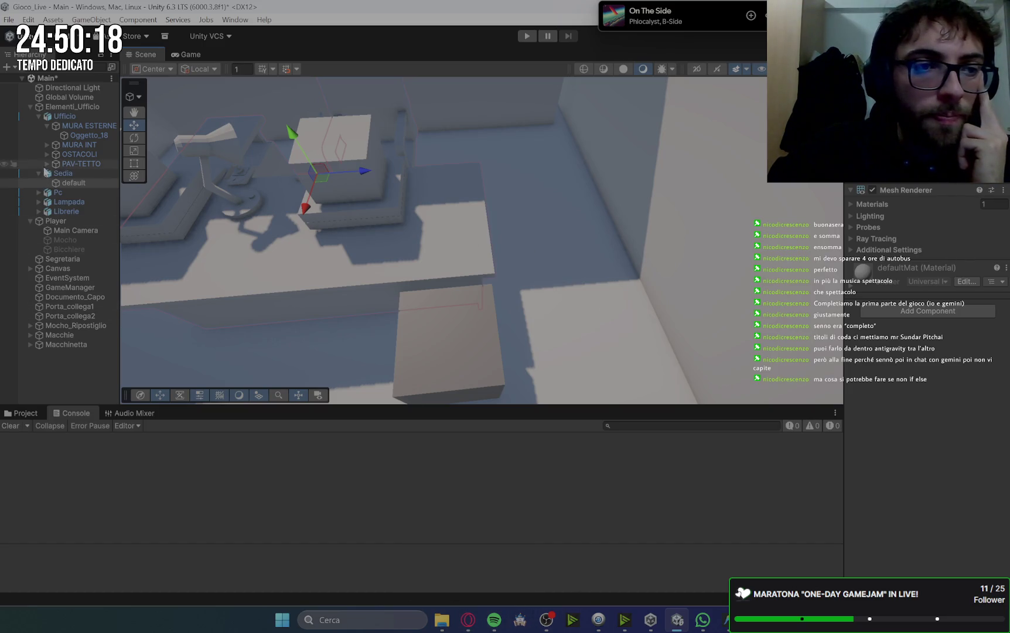
- Select the Bicchiere cup under the Macchinetta coffee machine for copying
{"action": "left_click", "coordinate": [75, 344]}
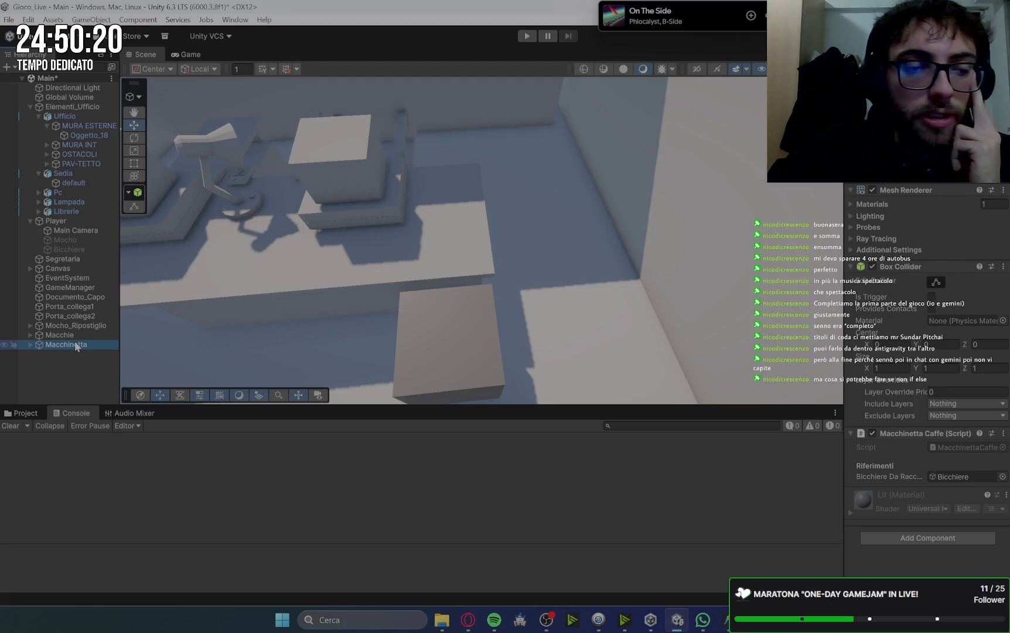
{"action": "left_click", "coordinate": [75, 352]}
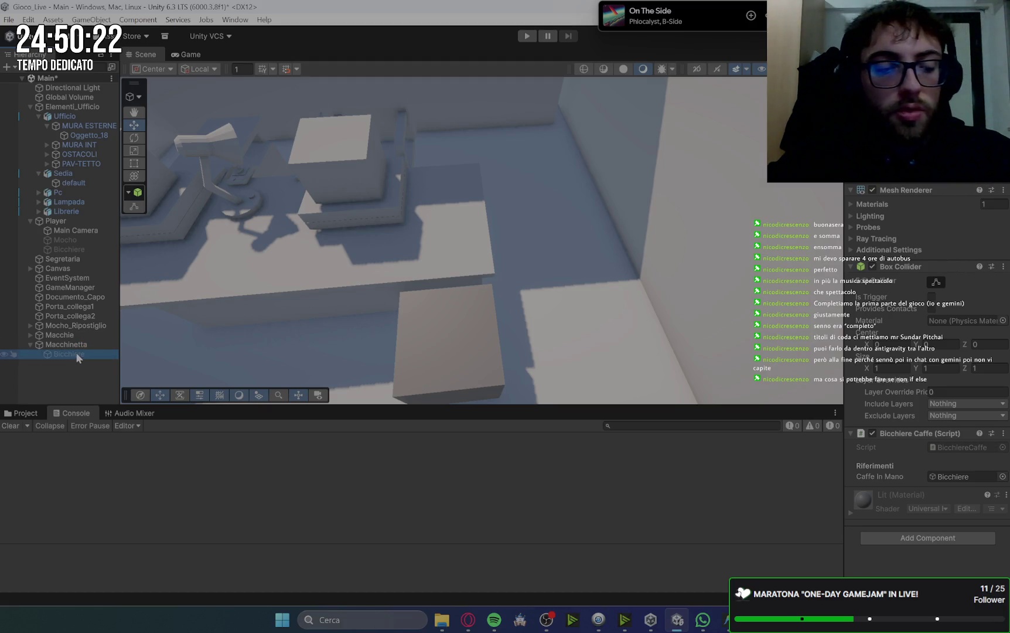
{"action": "left_click", "coordinate": [276, 193]}
- Paste a copy of the Bicchiere cup under Elementi_Ufficio and frame it
{"action": "left_click", "coordinate": [526, 212]}
{"action": "key", "text": "ctrl+v"}
{"action": "left_click", "coordinate": [63, 174]}
{"action": "double_click", "coordinate": [62, 173]}
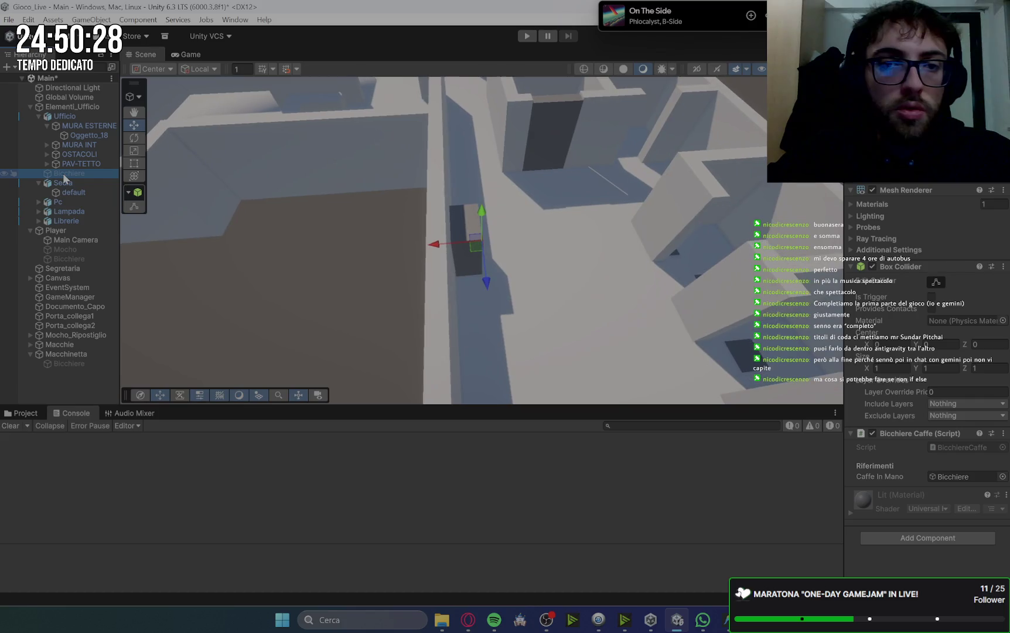
- Move the cup copy into the boss's office, lowered beside the desk
{"action": "scroll", "coordinate": [551, 172], "scroll_direction": "down", "scroll_amount": 5}
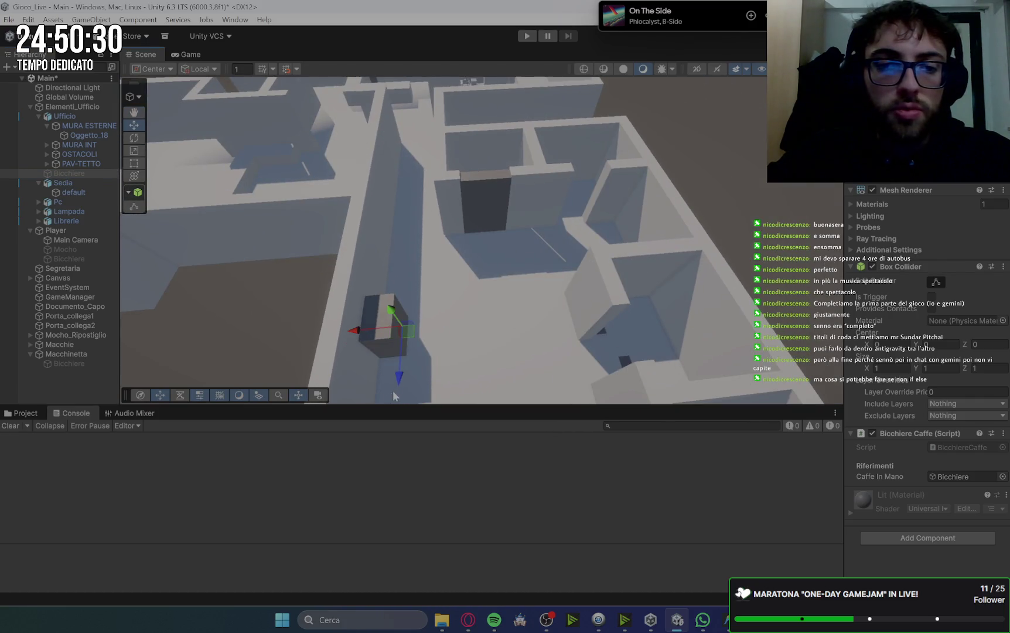
{"action": "left_click_drag", "start_coordinate": [402, 321], "coordinate": [409, 333]}
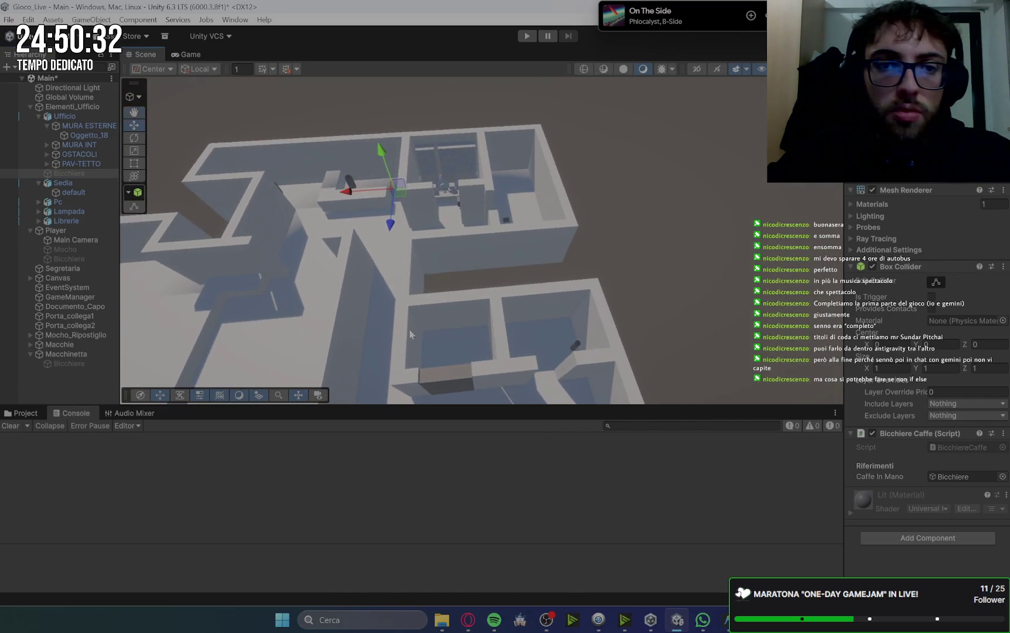
{"action": "scroll", "coordinate": [320, 177], "scroll_direction": "up", "scroll_amount": 3}
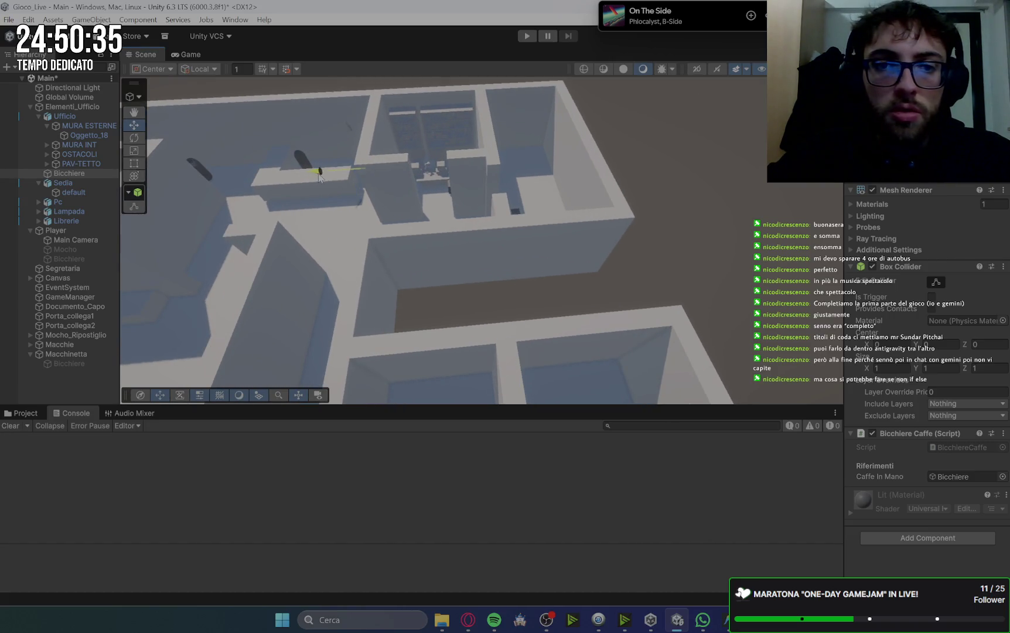
{"action": "left_click_drag", "start_coordinate": [319, 177], "coordinate": [404, 178]}
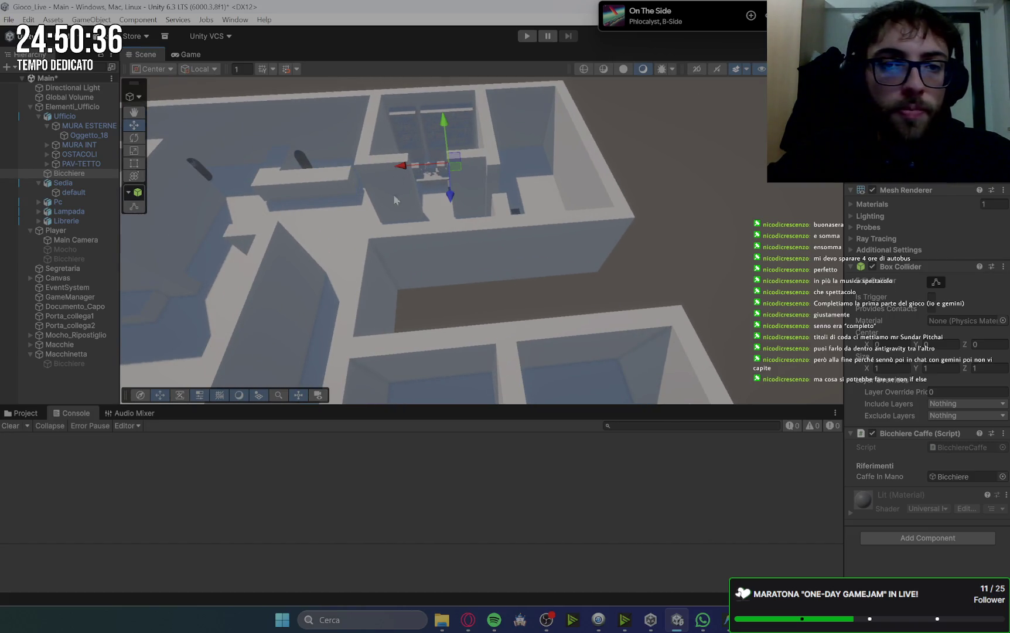
{"action": "double_click", "coordinate": [101, 173]}
{"action": "left_click_drag", "start_coordinate": [497, 227], "coordinate": [651, 272]}
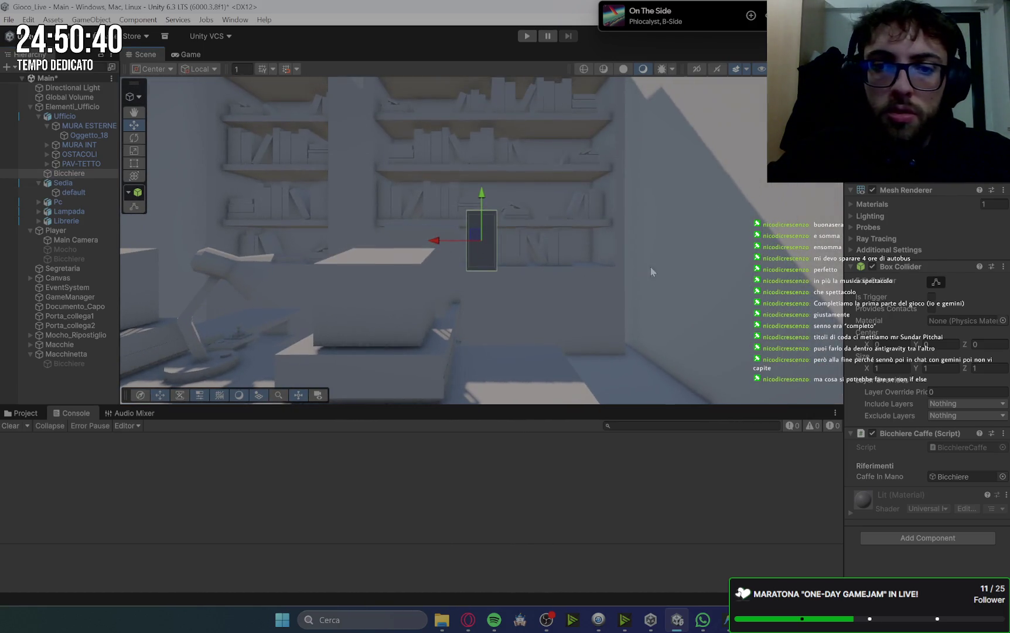
{"action": "left_click_drag", "start_coordinate": [482, 196], "coordinate": [507, 303]}
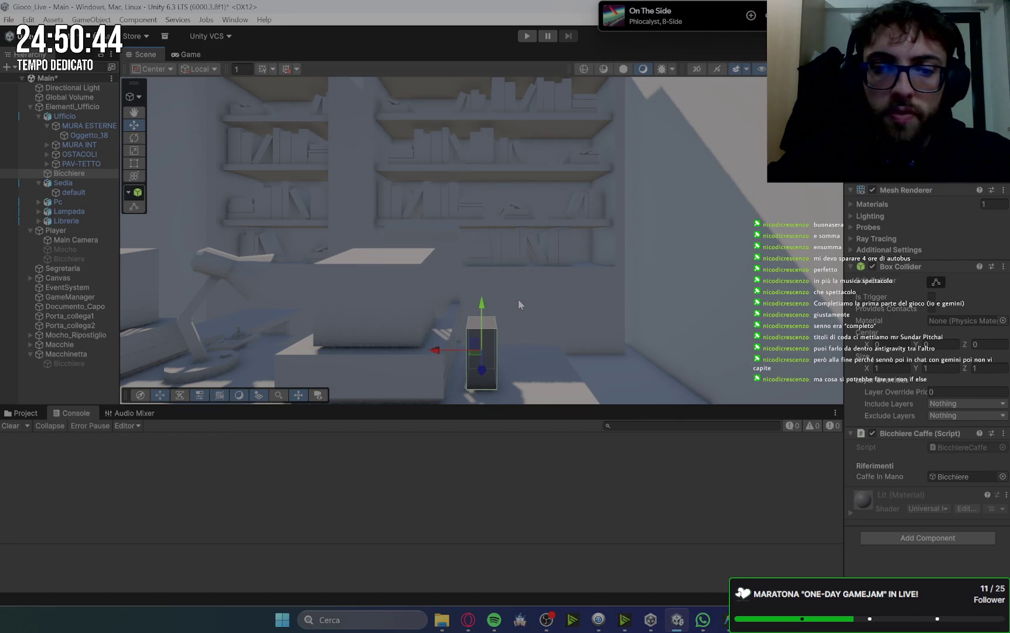
{"action": "left_click_drag", "start_coordinate": [436, 352], "coordinate": [469, 354]}
{"action": "left_click_drag", "start_coordinate": [514, 306], "coordinate": [516, 311]}
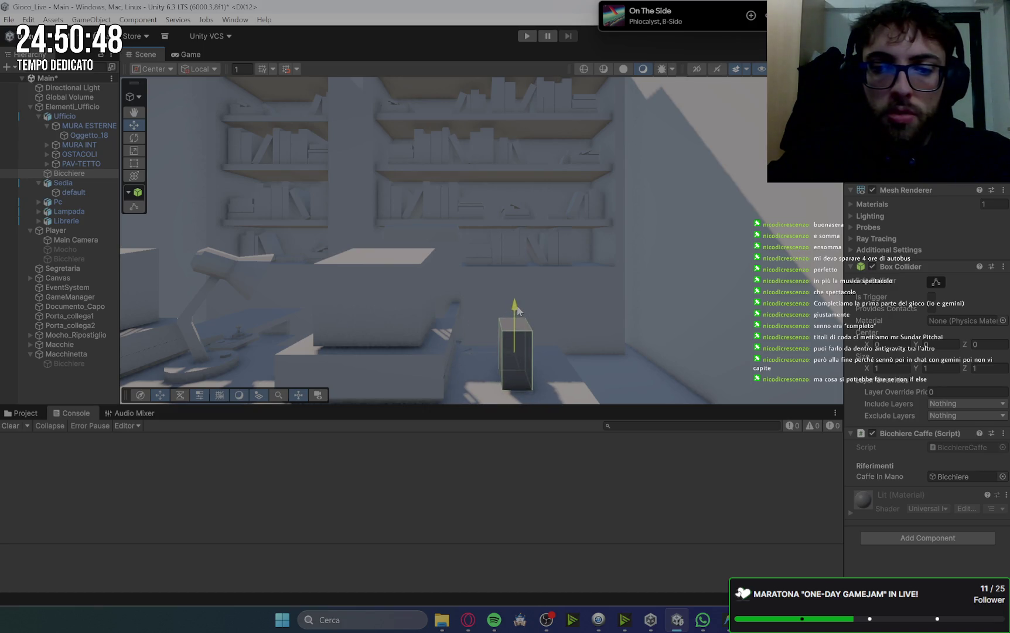
{"action": "mouse_move", "coordinate": [697, 316]}
{"action": "left_mouse_down"}
{"action": "mouse_move", "coordinate": [724, 298]}
{"action": "mouse_move", "coordinate": [701, 270]}
{"action": "left_mouse_up"}
{"action": "scroll", "coordinate": [702, 269], "scroll_direction": "down", "scroll_amount": 3}
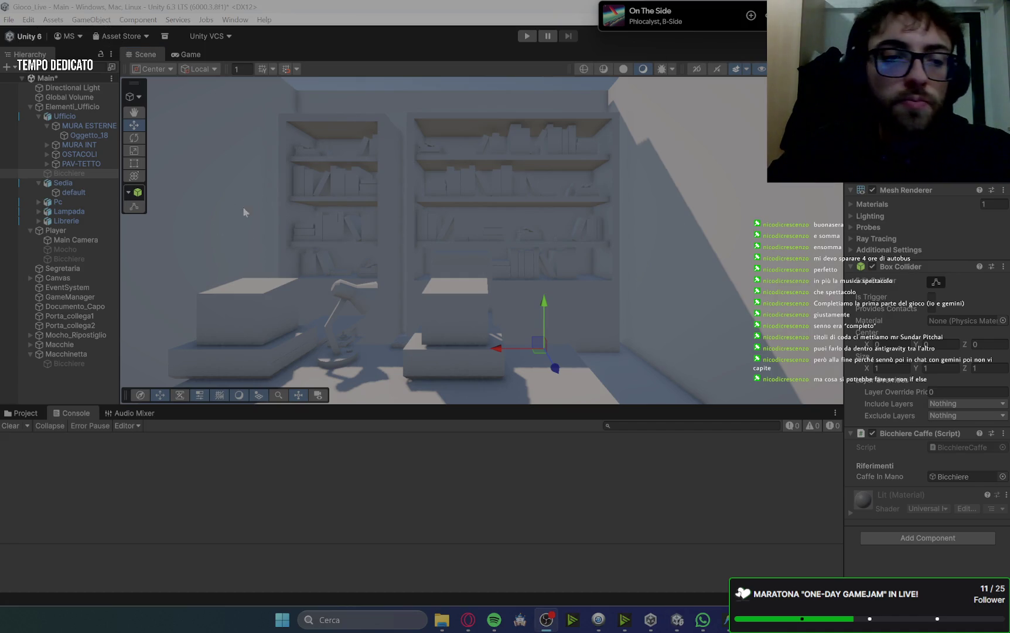
{"action": "scroll", "coordinate": [551, 314], "scroll_direction": "up", "scroll_amount": 8}
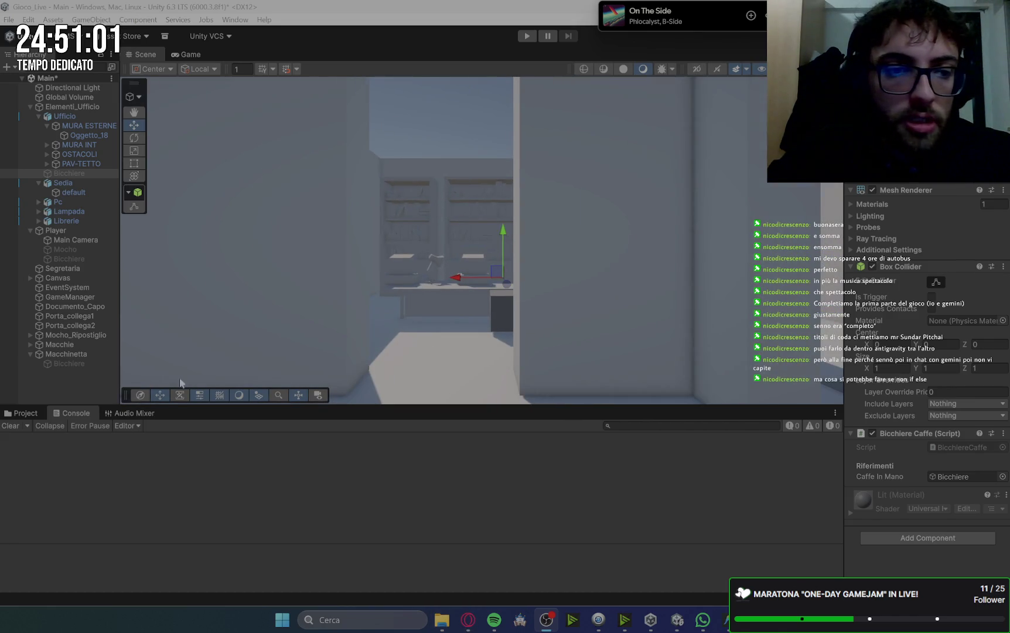
- Create a new 3D Cube and move it into the boss office doorway
{"action": "left_click", "coordinate": [75, 385]}
{"action": "left_click", "coordinate": [26, 354]}
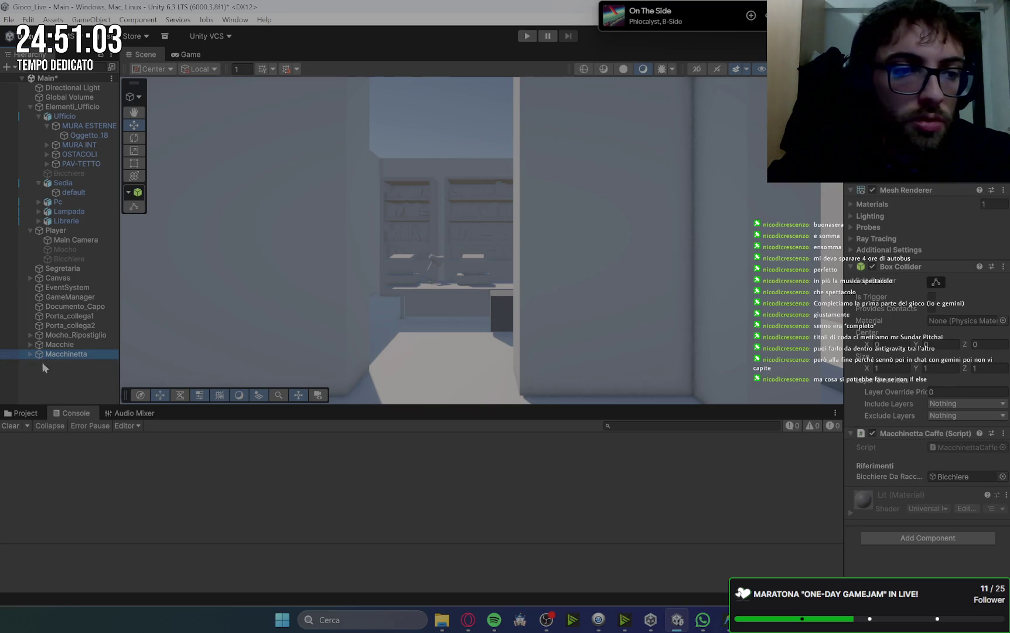
{"action": "right_click", "coordinate": [61, 380]}
{"action": "mouse_move", "coordinate": [126, 445]}
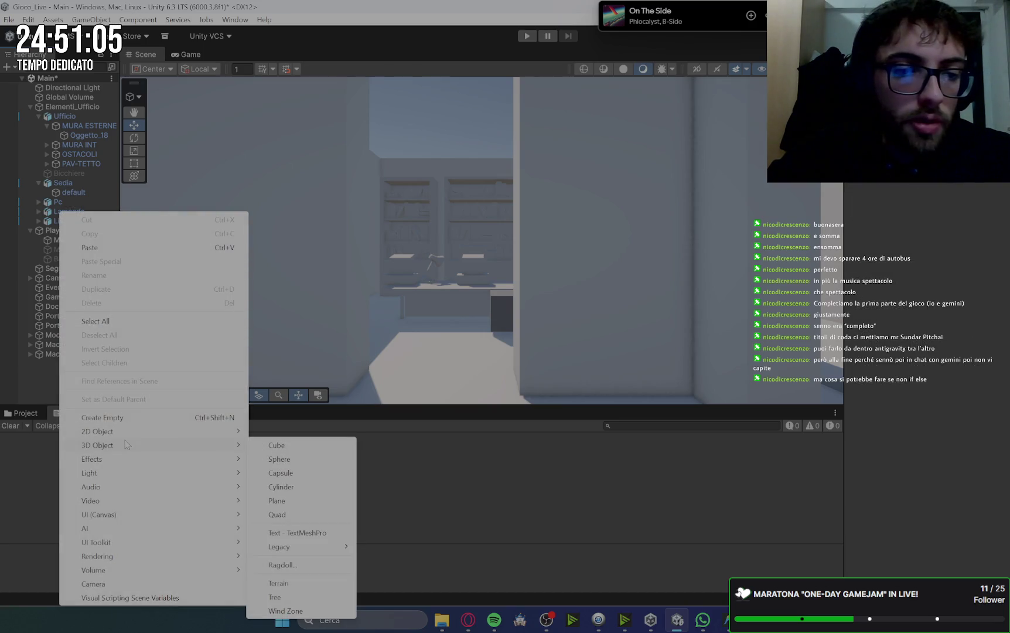
{"action": "left_click", "coordinate": [296, 447]}
{"action": "mouse_move", "coordinate": [469, 240]}
{"action": "left_mouse_down"}
{"action": "mouse_move", "coordinate": [432, 241]}
{"action": "mouse_move", "coordinate": [439, 241]}
{"action": "left_mouse_up"}
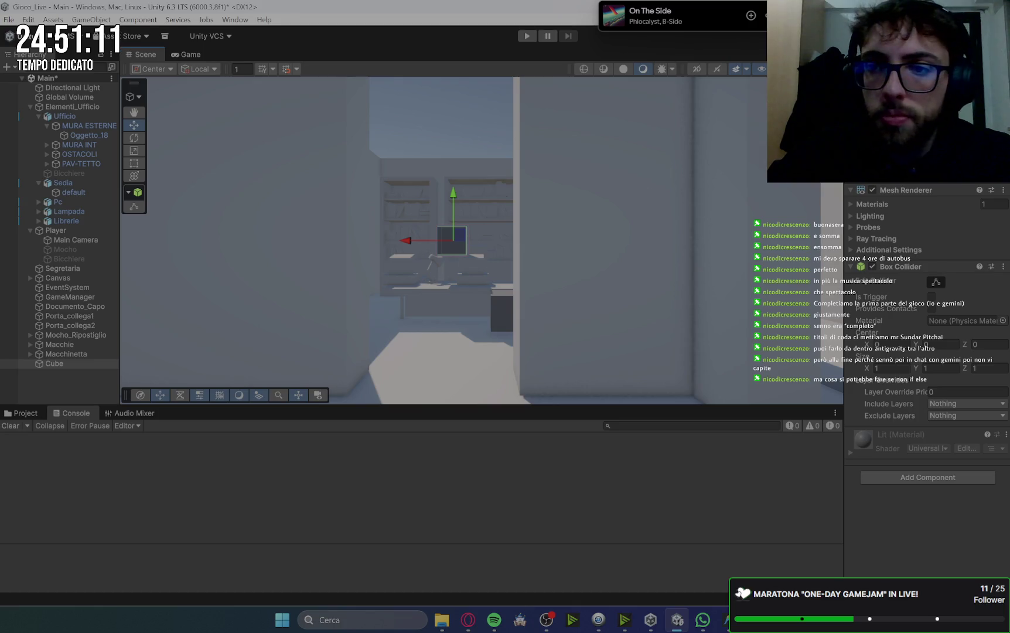
{"action": "scroll", "coordinate": [578, 232], "scroll_direction": "up", "scroll_amount": 3}
{"action": "key", "text": "alt+Tab"}
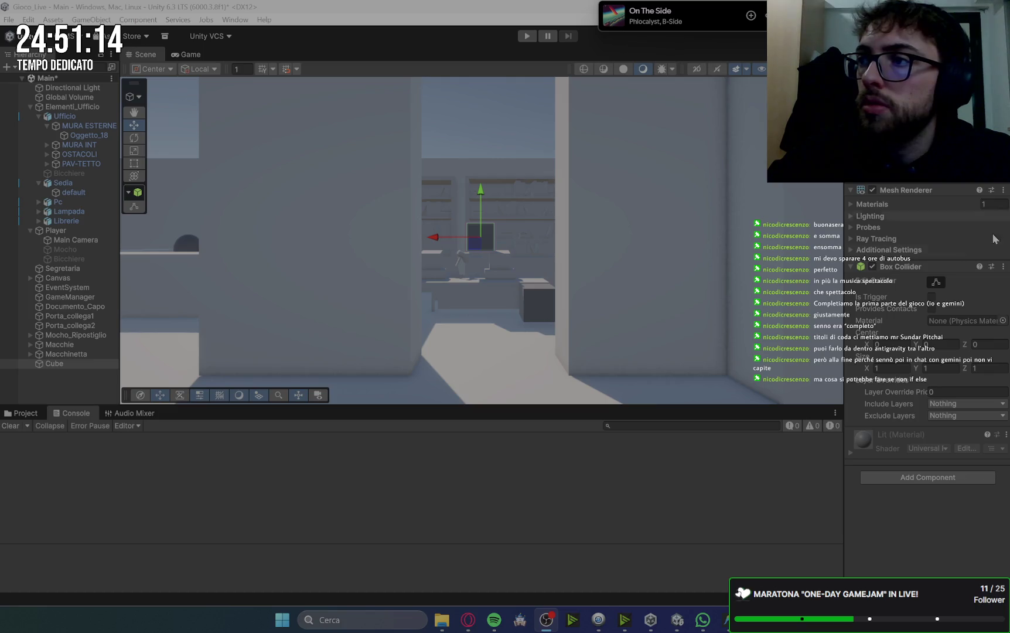
{"action": "scroll", "coordinate": [666, 333], "scroll_direction": "up", "scroll_amount": 6}
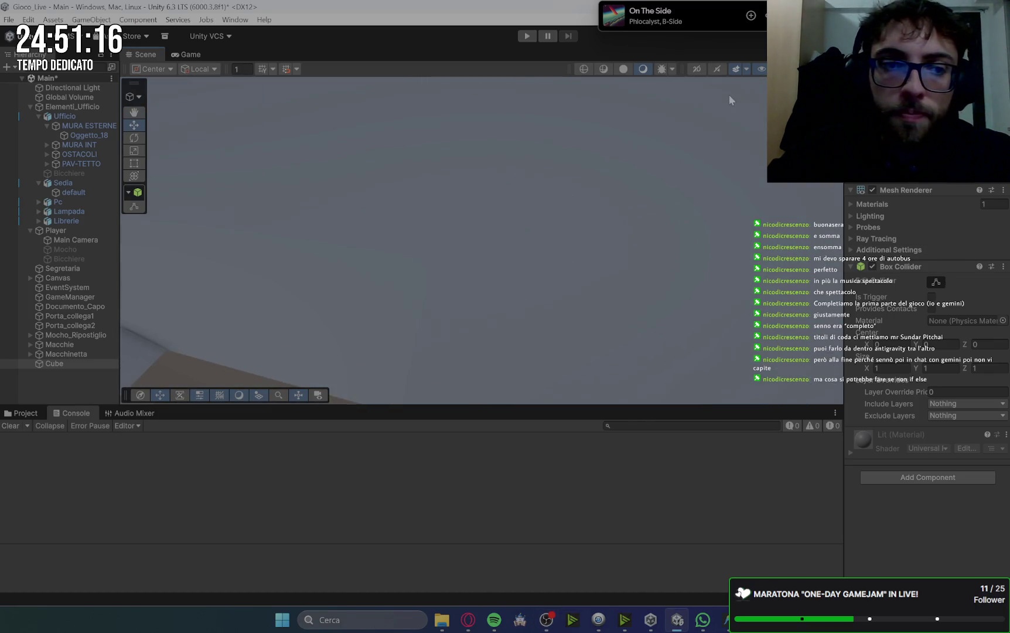
{"action": "scroll", "coordinate": [603, 248], "scroll_direction": "down", "scroll_amount": 5}
{"action": "mouse_move", "coordinate": [543, 205]}
{"action": "left_mouse_down"}
{"action": "mouse_move", "coordinate": [529, 268]}
{"action": "mouse_move", "coordinate": [490, 271]}
{"action": "left_mouse_up"}
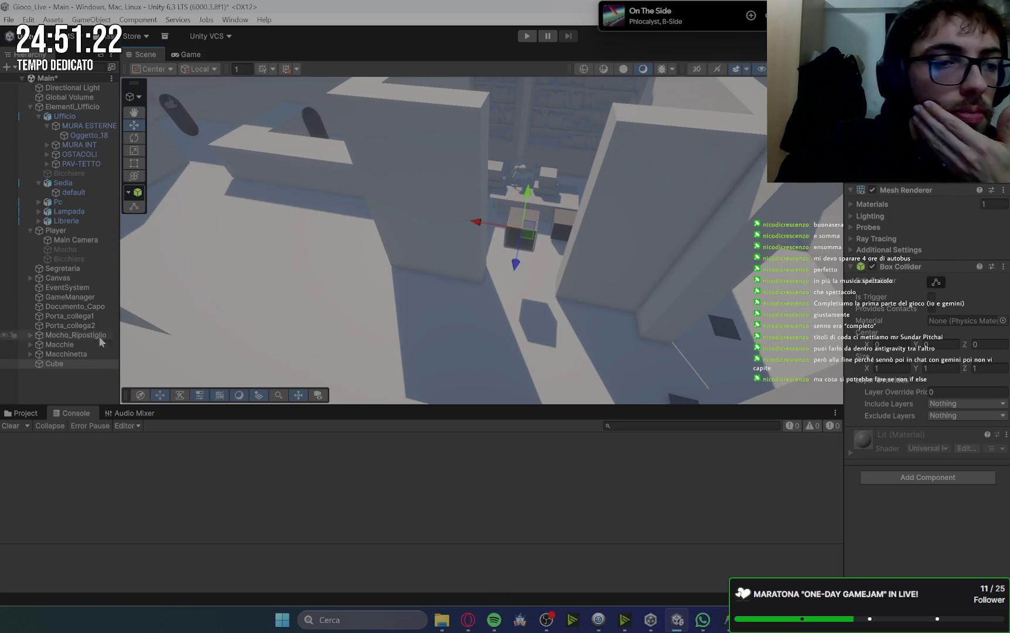
- Scale the cube tall and wide so it fills the doorway like a door
{"action": "left_click", "coordinate": [134, 151]}
{"action": "left_click_drag", "start_coordinate": [529, 191], "coordinate": [555, 54]}
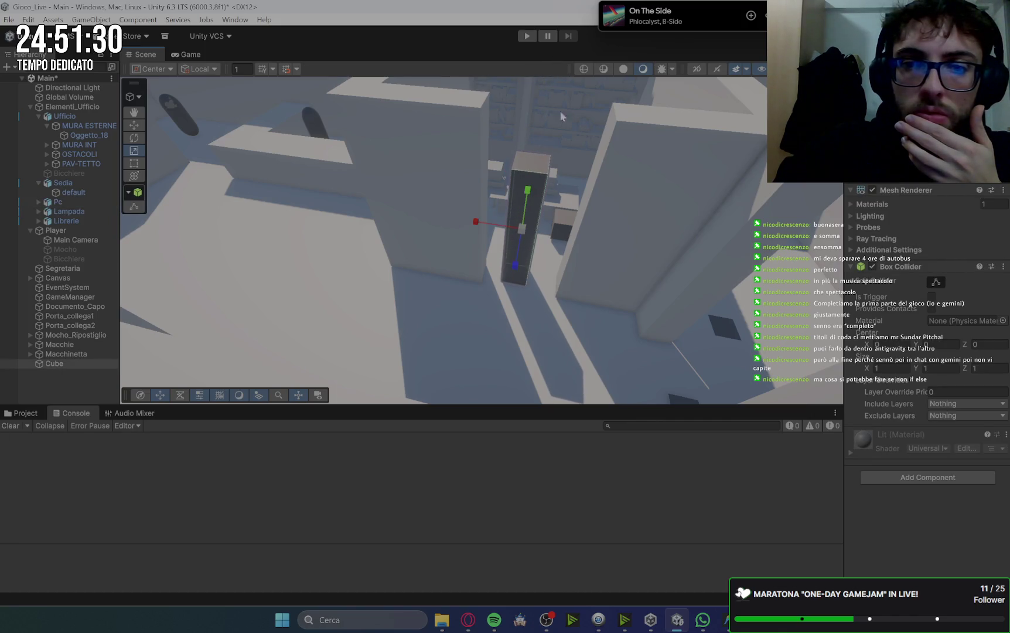
{"action": "left_click_drag", "start_coordinate": [479, 224], "coordinate": [384, 215]}
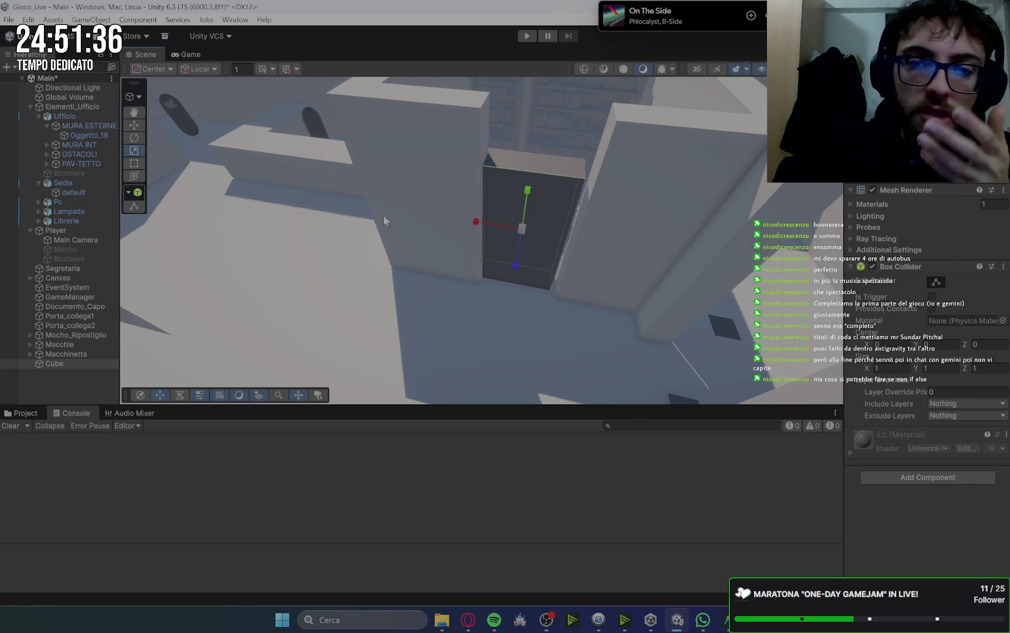
{"action": "left_click", "coordinate": [135, 125]}
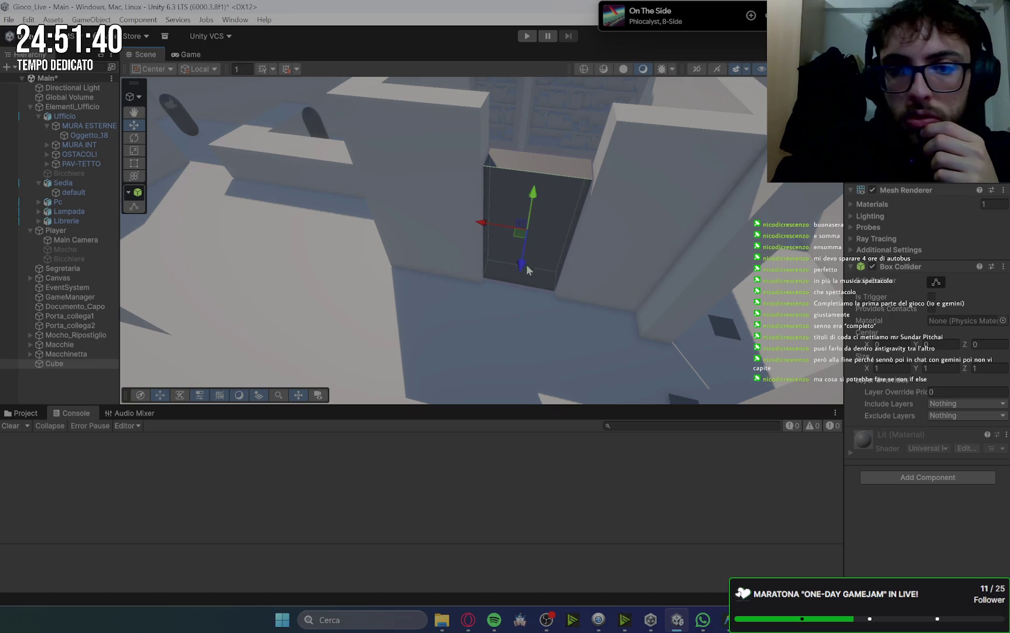
{"action": "left_click_drag", "start_coordinate": [515, 268], "coordinate": [517, 273]}
{"action": "key", "text": "r"}
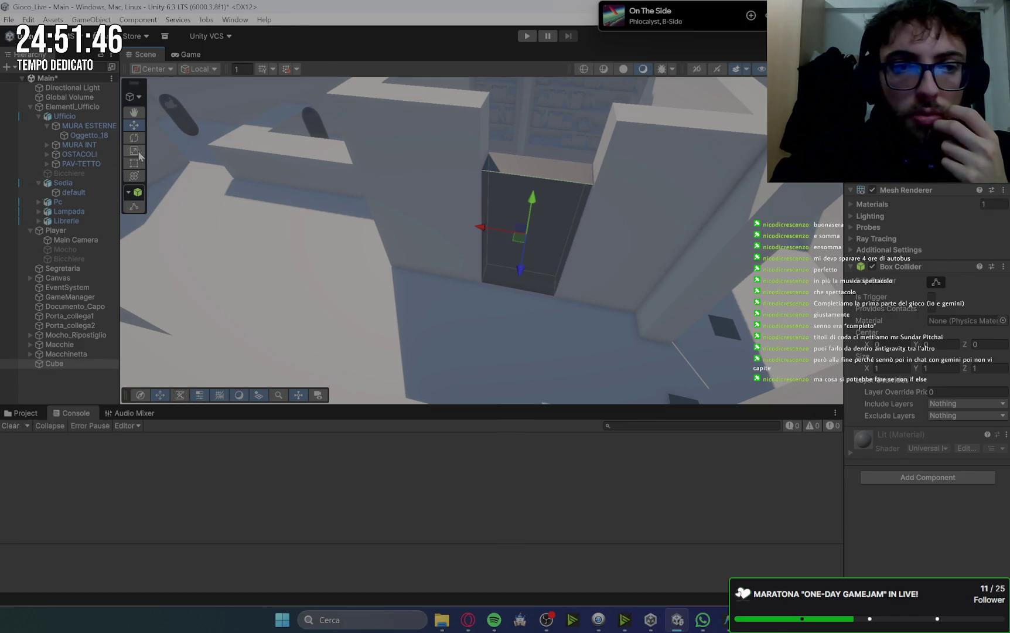
{"action": "left_click_drag", "start_coordinate": [523, 274], "coordinate": [525, 257]}
{"action": "key", "text": "w"}
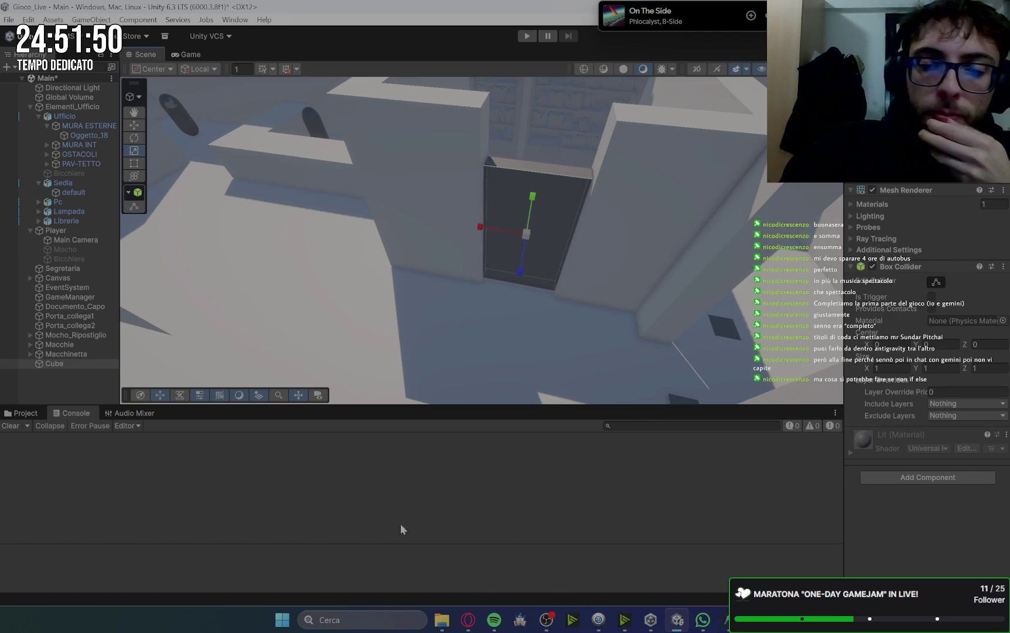
{"action": "mouse_move", "coordinate": [471, 623]}
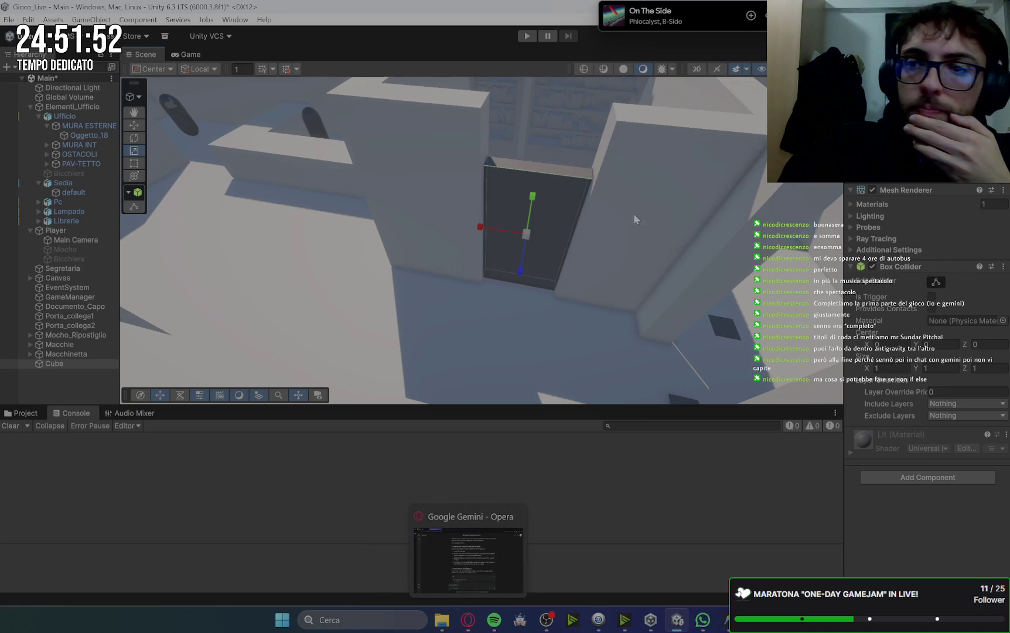
- Add a new PortaCapo tag from the cube's Tag menu, then return to Gemini
{"action": "left_click", "coordinate": [897, 83]}
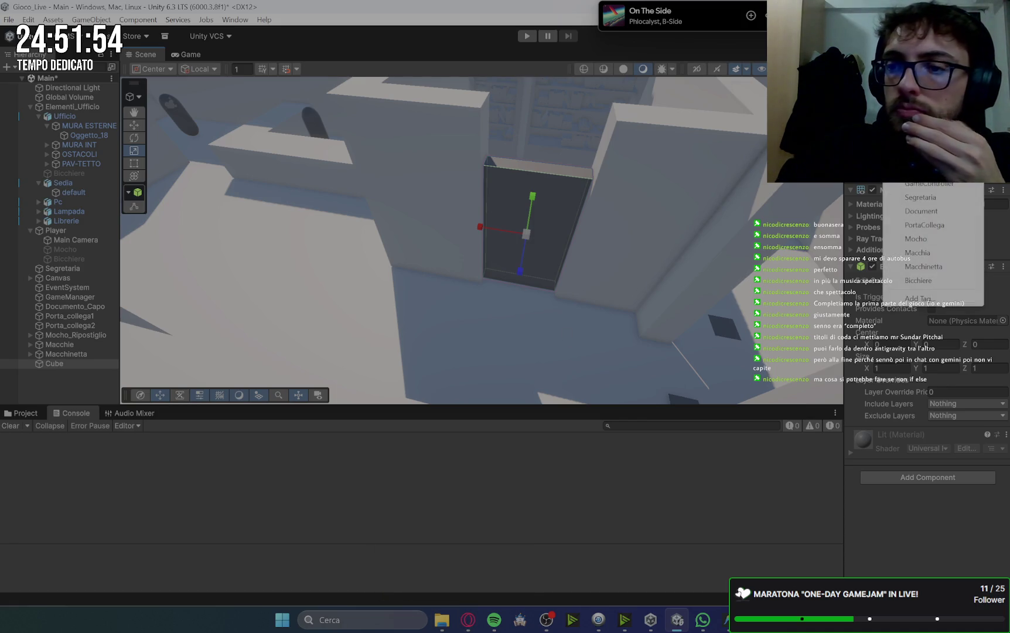
{"action": "left_click", "coordinate": [915, 299]}
{"action": "left_click", "coordinate": [977, 206]}
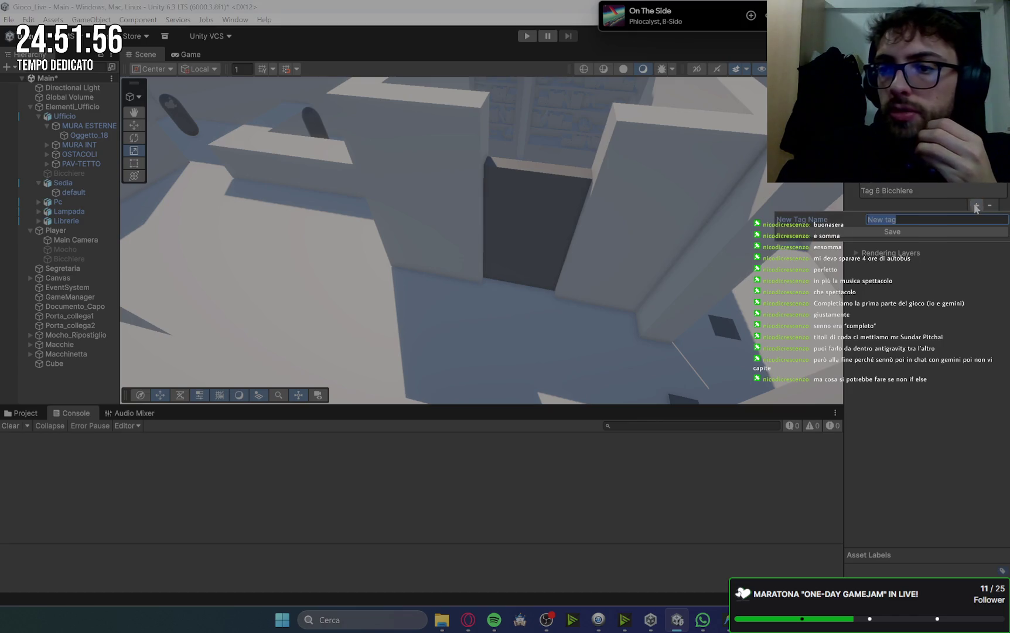
{"action": "type", "text": "PortaCapo"}
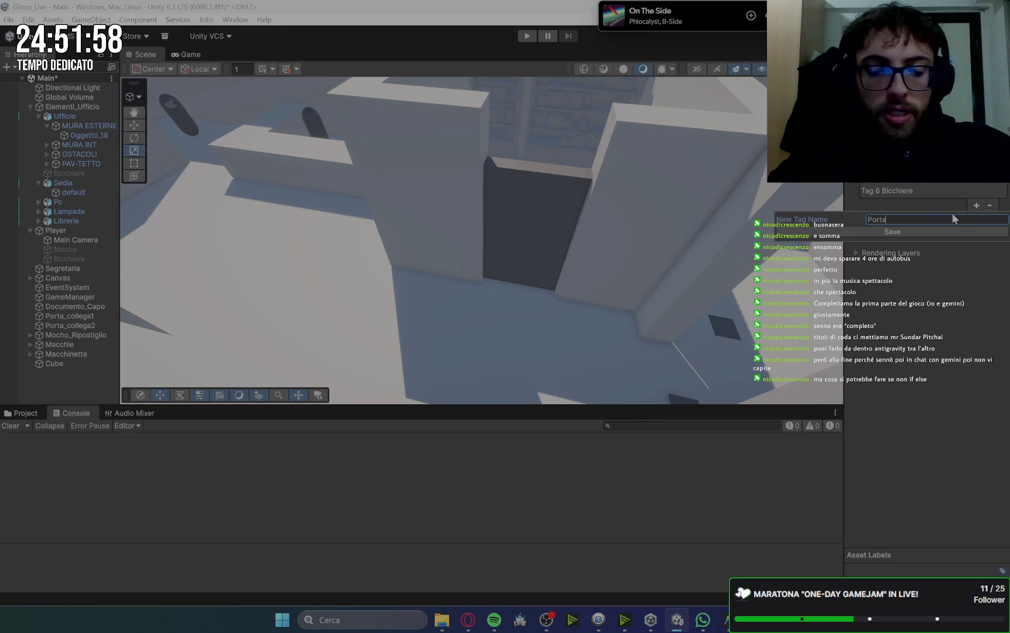
{"action": "key", "text": "Return"}
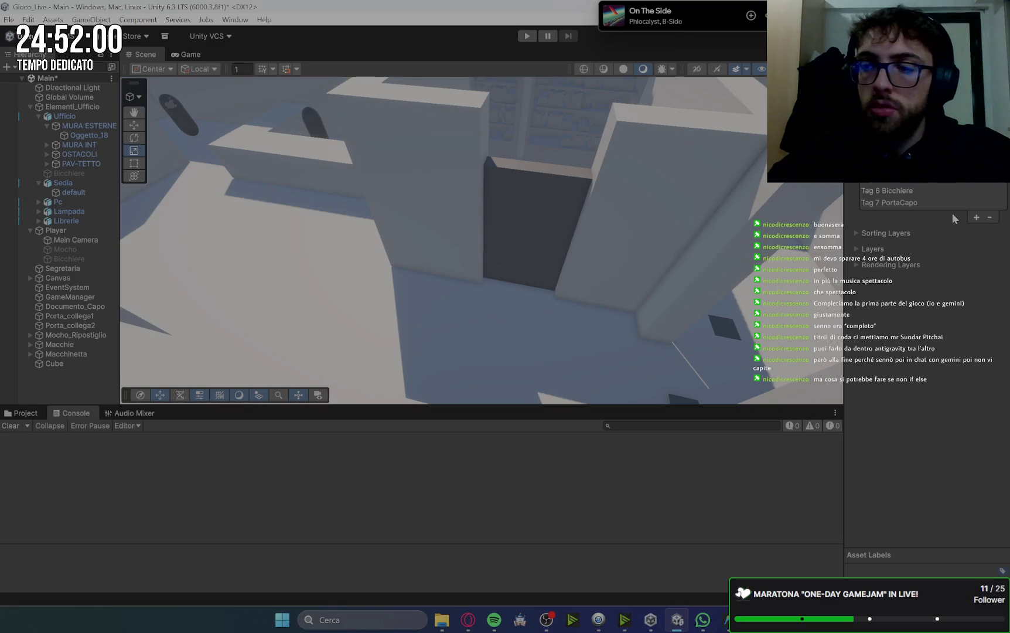
{"action": "key", "text": "alt+Tab"}
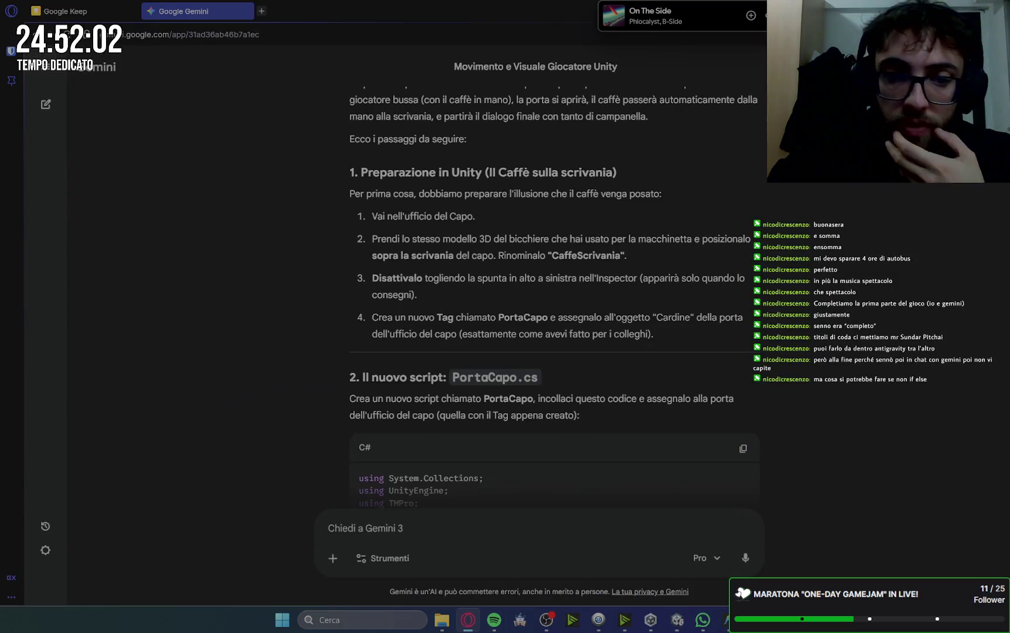
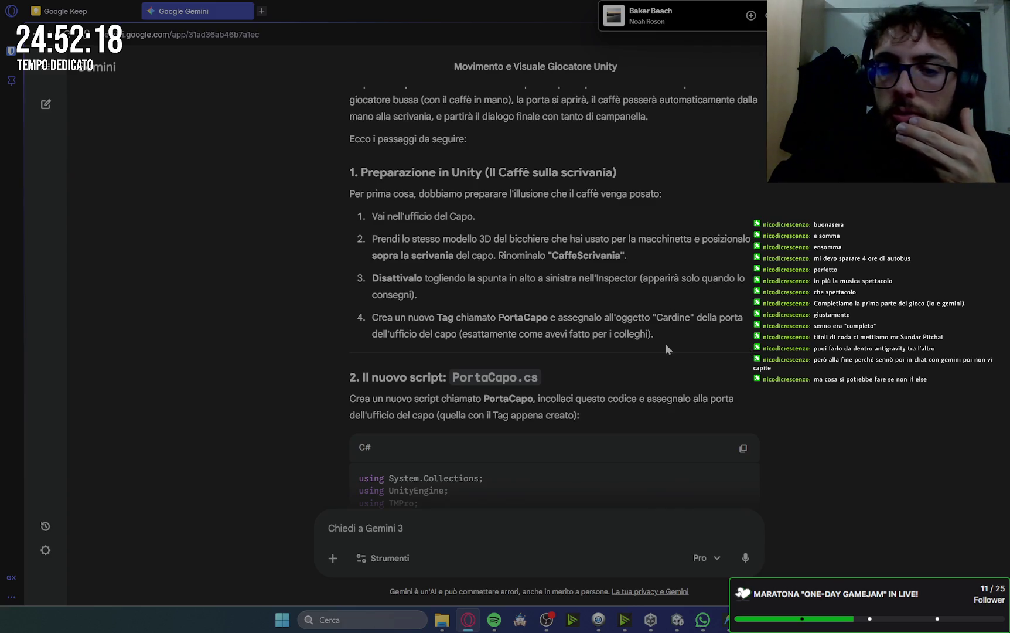
- Copy the PortaCapo.cs code block from Gemini's boss-office coffee answer
{"action": "scroll", "coordinate": [810, 214], "scroll_direction": "down", "scroll_amount": 2}
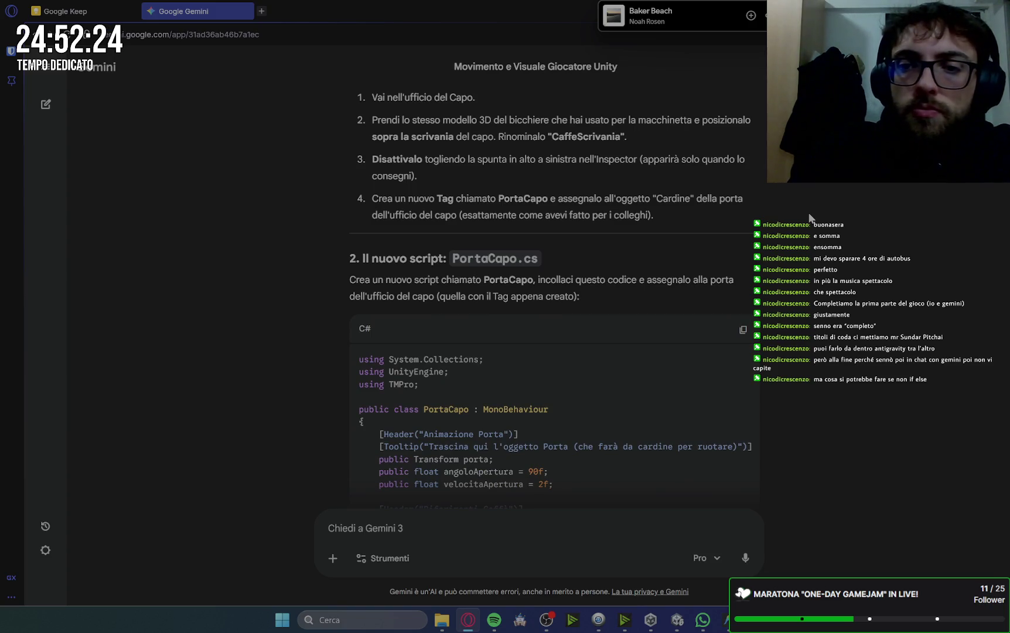
{"action": "left_click", "coordinate": [726, 617]}
{"action": "left_click", "coordinate": [678, 620]}
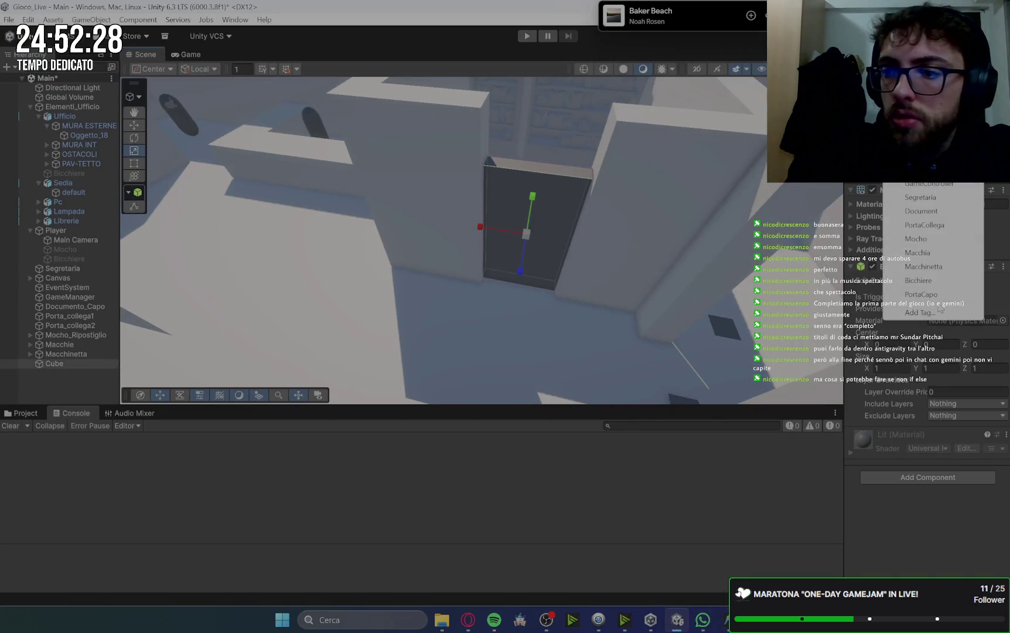
{"action": "left_click", "coordinate": [468, 626]}
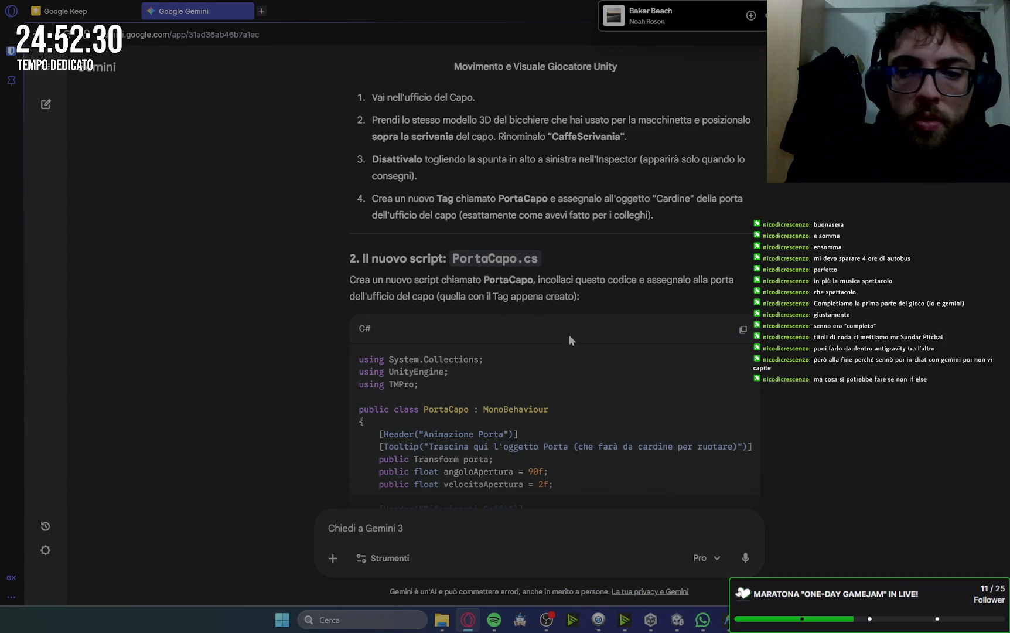
{"action": "left_click", "coordinate": [743, 329]}
{"action": "left_click", "coordinate": [725, 619]}
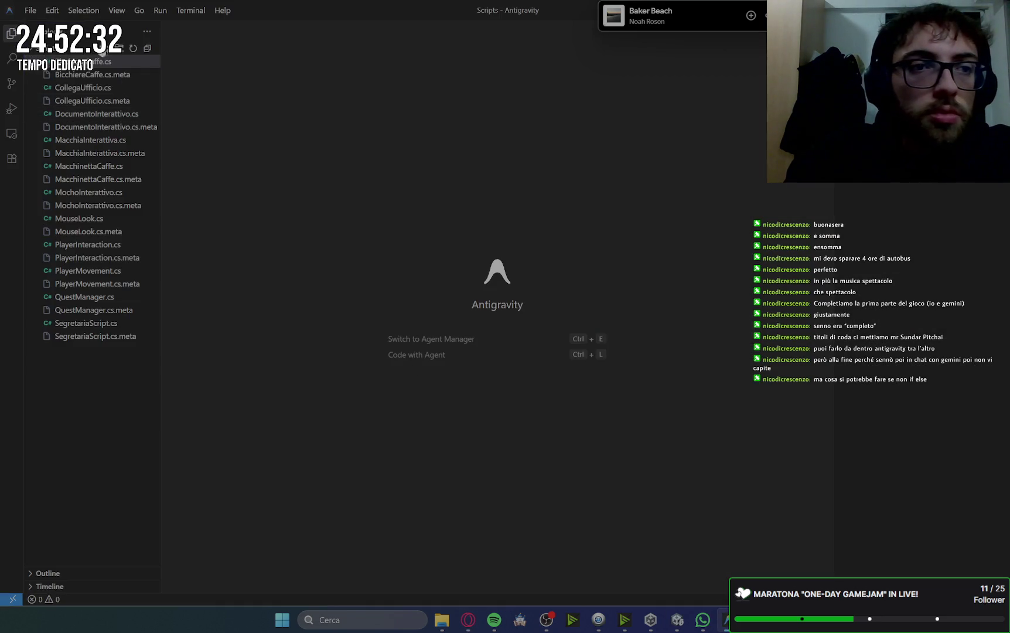
- Create PortaCapo.cs in the Scripts folder and paste the copied boss-door code into it
{"action": "left_click", "coordinate": [109, 53]}
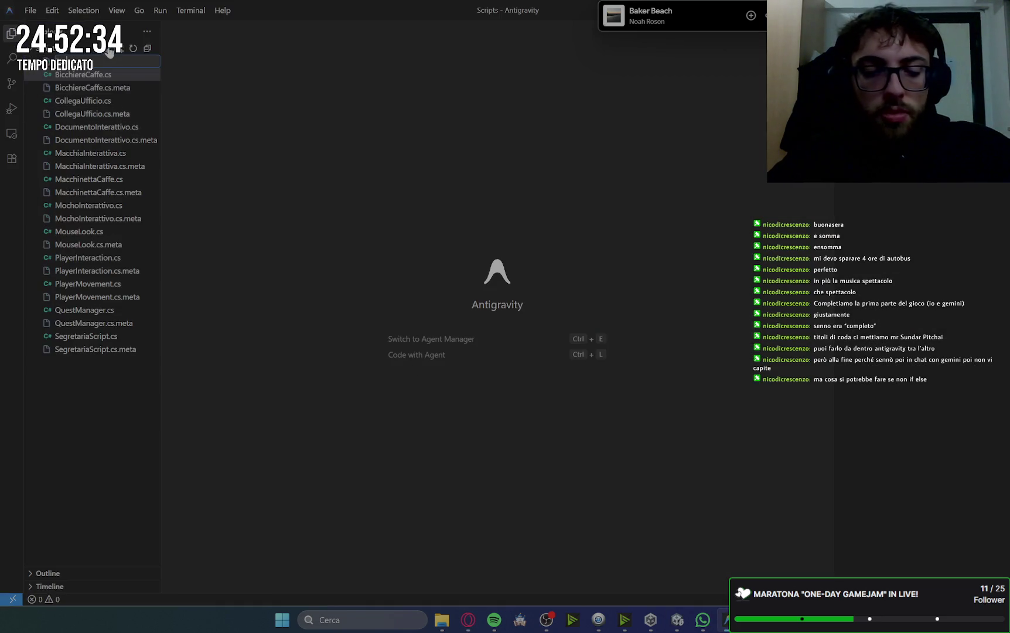
{"action": "type", "text": "PortaCapo.cs"}
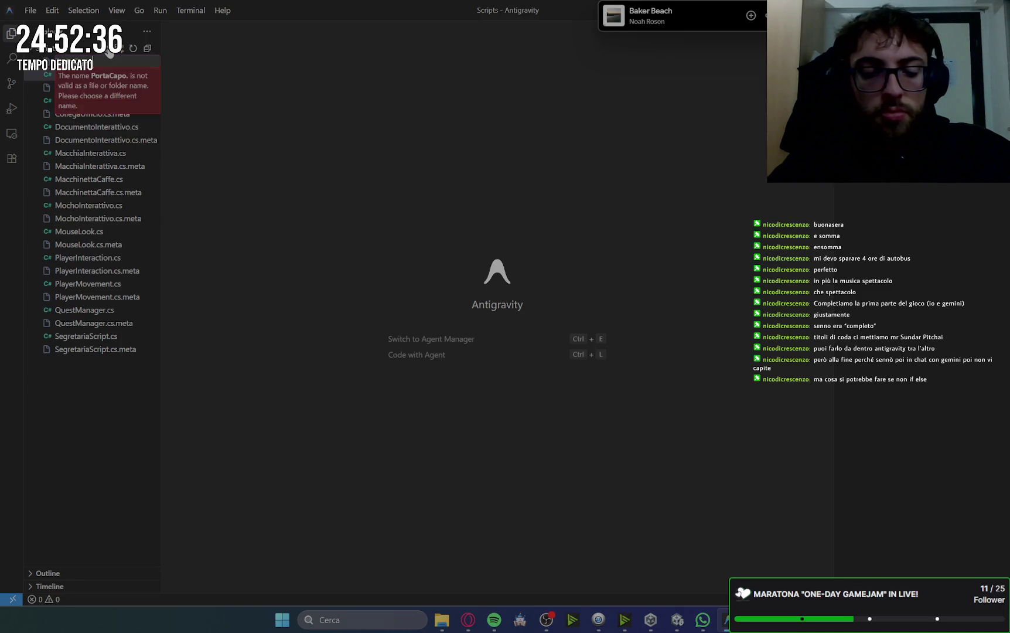
{"action": "key", "text": "Return"}
{"action": "left_click", "coordinate": [212, 102]}
{"action": "key", "text": "ctrl+v"}
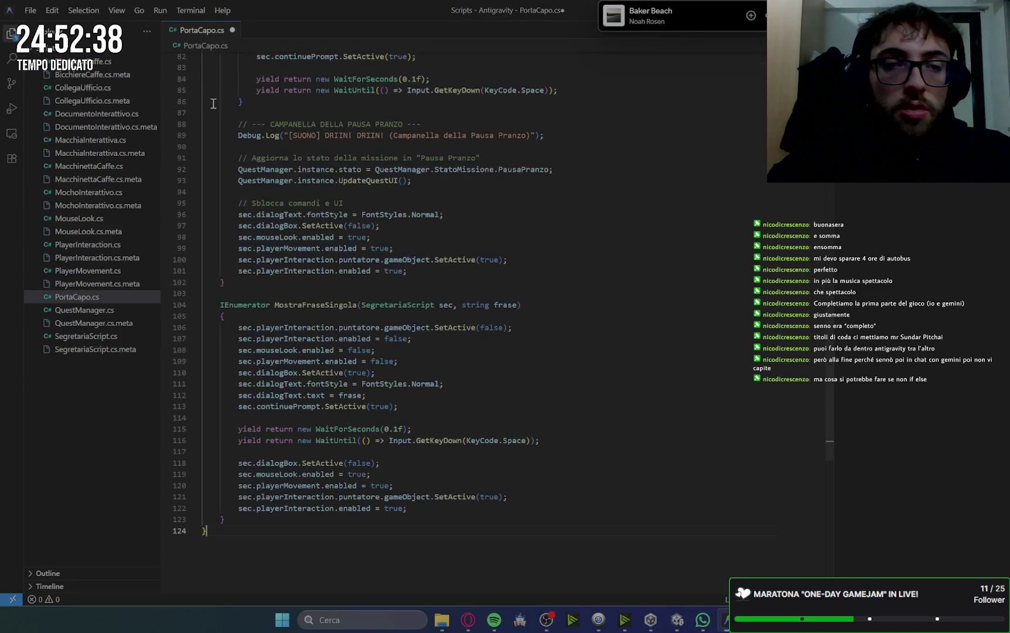
{"action": "scroll", "coordinate": [629, 277], "scroll_direction": "up", "scroll_amount": 10}
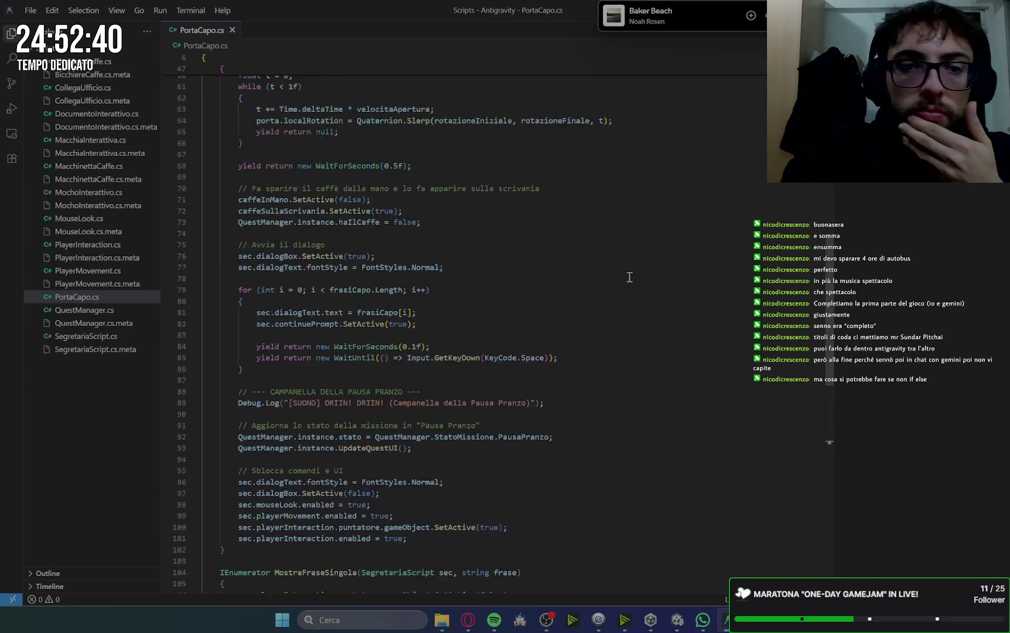
{"action": "scroll", "coordinate": [630, 276], "scroll_direction": "up", "scroll_amount": 10}
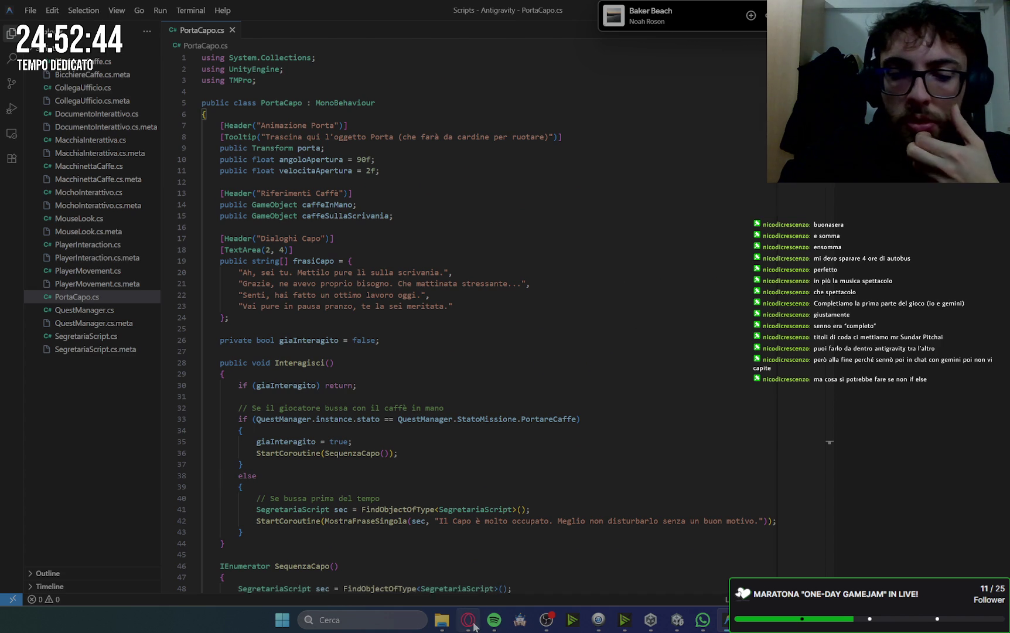
- Copy Gemini's PortaCapo snippet meant for PlayerInteraction.cs
{"action": "key", "text": "alt+Tab"}
{"action": "scroll", "coordinate": [672, 210], "scroll_direction": "down", "scroll_amount": 10}
{"action": "scroll", "coordinate": [674, 211], "scroll_direction": "down", "scroll_amount": 15}
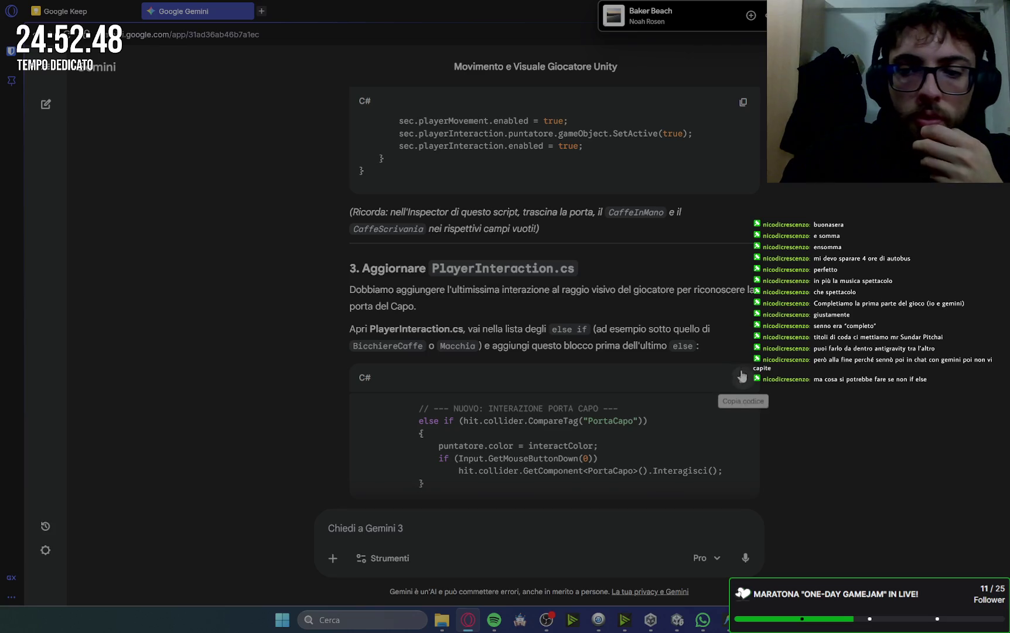
{"action": "left_click", "coordinate": [742, 378]}
{"action": "scroll", "coordinate": [658, 506], "scroll_direction": "down", "scroll_amount": 1}
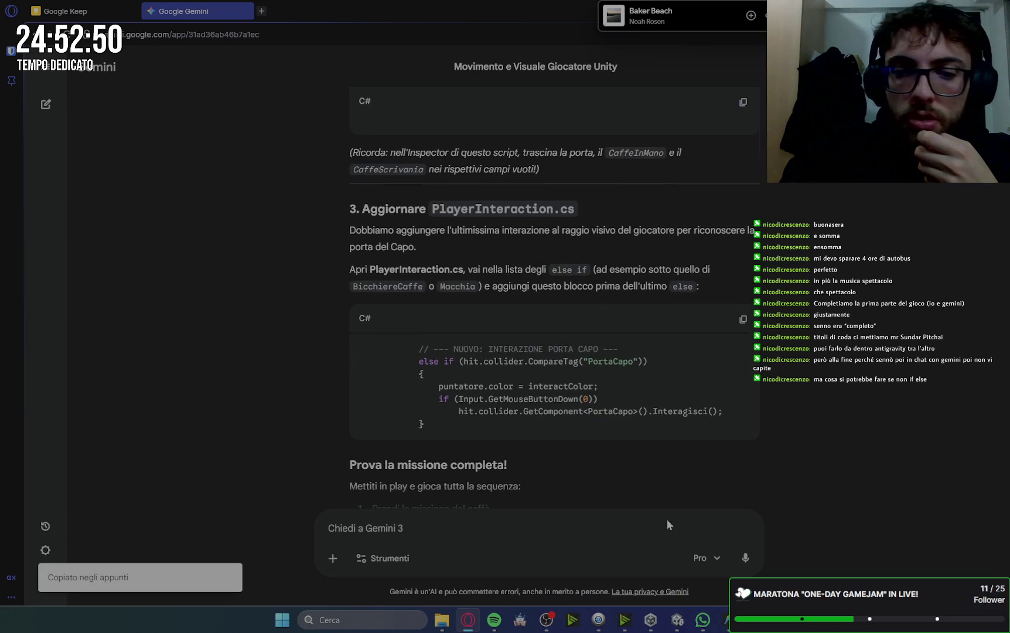
{"action": "left_click", "coordinate": [677, 619]}
{"action": "mouse_move", "coordinate": [650, 620]}
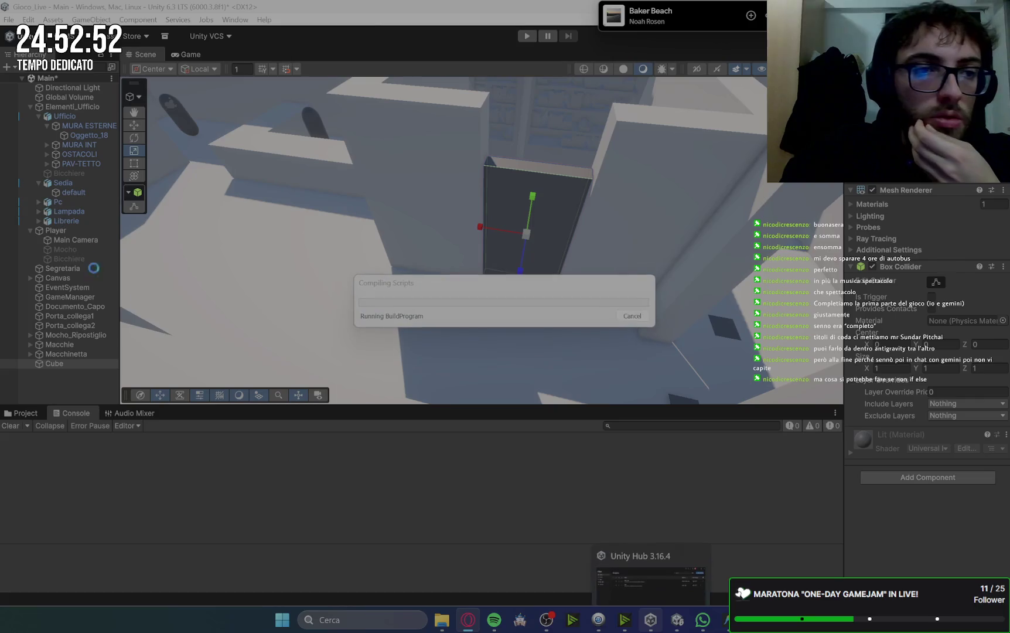
{"action": "key", "text": "alt+Tab"}
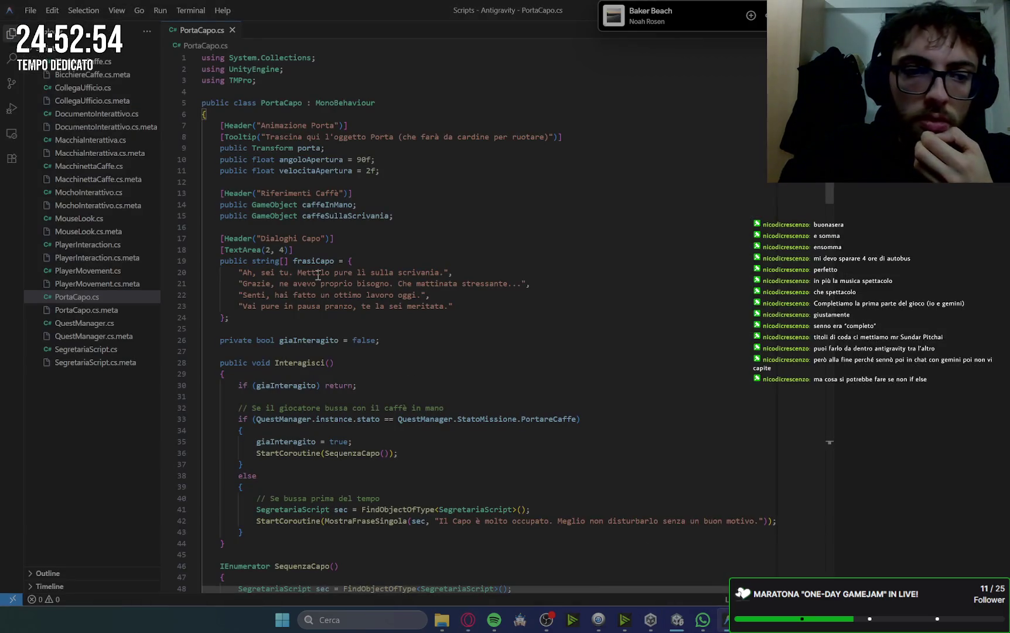
- Paste the PortaCapo else-if branch after the Bicchiere branch, drop its comment line, and save
{"action": "left_click", "coordinate": [102, 244]}
{"action": "scroll", "coordinate": [362, 349], "scroll_direction": "up", "scroll_amount": 6}
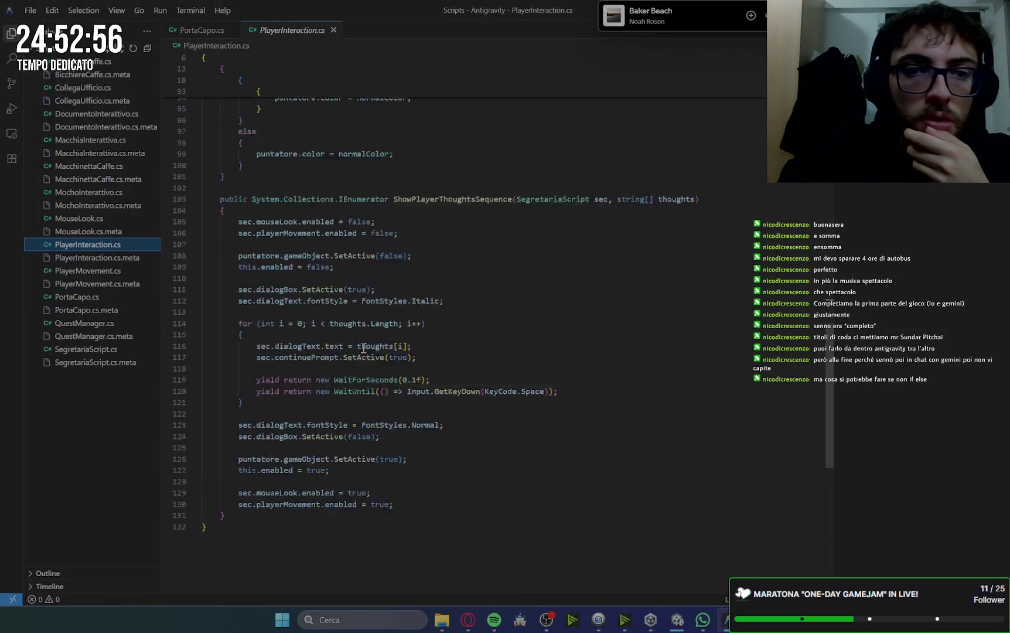
{"action": "scroll", "coordinate": [362, 349], "scroll_direction": "up", "scroll_amount": 4}
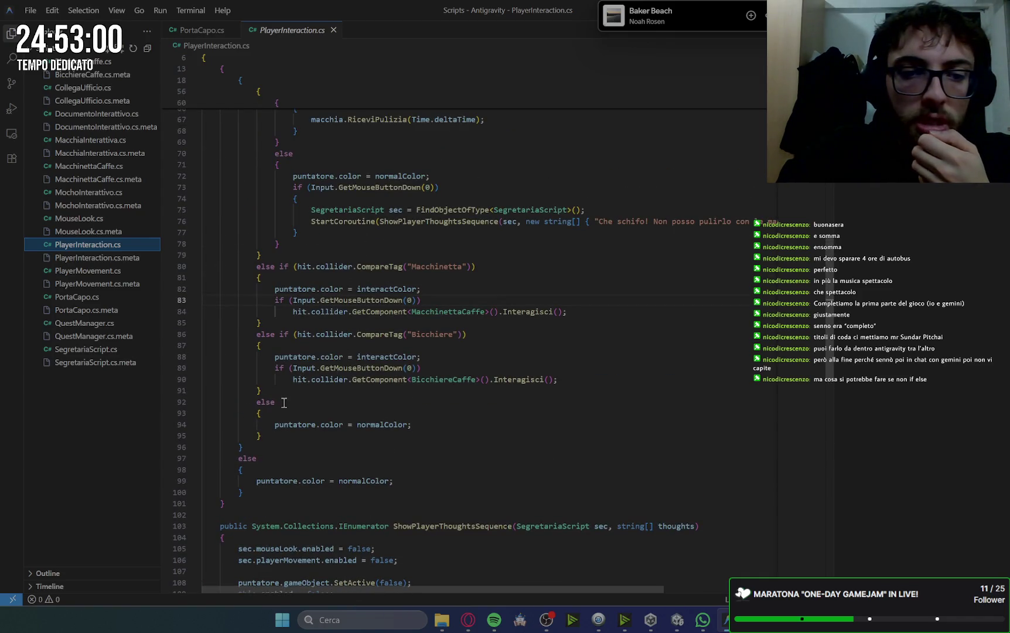
{"action": "key", "text": "Return"}
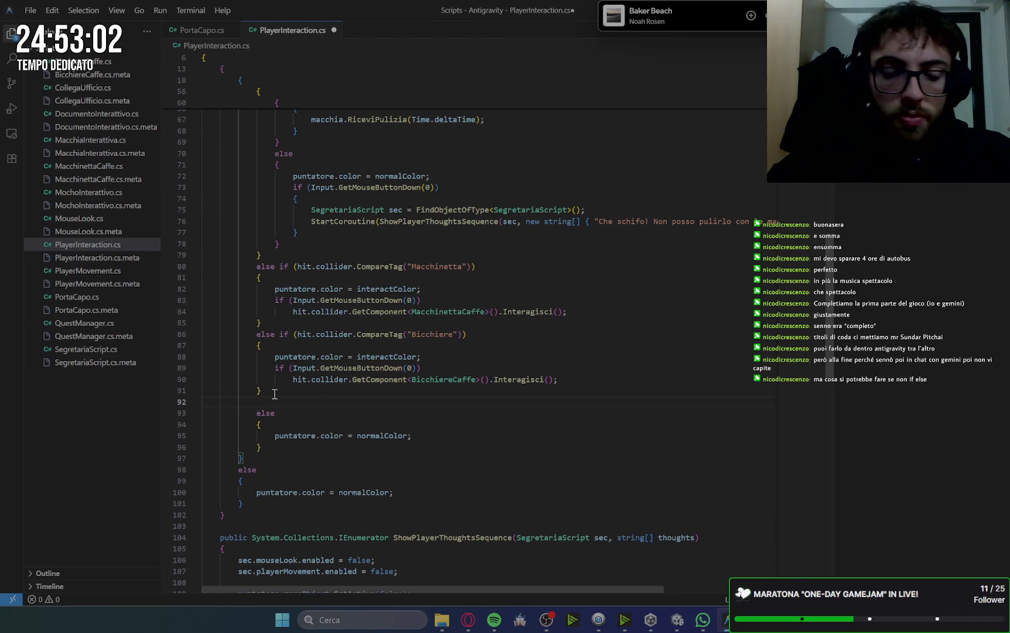
{"action": "key", "text": "ctrl+v"}
{"action": "left_click_drag", "start_coordinate": [460, 400], "coordinate": [458, 393]}
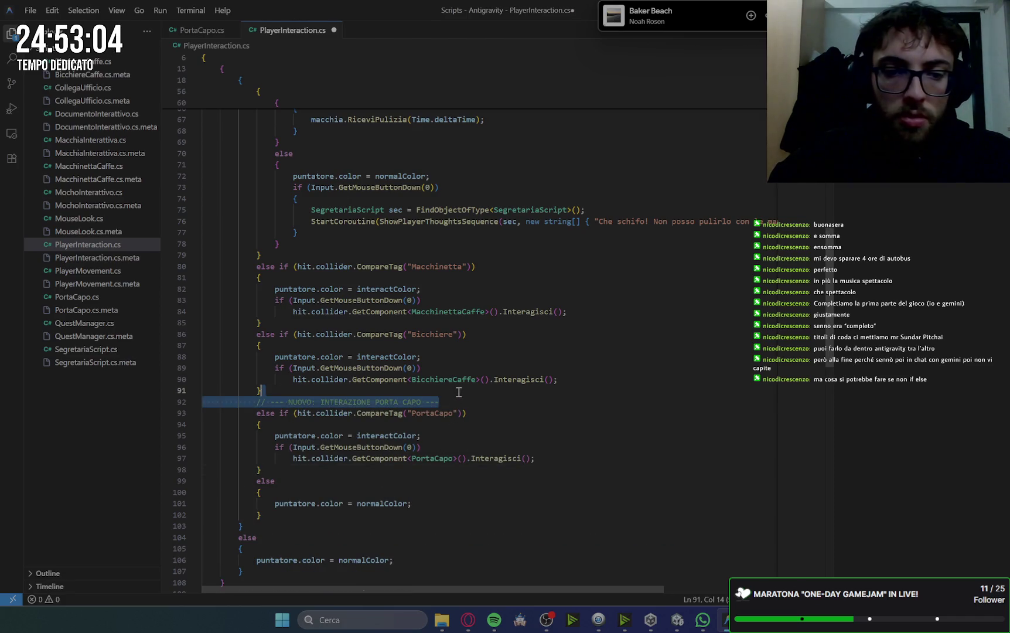
{"action": "key", "text": "BackSpace"}
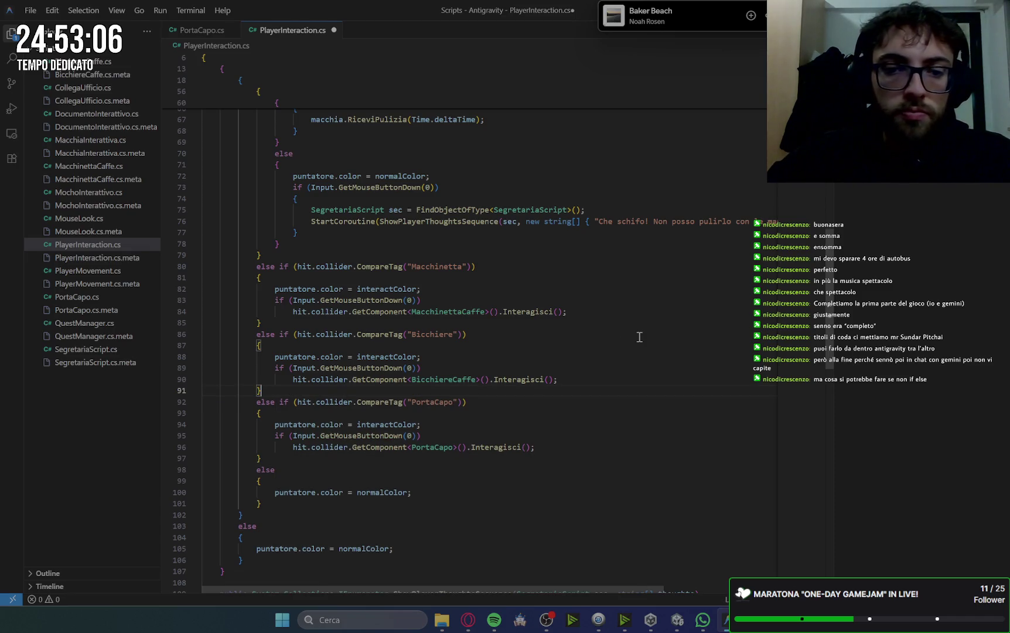
{"action": "key", "text": "ctrl+s"}
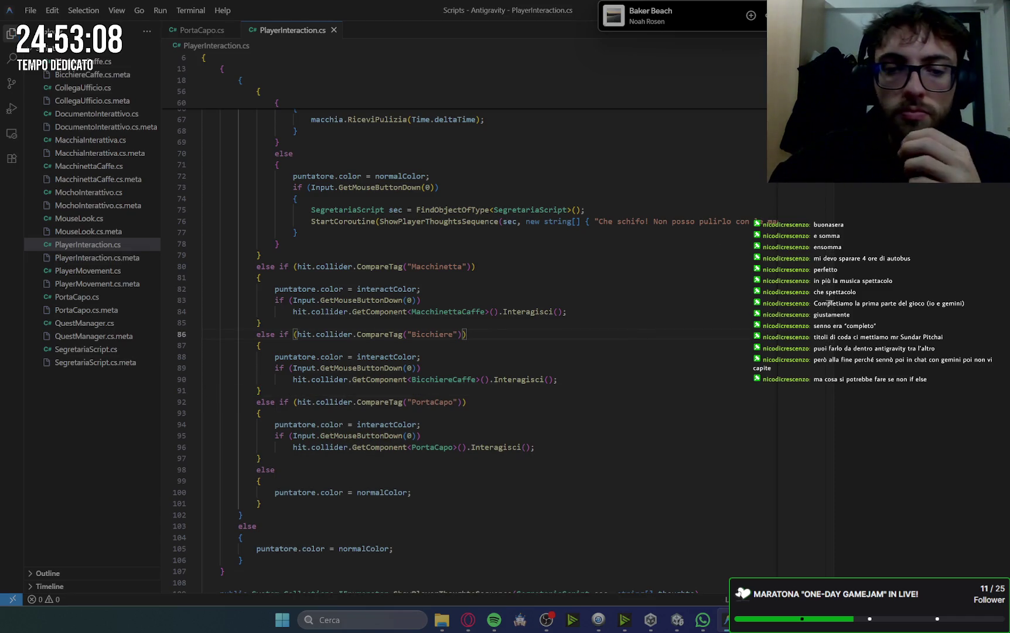
{"action": "key", "text": "alt+Tab"}
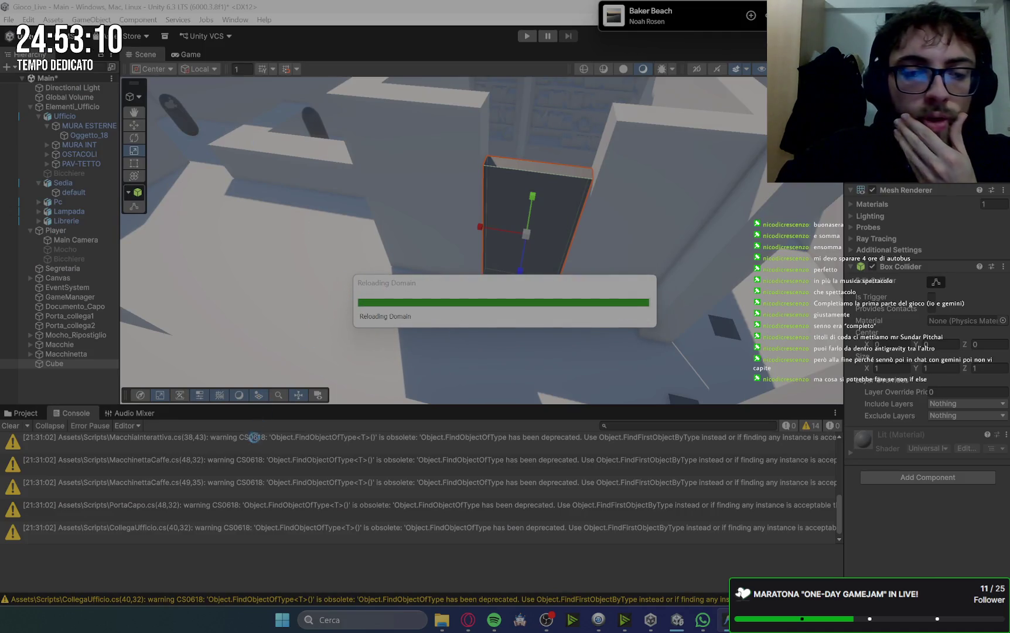
{"action": "key", "text": "alt+Tab"}
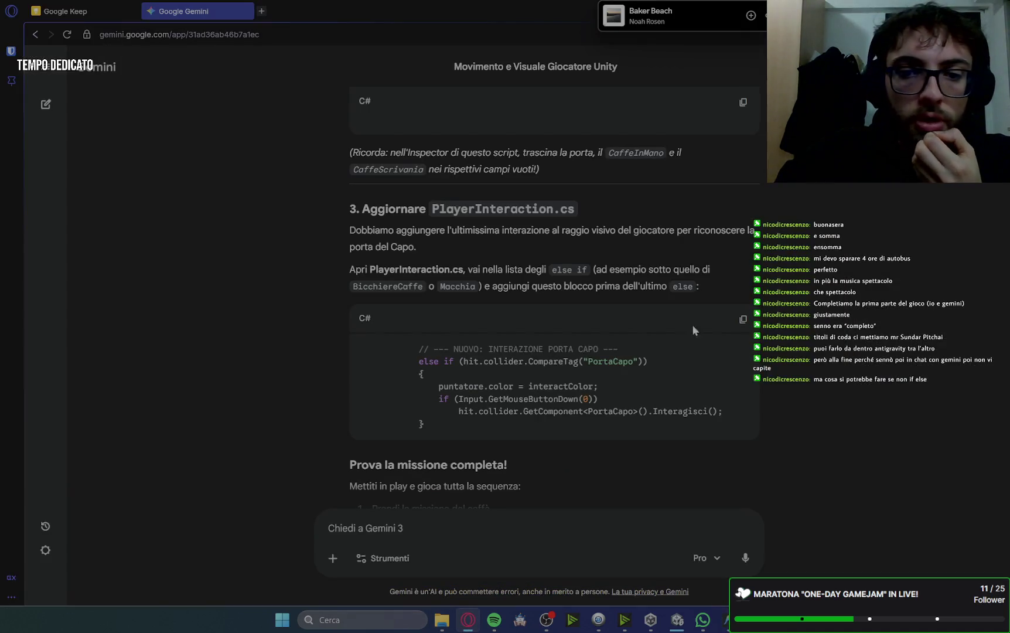
{"action": "scroll", "coordinate": [626, 325], "scroll_direction": "down", "scroll_amount": 7}
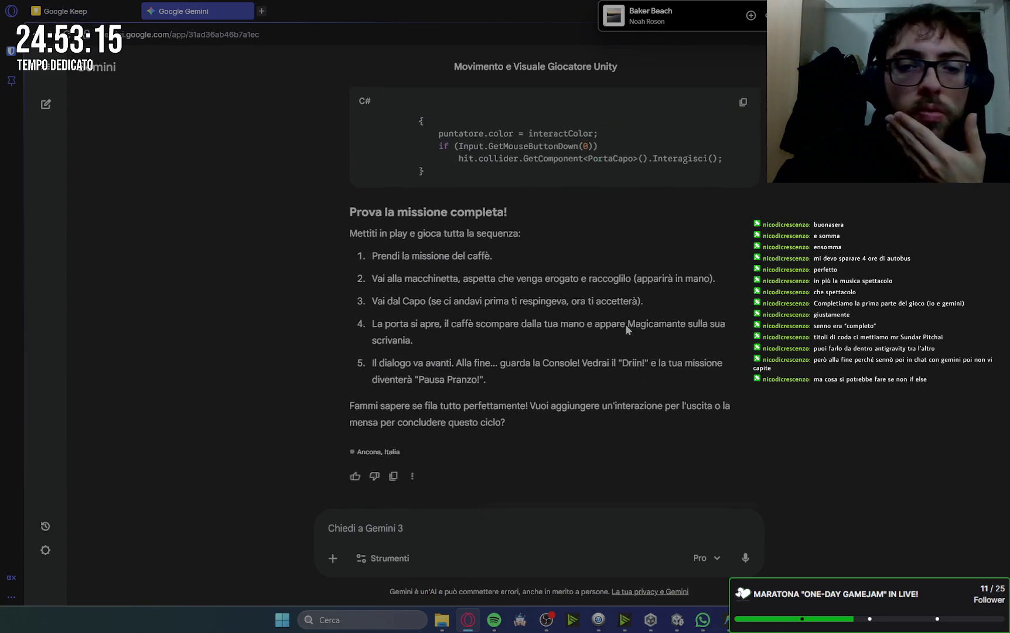
{"action": "scroll", "coordinate": [625, 325], "scroll_direction": "down", "scroll_amount": 8}
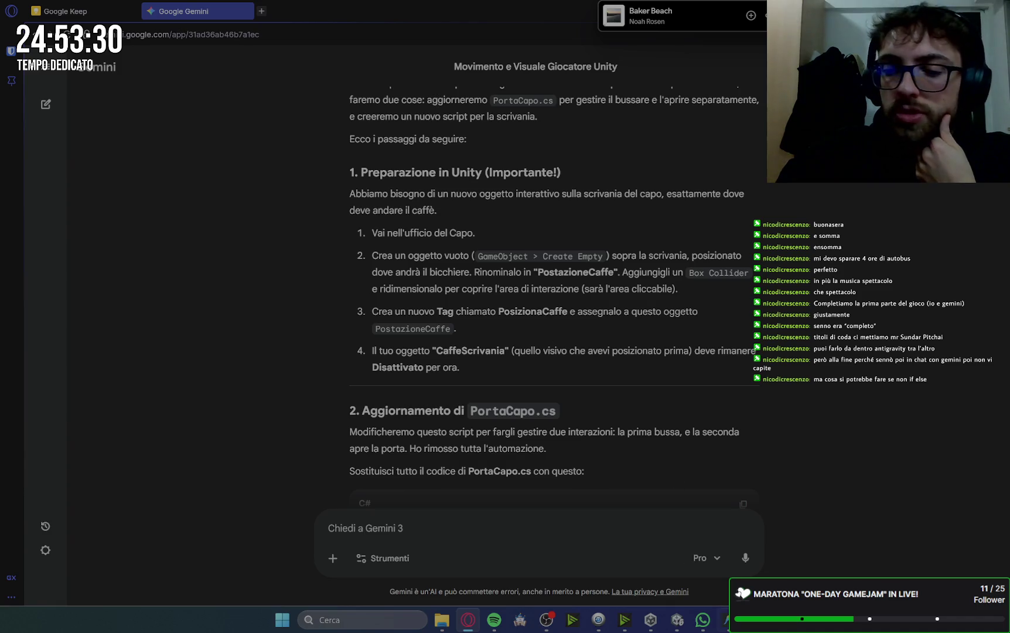
{"action": "key", "text": "alt+Tab"}
{"action": "key", "text": "alt+Tab"}
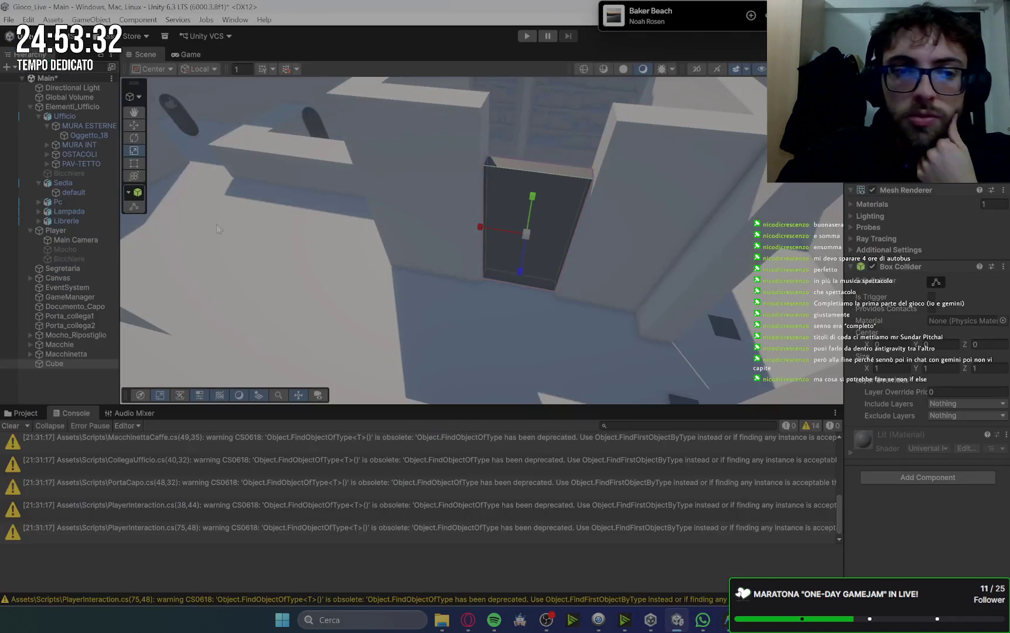
- Rename the Cube object in the Hierarchy to PortaCapo
{"action": "left_click", "coordinate": [30, 108]}
{"action": "left_click", "coordinate": [30, 116]}
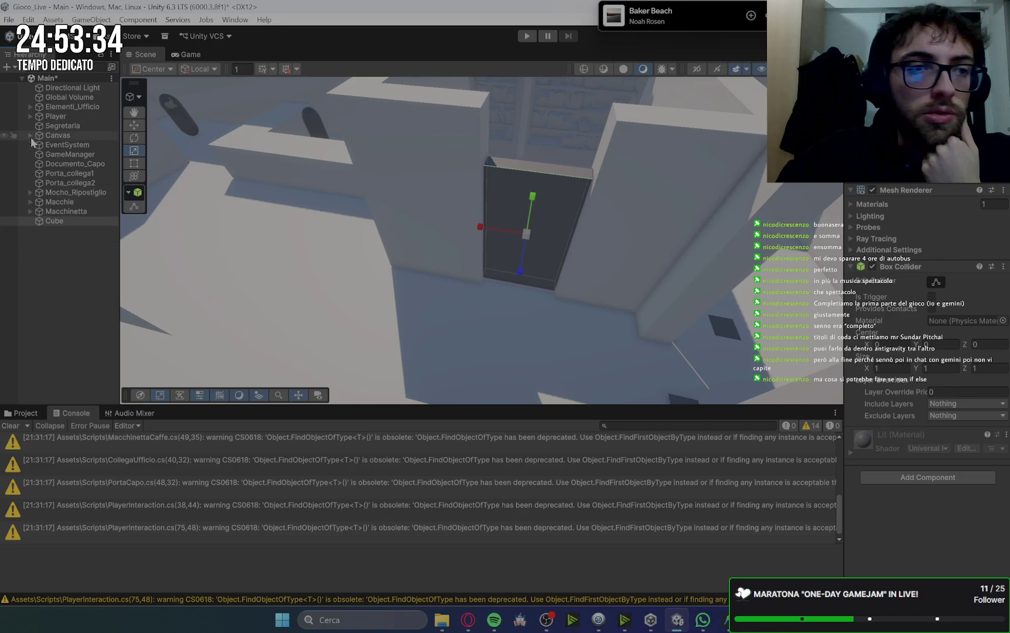
{"action": "left_click", "coordinate": [38, 259]}
{"action": "left_click", "coordinate": [55, 222]}
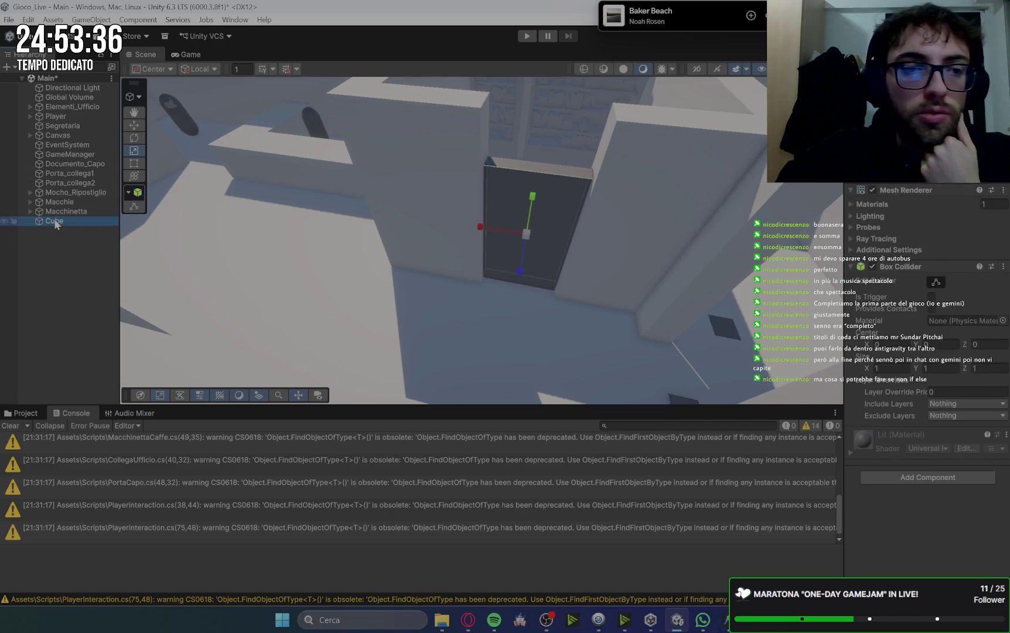
{"action": "left_click", "coordinate": [55, 221]}
{"action": "type", "text": "PortaCapo"}
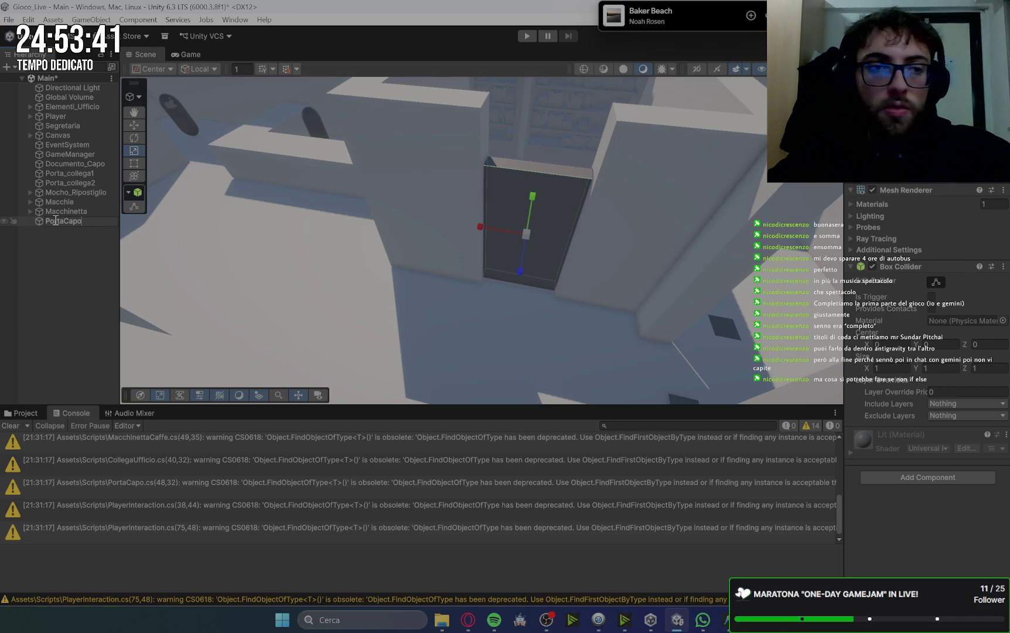
{"action": "key", "text": "Return"}
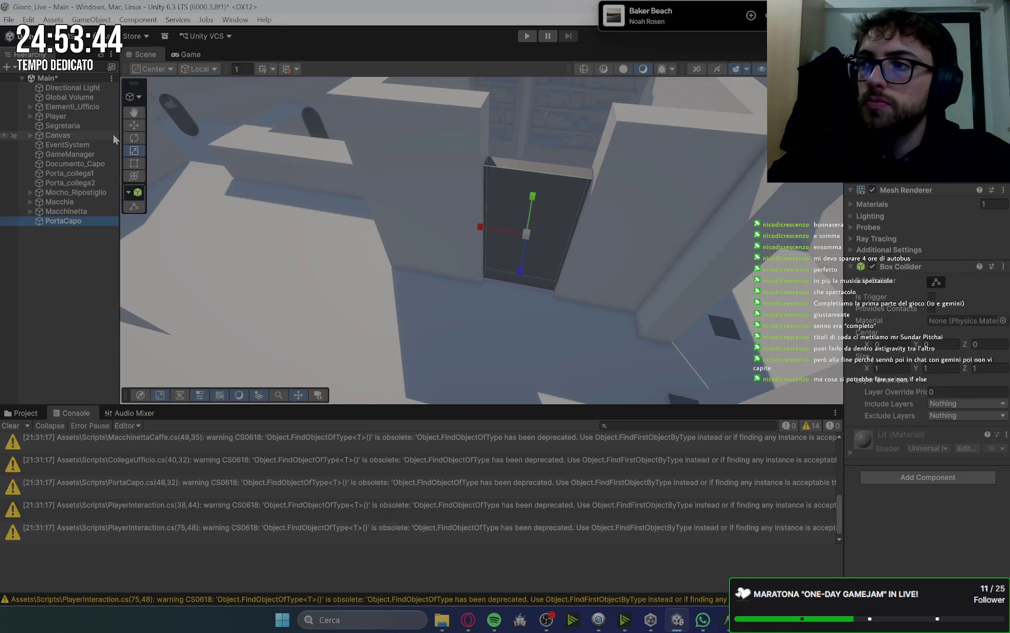
- Drag the Bicchiere cup out of the office group to the Hierarchy's top level
{"action": "left_click_drag", "start_coordinate": [561, 200], "coordinate": [531, 261]}
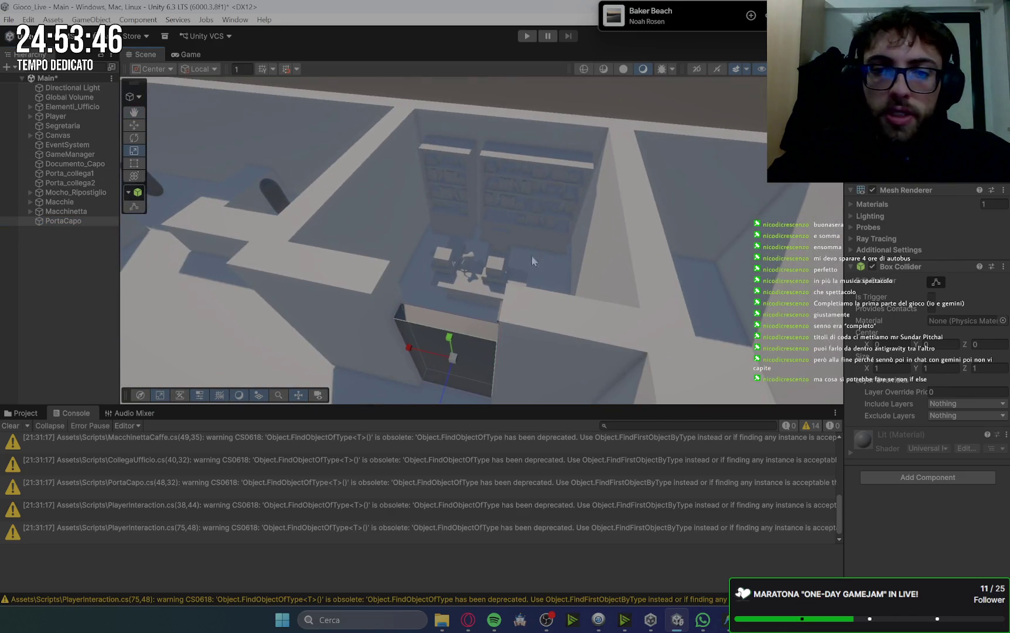
{"action": "left_click", "coordinate": [481, 293]}
{"action": "double_click", "coordinate": [71, 185]}
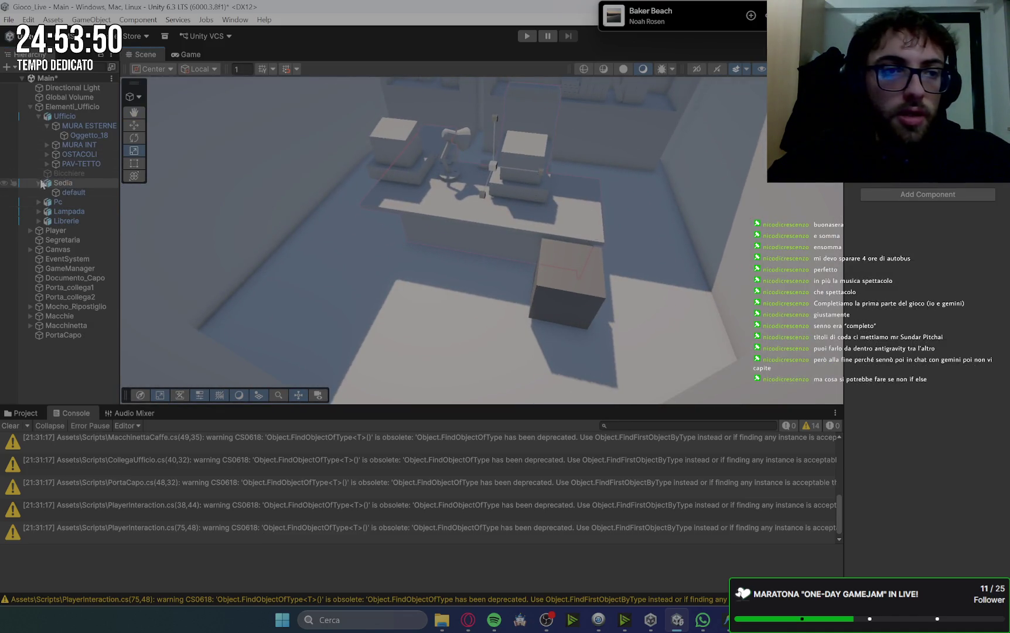
{"action": "left_click", "coordinate": [39, 184]}
{"action": "left_click", "coordinate": [73, 172]}
{"action": "left_click_drag", "start_coordinate": [53, 177], "coordinate": [83, 185]}
{"action": "left_click_drag", "start_coordinate": [76, 354], "coordinate": [72, 347]}
{"action": "left_click", "coordinate": [61, 324]}
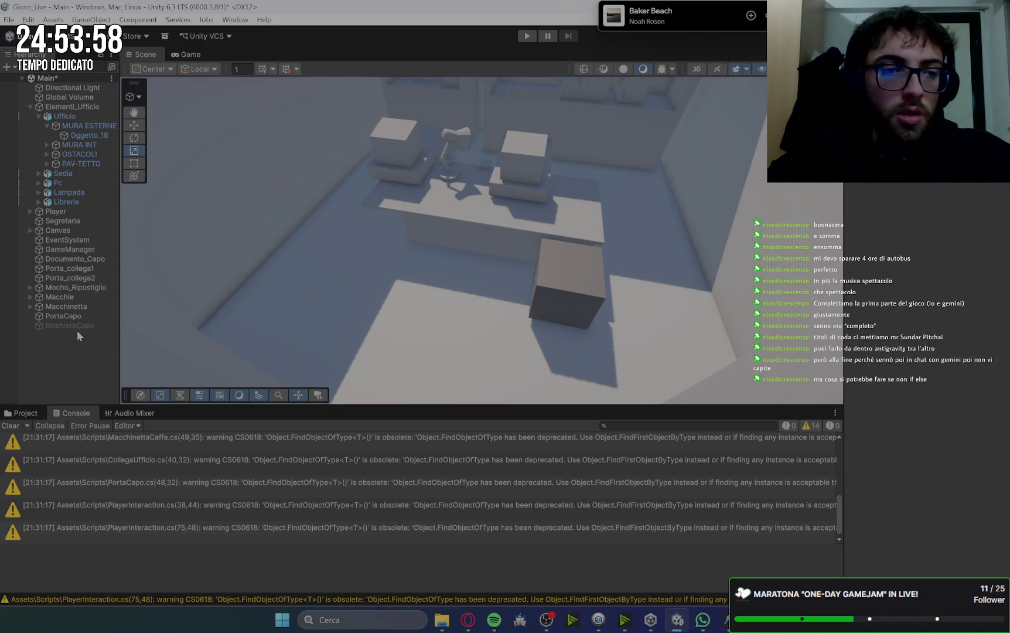
- Create an empty object named PostazioneCaffe and add a Box Collider to it
{"action": "right_click", "coordinate": [77, 330]}
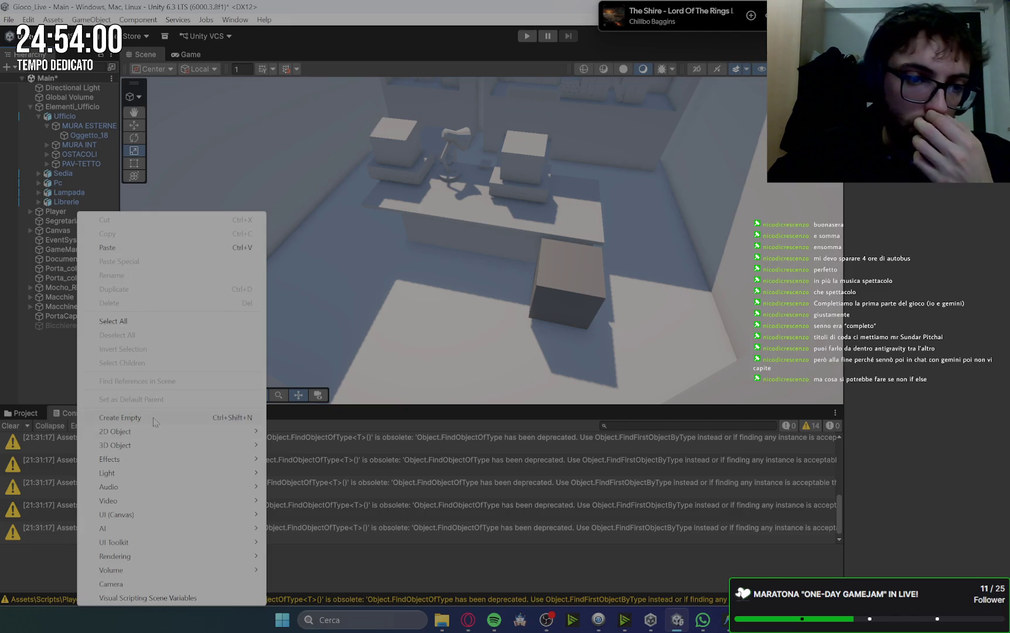
{"action": "left_click", "coordinate": [149, 417]}
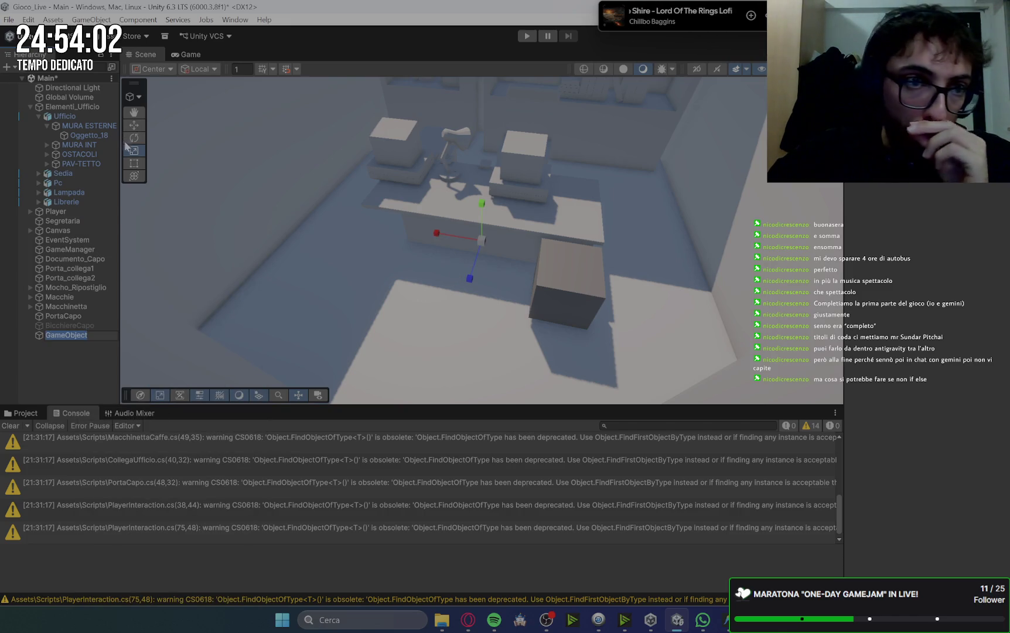
{"action": "type", "text": "PostazioneCaffe"}
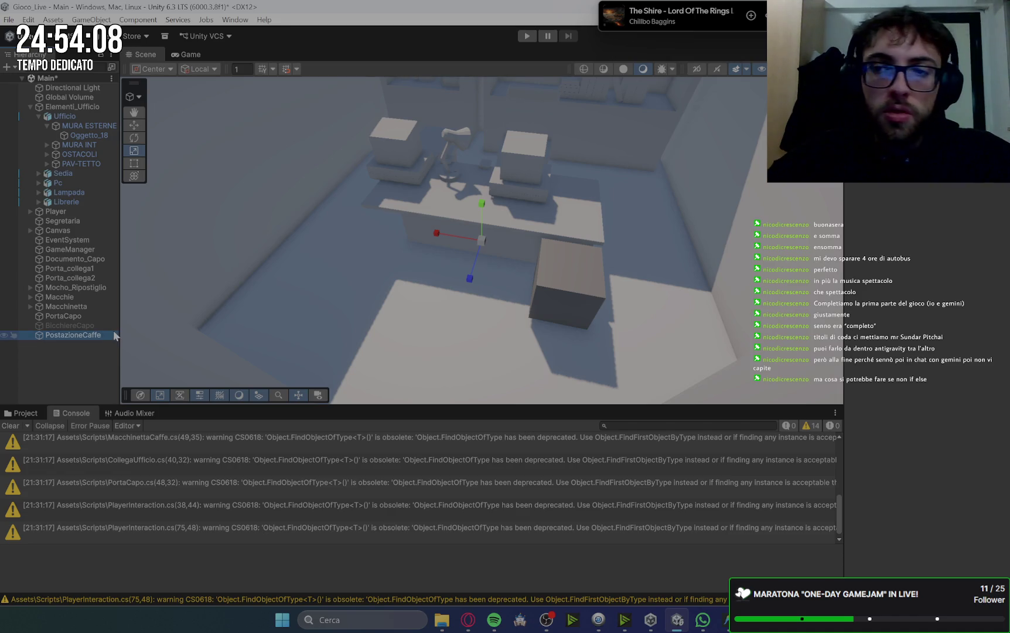
{"action": "left_click", "coordinate": [900, 177]}
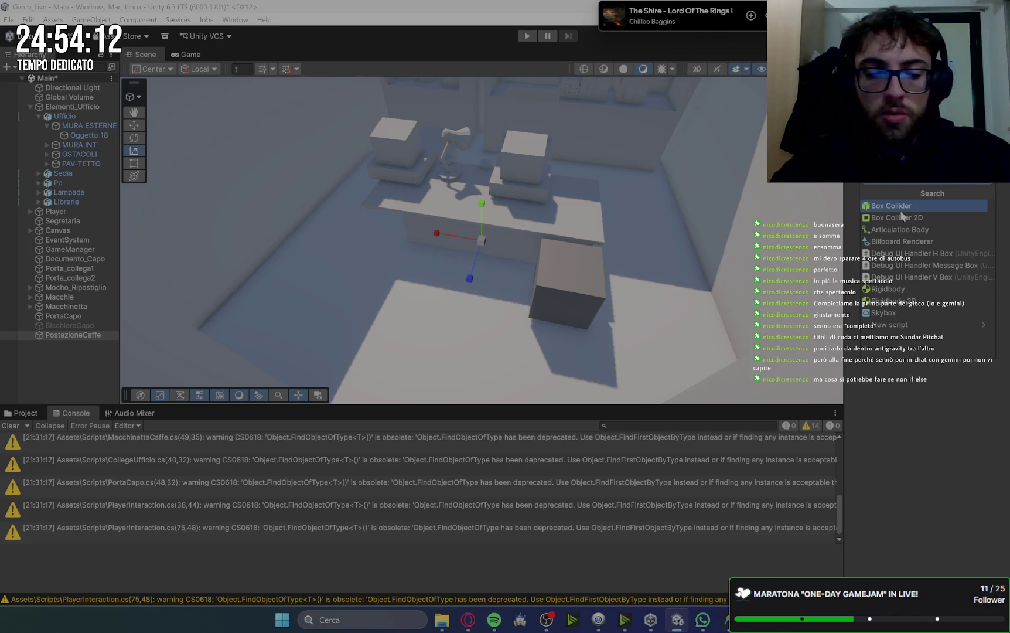
{"action": "type", "text": "Postazione"}
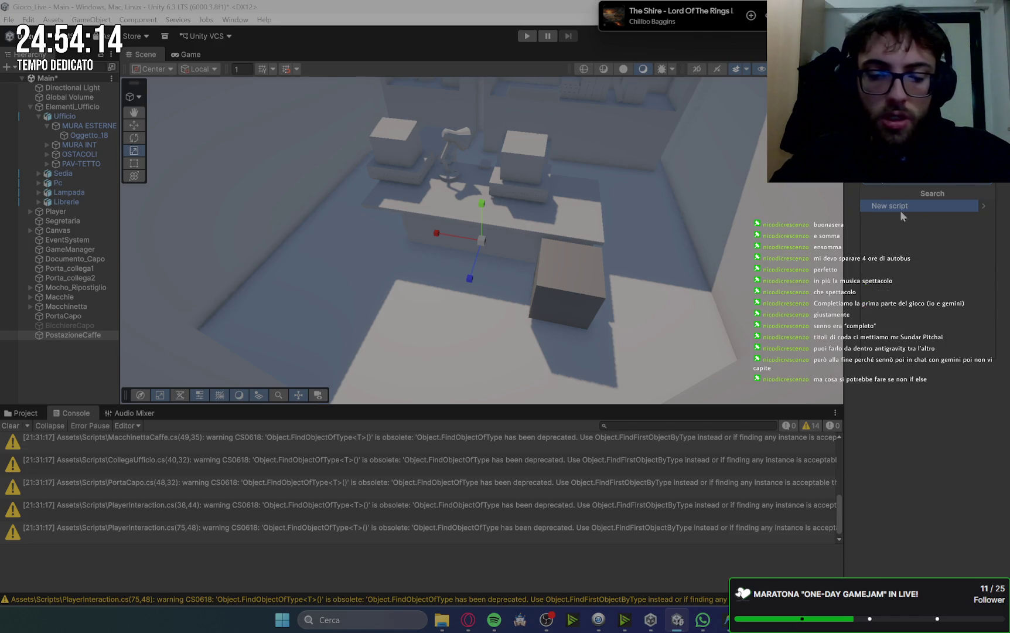
{"action": "key", "text": "BackSpace"}
{"action": "key", "text": "BackSpace"}
{"action": "key", "text": "BackSpace"}
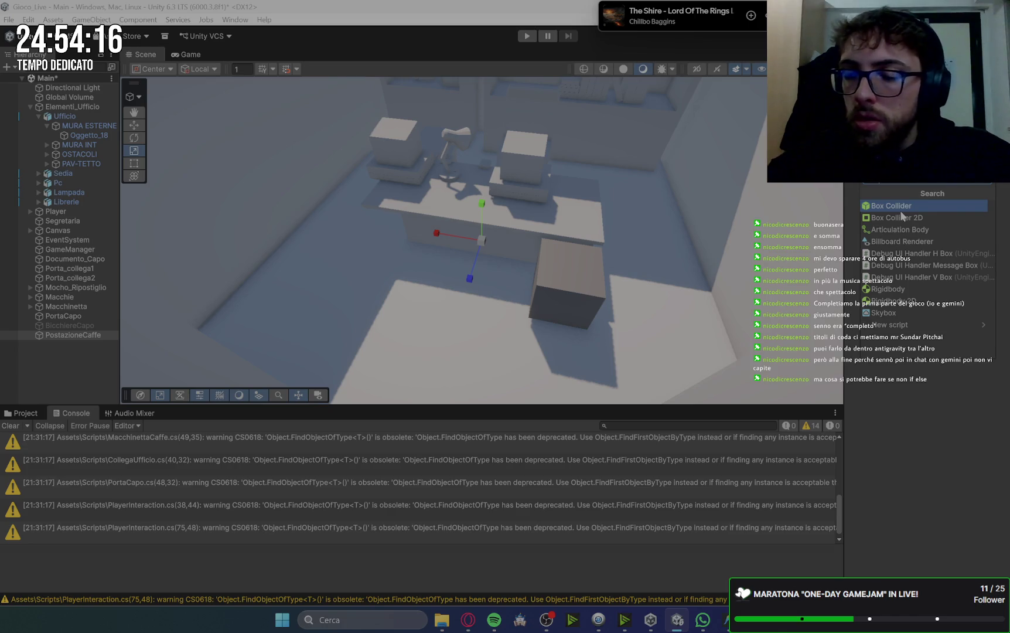
{"action": "left_click", "coordinate": [920, 214]}
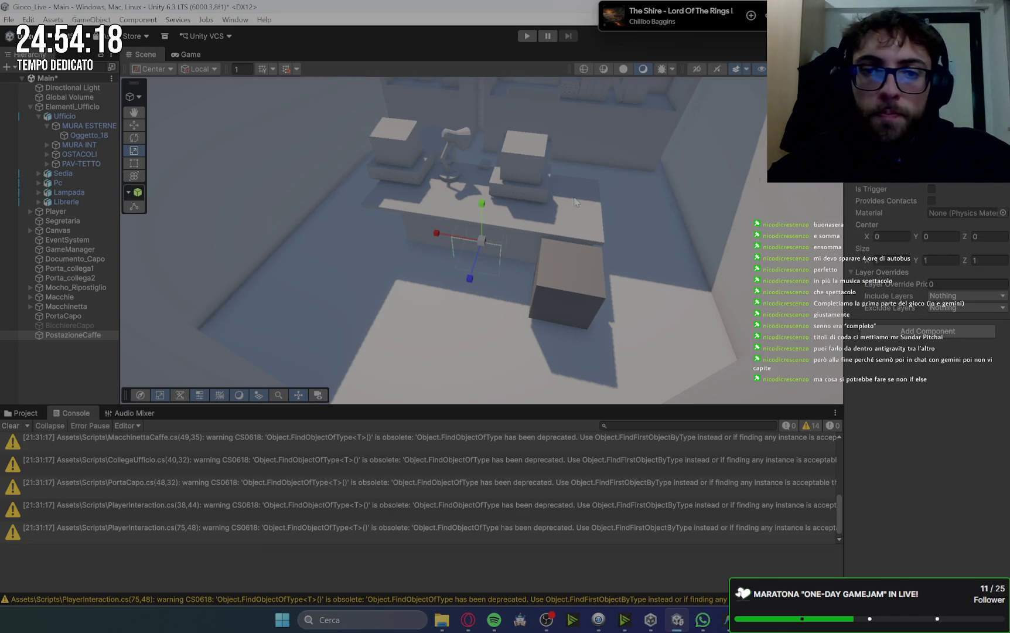
- Flatten the PostazioneCaffe collider into a thin slab, raise it to desk height, and stretch it wide
{"action": "scroll", "coordinate": [574, 196], "scroll_direction": "up", "scroll_amount": 3}
{"action": "key", "text": "w"}
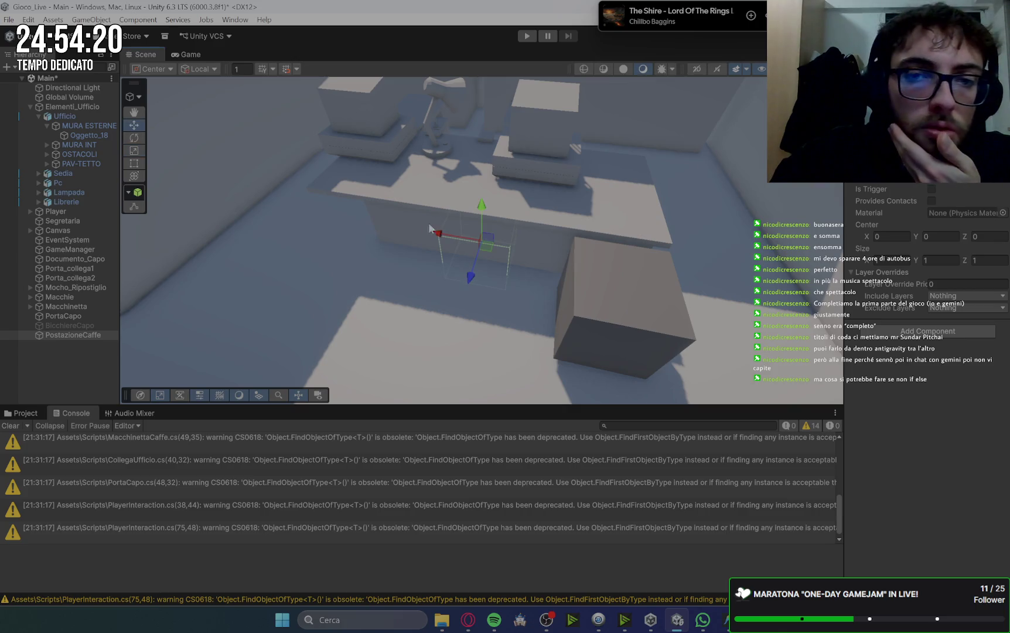
{"action": "mouse_move", "coordinate": [483, 206]}
{"action": "left_mouse_down"}
{"action": "mouse_move", "coordinate": [487, 140]}
{"action": "mouse_move", "coordinate": [488, 195]}
{"action": "left_mouse_up"}
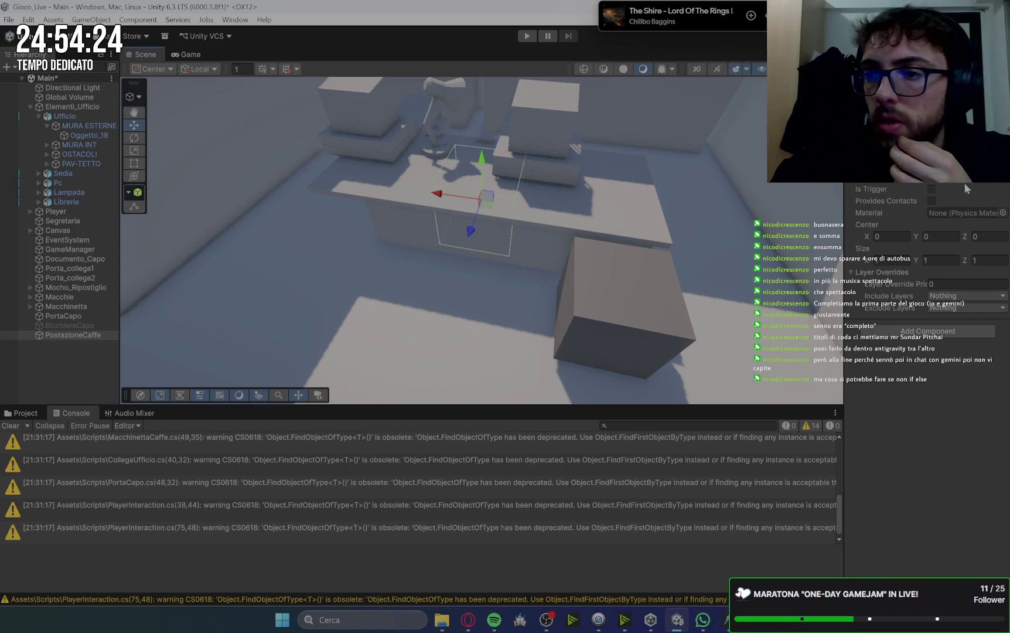
{"action": "left_click", "coordinate": [932, 182]}
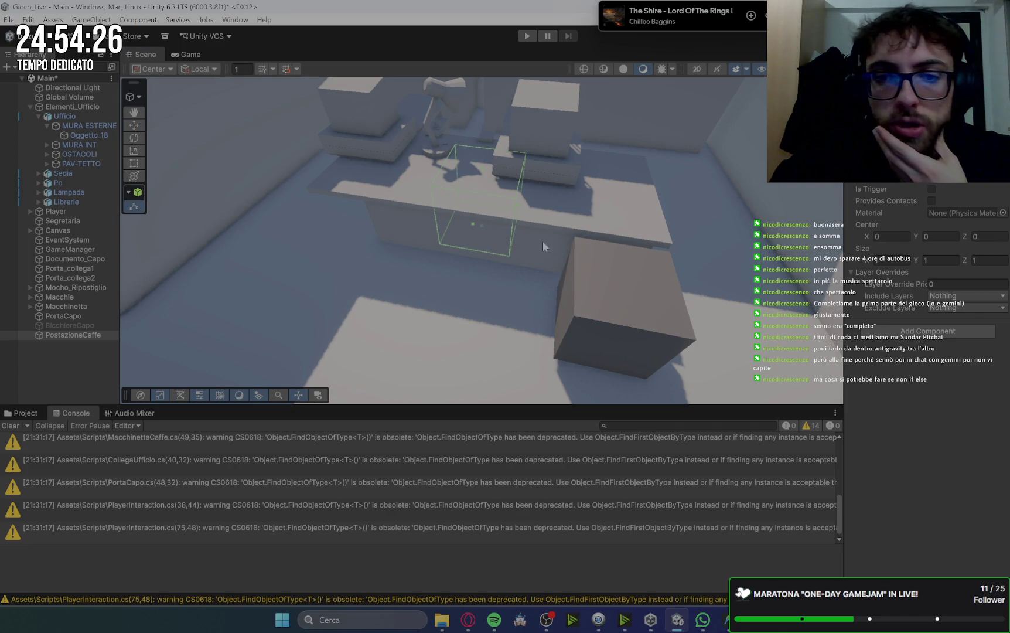
{"action": "left_click_drag", "start_coordinate": [480, 172], "coordinate": [484, 215]}
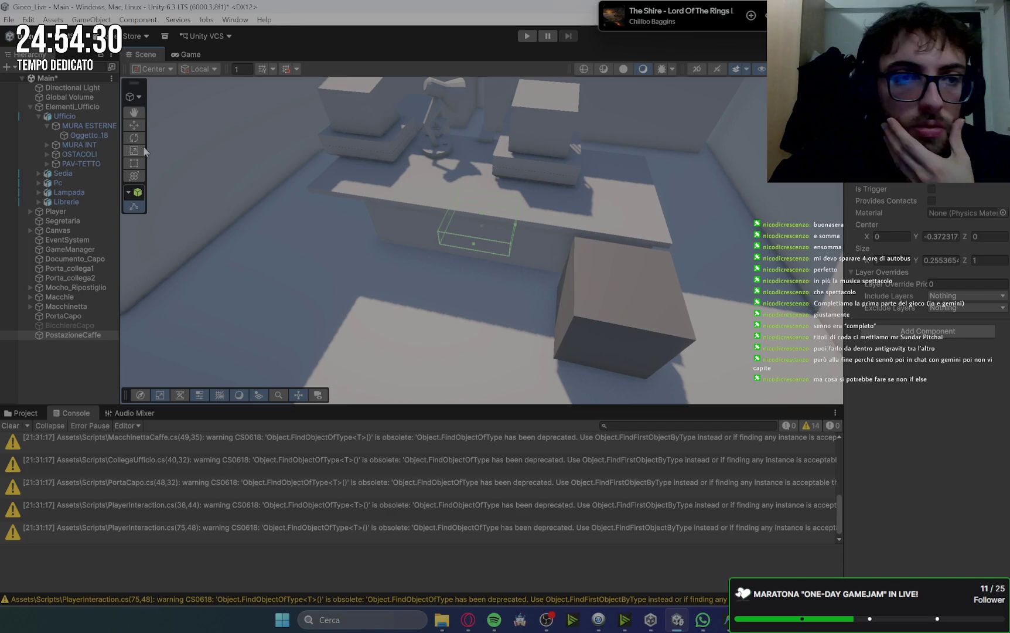
{"action": "key", "text": "w"}
{"action": "mouse_move", "coordinate": [483, 186]}
{"action": "left_mouse_down"}
{"action": "mouse_move", "coordinate": [493, 145]}
{"action": "mouse_move", "coordinate": [543, 161]}
{"action": "mouse_move", "coordinate": [550, 292]}
{"action": "mouse_move", "coordinate": [543, 286]}
{"action": "left_mouse_up"}
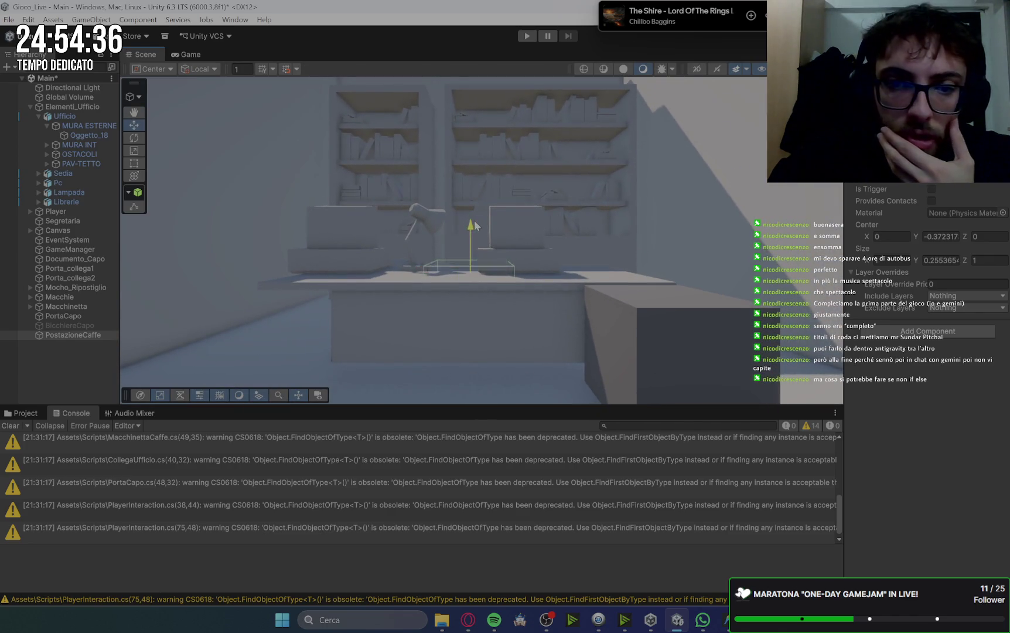
{"action": "key", "text": "r"}
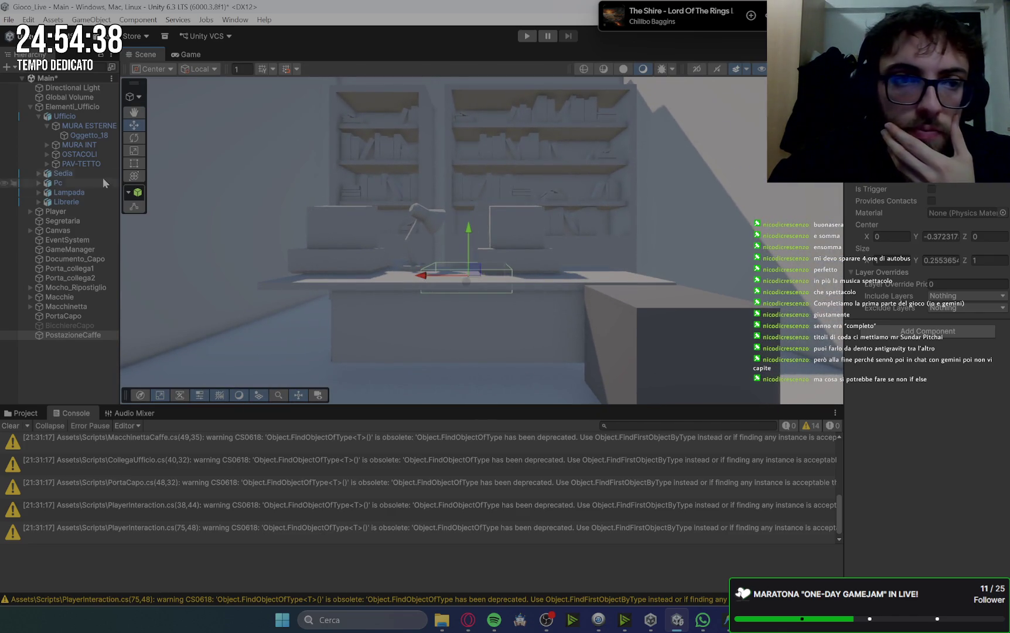
{"action": "left_click_drag", "start_coordinate": [421, 275], "coordinate": [288, 279]}
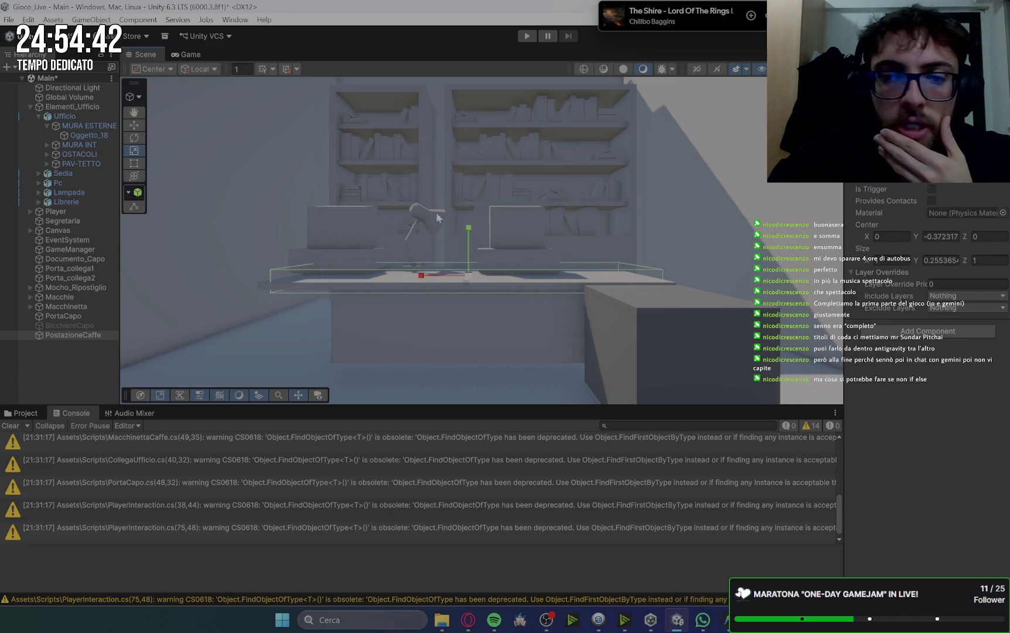
- From the top view, position and scale the slab to cover the boss's whole desk
{"action": "left_click", "coordinate": [812, 91]}
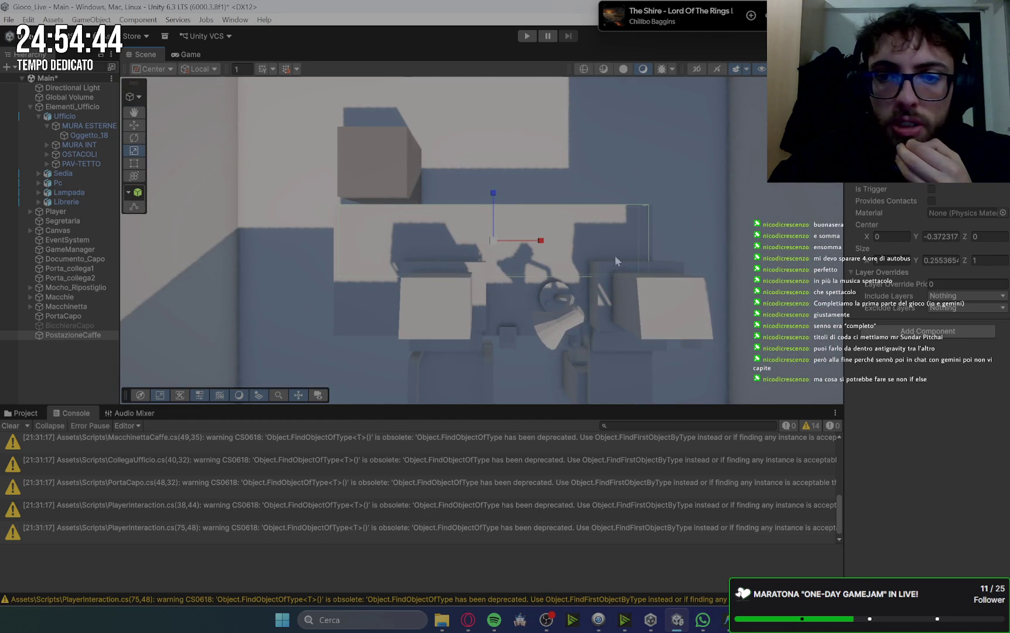
{"action": "left_click_drag", "start_coordinate": [690, 324], "coordinate": [711, 241]}
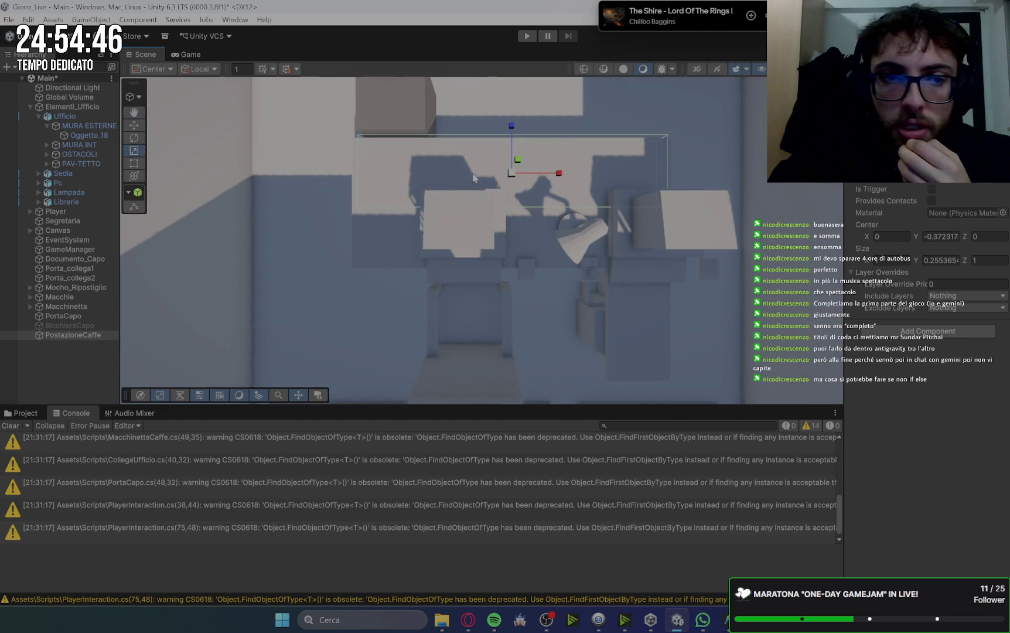
{"action": "left_click_drag", "start_coordinate": [511, 167], "coordinate": [519, 169]}
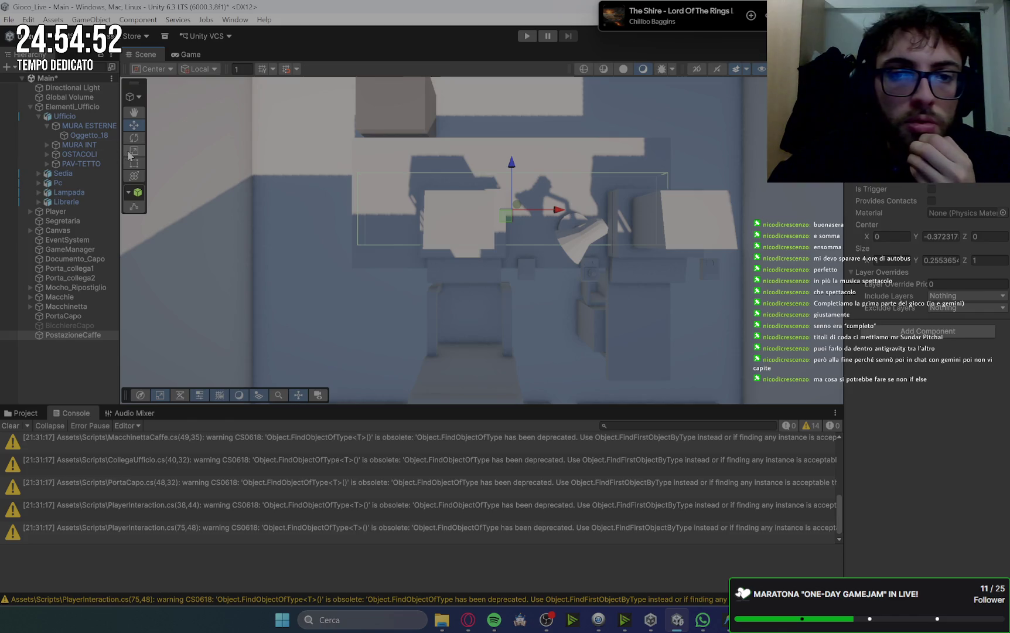
{"action": "left_click_drag", "start_coordinate": [512, 163], "coordinate": [513, 126]}
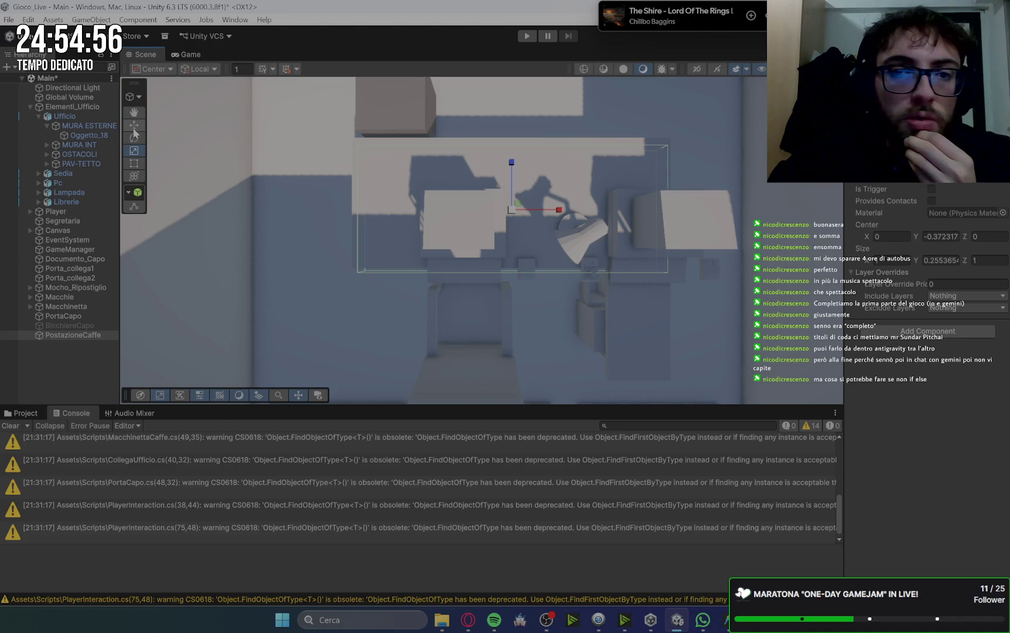
{"action": "left_click_drag", "start_coordinate": [511, 163], "coordinate": [511, 160]}
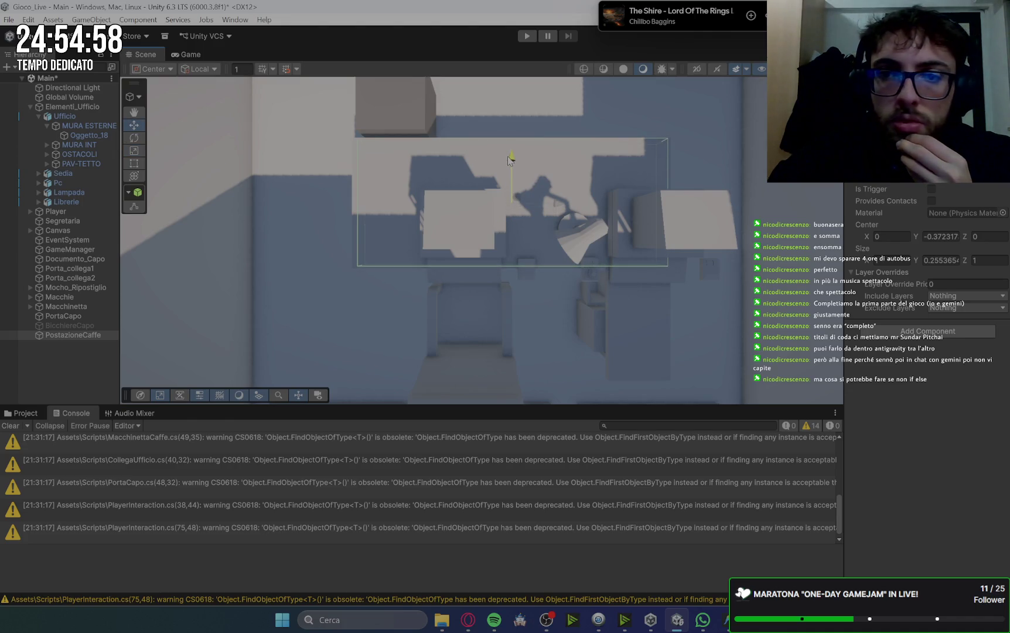
{"action": "mouse_move", "coordinate": [678, 201]}
{"action": "left_mouse_down"}
{"action": "mouse_move", "coordinate": [372, 213]}
{"action": "mouse_move", "coordinate": [367, 149]}
{"action": "mouse_move", "coordinate": [493, 147]}
{"action": "mouse_move", "coordinate": [595, 214]}
{"action": "mouse_move", "coordinate": [695, 223]}
{"action": "mouse_move", "coordinate": [631, 218]}
{"action": "left_mouse_up"}
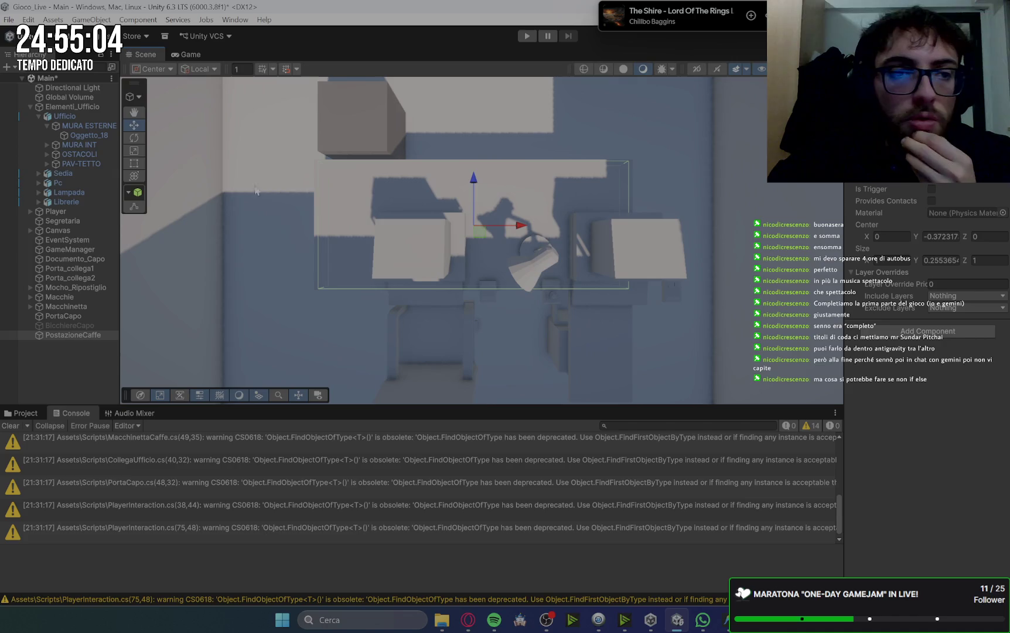
{"action": "left_click", "coordinate": [134, 151]}
{"action": "left_click_drag", "start_coordinate": [521, 225], "coordinate": [526, 229]}
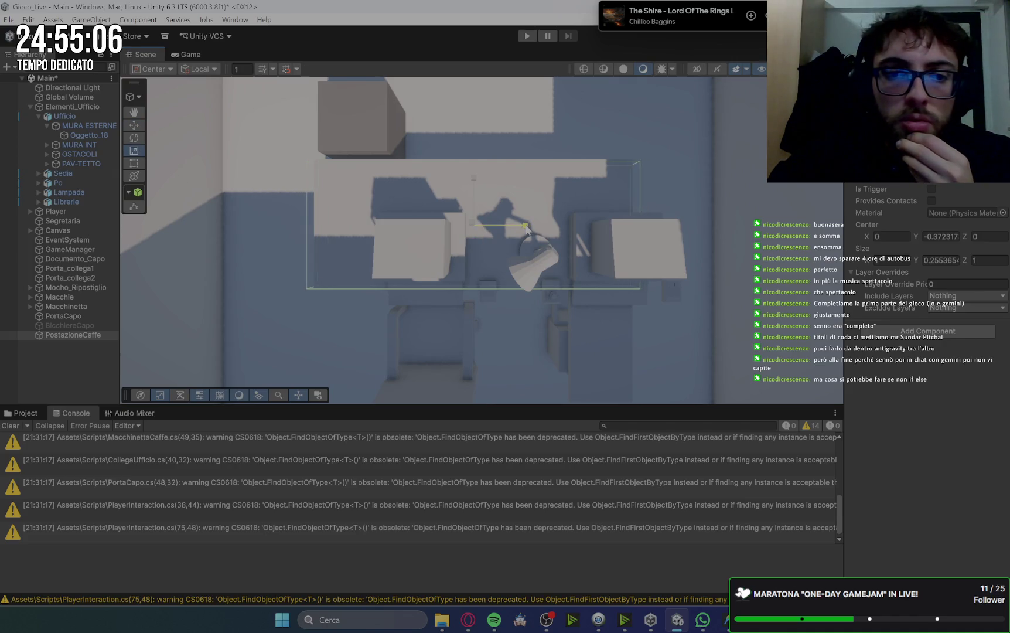
{"action": "left_click_drag", "start_coordinate": [470, 174], "coordinate": [475, 176]}
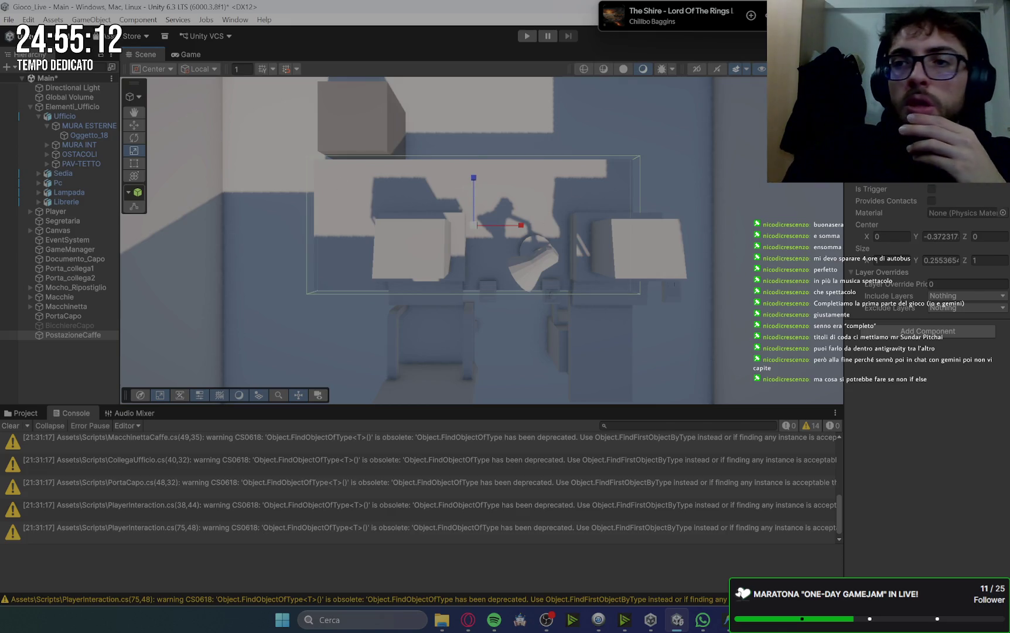
{"action": "left_click", "coordinate": [897, 83]}
- Add a new PostazioneCaffe tag to the project's tag list
{"action": "left_click", "coordinate": [921, 312]}
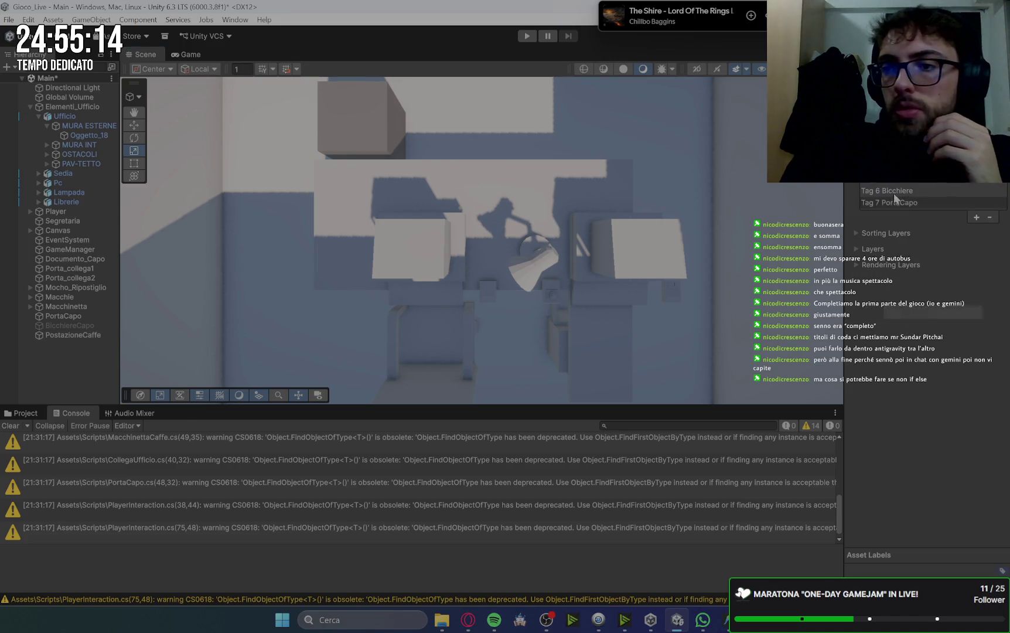
{"action": "left_click", "coordinate": [976, 217]}
{"action": "type", "text": "PostazioneCaffe"}
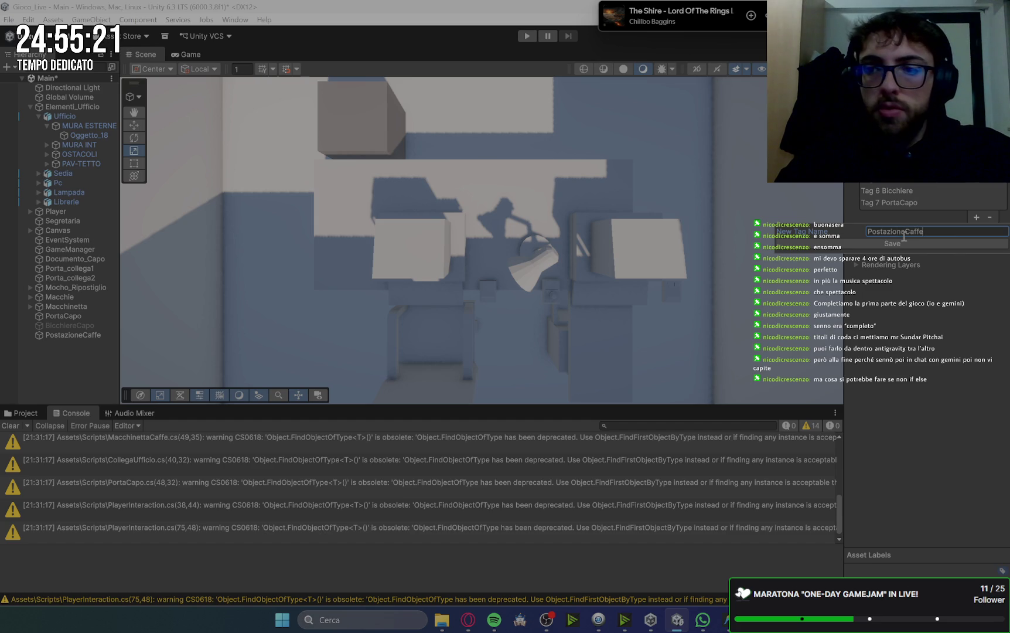
{"action": "key", "text": "Return"}
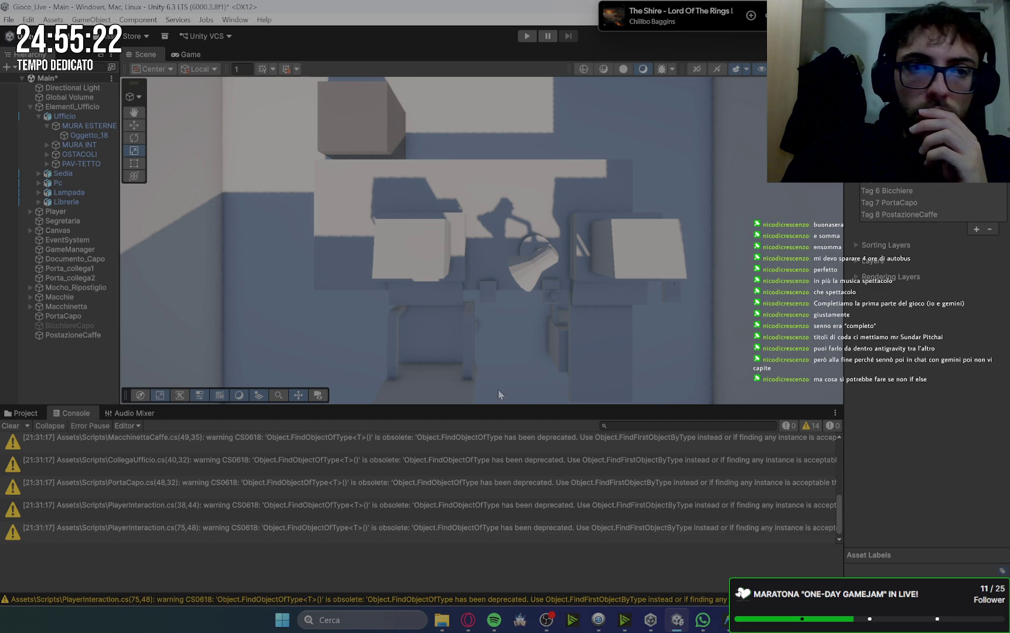
{"action": "left_click", "coordinate": [462, 627]}
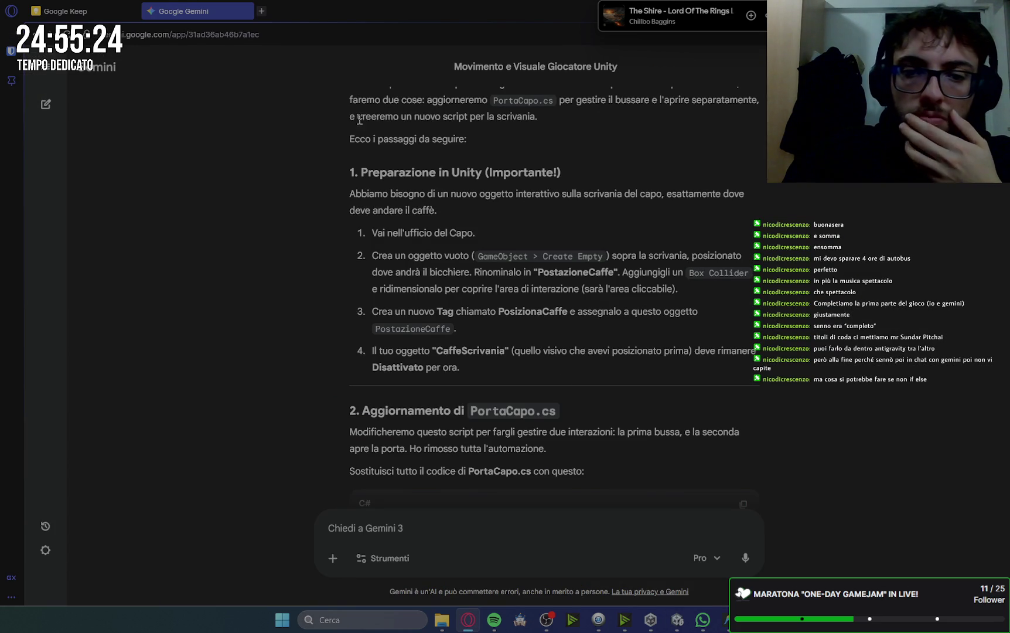
- Replace PortaCapo.cs contents with Gemini's updated PortaCapo code and save
{"action": "scroll", "coordinate": [824, 333], "scroll_direction": "down", "scroll_amount": 1}
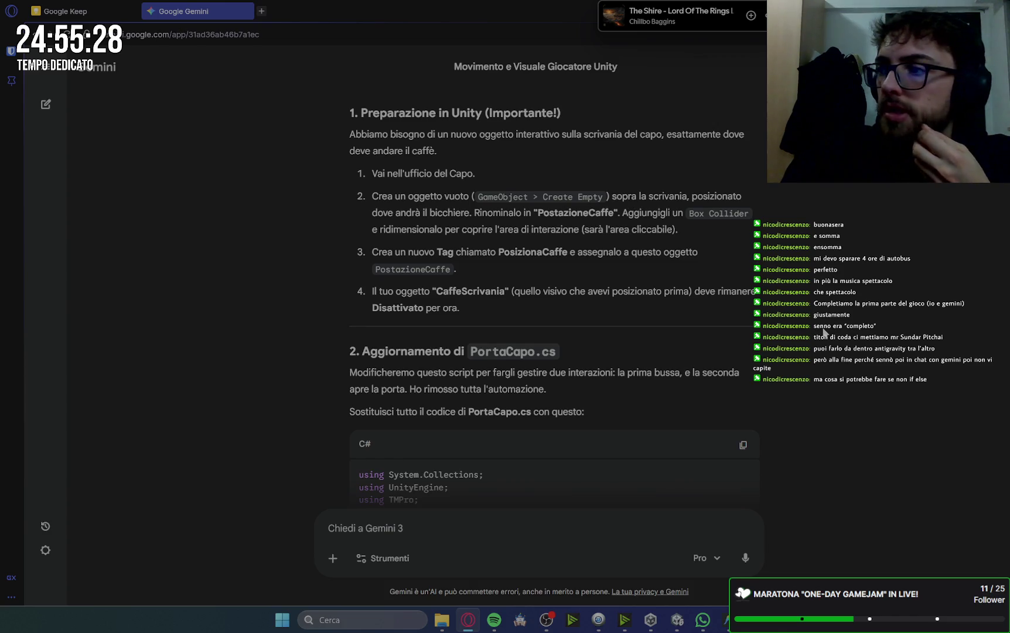
{"action": "scroll", "coordinate": [824, 333], "scroll_direction": "down", "scroll_amount": 2}
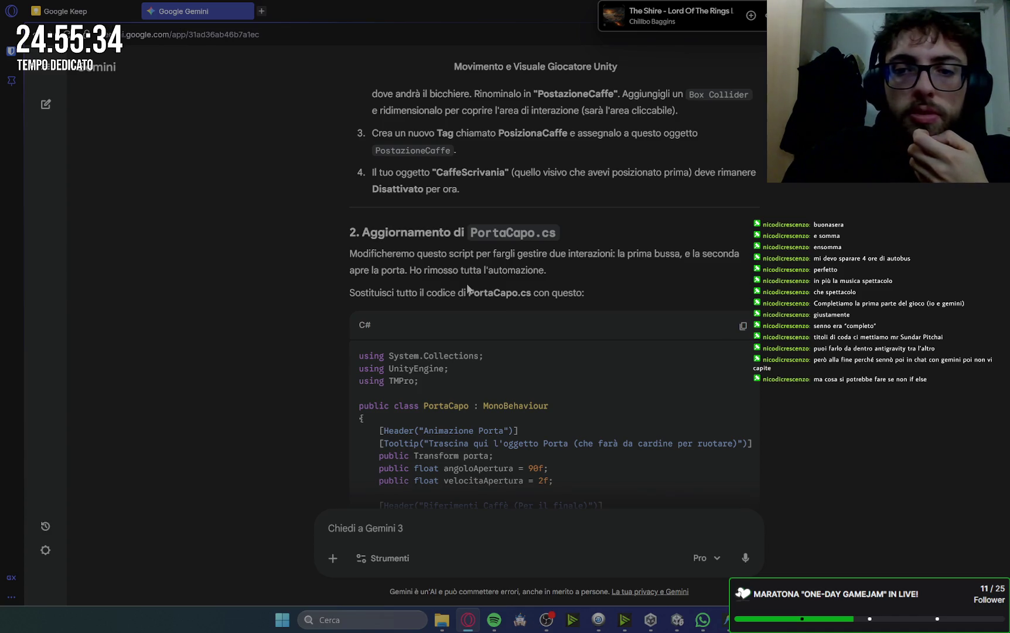
{"action": "scroll", "coordinate": [738, 257], "scroll_direction": "down", "scroll_amount": 6}
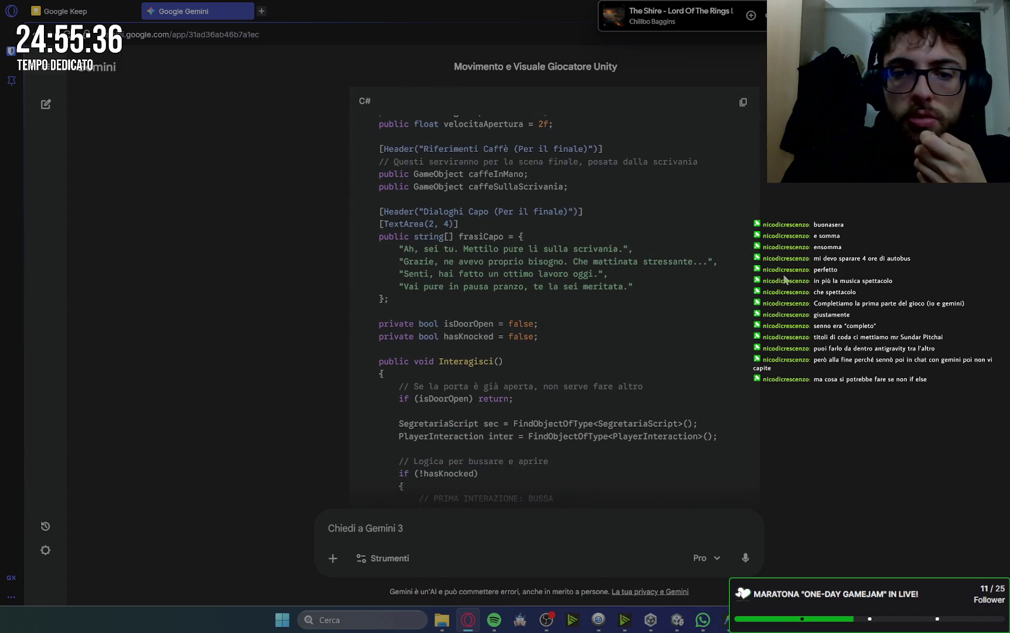
{"action": "scroll", "coordinate": [616, 210], "scroll_direction": "up", "scroll_amount": 4}
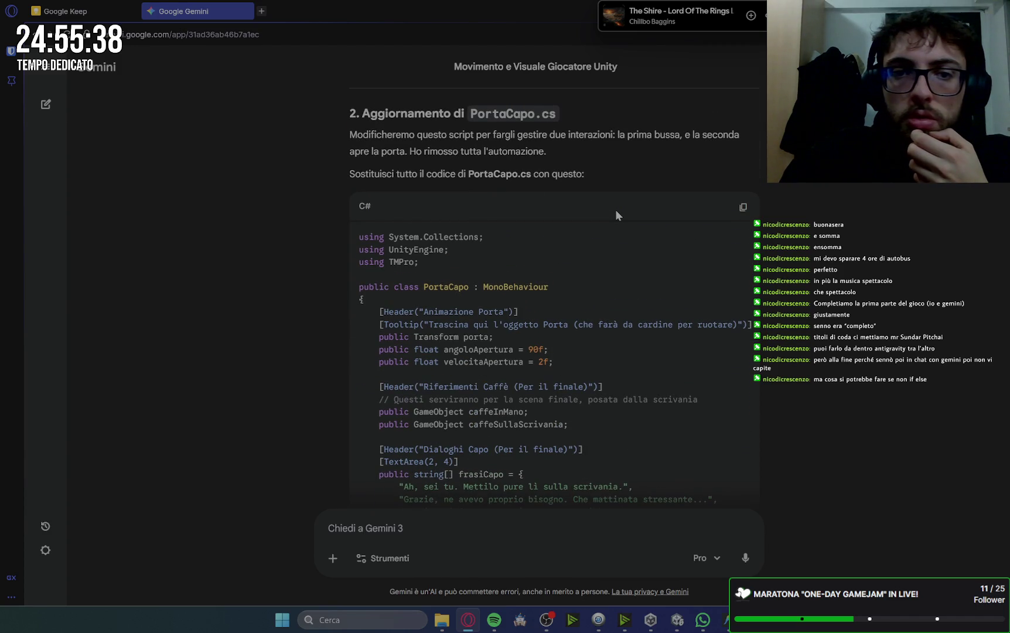
{"action": "left_click", "coordinate": [743, 207]}
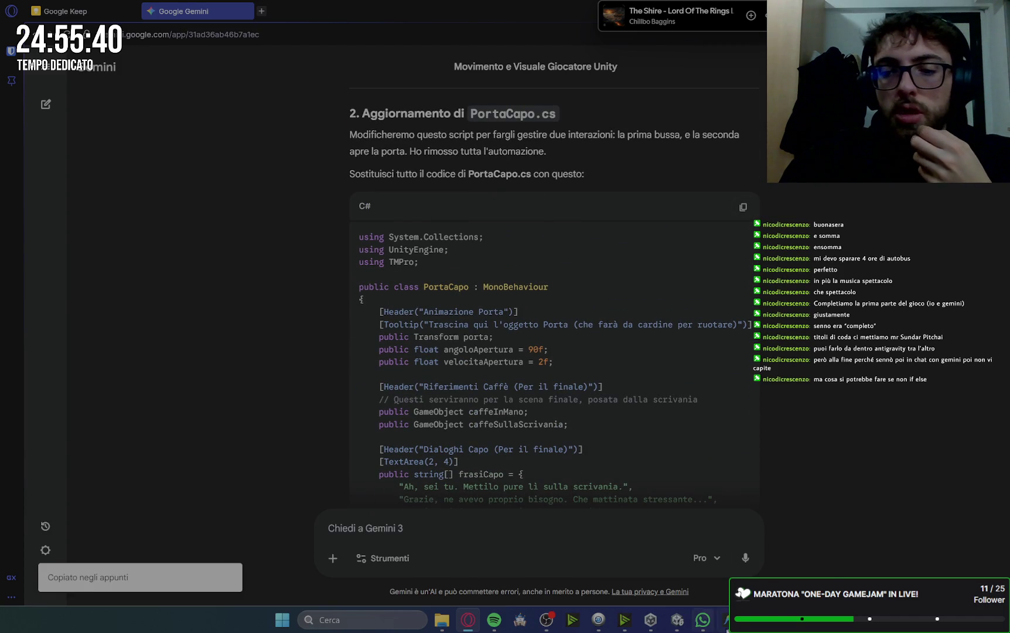
{"action": "key", "text": "alt+Tab"}
{"action": "key", "text": "ctrl+Tab"}
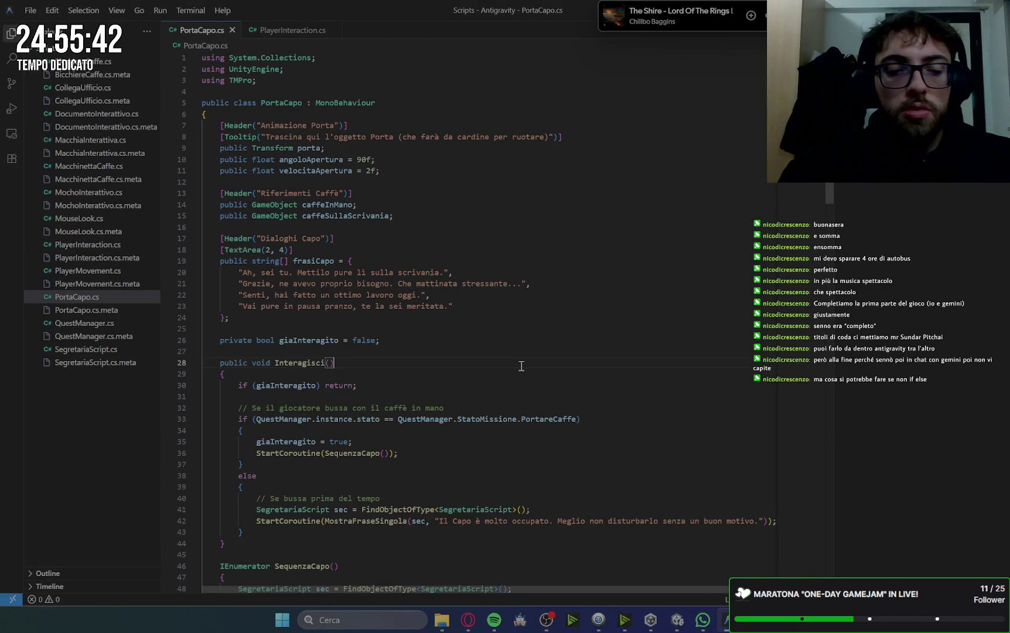
{"action": "key", "text": "ctrl+a"}
{"action": "key", "text": "ctrl+v"}
{"action": "key", "text": "ctrl+s"}
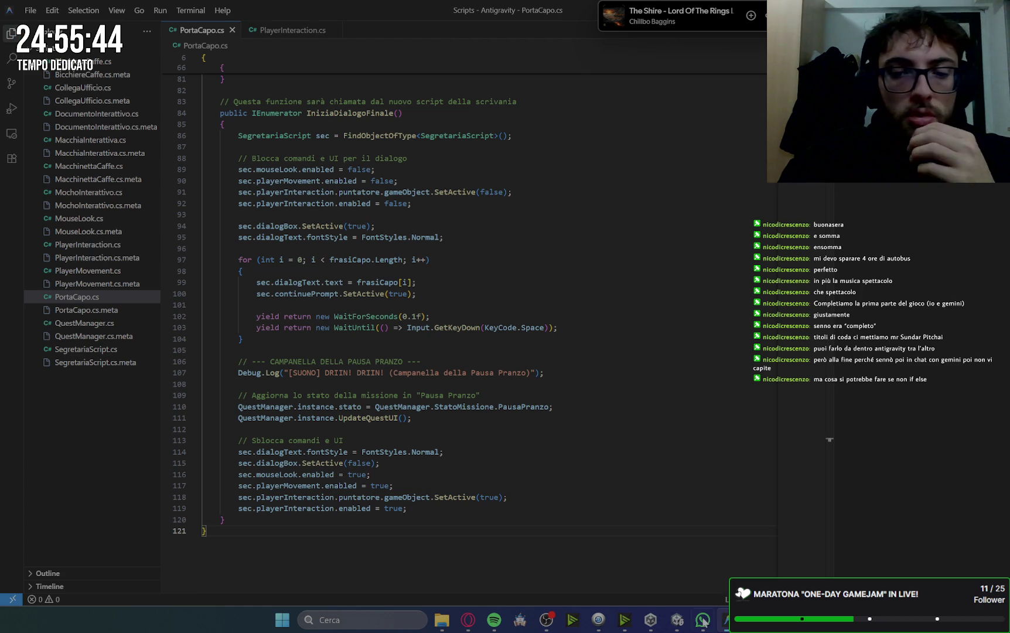
- Select the PosizionaCaffe else-if block for PlayerInteraction.cs in Gemini's reply
{"action": "left_click", "coordinate": [468, 620]}
{"action": "scroll", "coordinate": [756, 420], "scroll_direction": "down", "scroll_amount": 10}
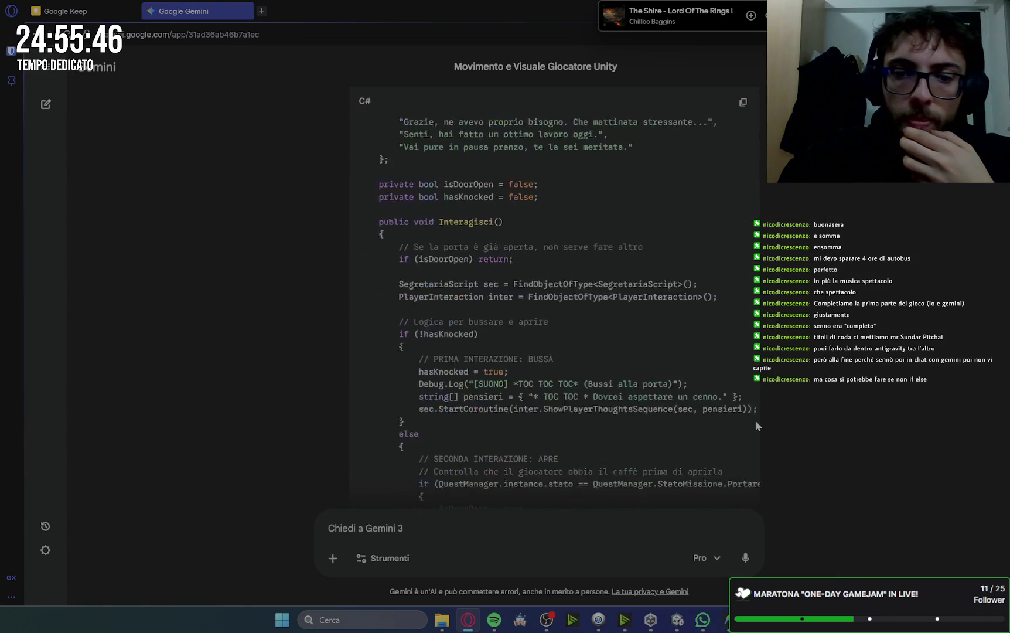
{"action": "scroll", "coordinate": [755, 420], "scroll_direction": "down", "scroll_amount": 10}
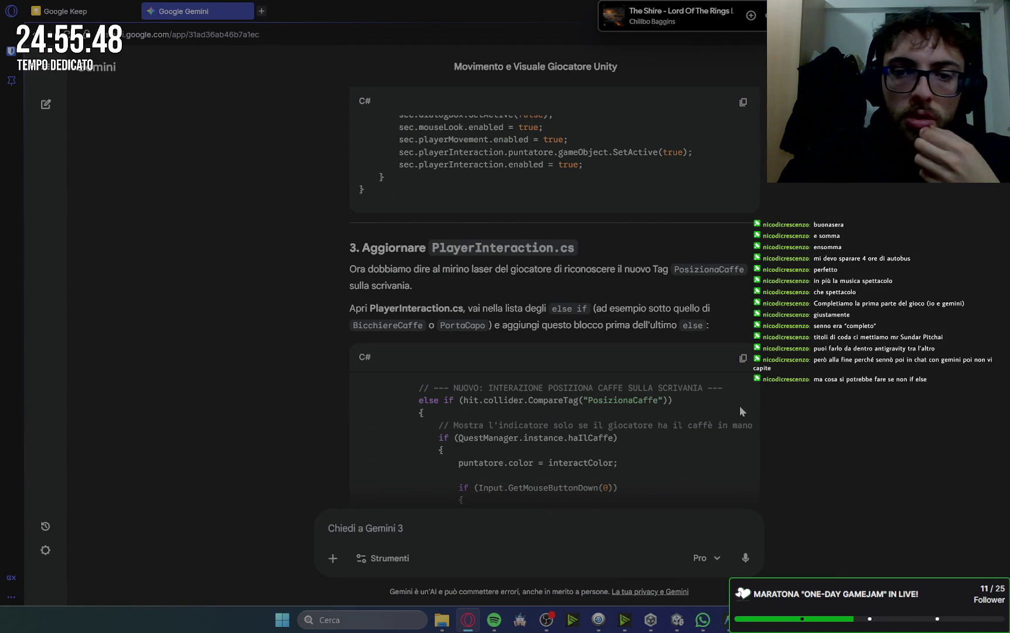
{"action": "scroll", "coordinate": [739, 403], "scroll_direction": "down", "scroll_amount": 2}
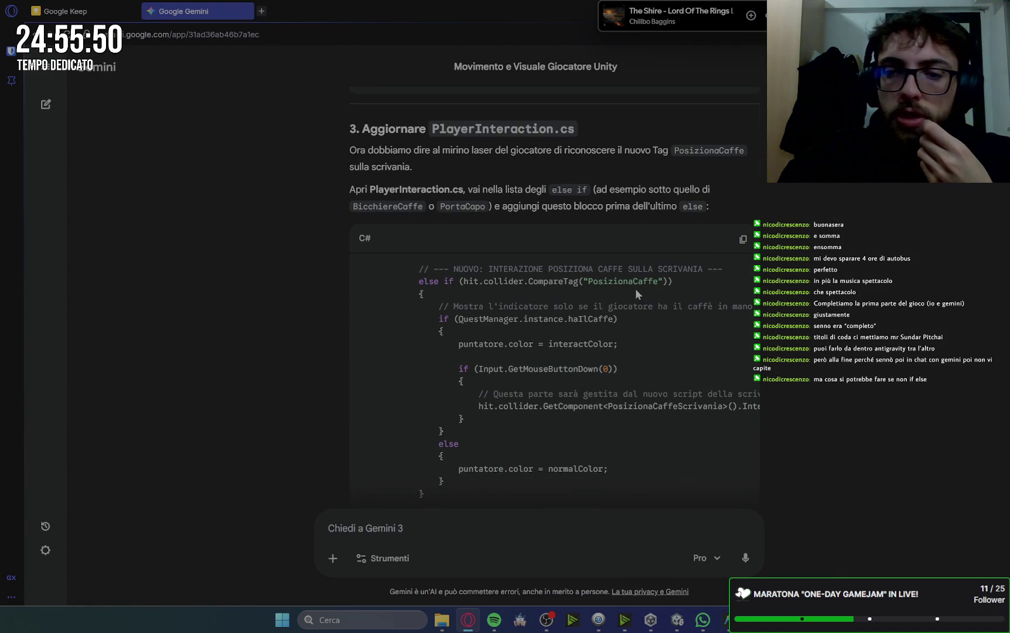
{"action": "mouse_move", "coordinate": [419, 281]}
{"action": "left_mouse_down"}
{"action": "mouse_move", "coordinate": [482, 358]}
{"action": "mouse_move", "coordinate": [463, 318]}
{"action": "mouse_move", "coordinate": [457, 373]}
{"action": "left_mouse_up"}
{"action": "scroll", "coordinate": [482, 358], "scroll_direction": "down", "scroll_amount": 1}
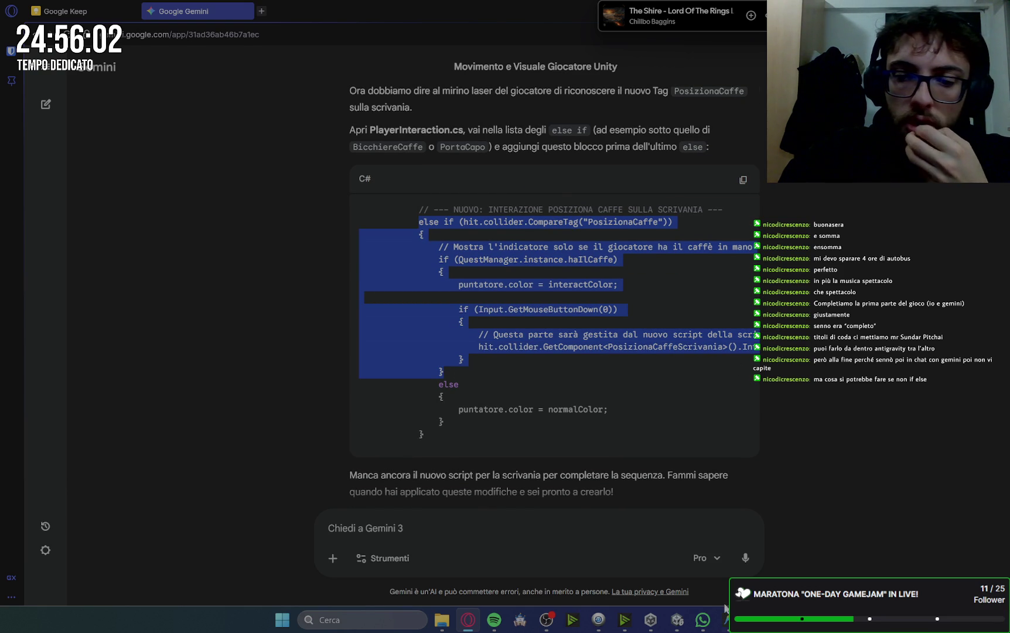
{"action": "left_click", "coordinate": [677, 621]}
- Paste the PosizionaCaffe branch after the PortaCapo check, correct its tag to PostazioneCaffe, and save
{"action": "mouse_move", "coordinate": [678, 626]}
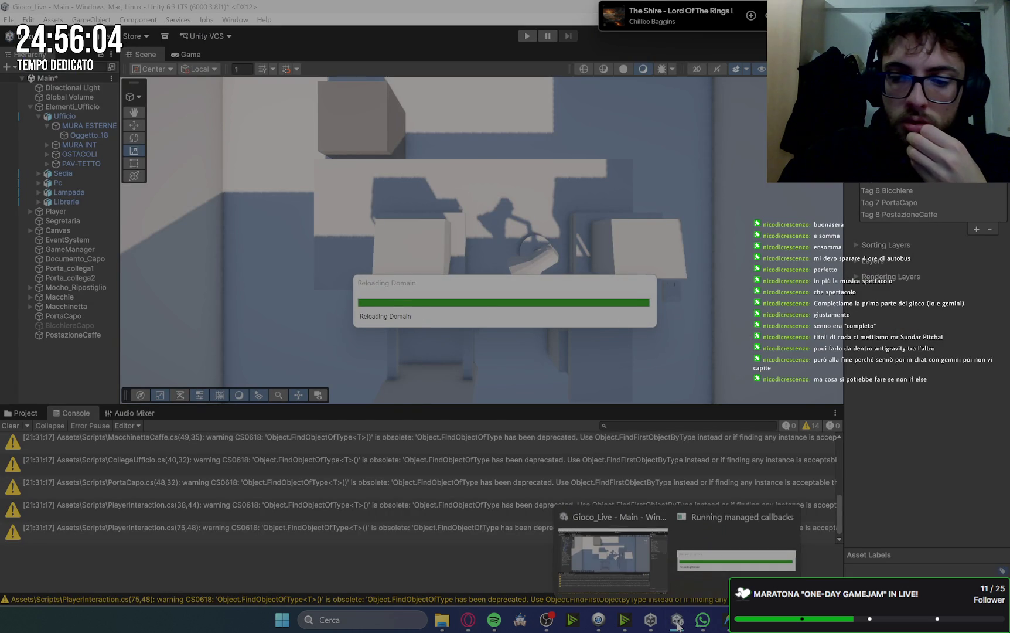
{"action": "left_click", "coordinate": [725, 620]}
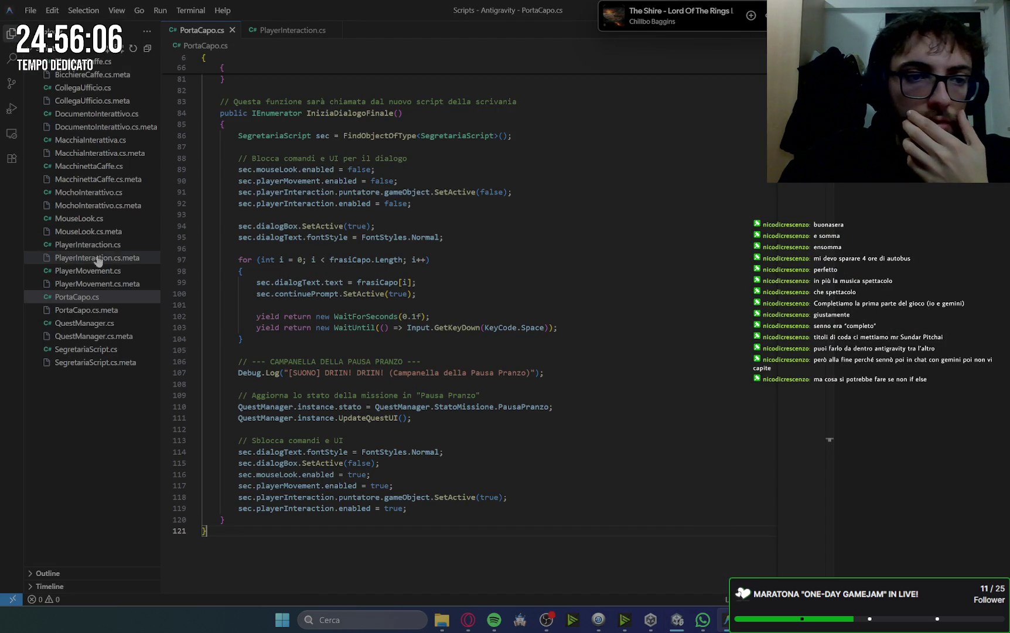
{"action": "left_click", "coordinate": [88, 244]}
{"action": "scroll", "coordinate": [367, 370], "scroll_direction": "down", "scroll_amount": 3}
{"action": "left_click", "coordinate": [269, 386]}
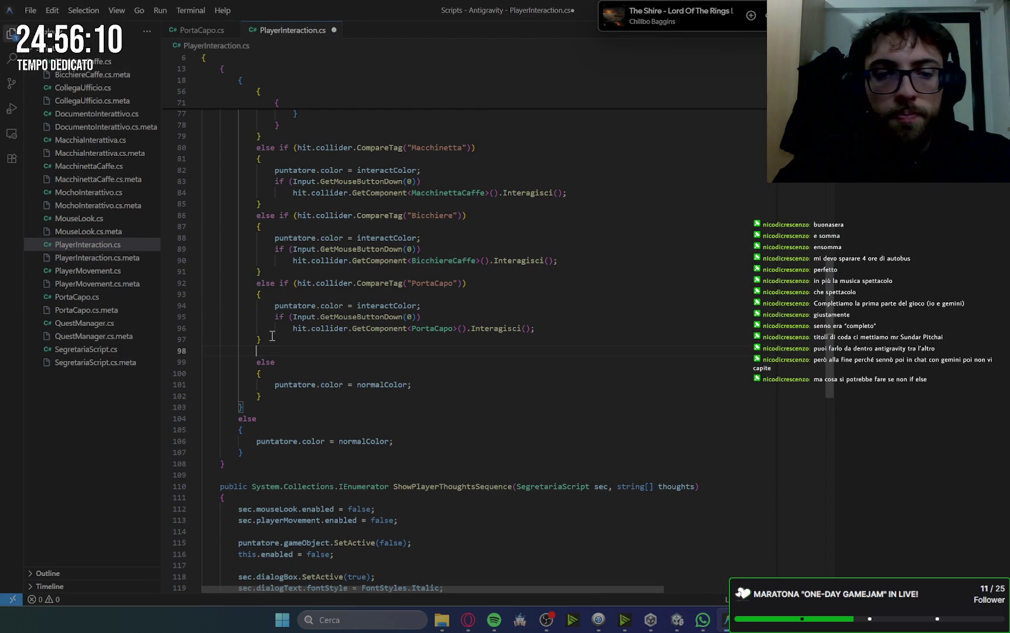
{"action": "key", "text": "ctrl+v"}
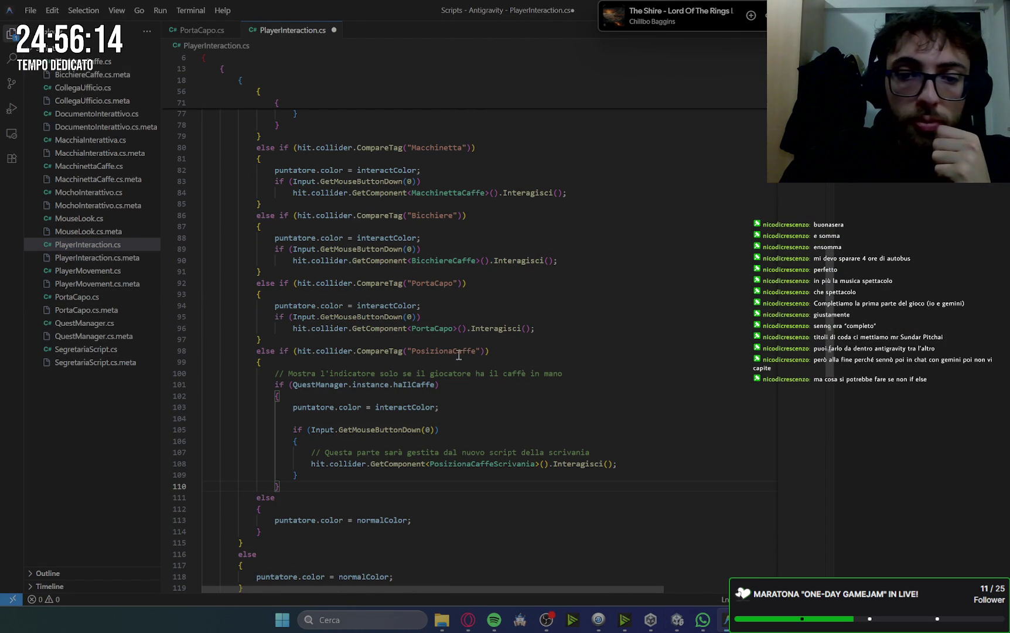
{"action": "left_click", "coordinate": [455, 351]}
{"action": "key", "text": "BackSpace"}
{"action": "key", "text": "BackSpace"}
{"action": "key", "text": "BackSpace"}
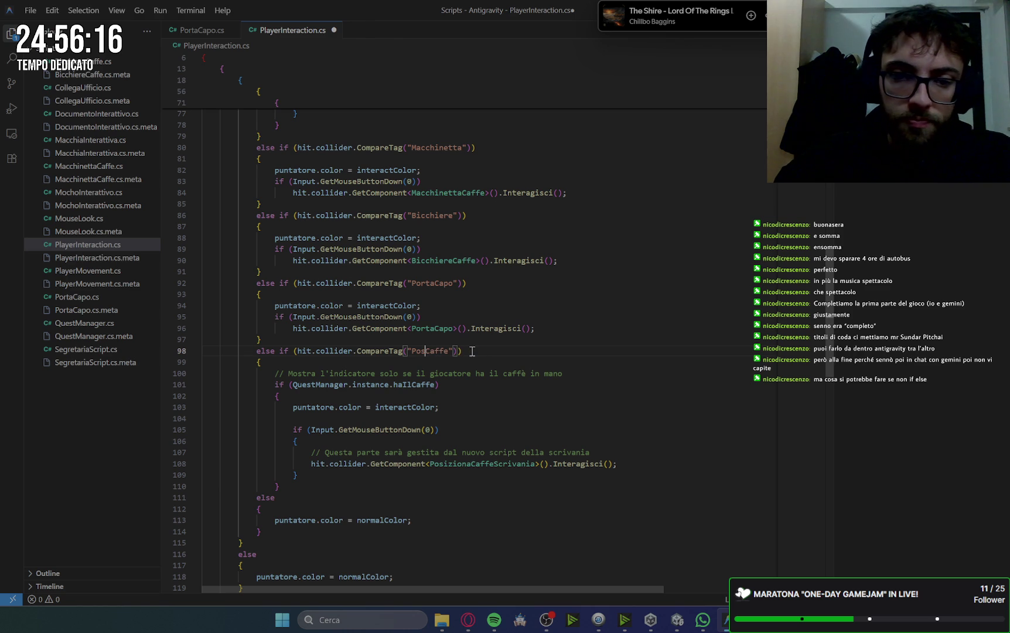
{"action": "type", "text": "tazione"}
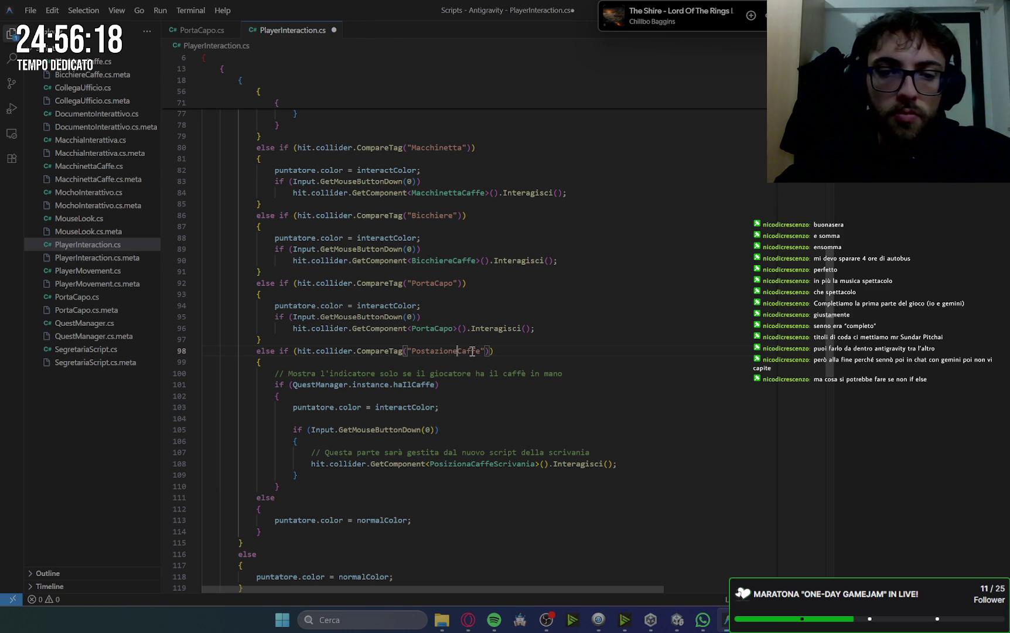
{"action": "left_click", "coordinate": [597, 306]}
{"action": "key", "text": "ctrl+s"}
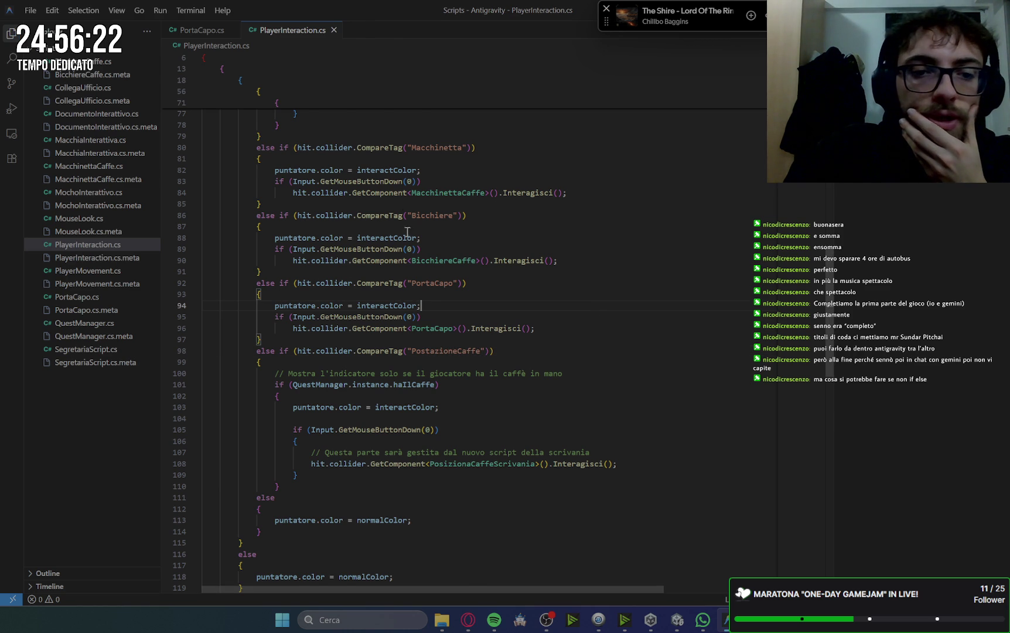
- Add a closing brace on a new line after the PosizionaCaffe branch
{"action": "scroll", "coordinate": [356, 437], "scroll_direction": "down", "scroll_amount": 5}
{"action": "scroll", "coordinate": [356, 437], "scroll_direction": "up", "scroll_amount": 5}
{"action": "scroll", "coordinate": [357, 438], "scroll_direction": "up", "scroll_amount": 8}
{"action": "scroll", "coordinate": [356, 438], "scroll_direction": "down", "scroll_amount": 19}
{"action": "scroll", "coordinate": [356, 437], "scroll_direction": "down", "scroll_amount": 4}
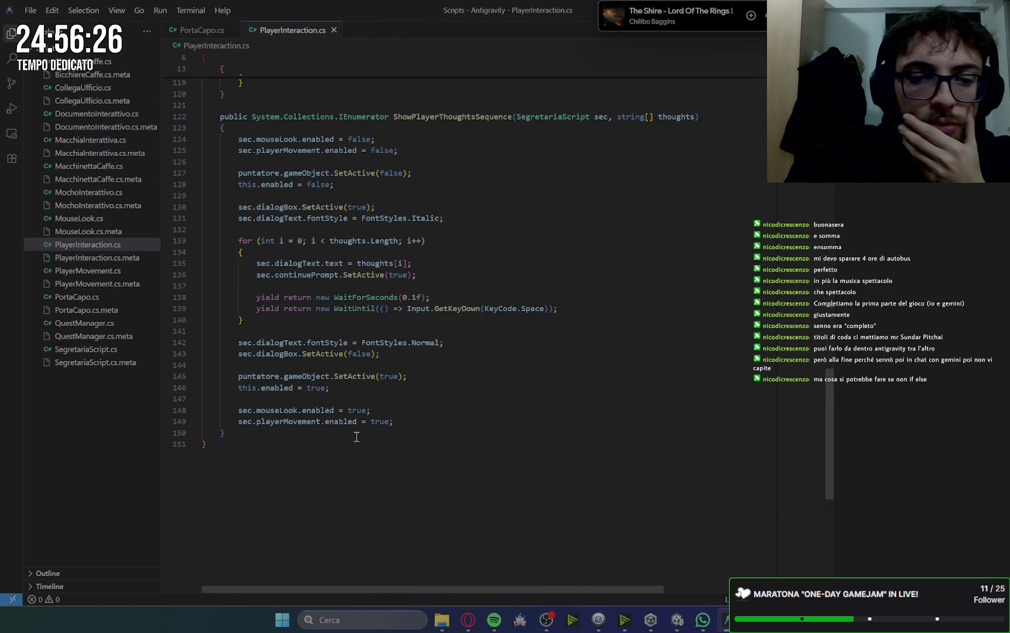
{"action": "scroll", "coordinate": [356, 438], "scroll_direction": "up", "scroll_amount": 20}
{"action": "scroll", "coordinate": [356, 437], "scroll_direction": "up", "scroll_amount": 19}
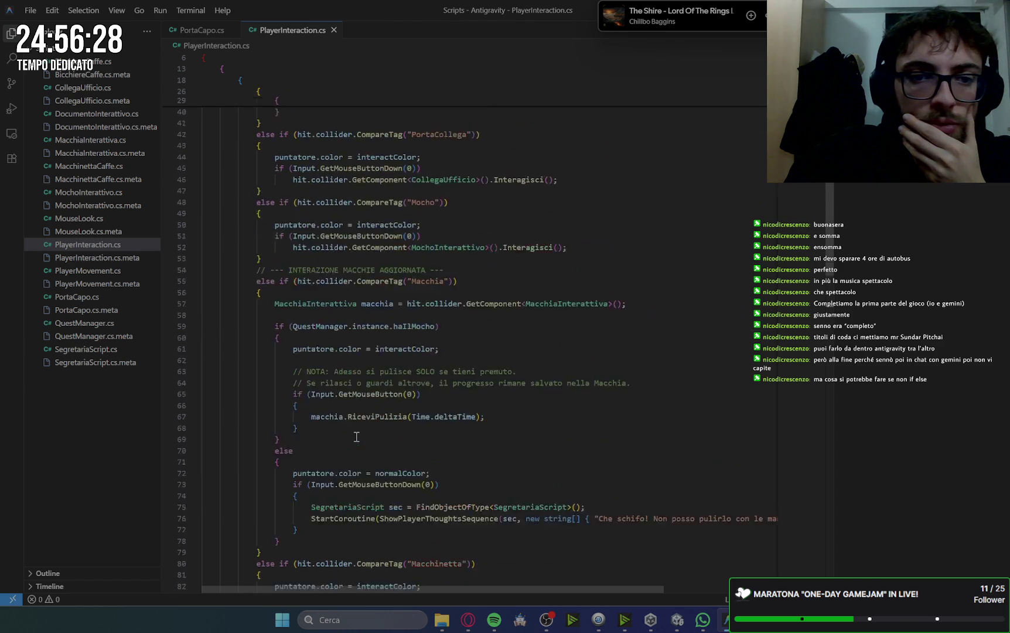
{"action": "scroll", "coordinate": [356, 438], "scroll_direction": "down", "scroll_amount": 20}
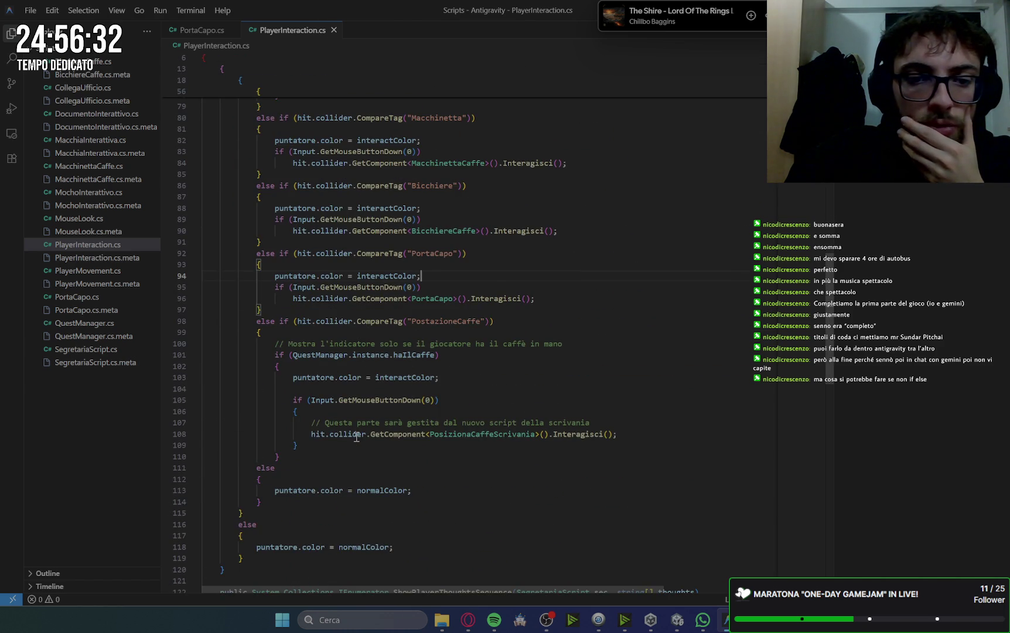
{"action": "scroll", "coordinate": [357, 438], "scroll_direction": "down", "scroll_amount": 1}
{"action": "scroll", "coordinate": [356, 437], "scroll_direction": "down", "scroll_amount": 1}
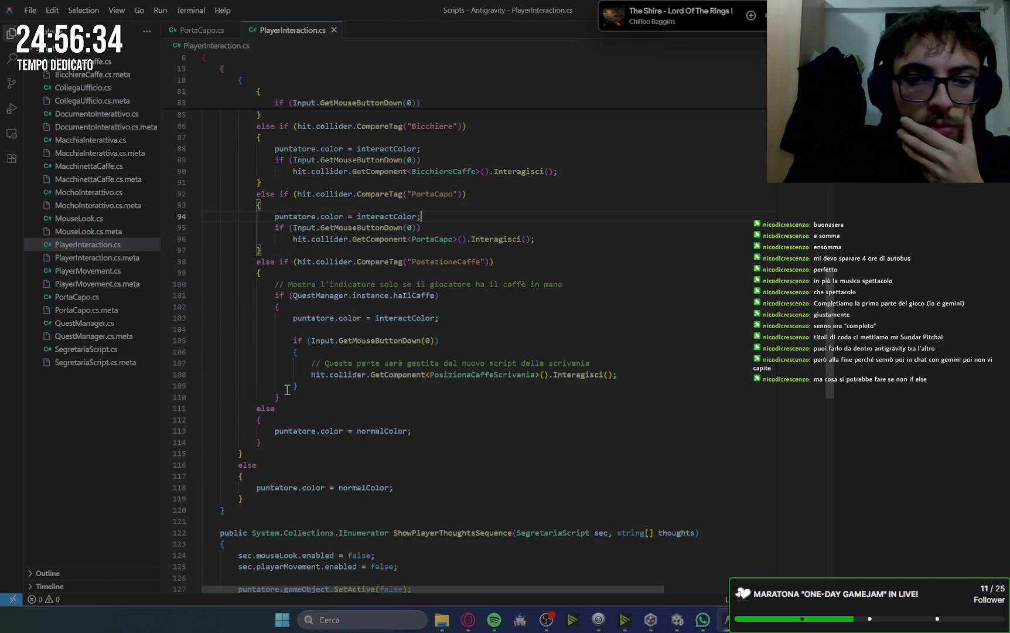
{"action": "left_click", "coordinate": [307, 384]}
{"action": "key", "text": "Down"}
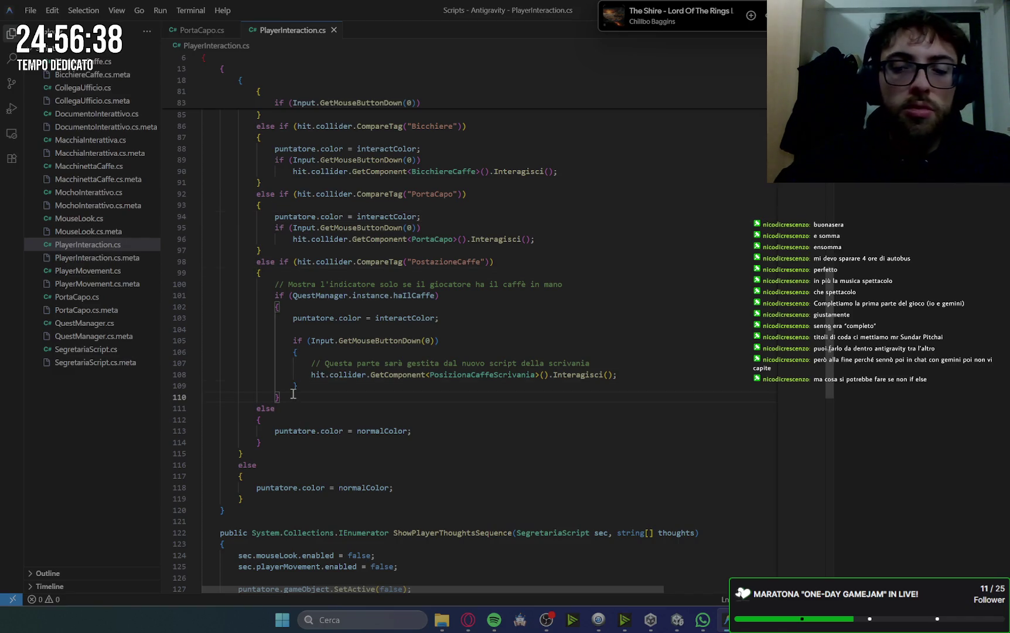
{"action": "key", "text": "Return"}
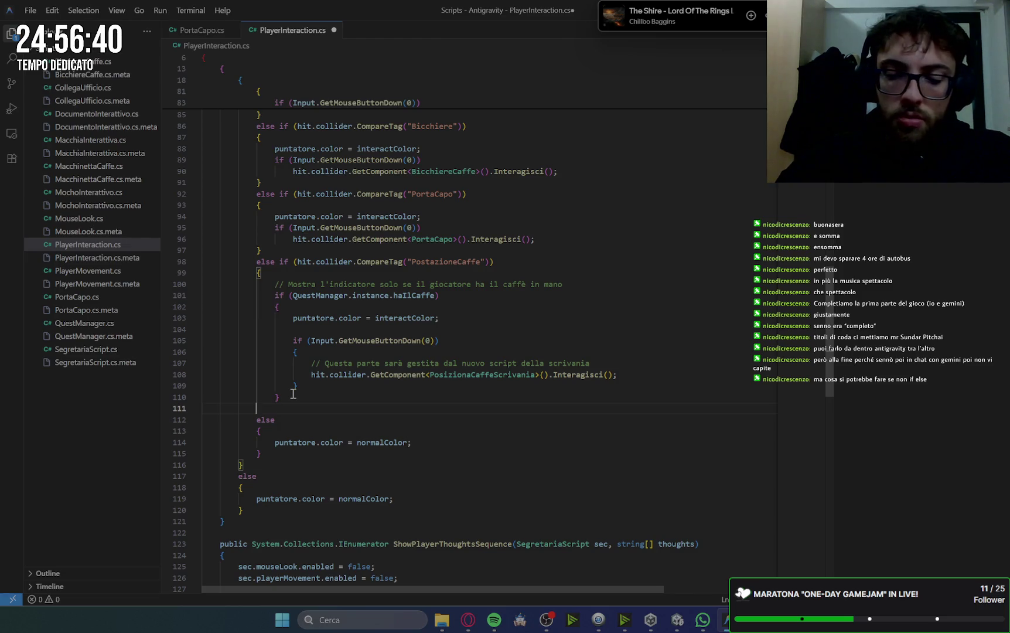
{"action": "type", "text": "}"}
{"action": "left_click", "coordinate": [346, 317]}
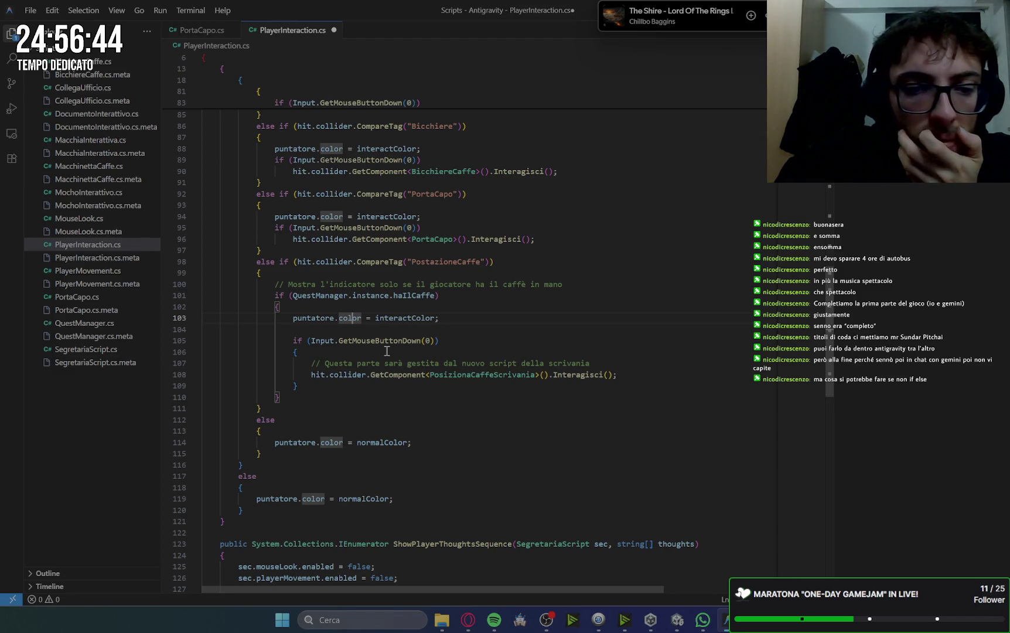
- Delete the leftover else block, save, and inspect the PosizionaCaffeScrivania call on line 108
{"action": "scroll", "coordinate": [387, 351], "scroll_direction": "down", "scroll_amount": 3}
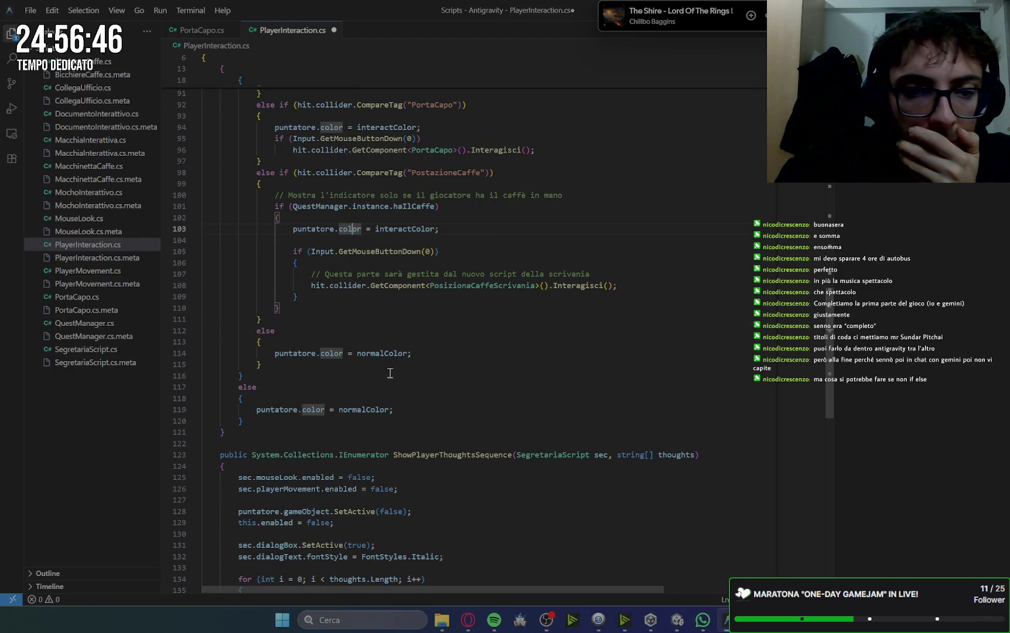
{"action": "left_click_drag", "start_coordinate": [266, 366], "coordinate": [281, 317]}
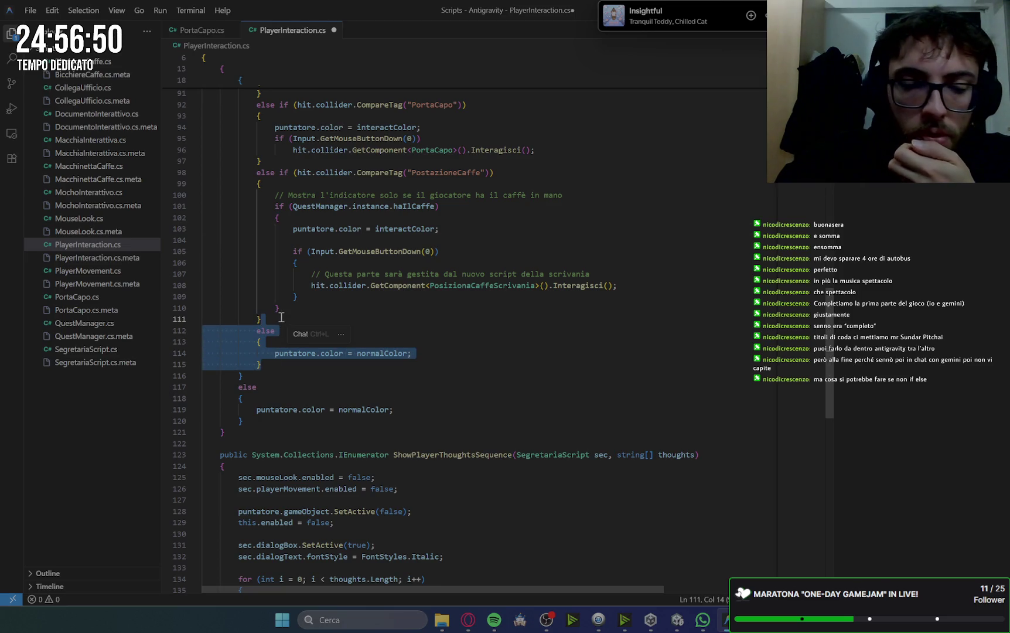
{"action": "key", "text": "BackSpace"}
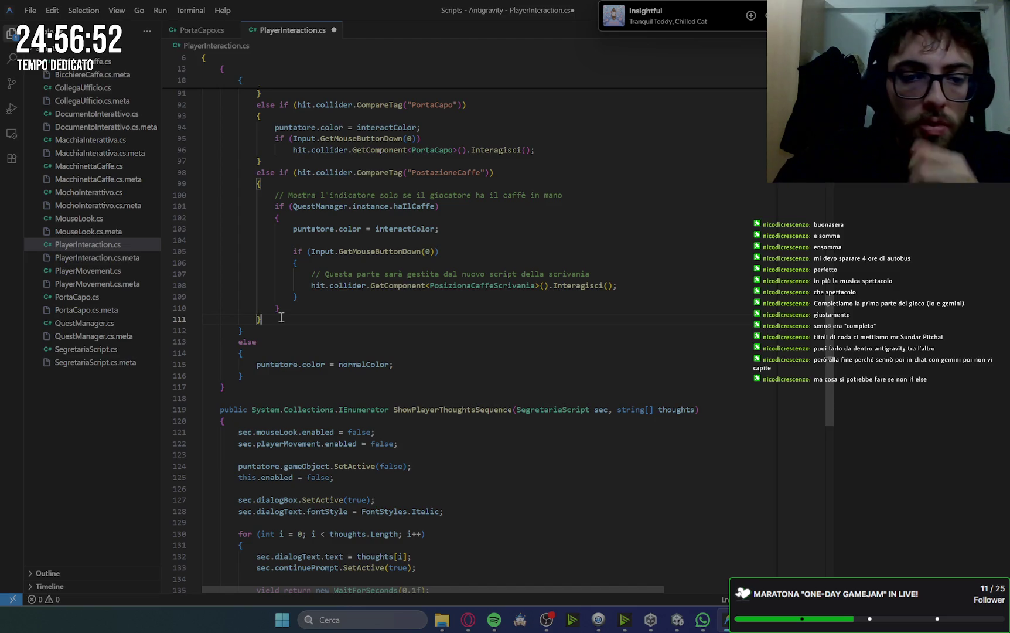
{"action": "key", "text": "ctrl+s"}
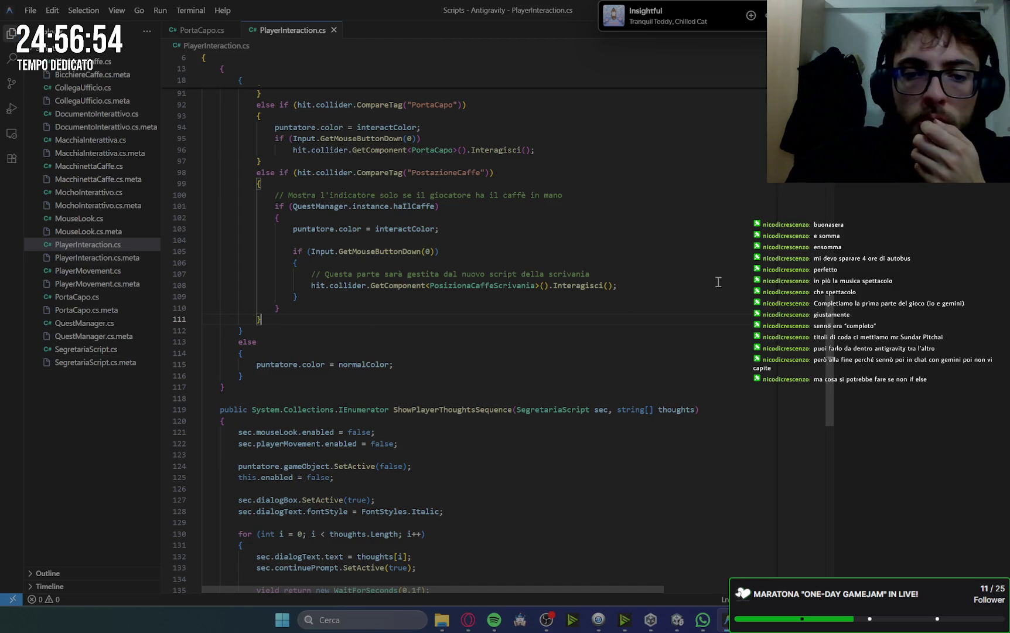
{"action": "left_click_drag", "start_coordinate": [394, 365], "coordinate": [250, 367]}
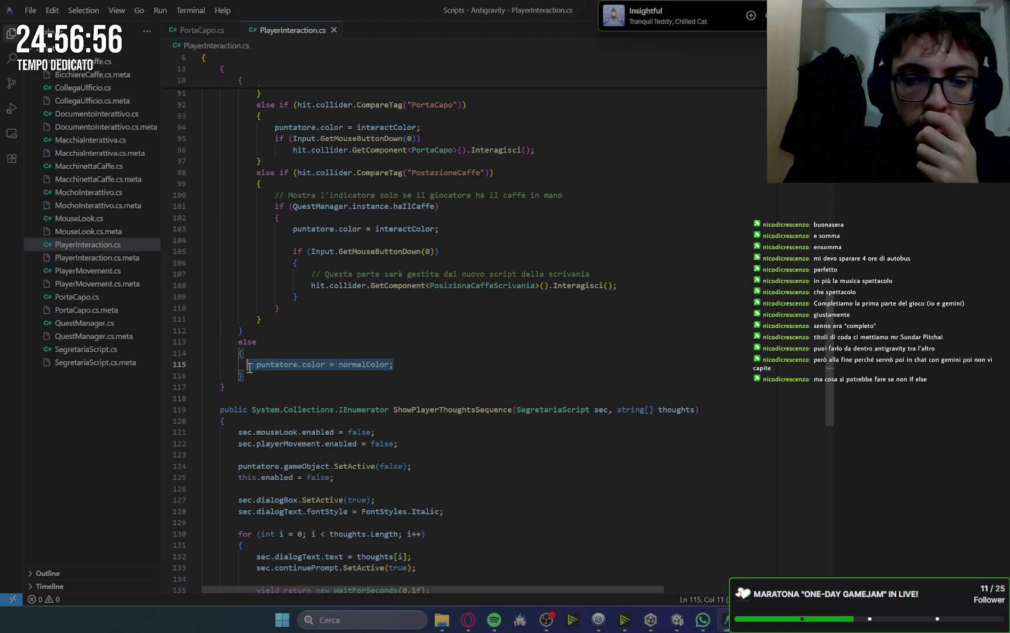
{"action": "left_click", "coordinate": [626, 286]}
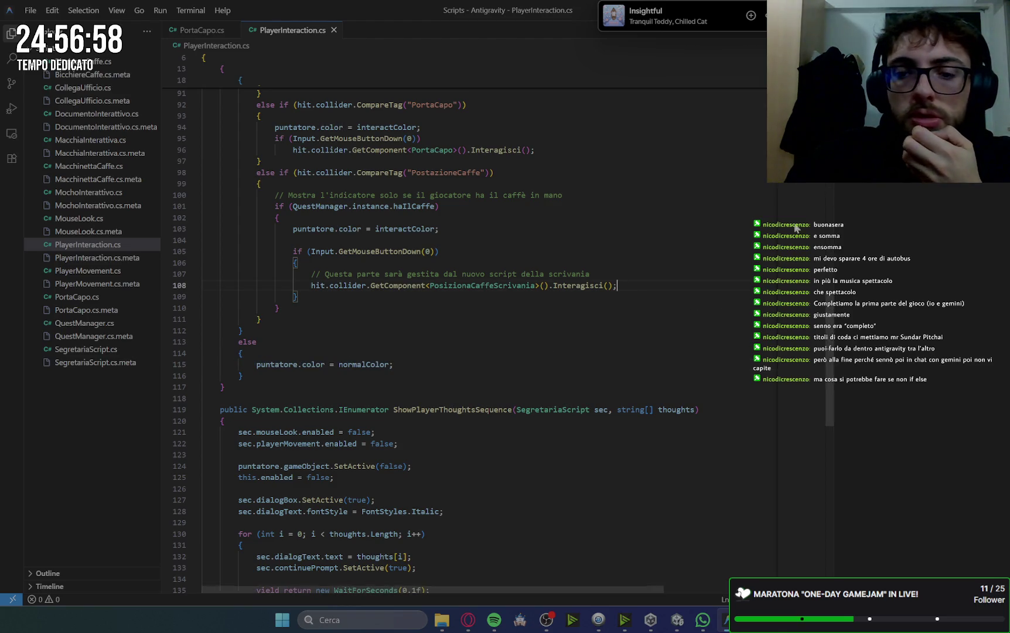
{"action": "left_click", "coordinate": [562, 626]}
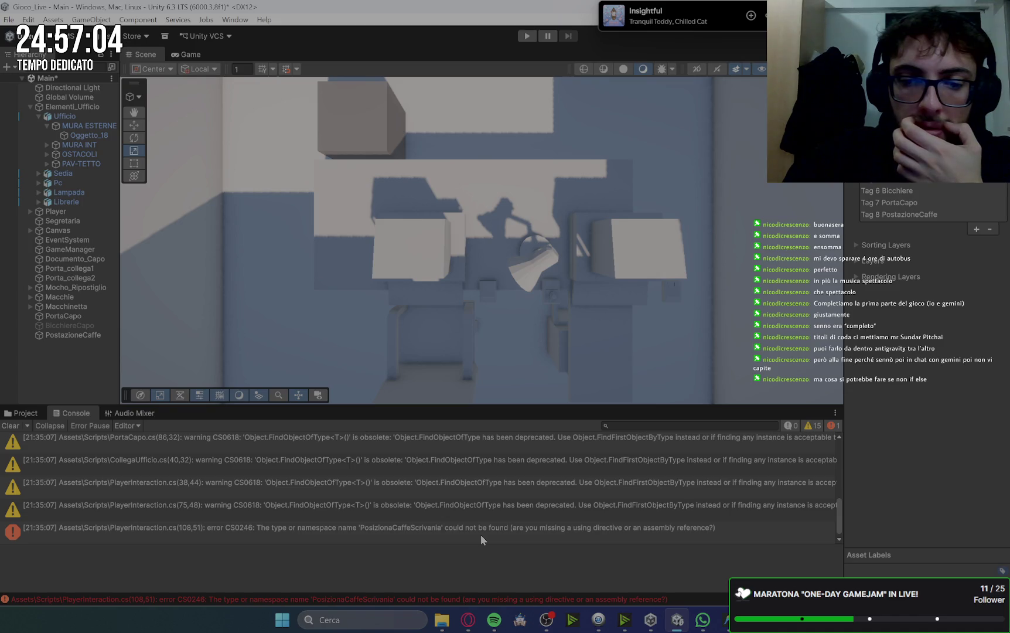
- Send 'vai' to Gemini and copy the PosizionaCaffeScrivania.cs script it returns
{"action": "key", "text": "alt+Tab"}
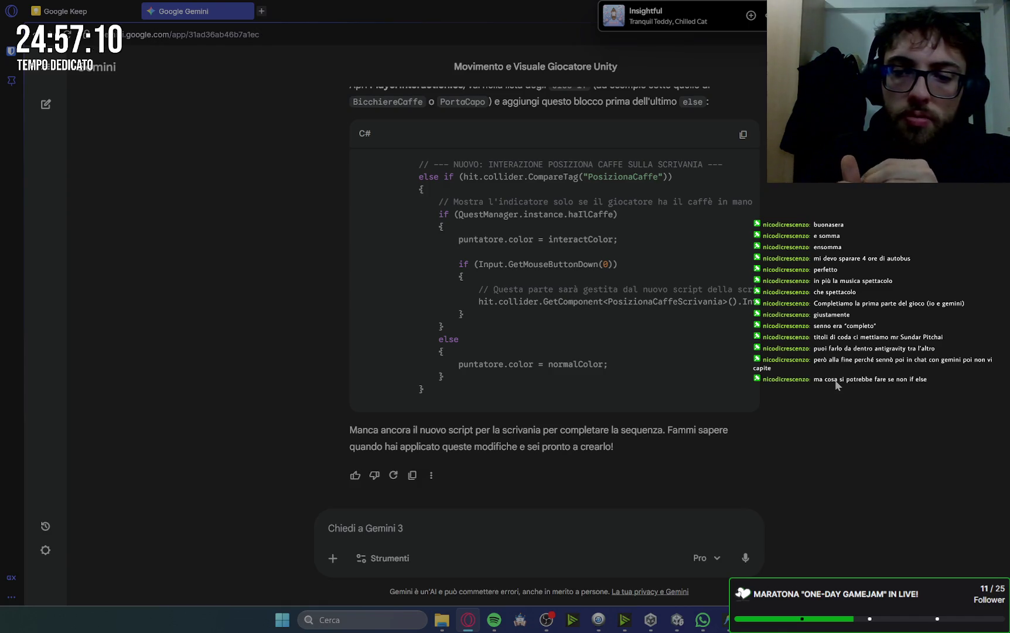
{"action": "type", "text": "vai"}
{"action": "key", "text": "Return"}
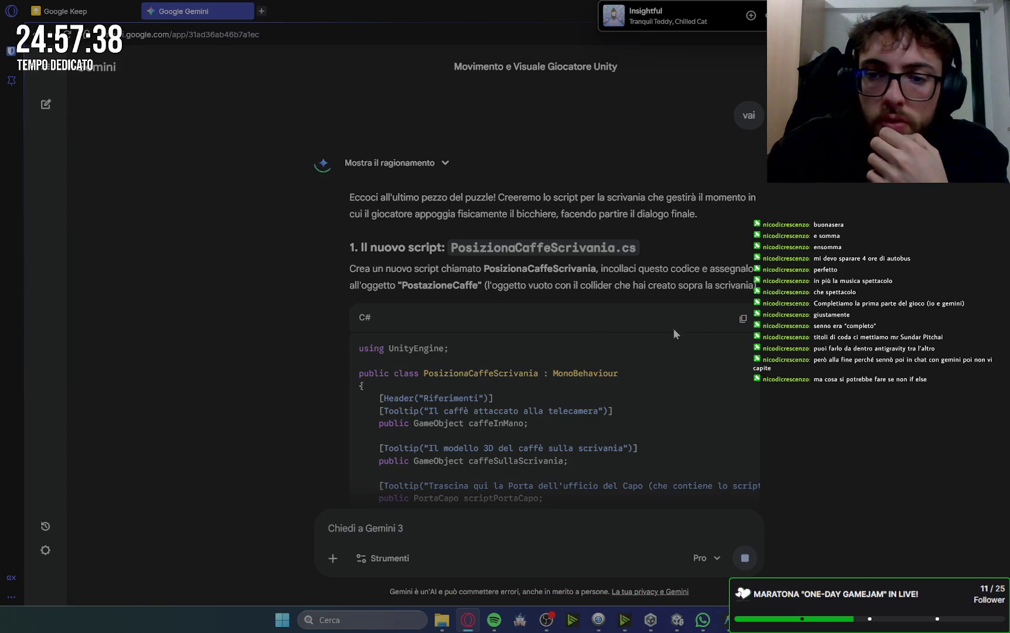
{"action": "left_click", "coordinate": [743, 318]}
{"action": "left_click", "coordinate": [721, 627]}
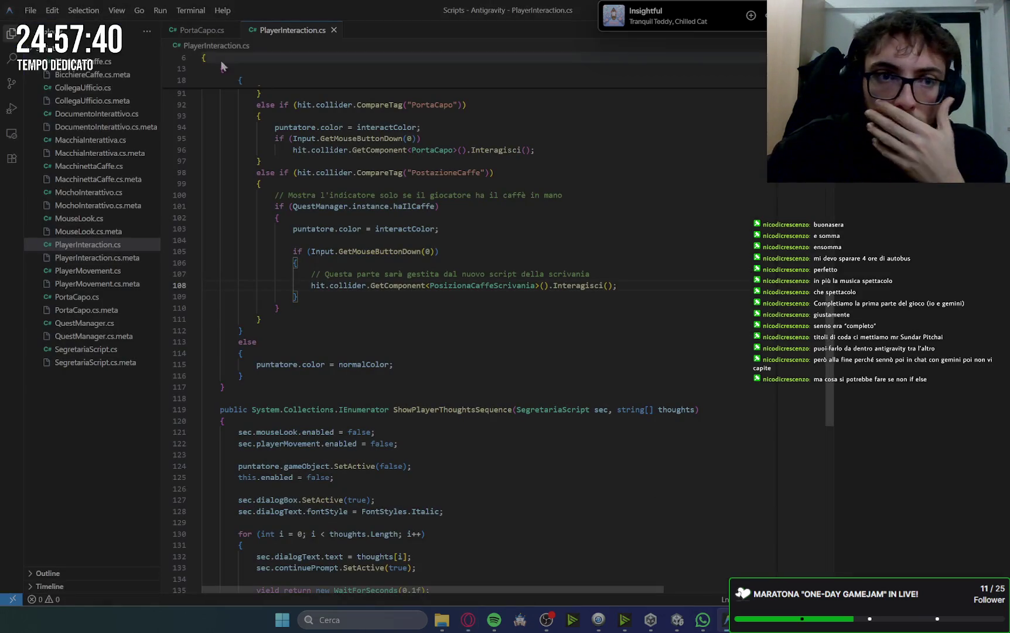
- Create a new script file PosizionaCaffe and rename it to PosizionaCaffe.cs
{"action": "left_click", "coordinate": [108, 50]}
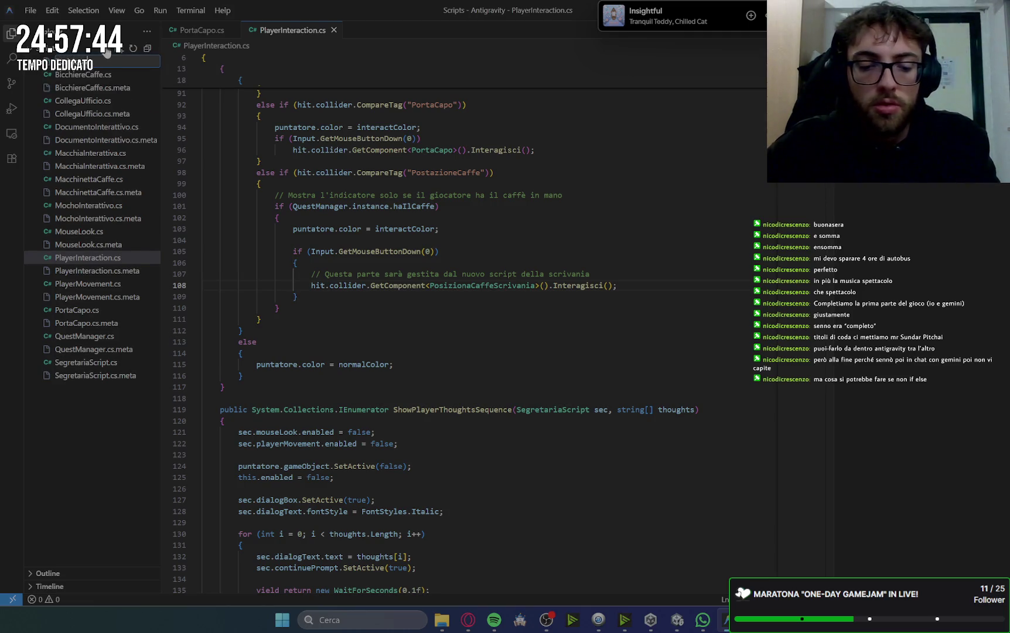
{"action": "key", "text": "Return"}
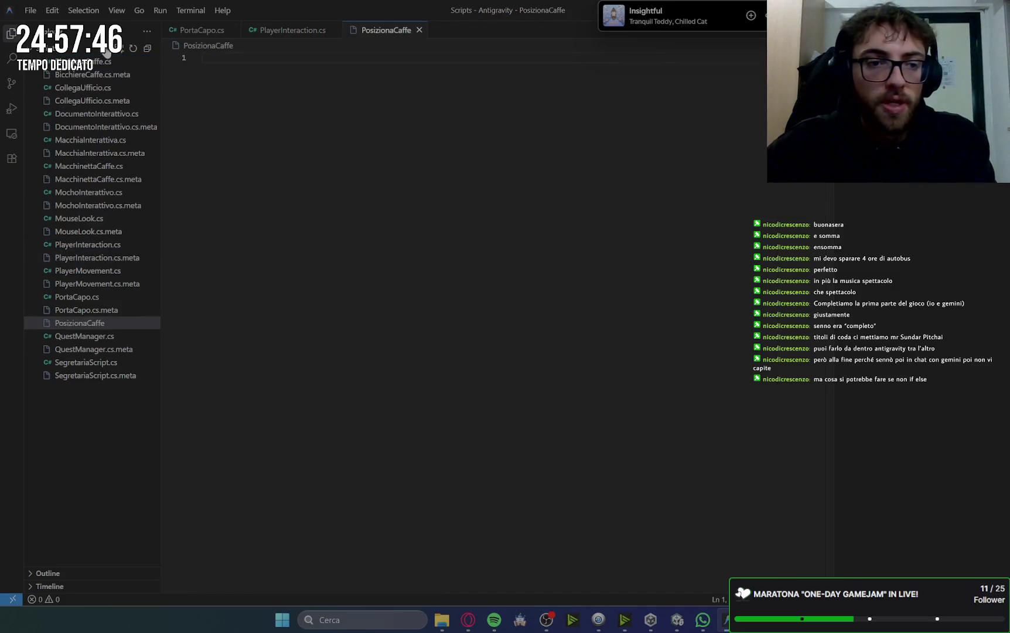
{"action": "left_click", "coordinate": [117, 324]}
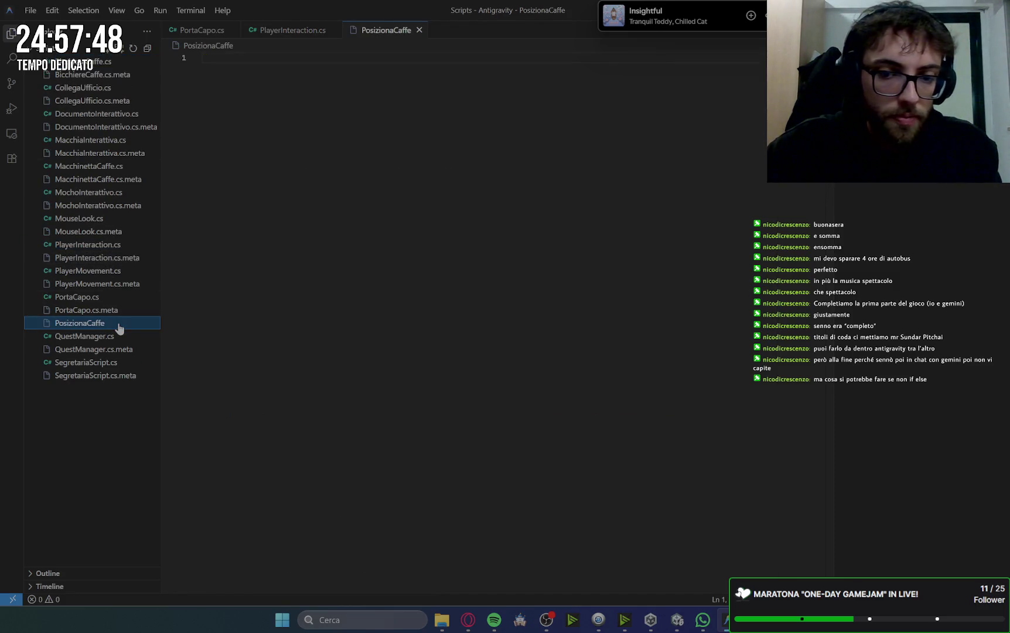
{"action": "right_click", "coordinate": [119, 327]}
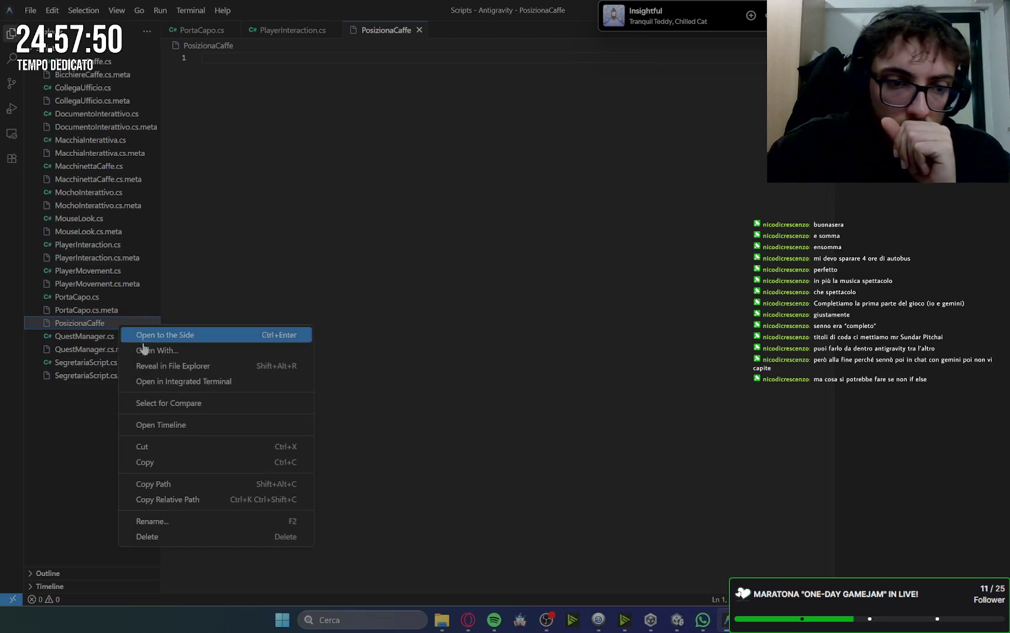
{"action": "left_click", "coordinate": [176, 519]}
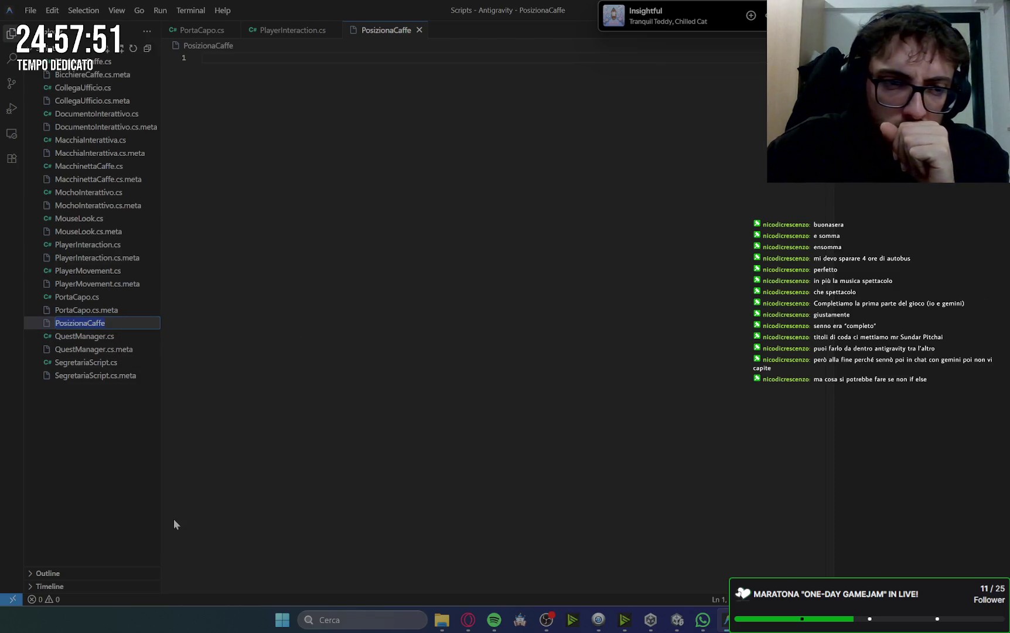
{"action": "left_click", "coordinate": [127, 322]}
{"action": "type", "text": ".cs"}
{"action": "key", "text": "Return"}
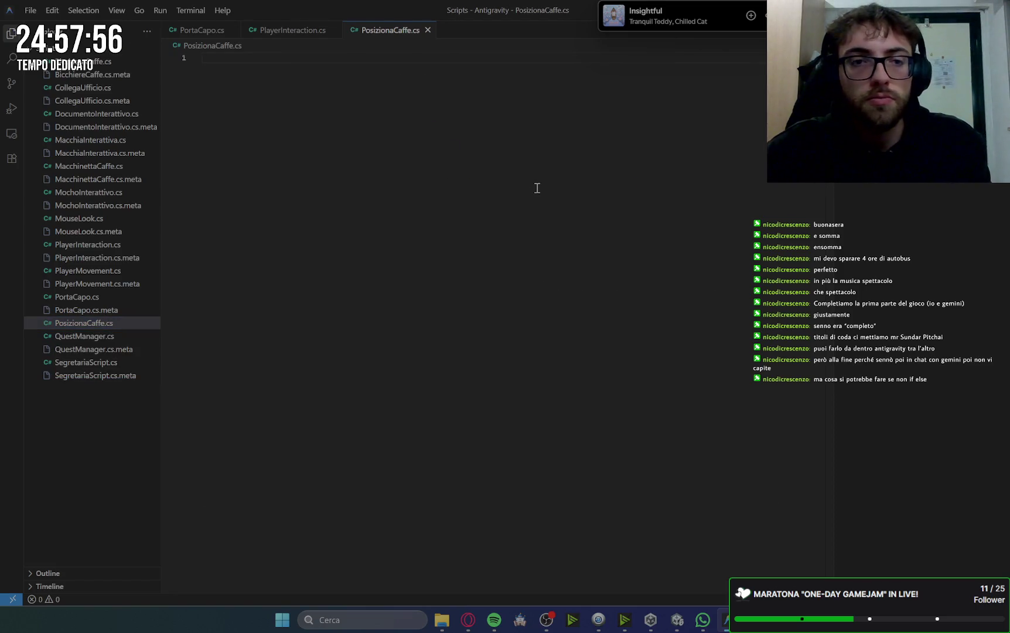
- Paste the desk-coffee script, cut 'Scrivania' from the class name, and save
{"action": "key", "text": "ctrl+v"}
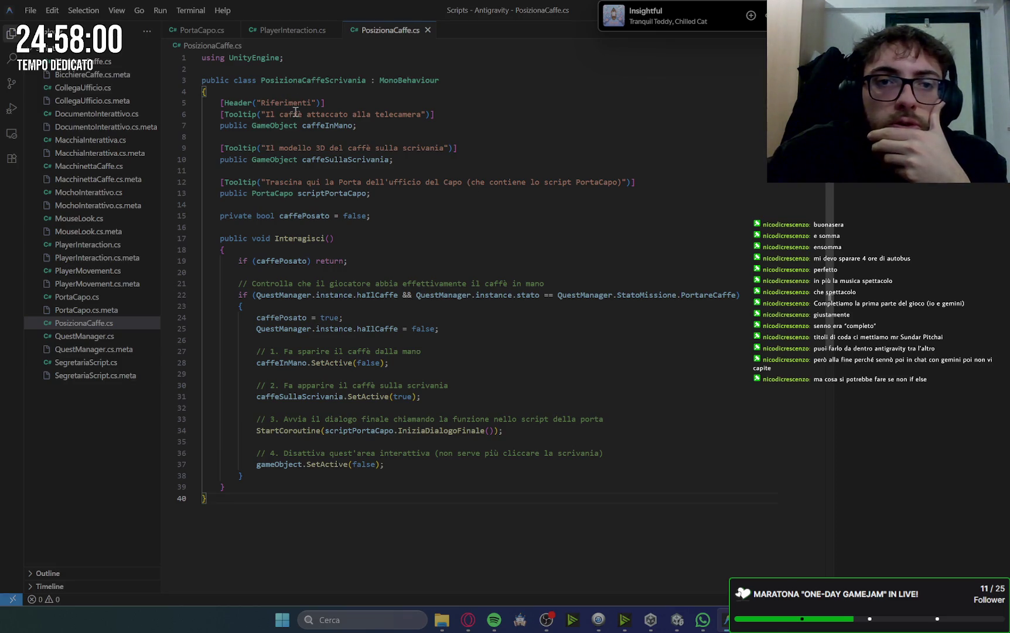
{"action": "left_click_drag", "start_coordinate": [367, 81], "coordinate": [326, 80]}
{"action": "key", "text": "BackSpace"}
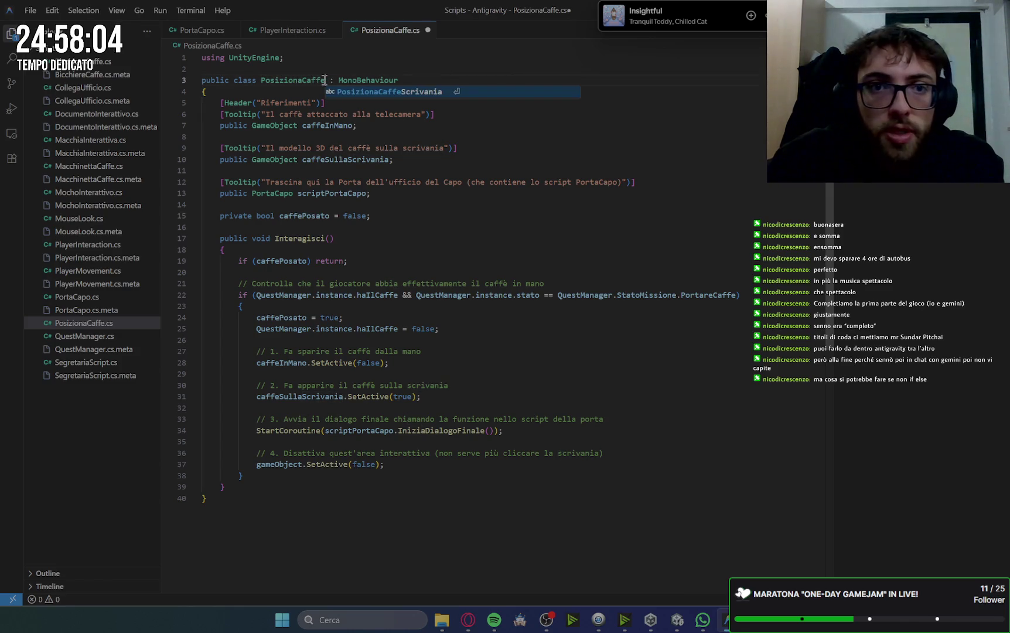
{"action": "left_click", "coordinate": [502, 254]}
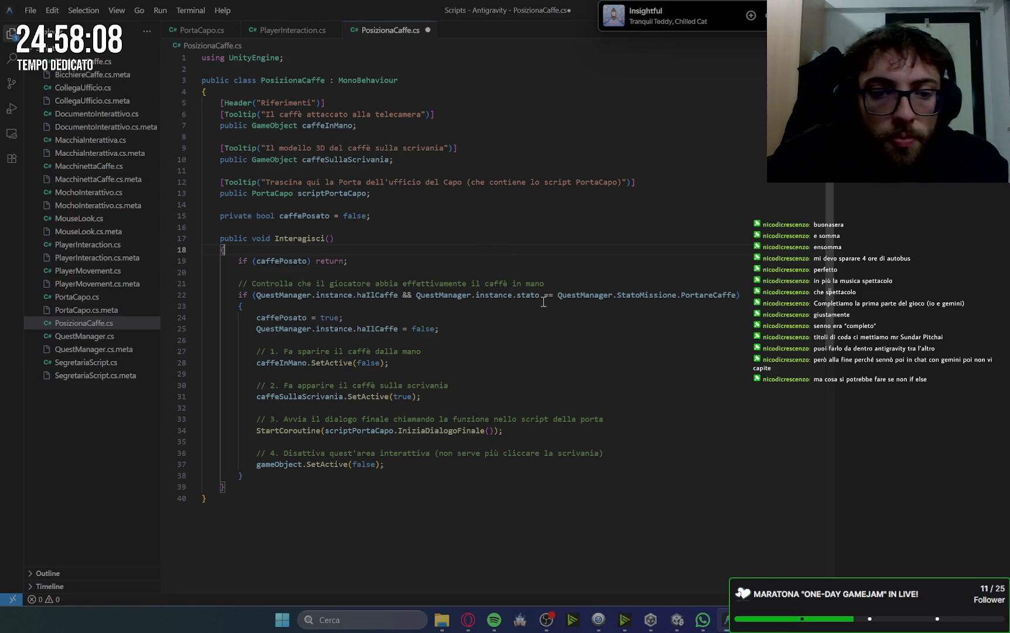
{"action": "left_click", "coordinate": [492, 206]}
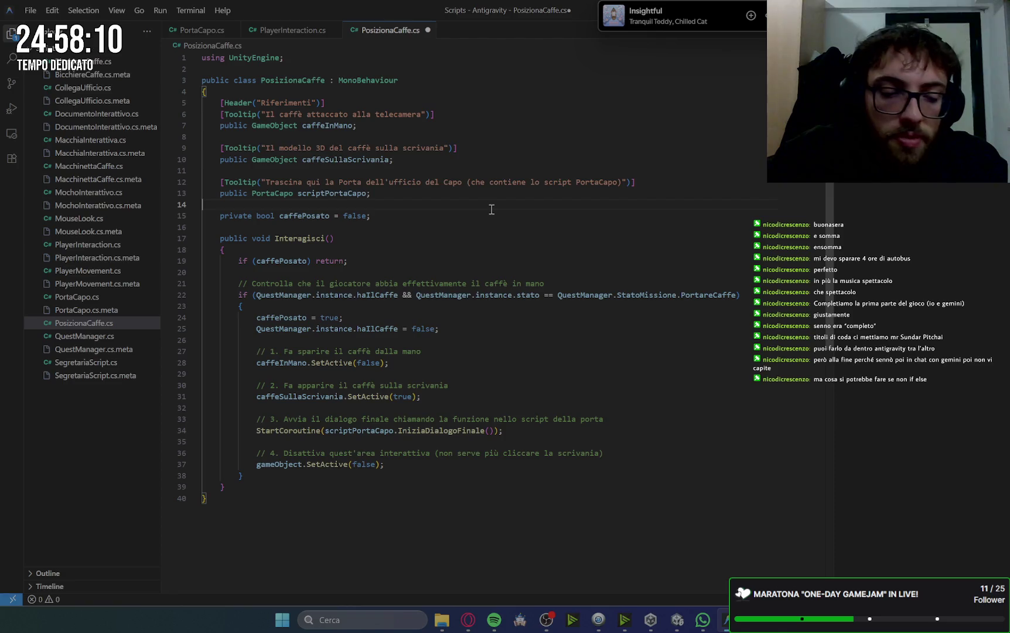
{"action": "key", "text": "ctrl+s"}
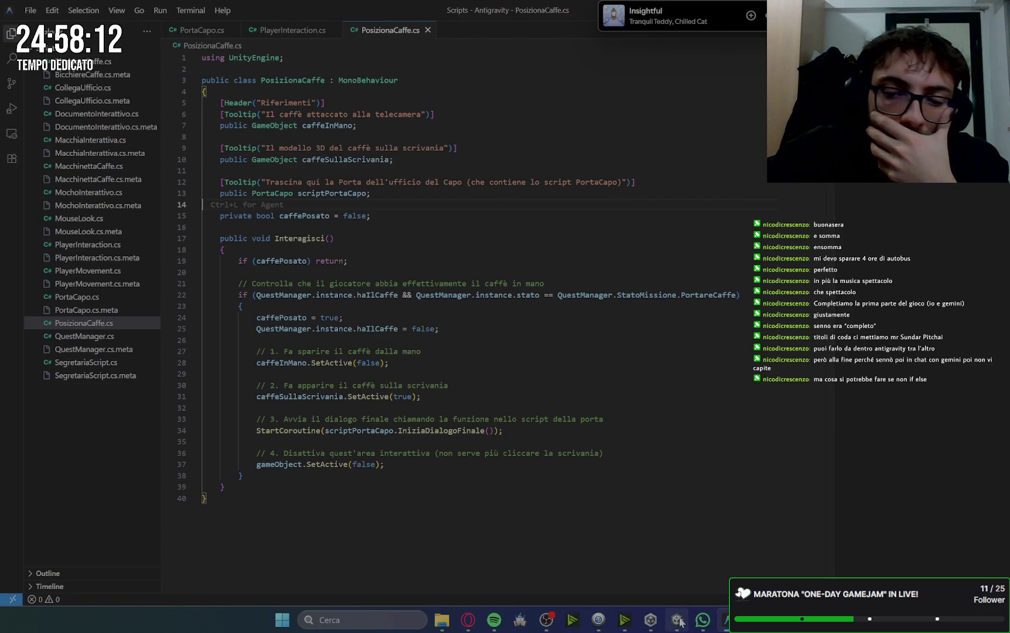
{"action": "key", "text": "alt+Tab"}
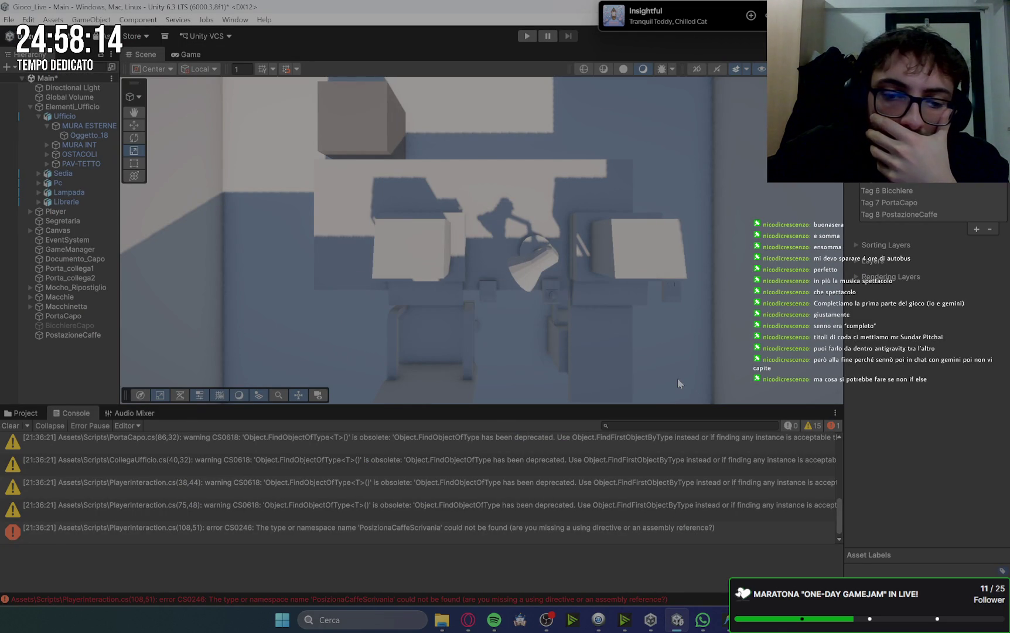
{"action": "left_click", "coordinate": [727, 620]}
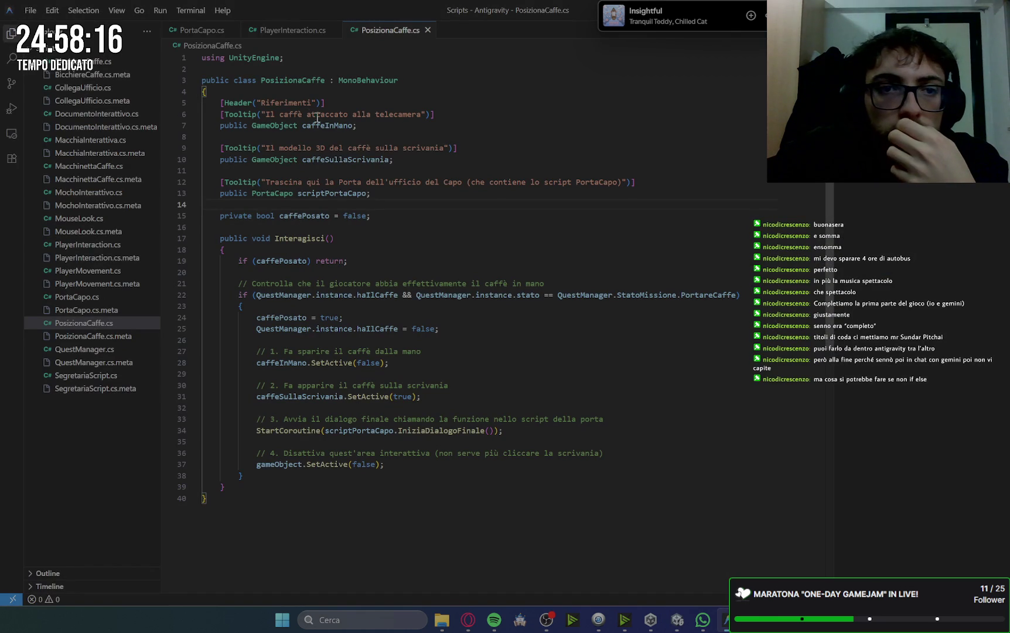
- Restore the class name to PosizionaCaffeScrivania and save the script
{"action": "left_click", "coordinate": [326, 80]}
{"action": "type", "text": "Scrivania"}
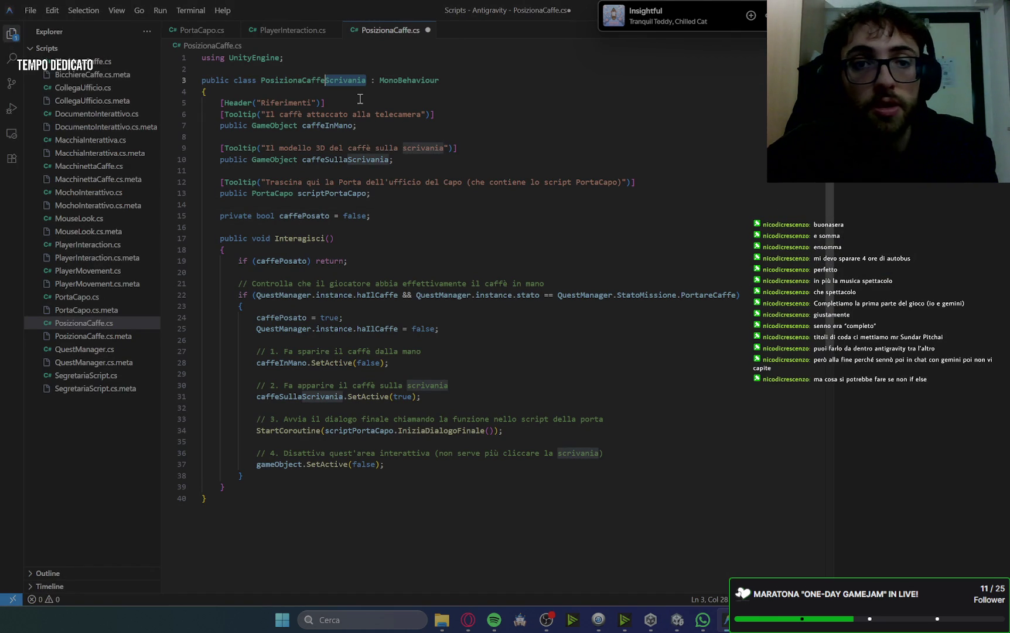
{"action": "left_click", "coordinate": [391, 113]}
{"action": "key", "text": "ctrl+s"}
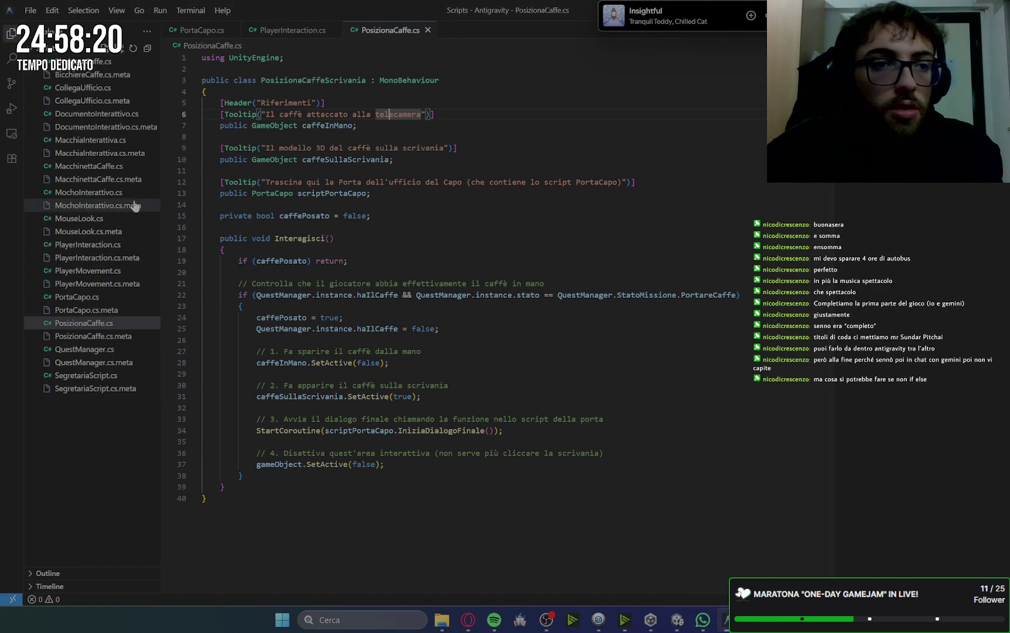
- Rename the file to PosizionaCaffeScrivania.cs so Unity recompiles it
{"action": "right_click", "coordinate": [102, 324]}
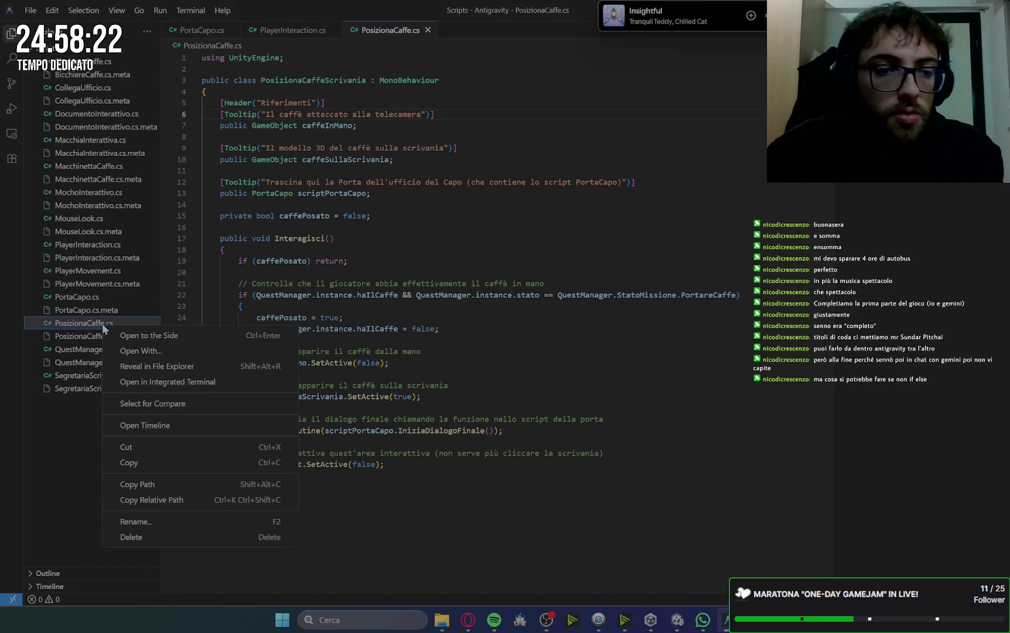
{"action": "left_click", "coordinate": [135, 524]}
{"action": "key", "text": "Right"}
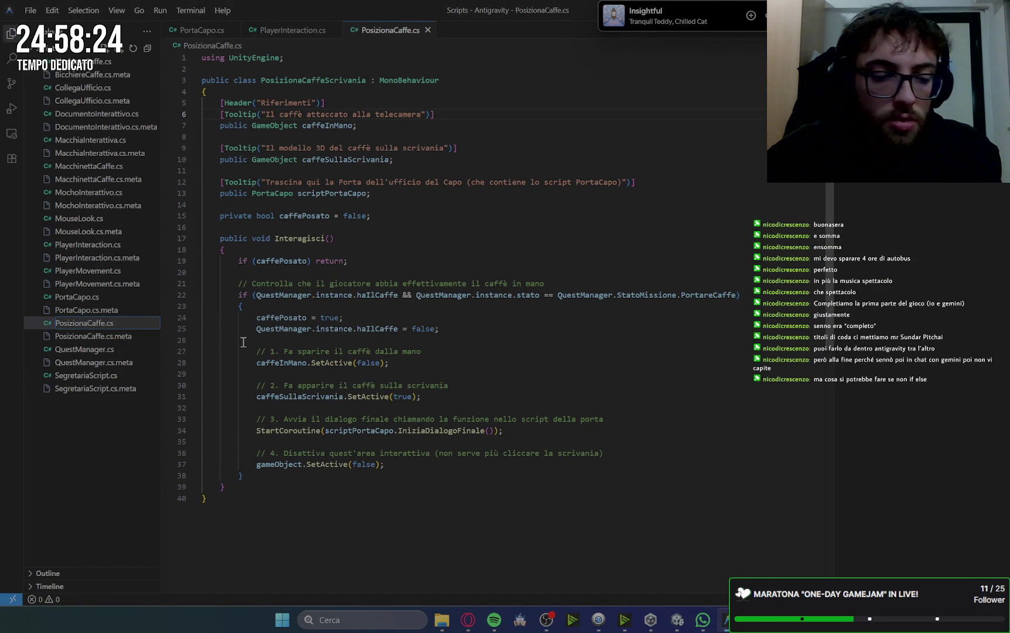
{"action": "type", "text": "Scrivania"}
{"action": "key", "text": "Return"}
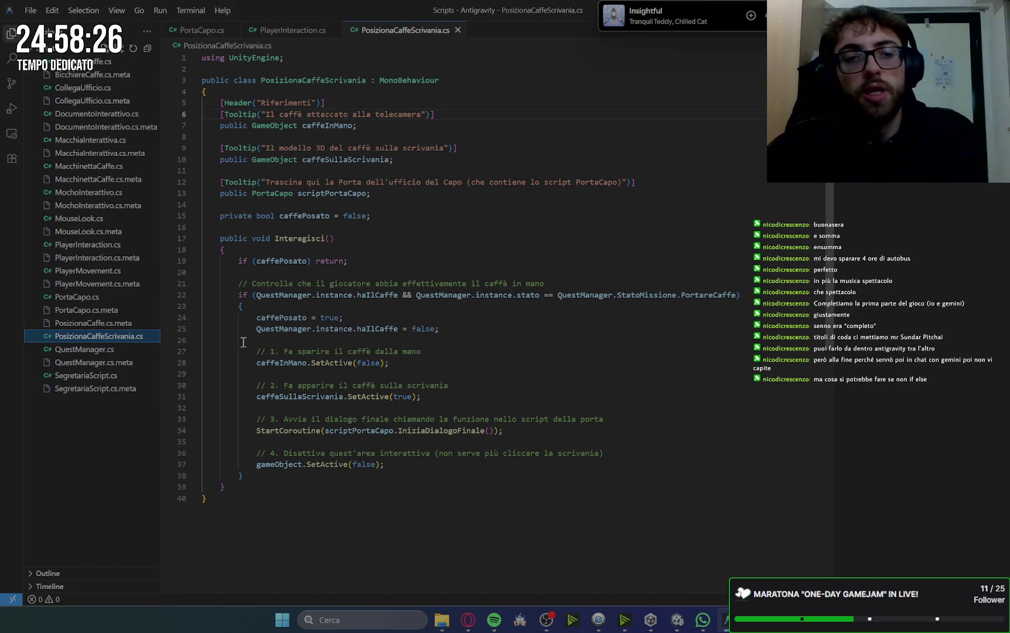
{"action": "left_click", "coordinate": [391, 265]}
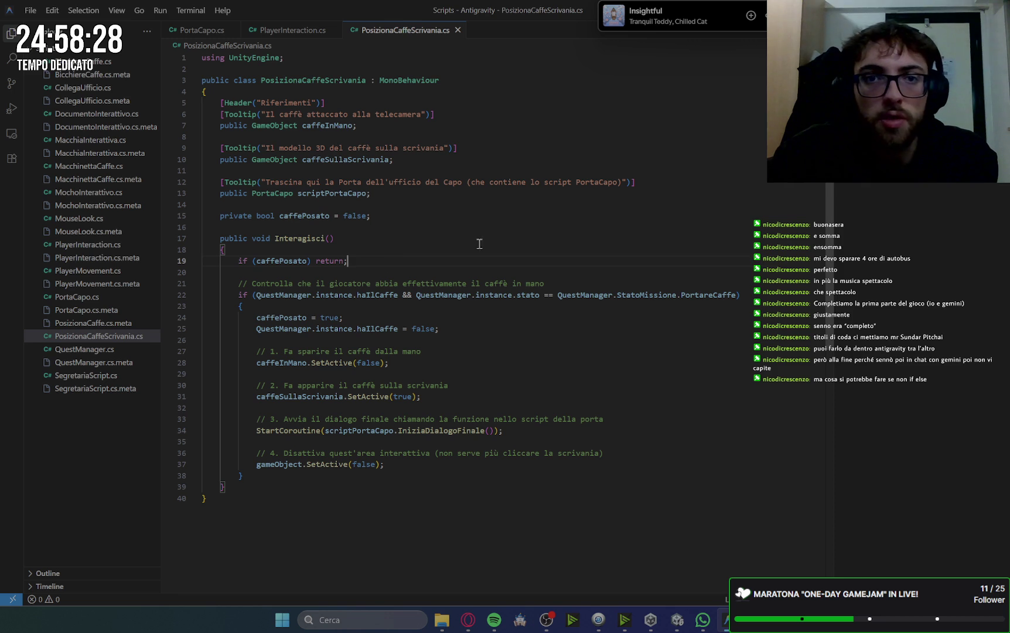
{"action": "key", "text": "alt+Tab"}
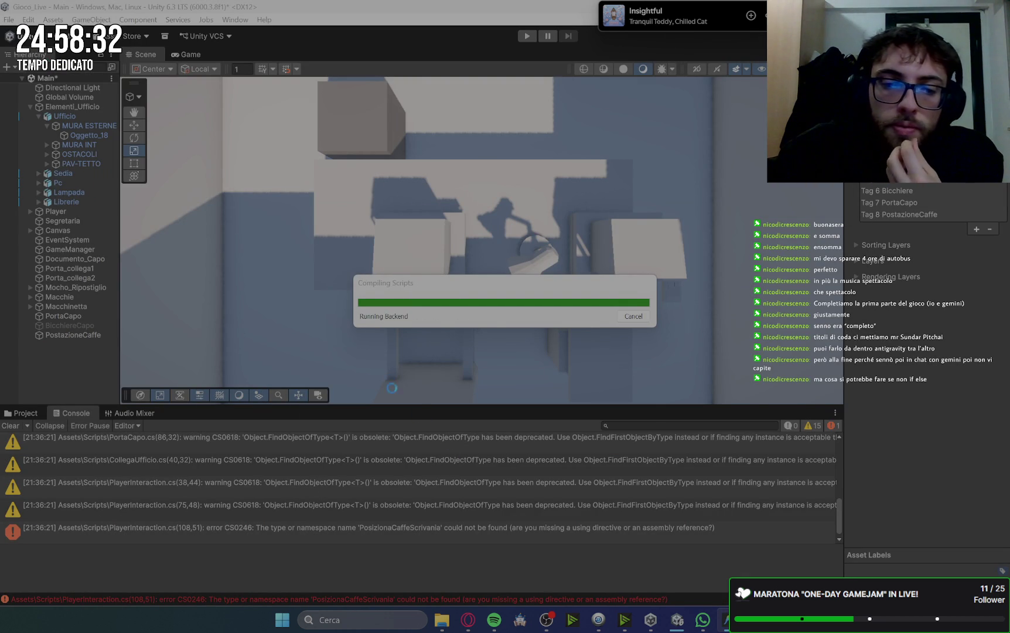
{"action": "left_click", "coordinate": [467, 620]}
- Scroll through Gemini's 'Setup finale in Unity' and coffee-mission playtest steps
{"action": "scroll", "coordinate": [719, 398], "scroll_direction": "down", "scroll_amount": 15}
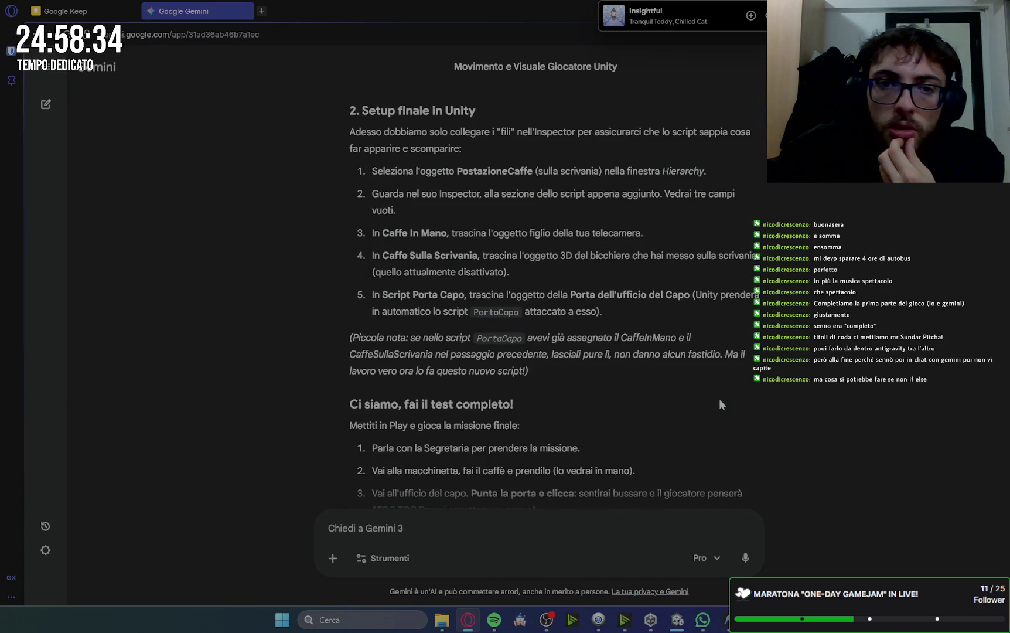
{"action": "scroll", "coordinate": [720, 402], "scroll_direction": "up", "scroll_amount": 2}
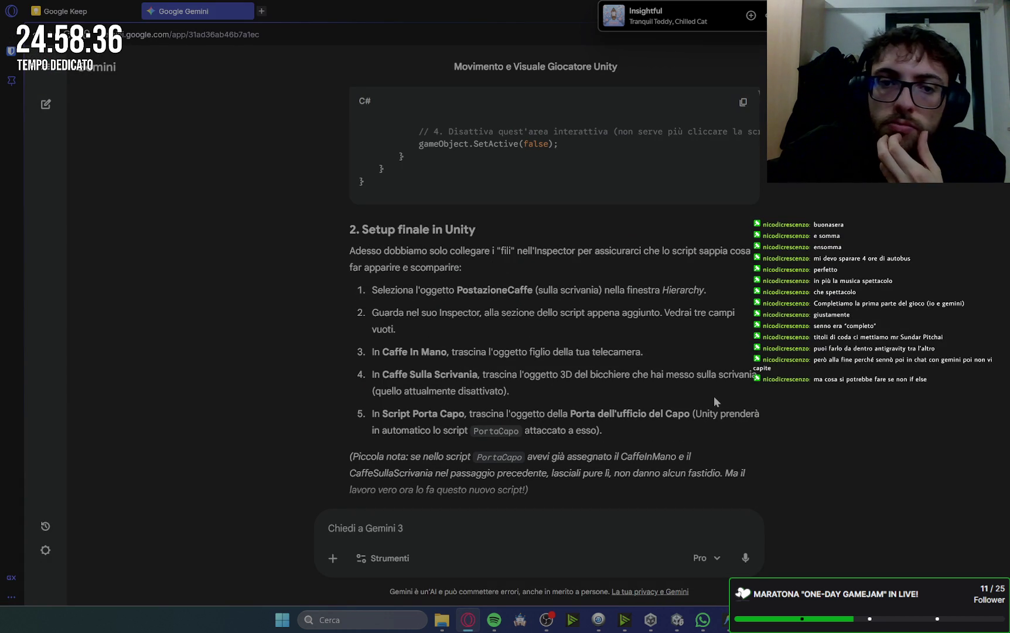
{"action": "scroll", "coordinate": [712, 398], "scroll_direction": "down", "scroll_amount": 4}
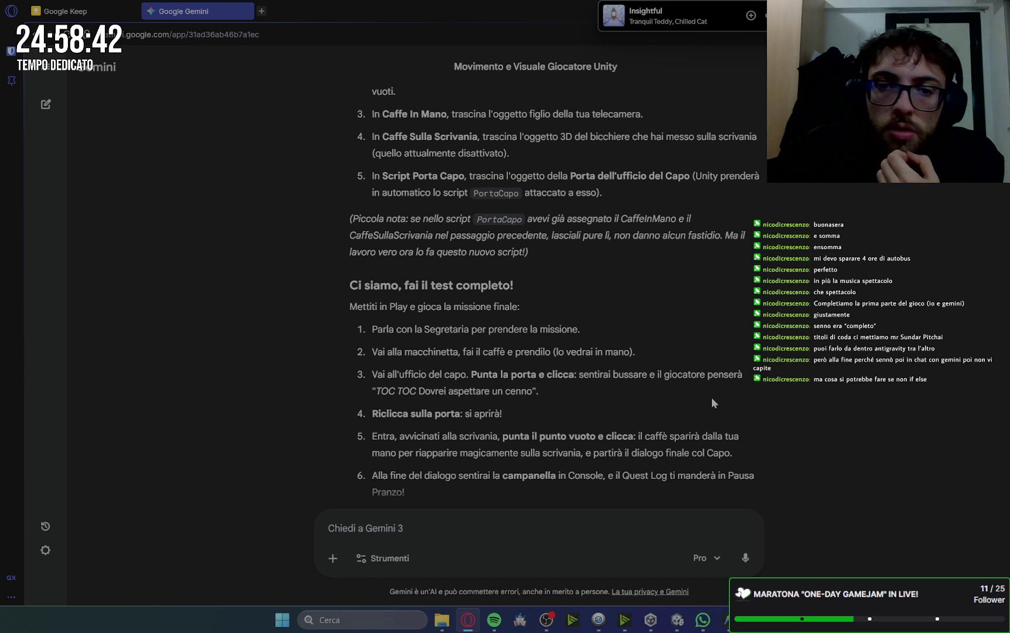
{"action": "scroll", "coordinate": [713, 401], "scroll_direction": "down", "scroll_amount": 2}
{"action": "key", "text": "alt+Tab"}
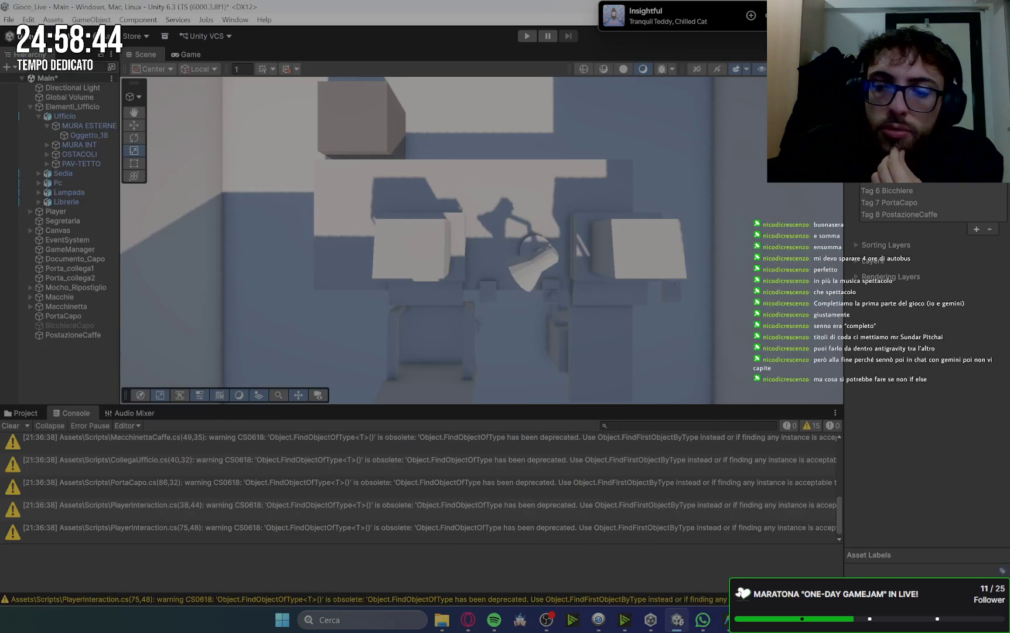
- Clear the console warnings and attach PortaCapo.cs to the PortaCapo object
{"action": "left_click", "coordinate": [12, 427]}
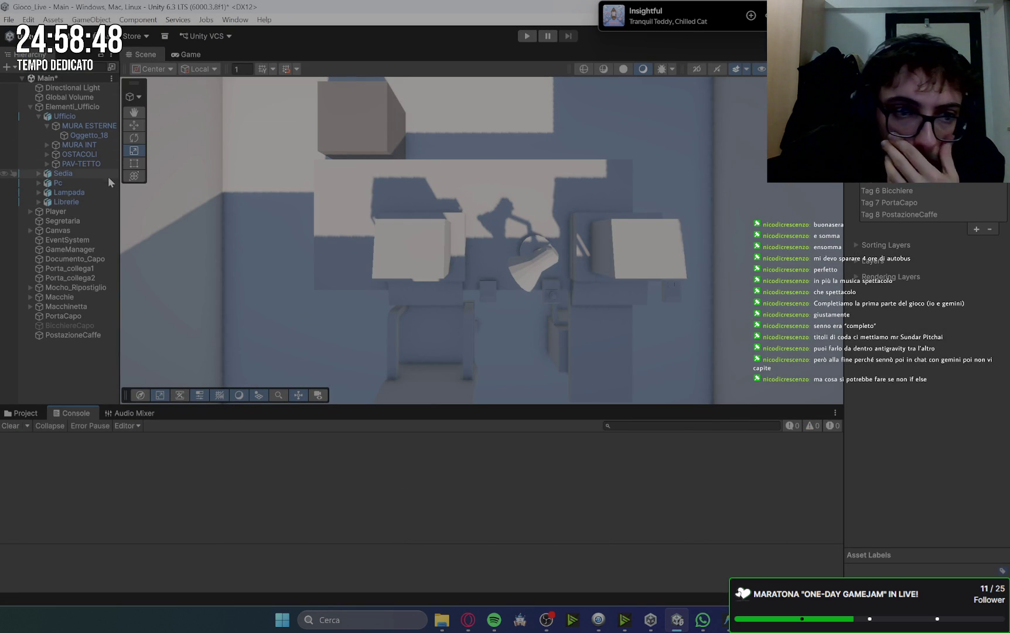
{"action": "left_click", "coordinate": [88, 316]}
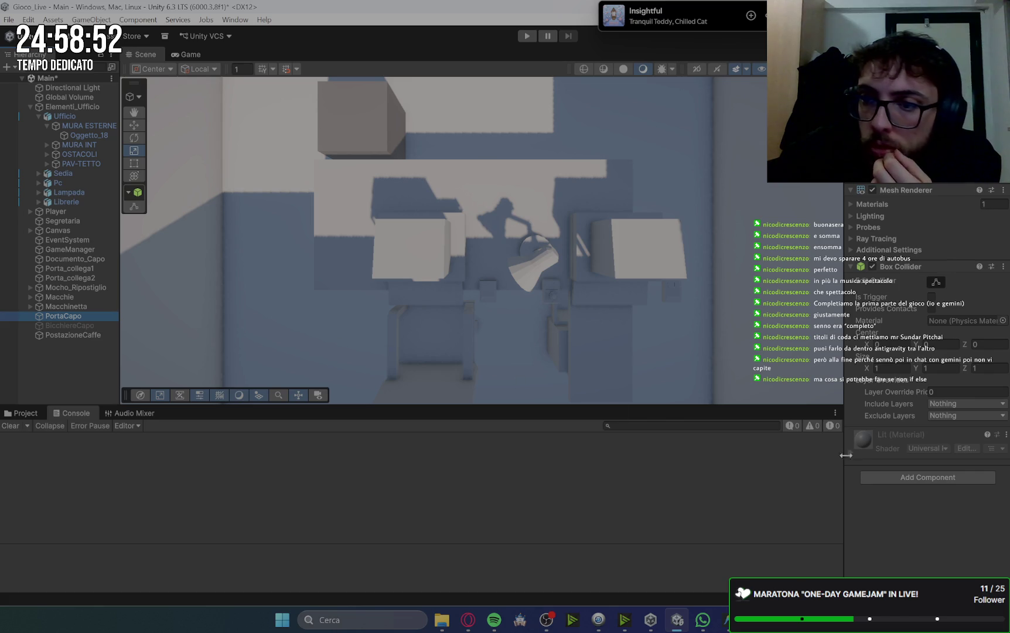
{"action": "left_click", "coordinate": [20, 413]}
{"action": "mouse_move", "coordinate": [128, 540]}
{"action": "left_mouse_down"}
{"action": "mouse_move", "coordinate": [266, 526]}
{"action": "mouse_move", "coordinate": [891, 521]}
{"action": "left_mouse_up"}
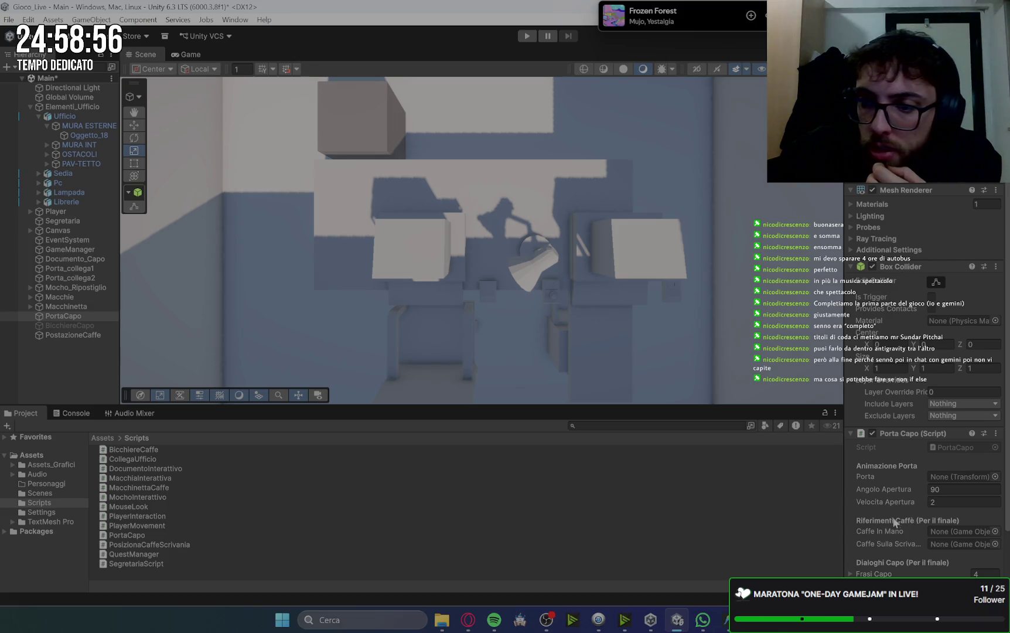
- Set Porta to PortaCapo, Caffe In Mano to Bicchiere, Caffe Sulla Scrivania to BicchiereCapo
{"action": "scroll", "coordinate": [879, 492], "scroll_direction": "down", "scroll_amount": 2}
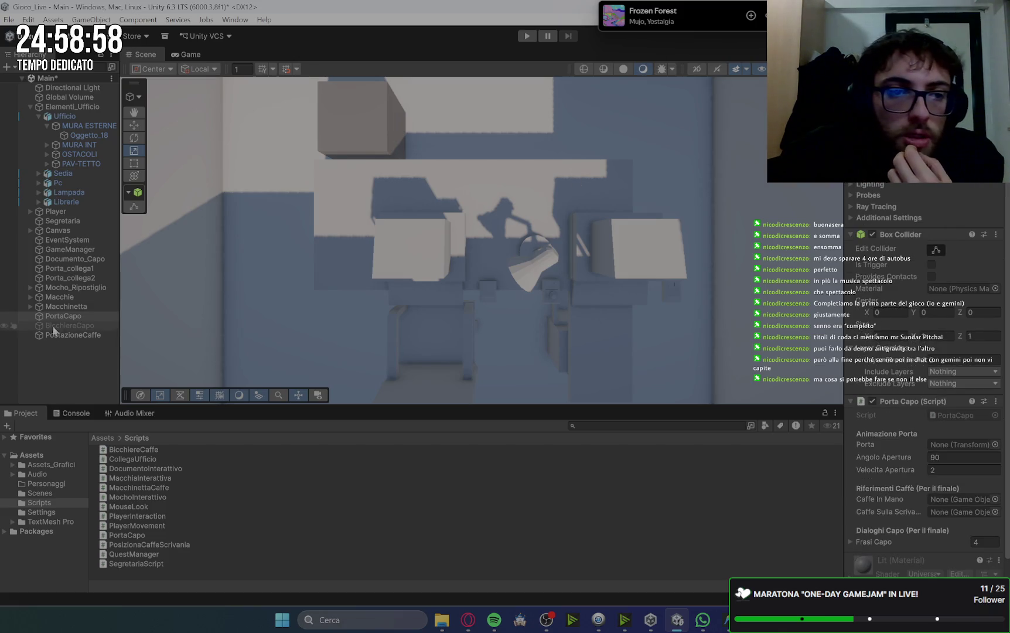
{"action": "left_click_drag", "start_coordinate": [52, 320], "coordinate": [950, 446]}
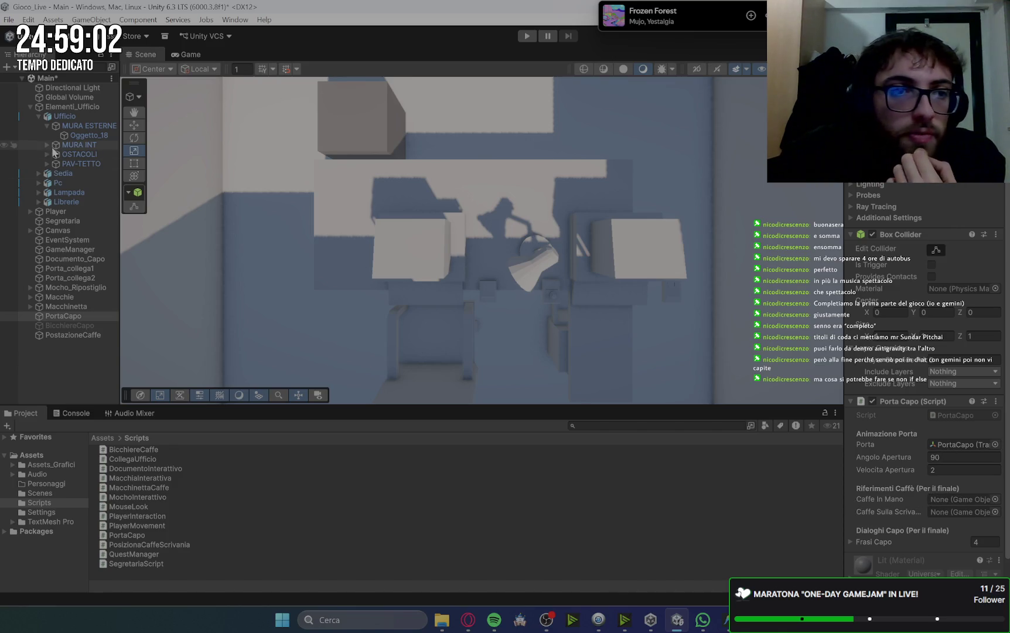
{"action": "left_click", "coordinate": [30, 211]}
{"action": "left_click_drag", "start_coordinate": [954, 500], "coordinate": [961, 505]}
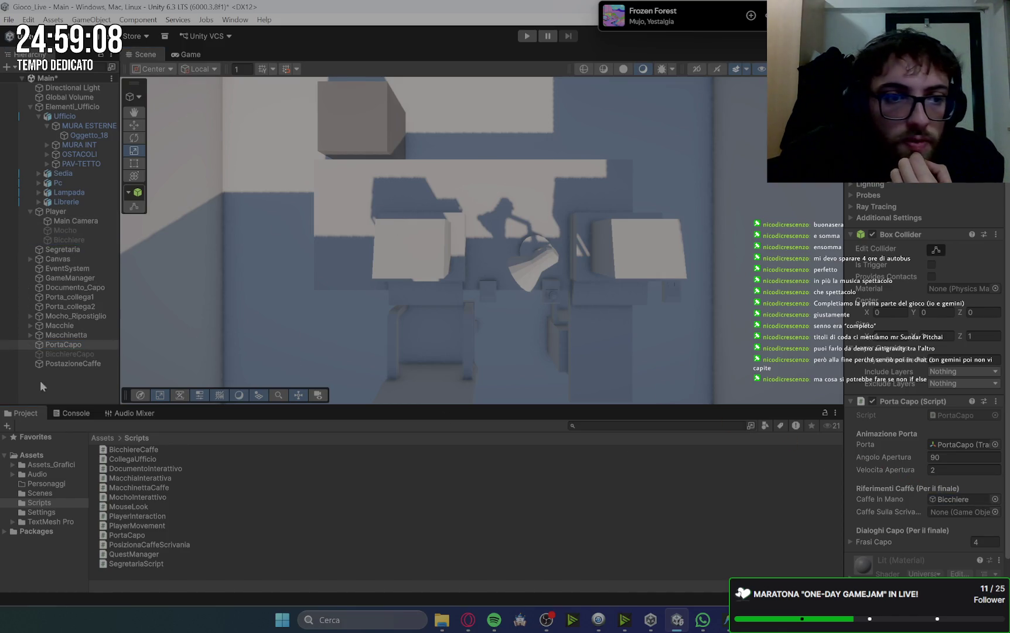
{"action": "mouse_move", "coordinate": [52, 353]}
{"action": "left_mouse_down"}
{"action": "mouse_move", "coordinate": [412, 349]}
{"action": "mouse_move", "coordinate": [921, 486]}
{"action": "mouse_move", "coordinate": [952, 513]}
{"action": "left_mouse_up"}
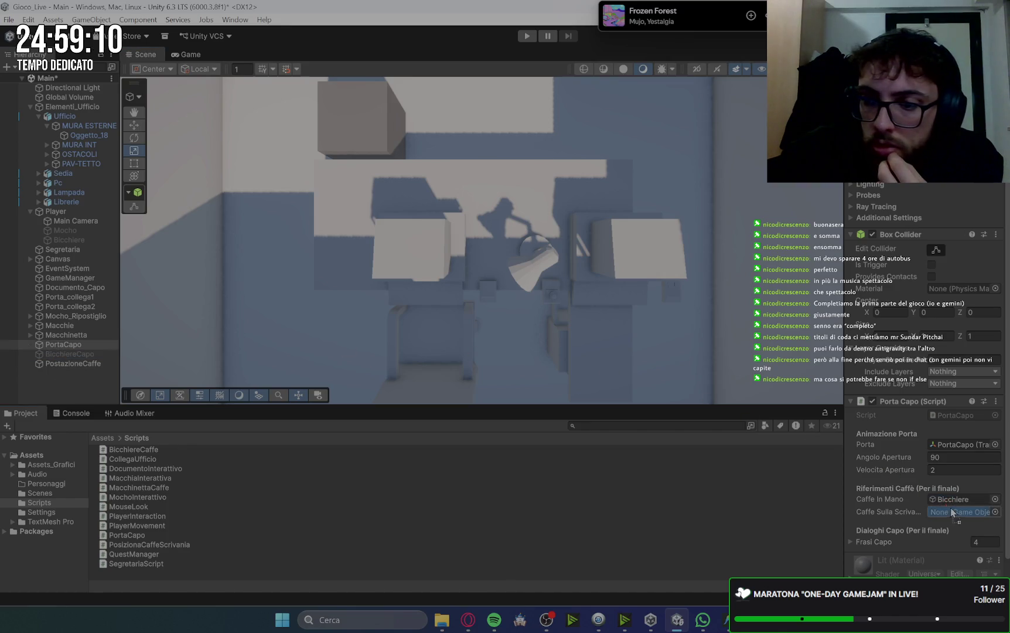
{"action": "scroll", "coordinate": [861, 480], "scroll_direction": "down", "scroll_amount": 1}
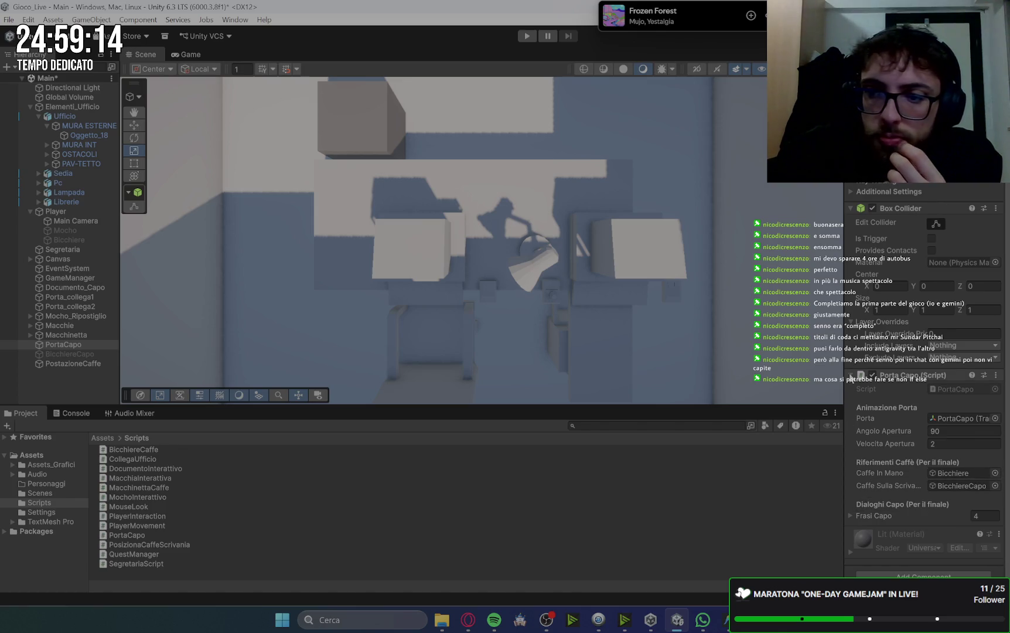
{"action": "left_click", "coordinate": [851, 376]}
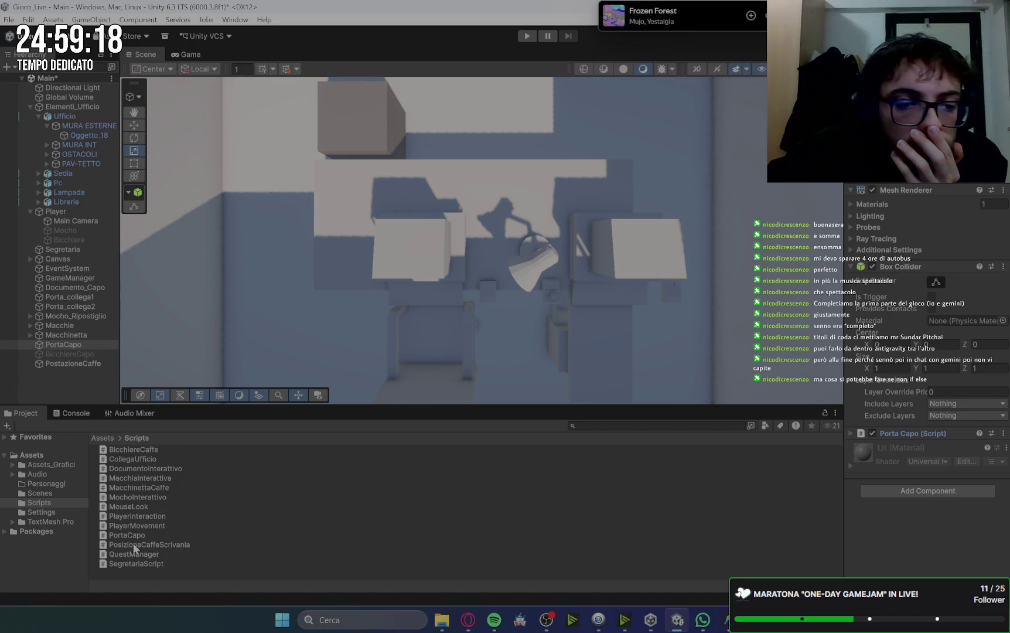
{"action": "left_click", "coordinate": [79, 364]}
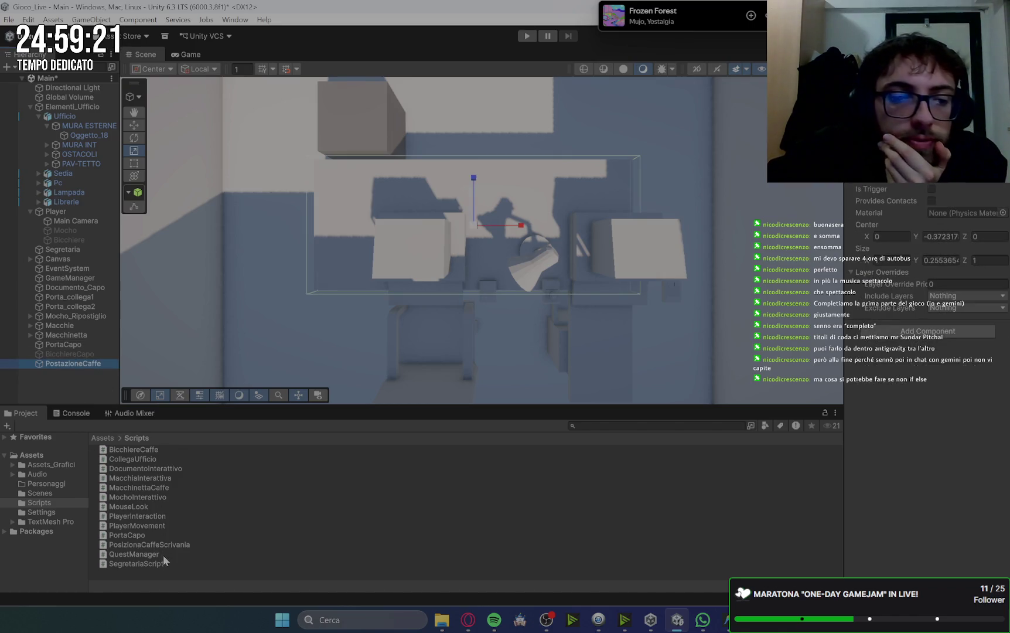
- Attach PosizionaCaffeScrivania to PostazioneCaffe, wiring BicchiereCapo, Bicchiere and PortaCapo
{"action": "mouse_move", "coordinate": [134, 549]}
{"action": "left_mouse_down"}
{"action": "mouse_move", "coordinate": [755, 452]}
{"action": "mouse_move", "coordinate": [920, 369]}
{"action": "left_mouse_up"}
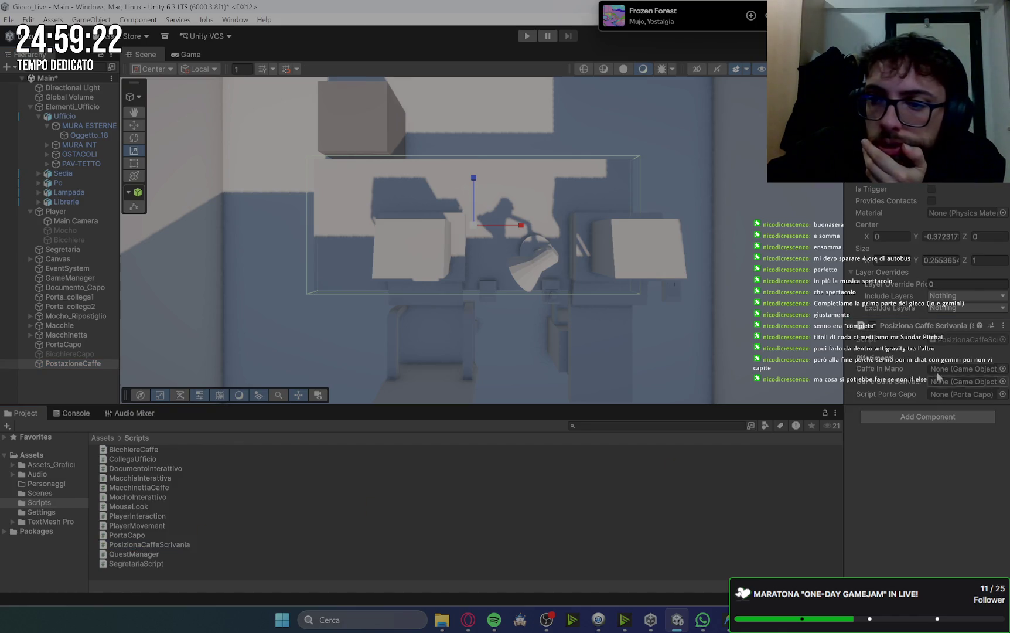
{"action": "mouse_move", "coordinate": [91, 355]}
{"action": "left_mouse_down"}
{"action": "mouse_move", "coordinate": [916, 359]}
{"action": "mouse_move", "coordinate": [961, 382]}
{"action": "left_mouse_up"}
{"action": "mouse_move", "coordinate": [67, 240]}
{"action": "left_mouse_down"}
{"action": "mouse_move", "coordinate": [793, 327]}
{"action": "mouse_move", "coordinate": [966, 375]}
{"action": "mouse_move", "coordinate": [963, 366]}
{"action": "left_mouse_up"}
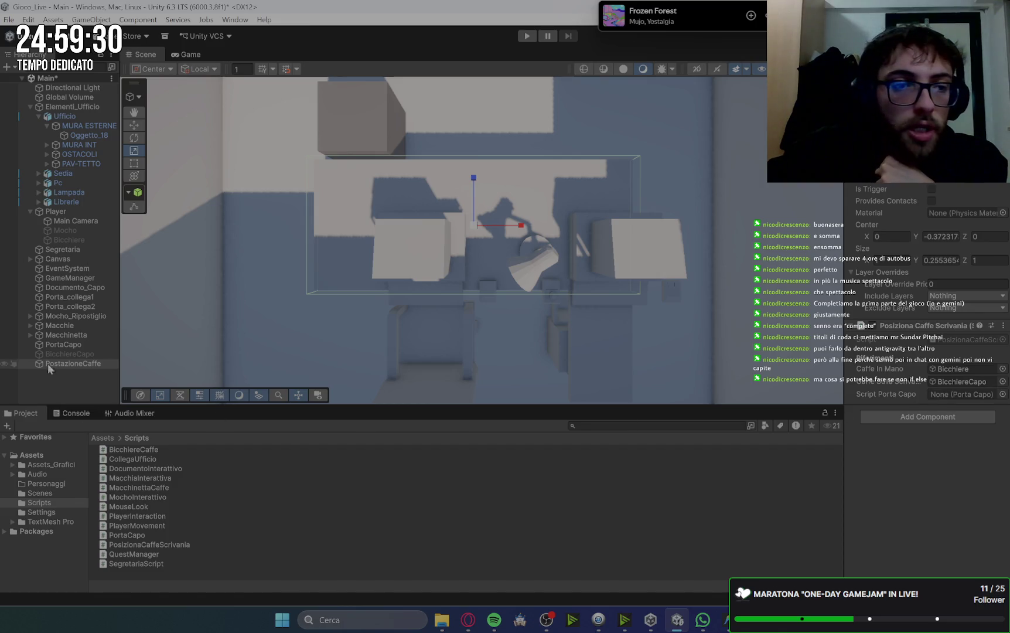
{"action": "left_click_drag", "start_coordinate": [129, 538], "coordinate": [359, 510]}
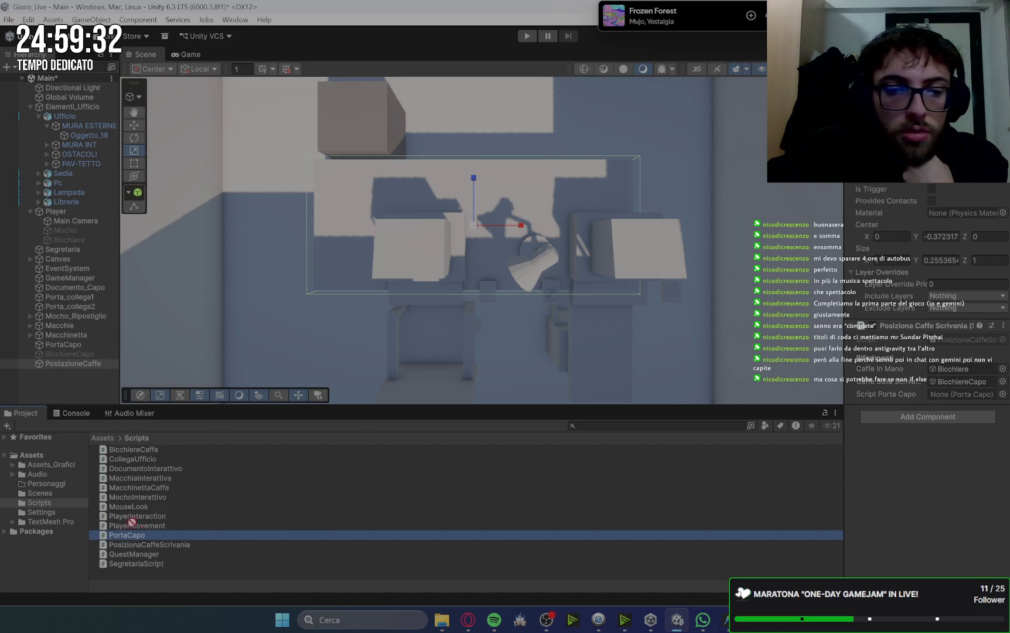
{"action": "mouse_move", "coordinate": [125, 534]}
{"action": "left_mouse_down"}
{"action": "mouse_move", "coordinate": [71, 316]}
{"action": "mouse_move", "coordinate": [68, 355]}
{"action": "mouse_move", "coordinate": [837, 378]}
{"action": "mouse_move", "coordinate": [964, 393]}
{"action": "left_mouse_up"}
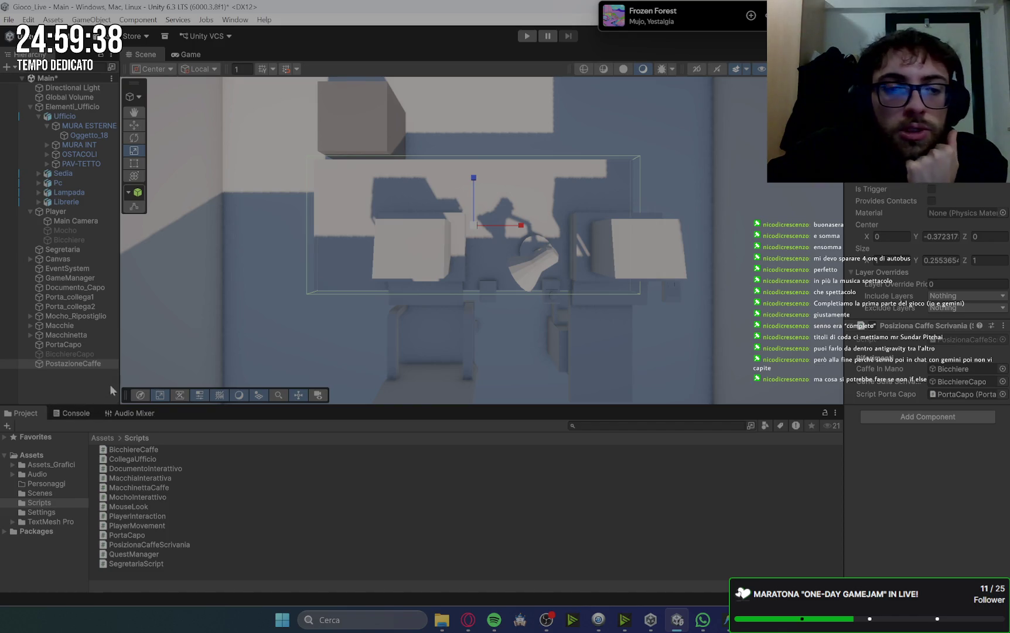
- Preview the PortaCapo and PosizionaCaffeScrivania script sources, then return to Gemini's steps
{"action": "left_click", "coordinate": [131, 534]}
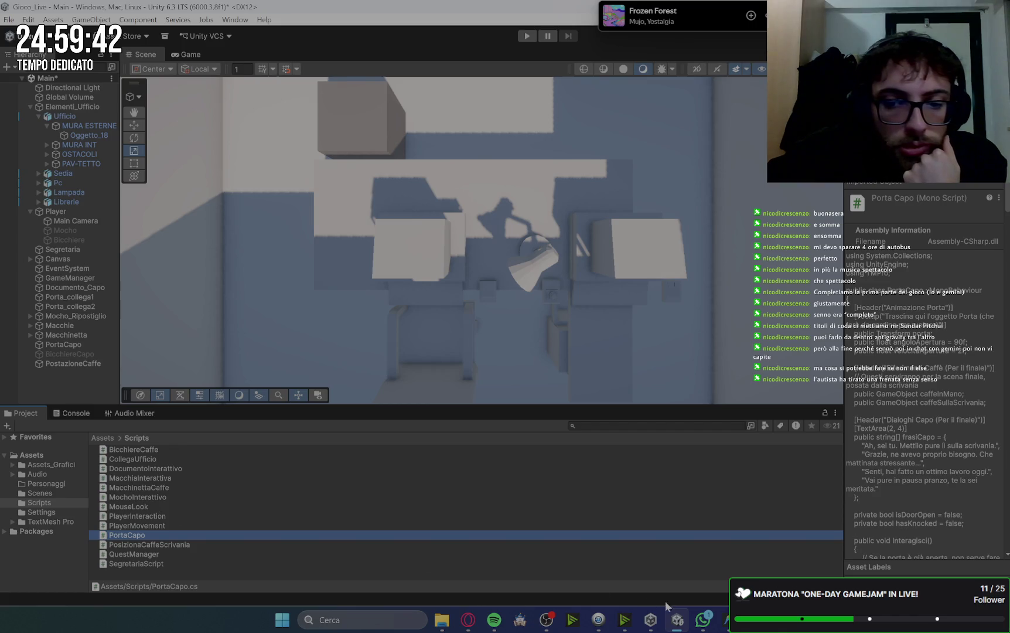
{"action": "left_click", "coordinate": [700, 626]}
{"action": "left_click", "coordinate": [230, 534]}
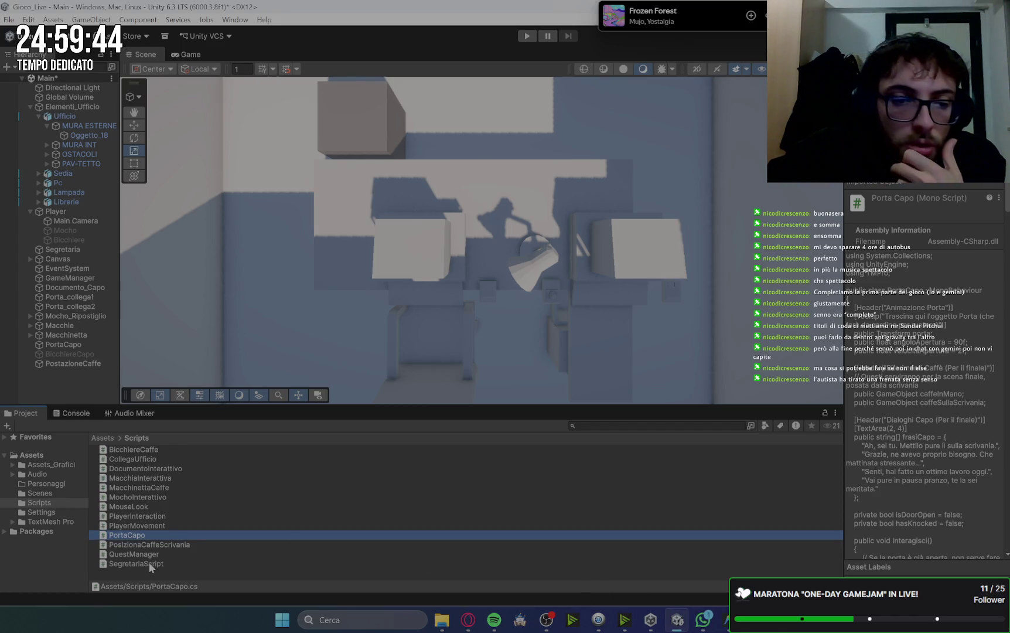
{"action": "left_click", "coordinate": [164, 547]}
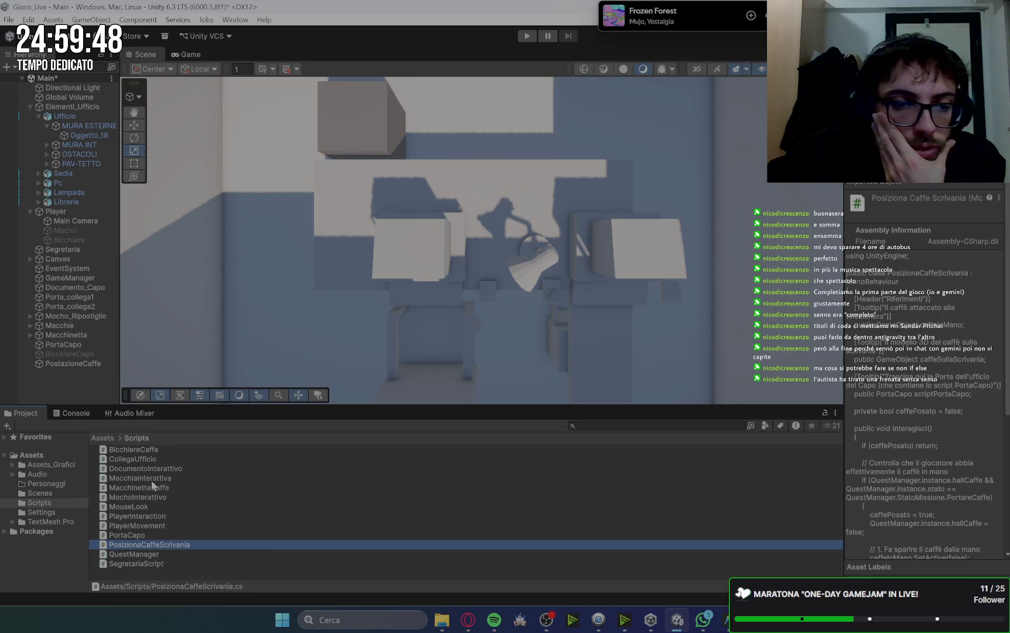
{"action": "left_click", "coordinate": [461, 620]}
{"action": "scroll", "coordinate": [711, 247], "scroll_direction": "up", "scroll_amount": 5}
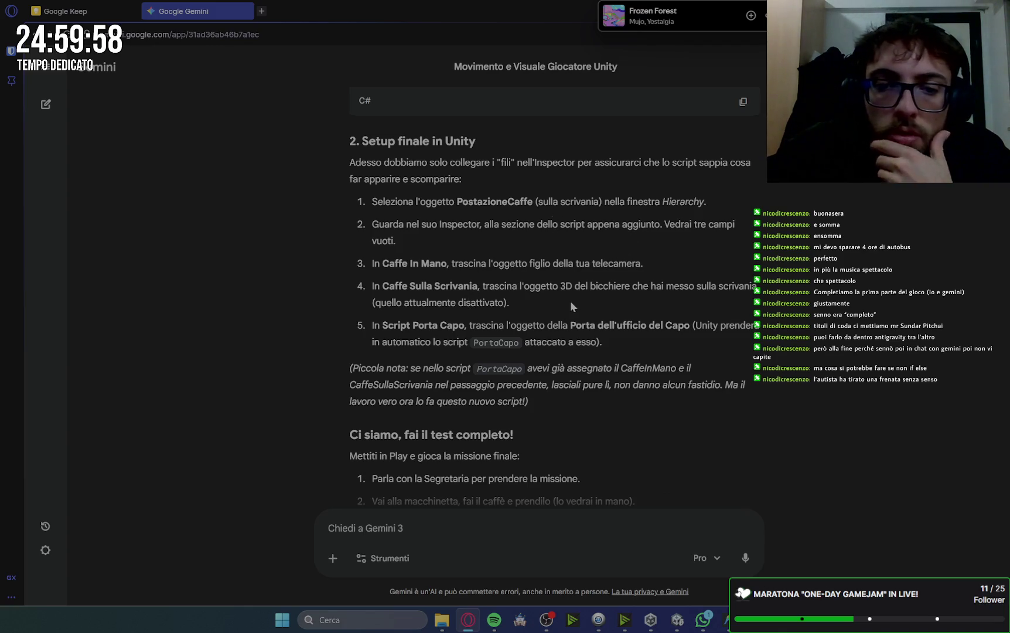
- Read Gemini's '1. Preparazione in Unity' steps and recheck PosizionaCaffeScrivania.cs before returning to Unity
{"action": "scroll", "coordinate": [572, 306], "scroll_direction": "up", "scroll_amount": 10}
{"action": "scroll", "coordinate": [572, 303], "scroll_direction": "up", "scroll_amount": 15}
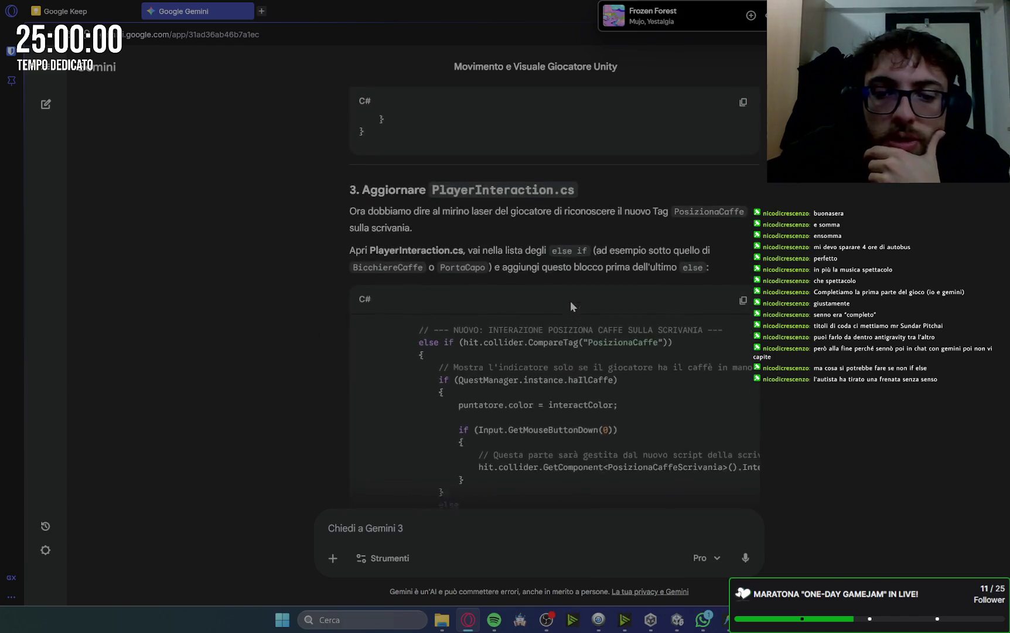
{"action": "scroll", "coordinate": [570, 301], "scroll_direction": "up", "scroll_amount": 8}
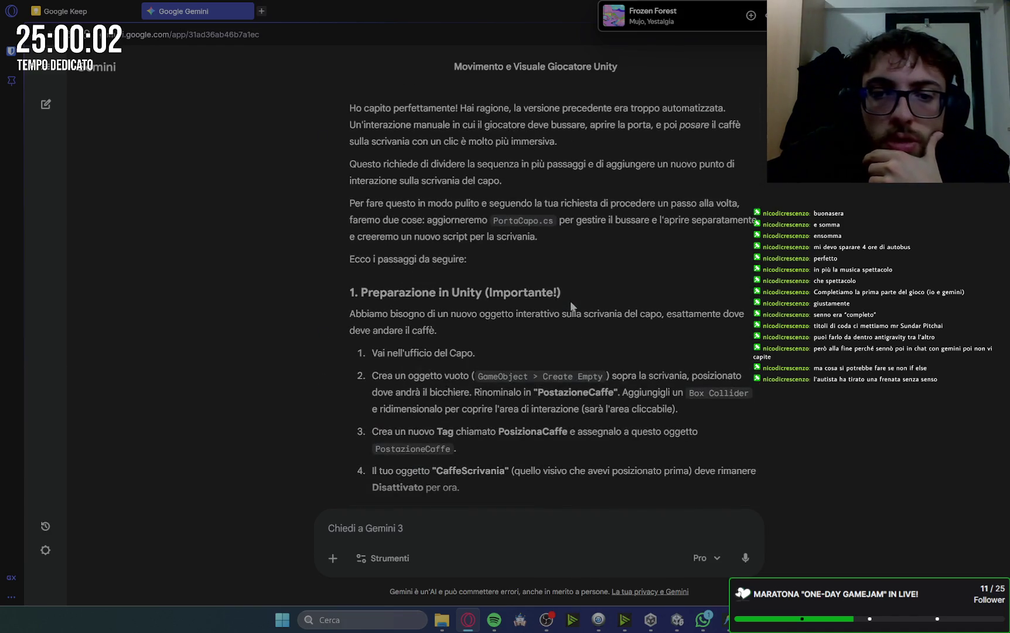
{"action": "scroll", "coordinate": [570, 300], "scroll_direction": "down", "scroll_amount": 1}
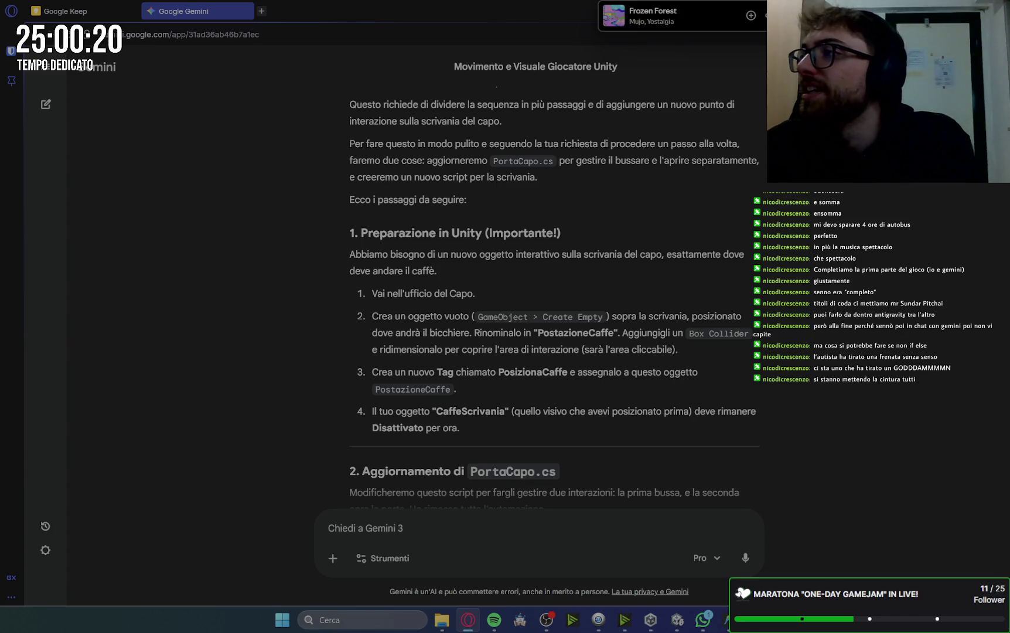
{"action": "key", "text": "alt+Tab"}
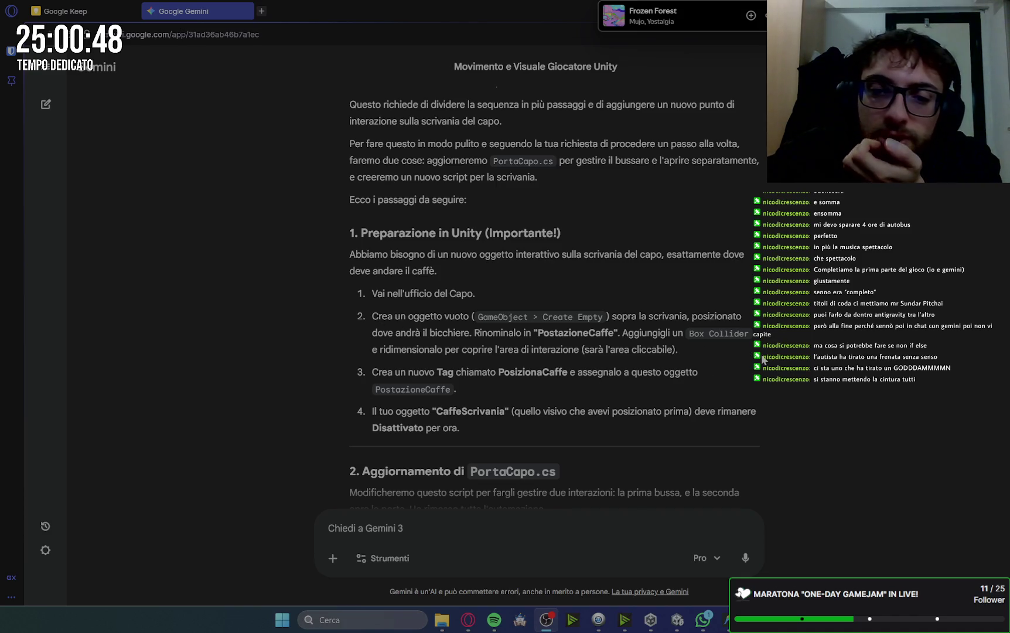
{"action": "left_click", "coordinate": [727, 620]}
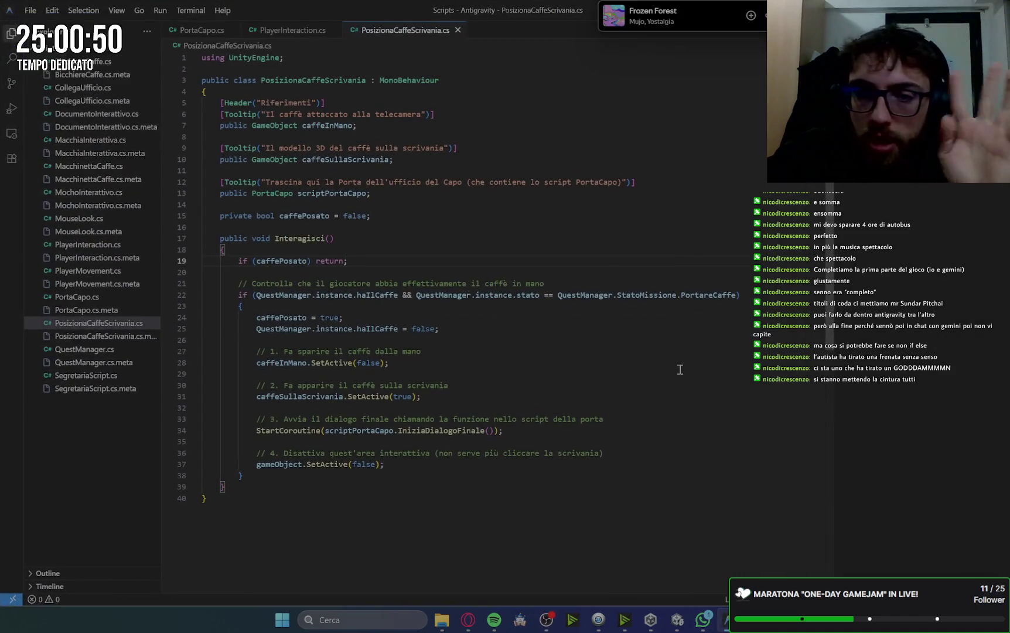
{"action": "key", "text": "alt+Tab"}
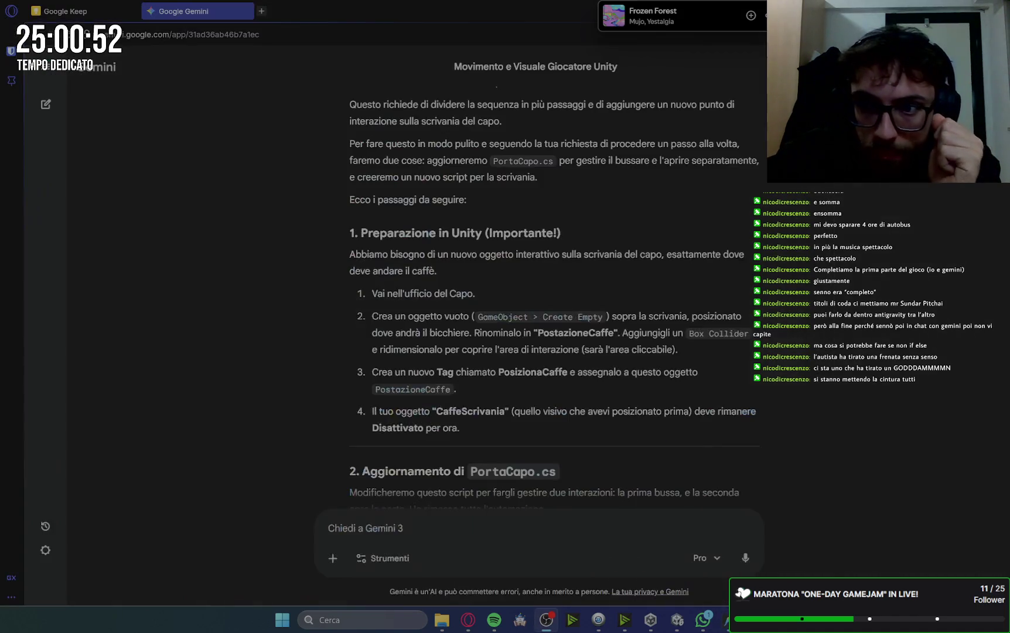
{"action": "left_click", "coordinate": [677, 620]}
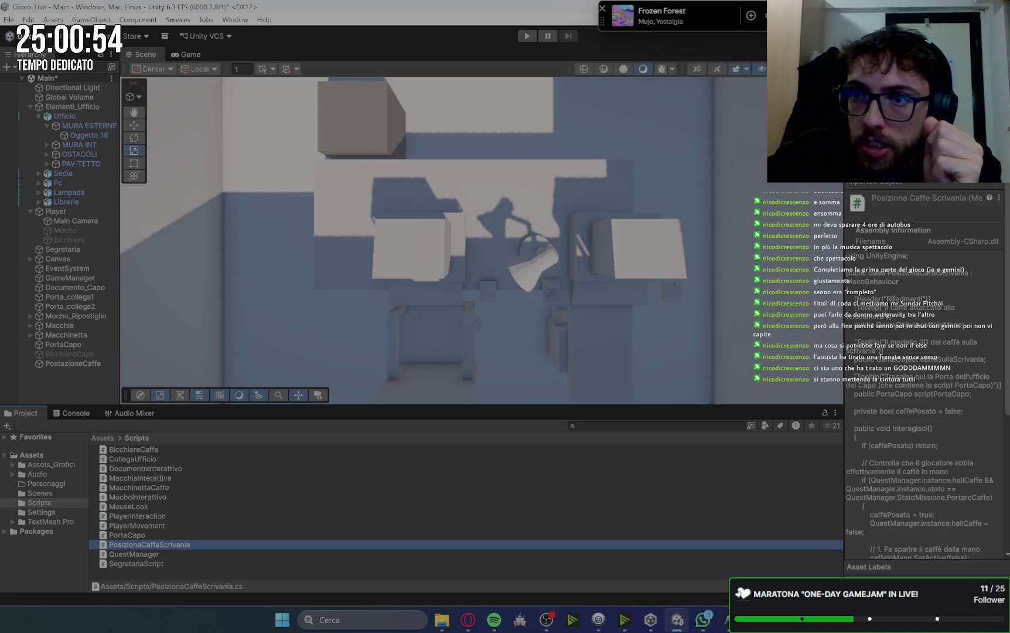
- Inspect PostazioneCaffe, BicchiereCapo and PortaCapo in the Hierarchy, then start Play mode
{"action": "left_click", "coordinate": [62, 365]}
{"action": "left_click", "coordinate": [967, 296]}
{"action": "left_click", "coordinate": [396, 193]}
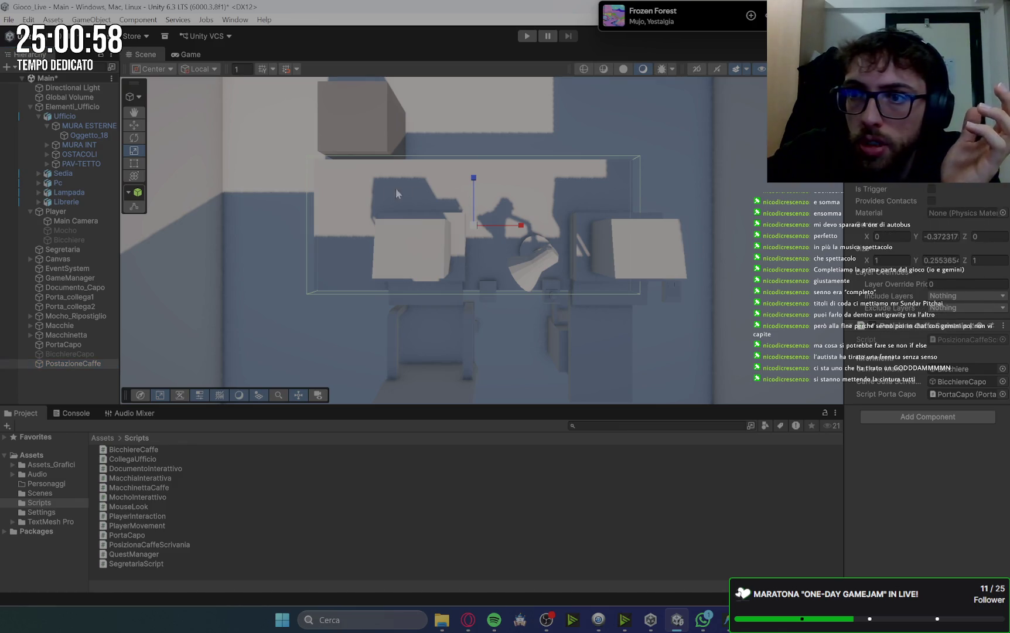
{"action": "left_click", "coordinate": [69, 353]}
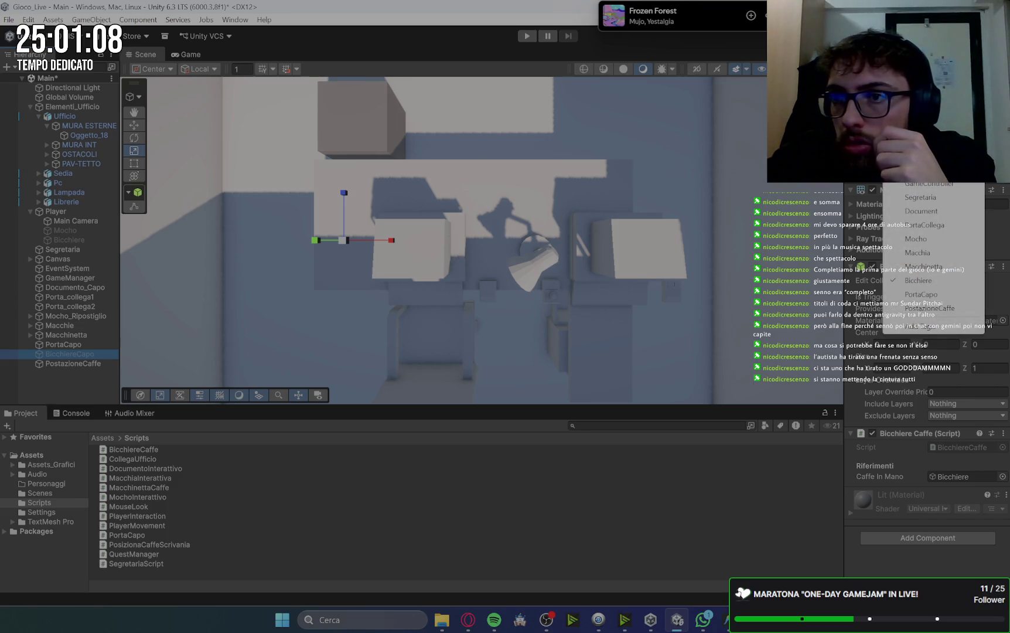
{"action": "left_click", "coordinate": [61, 345]}
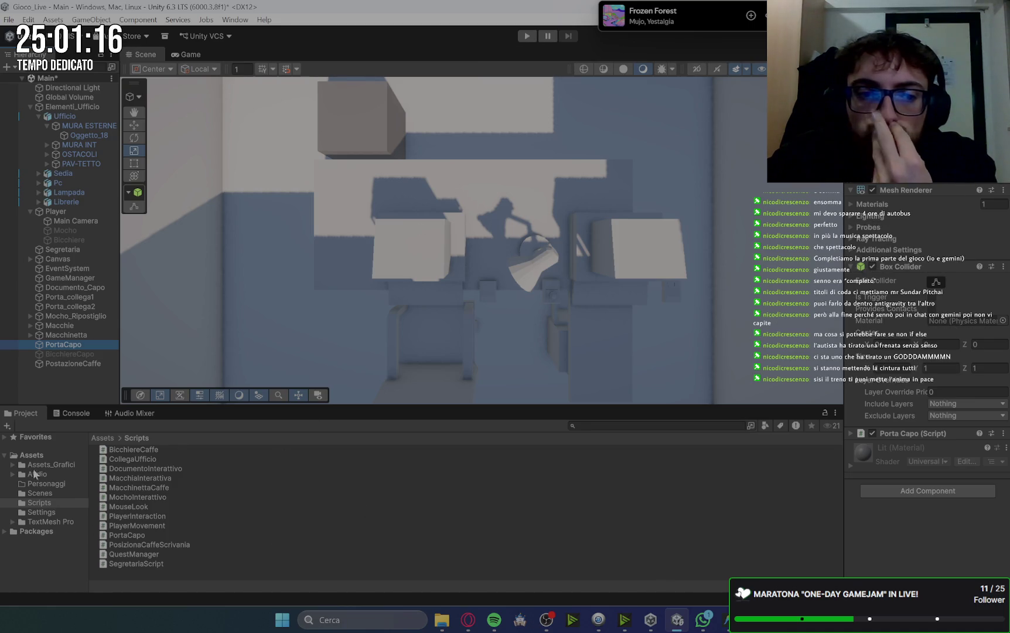
{"action": "left_click", "coordinate": [527, 37]}
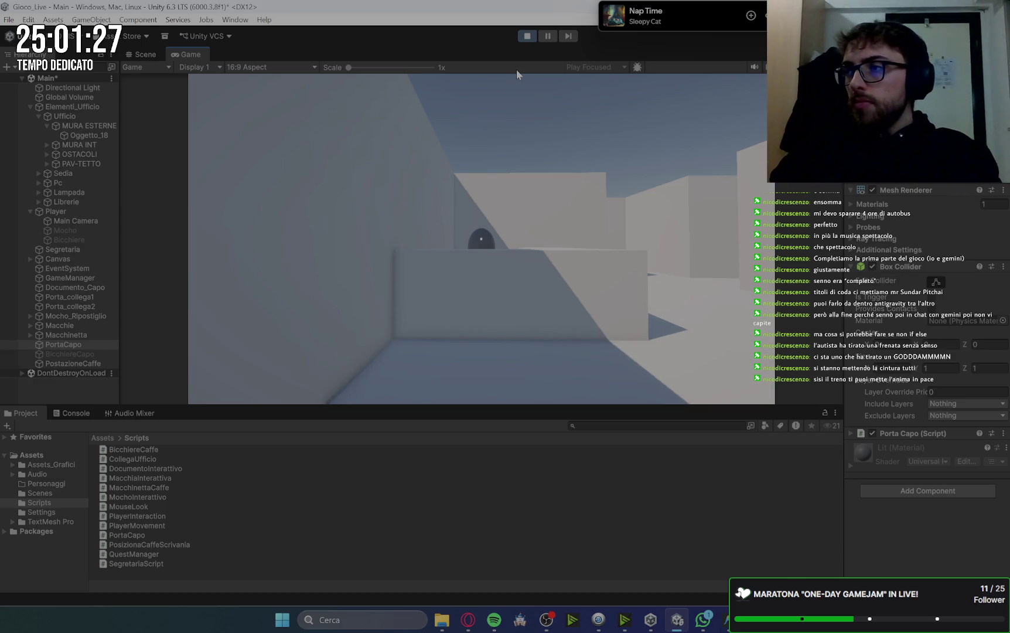
- Set the Player's movement Speed to 20 and resume the running game
{"action": "mouse_move", "coordinate": [498, 70]}
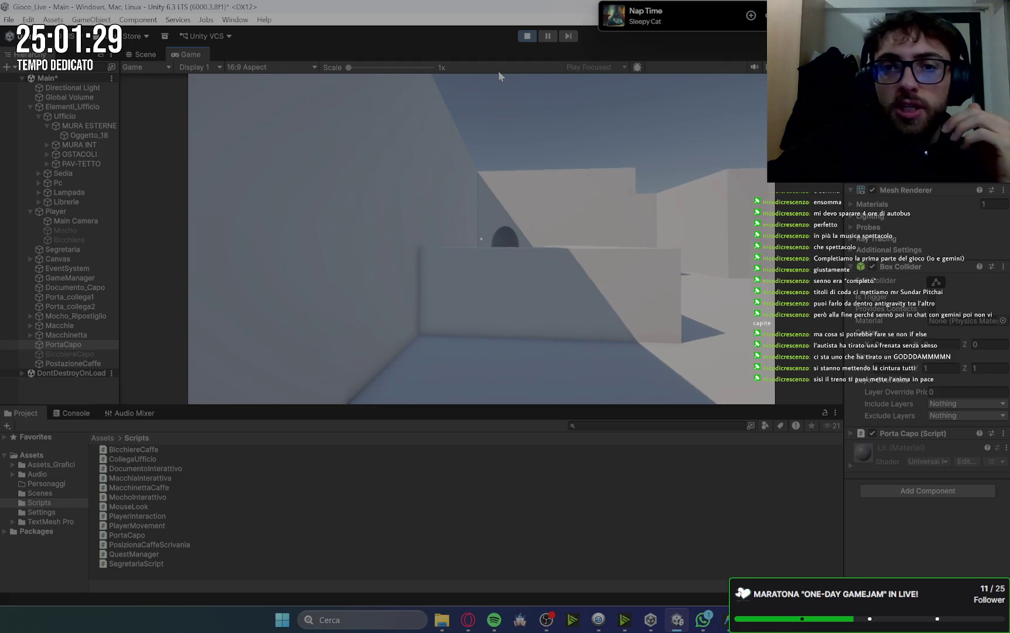
{"action": "key", "text": "w"}
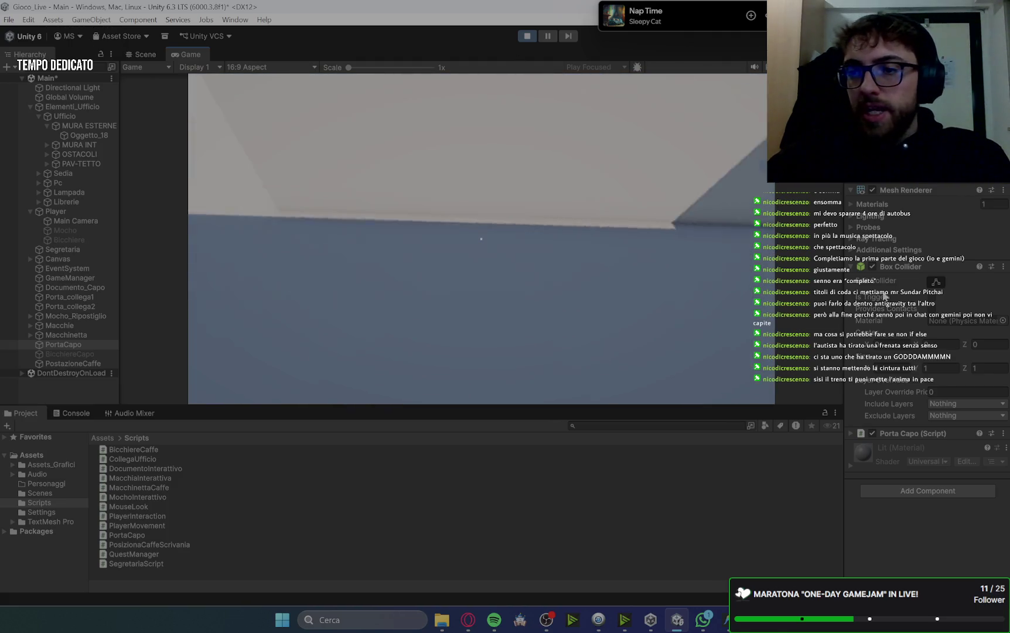
{"action": "key", "text": "Escape"}
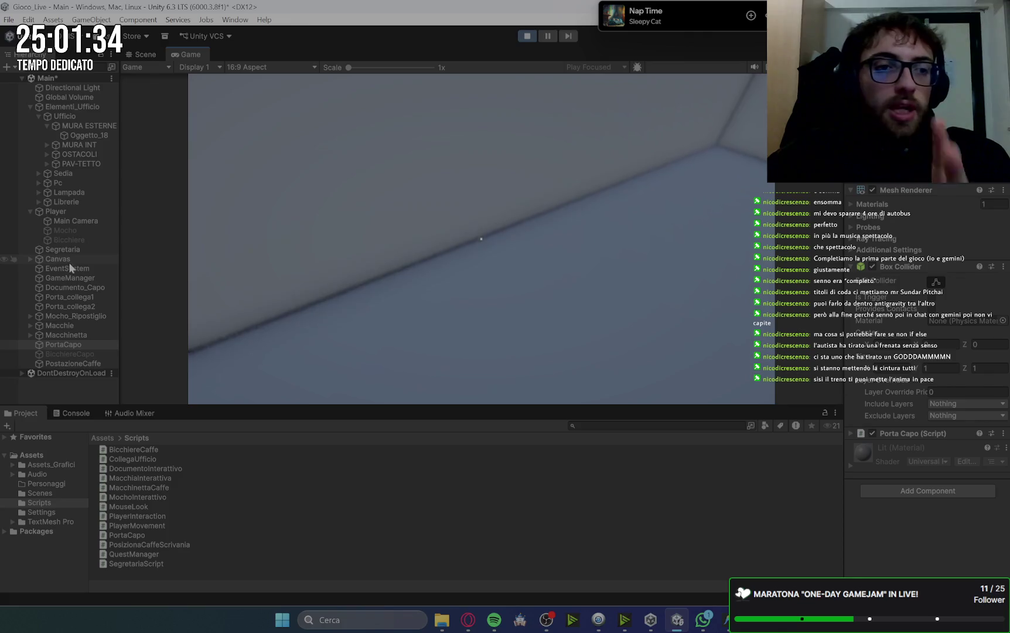
{"action": "left_click", "coordinate": [67, 212]}
{"action": "left_click", "coordinate": [962, 307]}
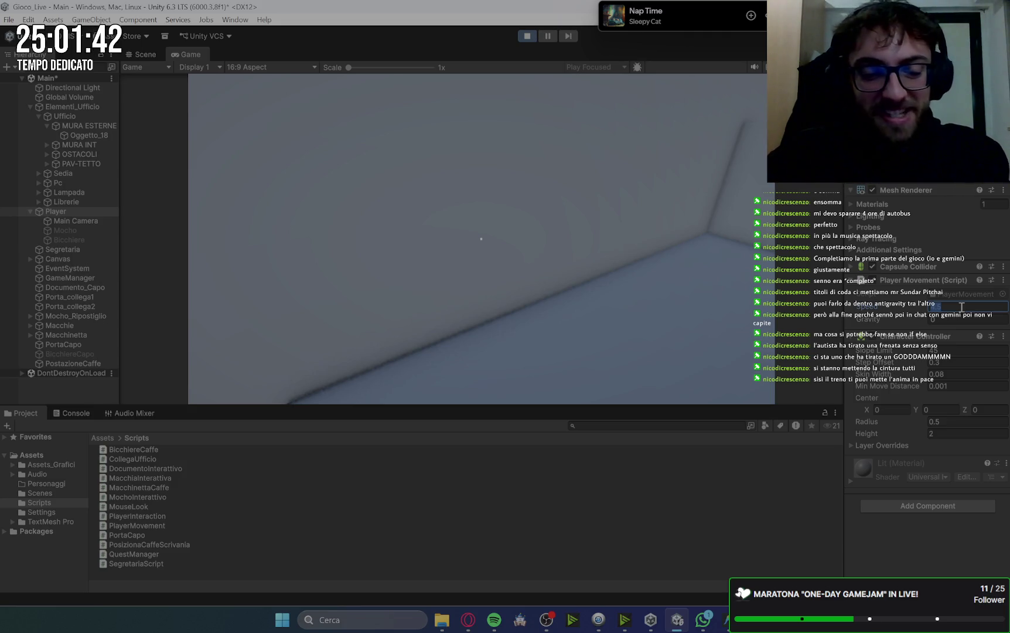
{"action": "type", "text": "20"}
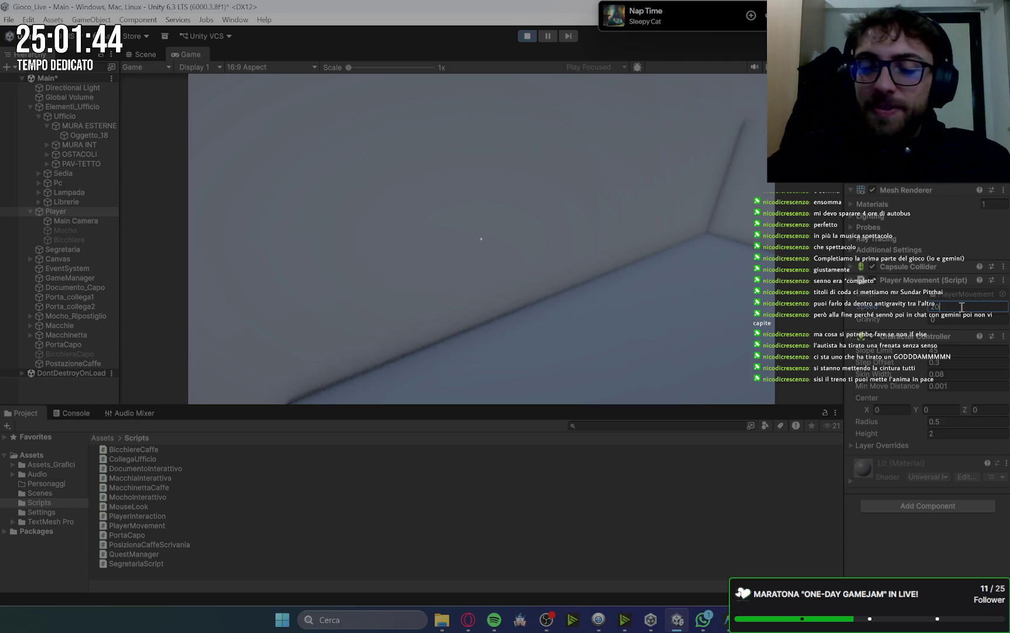
{"action": "left_click", "coordinate": [695, 282]}
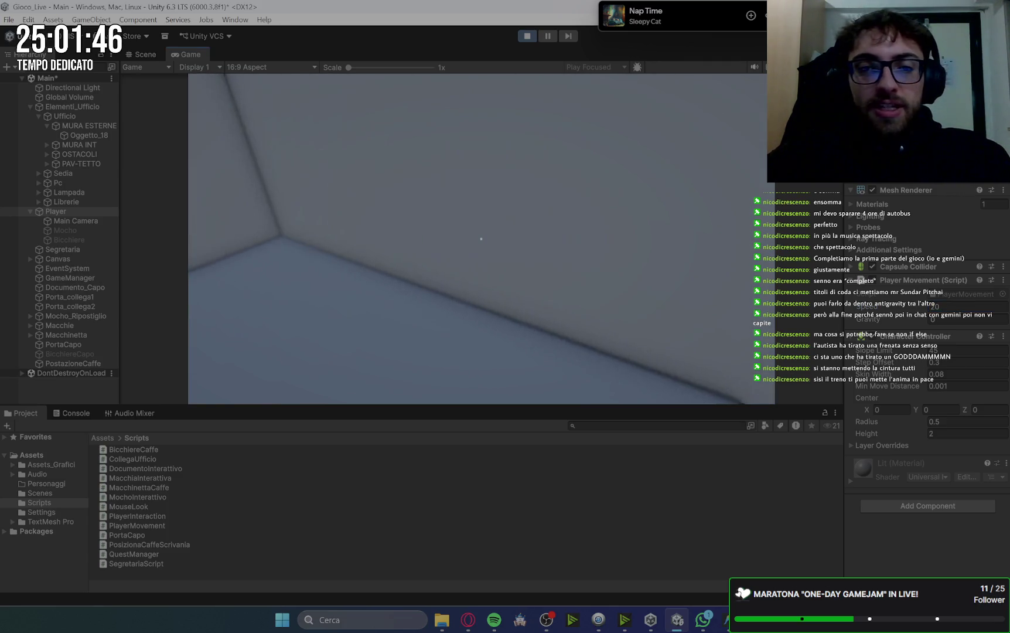
- Start the quest with the secretary and collect documents from both colleagues
{"action": "key", "text": "e"}
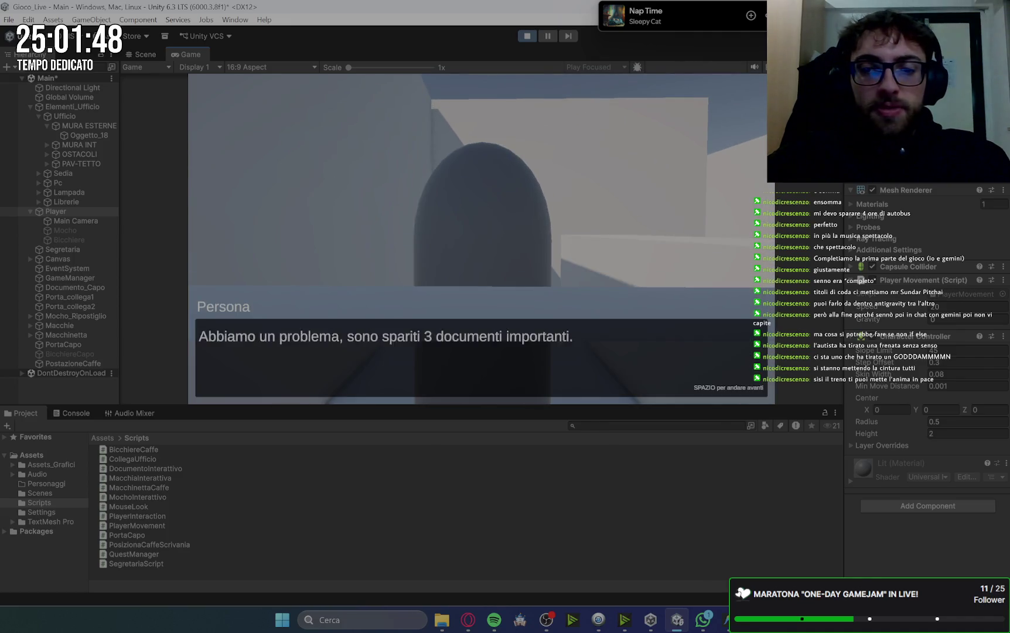
{"action": "key", "text": "e"}
{"action": "key", "text": "w"}
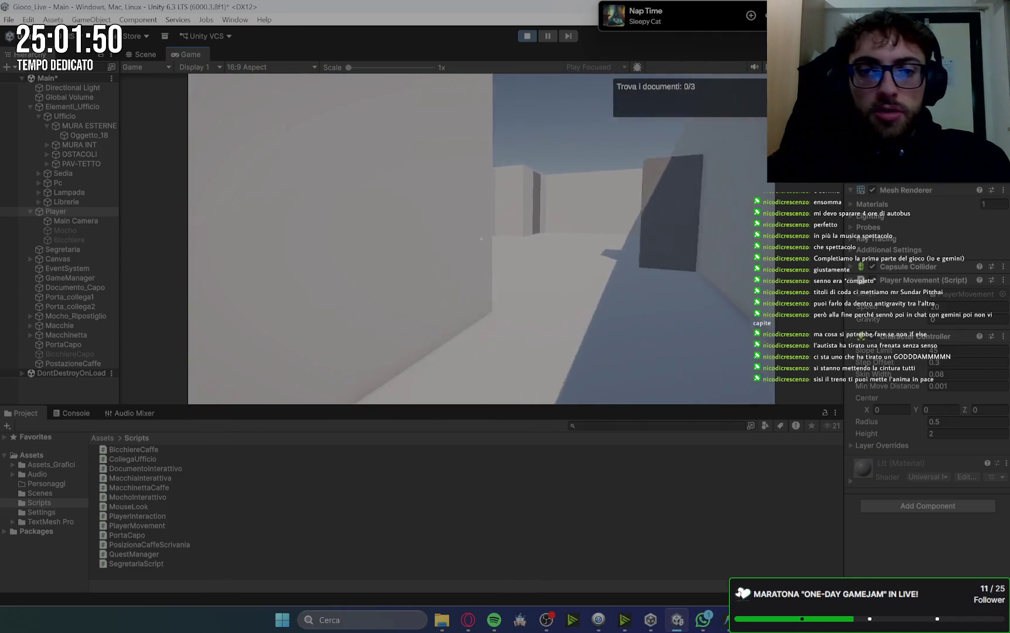
{"action": "key", "text": "e"}
{"action": "key", "text": "e"}
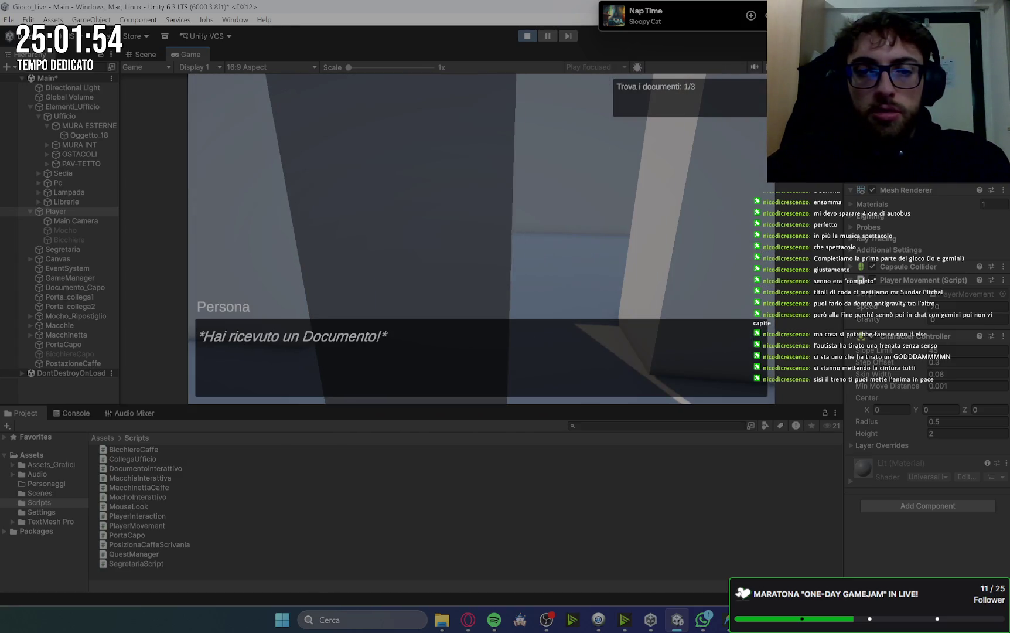
{"action": "key", "text": "e"}
{"action": "key", "text": "w"}
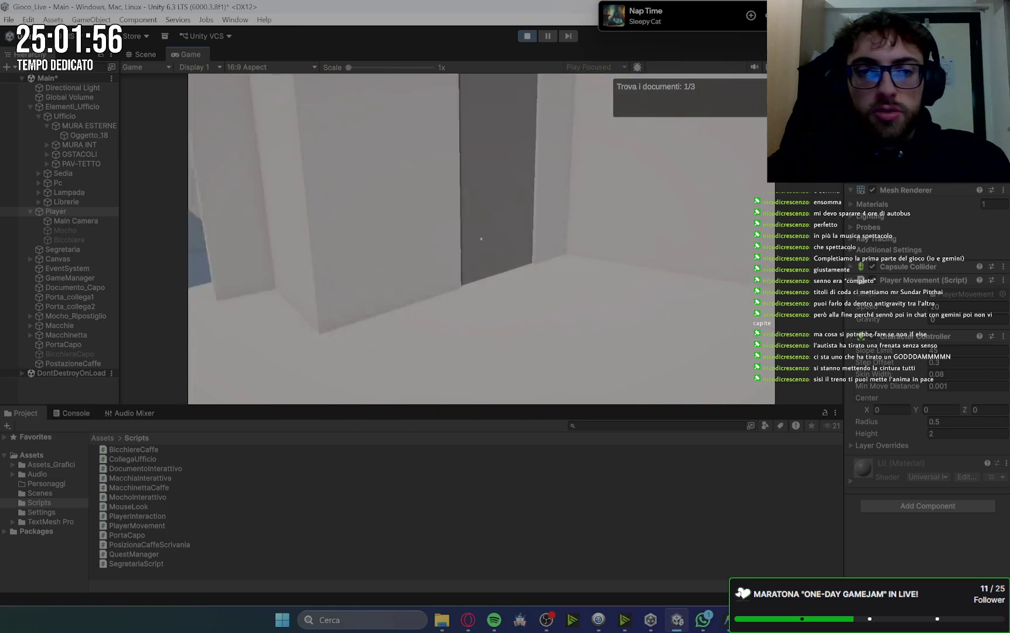
{"action": "key", "text": "e"}
{"action": "key", "text": "space"}
{"action": "key", "text": "space"}
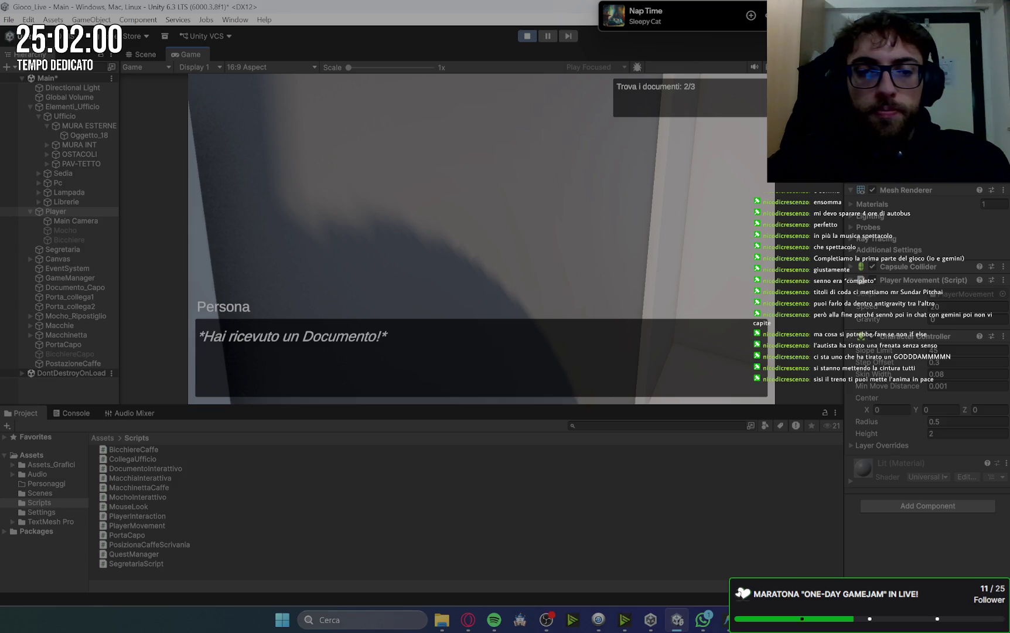
{"action": "key", "text": "space"}
- Knock on the boss's door, take the third document from the desk, and head back
{"action": "key", "text": "w"}
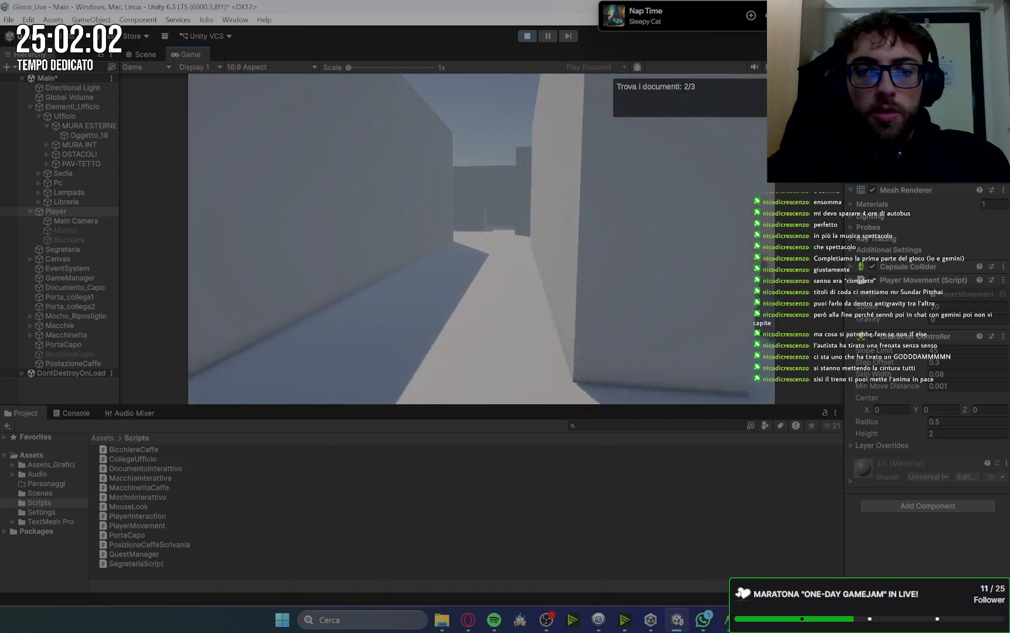
{"action": "key", "text": "w"}
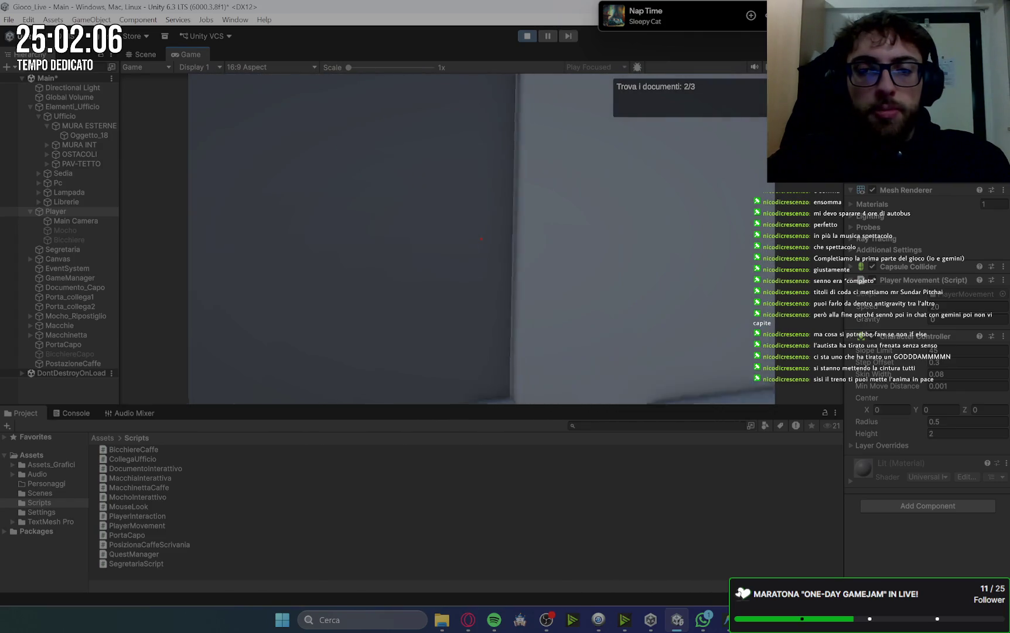
{"action": "key", "text": "e"}
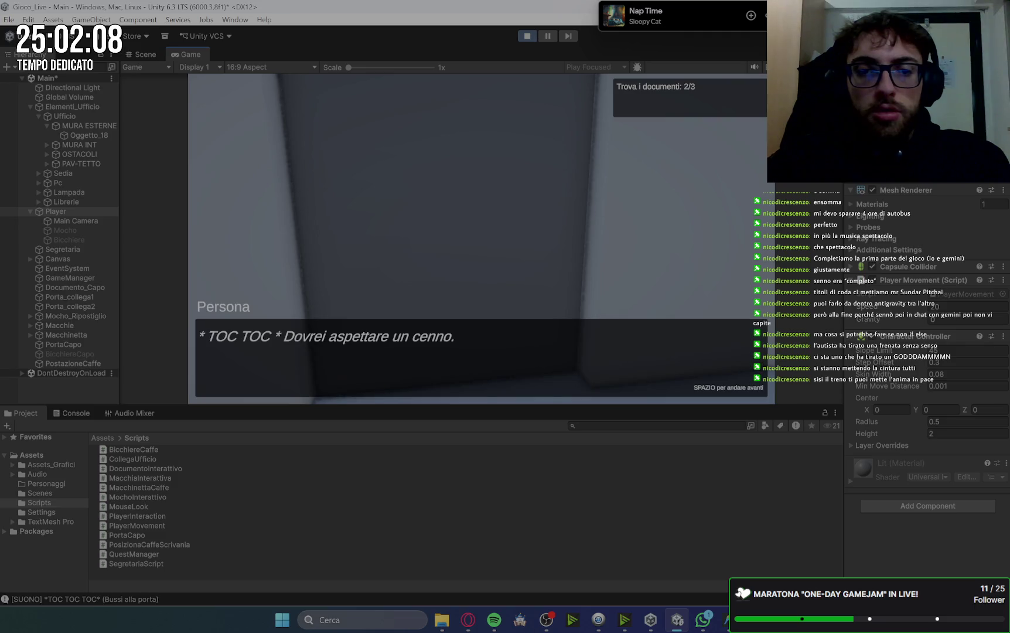
{"action": "key", "text": "space"}
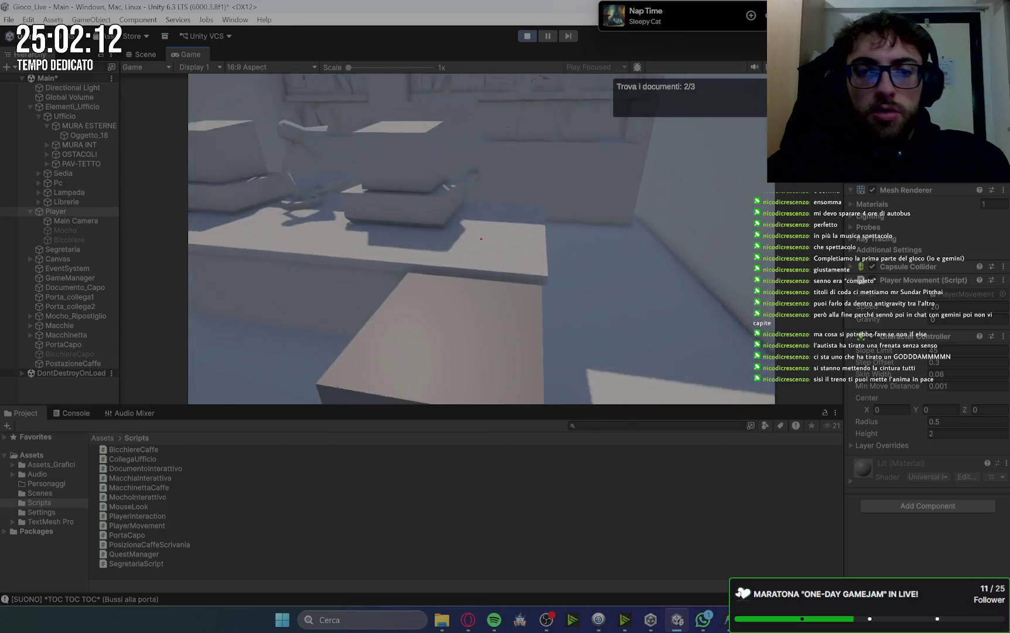
{"action": "key", "text": "e"}
{"action": "key", "text": "space"}
{"action": "key", "text": "w"}
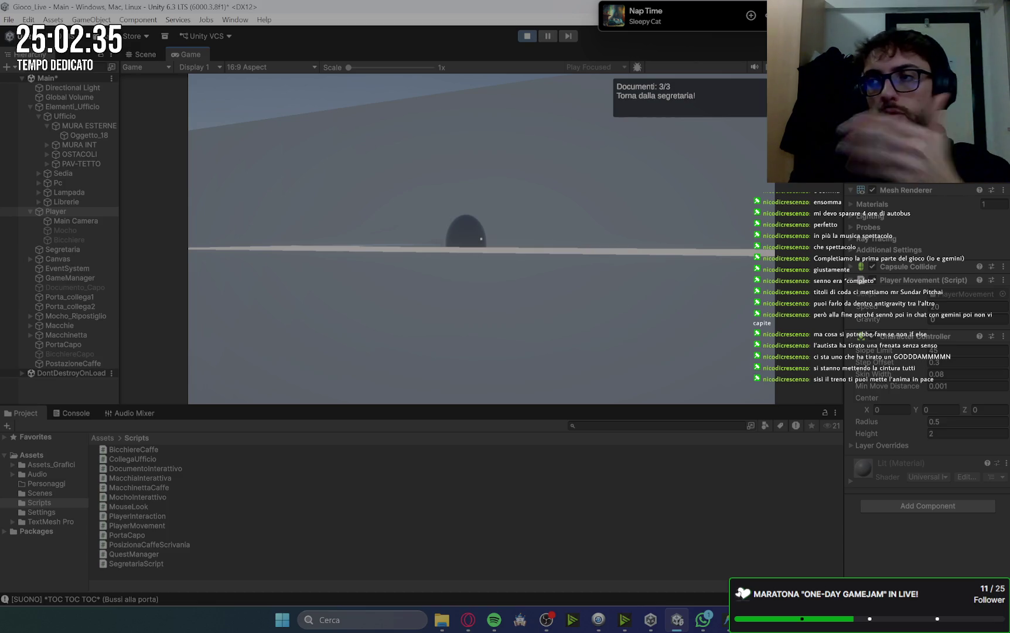
- Hand the three documents to the secretary and pick up the mop from storage
{"action": "key", "text": "w"}
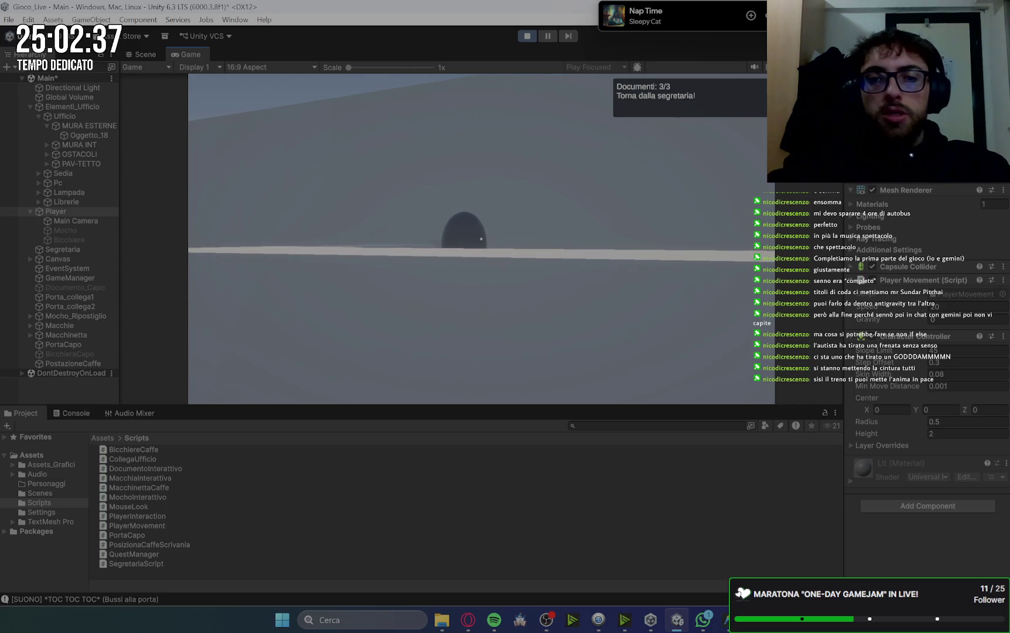
{"action": "key", "text": "e"}
{"action": "key", "text": "w"}
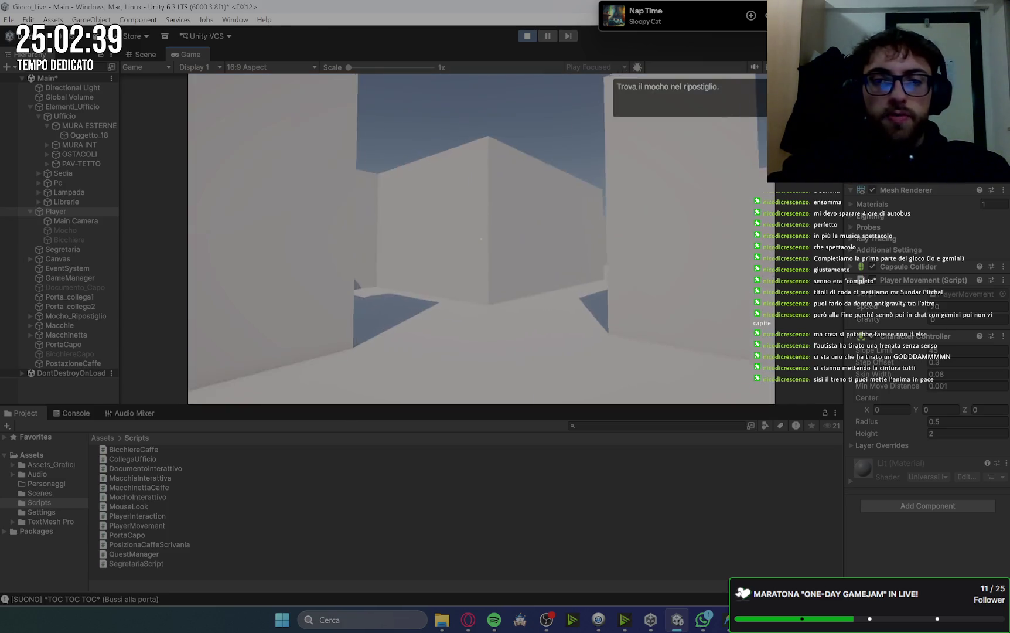
{"action": "key", "text": "w"}
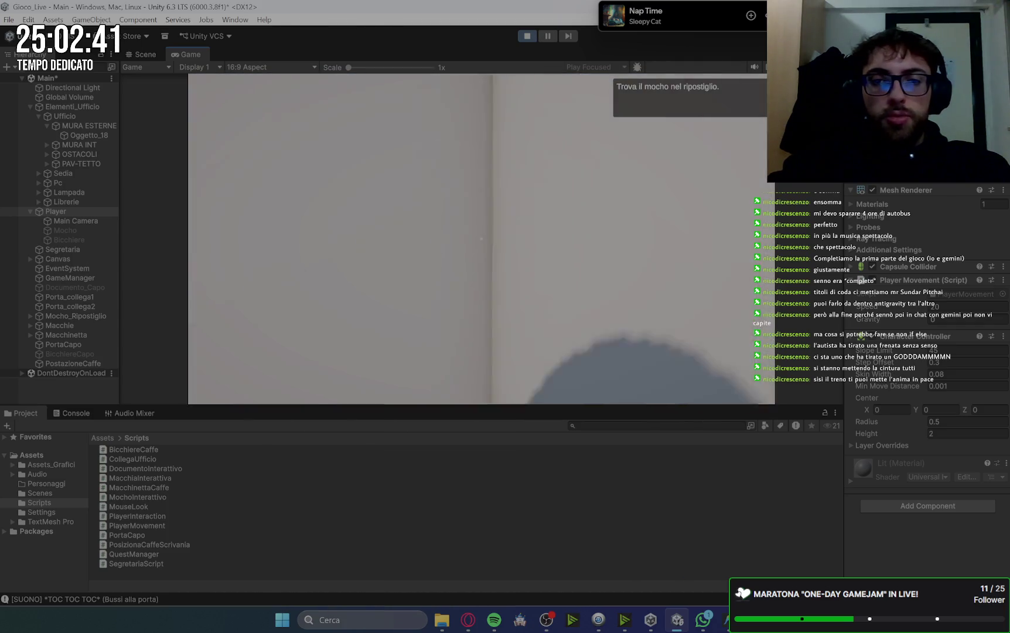
{"action": "key", "text": "w"}
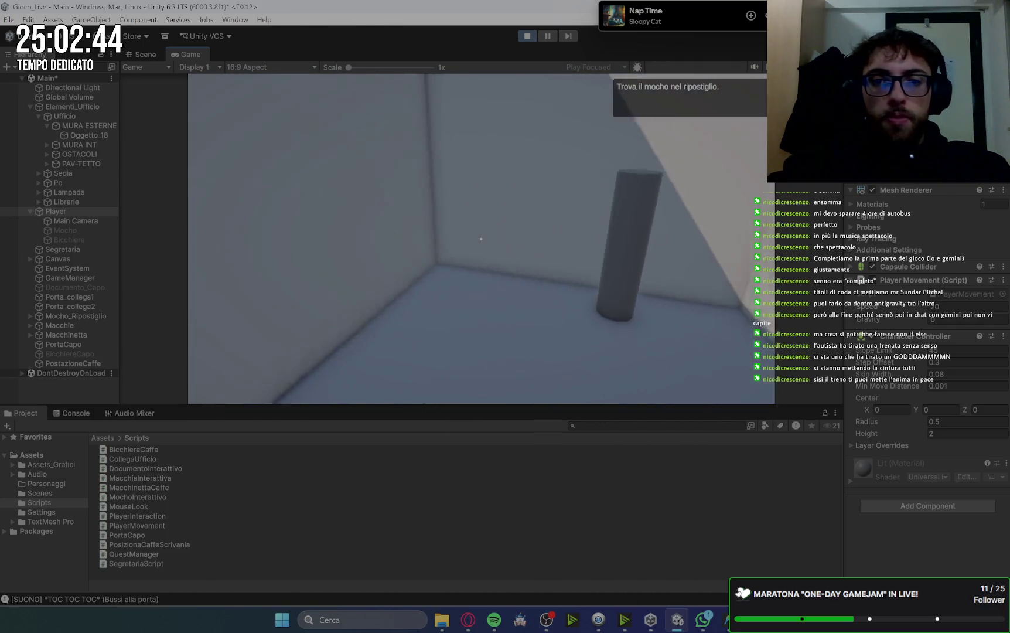
{"action": "key", "text": "e"}
{"action": "key", "text": "space"}
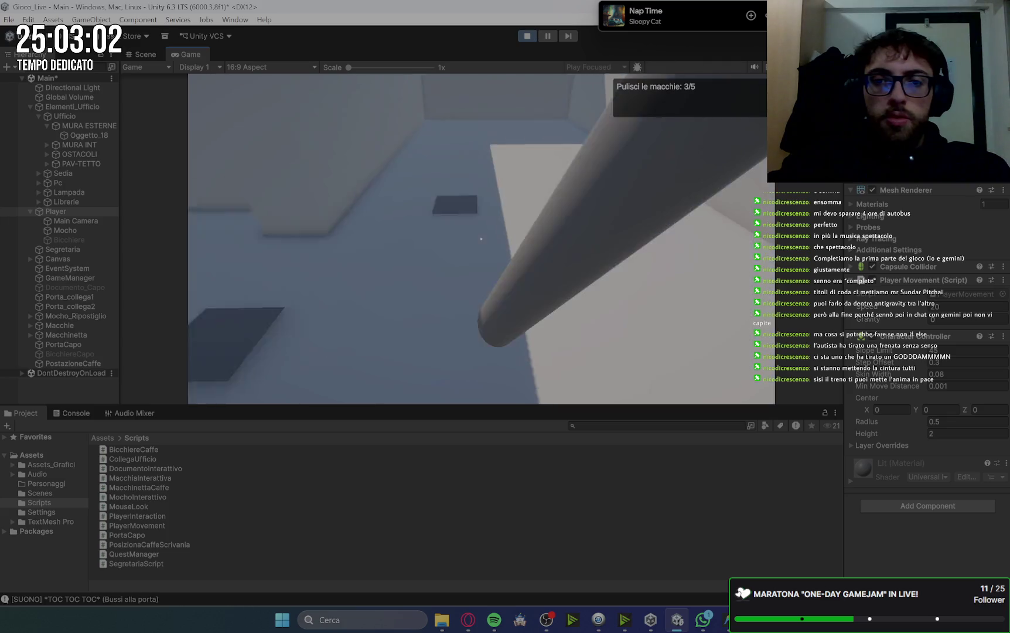
- Clean the floor stains, put the mop back, and report to the secretary
{"action": "key", "text": "w"}
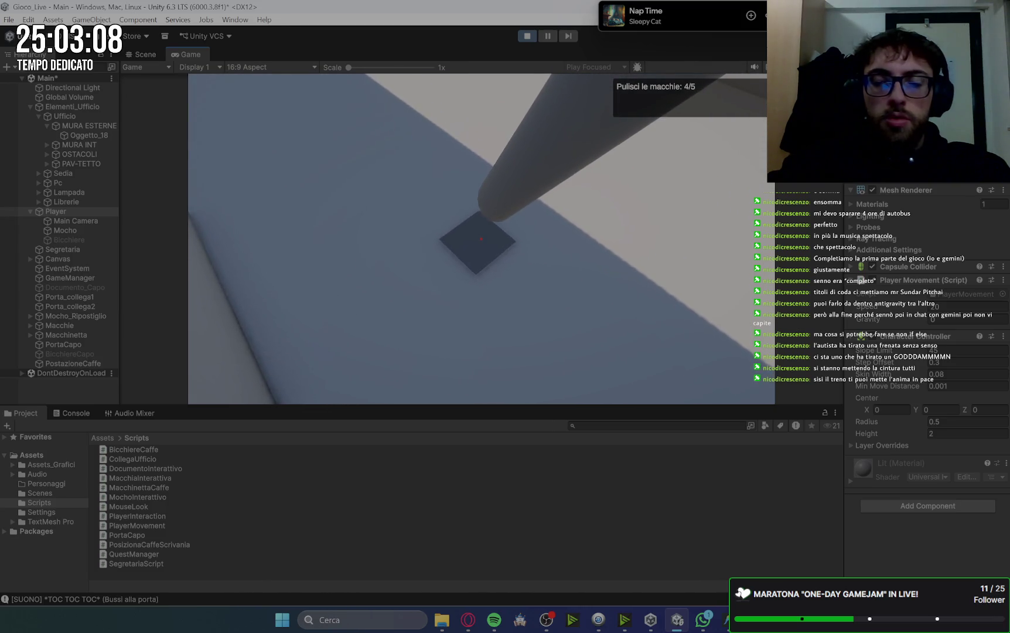
{"action": "left_click", "coordinate": [482, 239]}
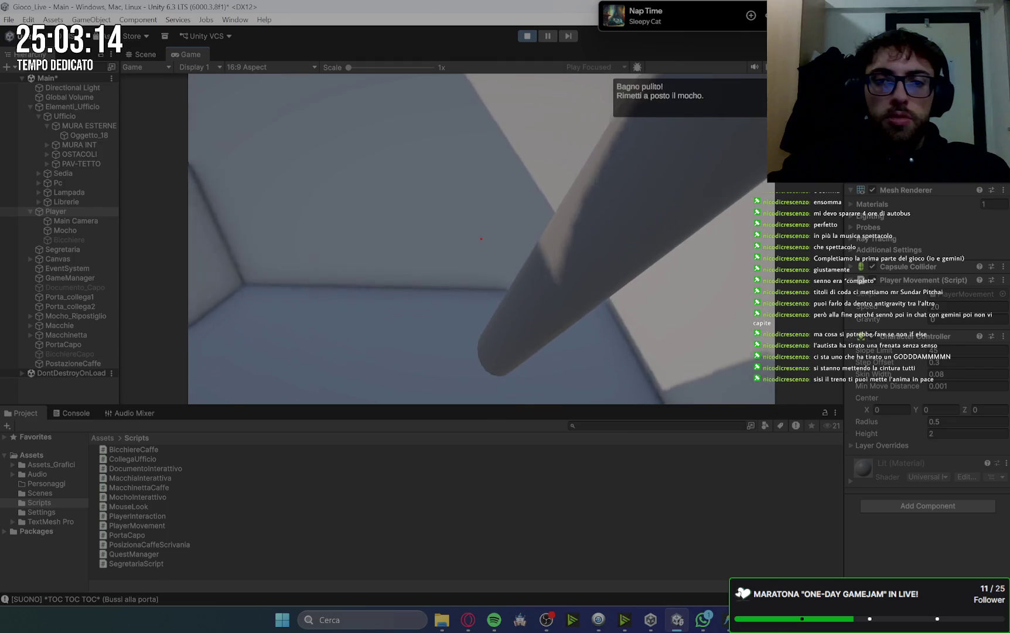
{"action": "left_click", "coordinate": [481, 238]}
{"action": "key", "text": "space"}
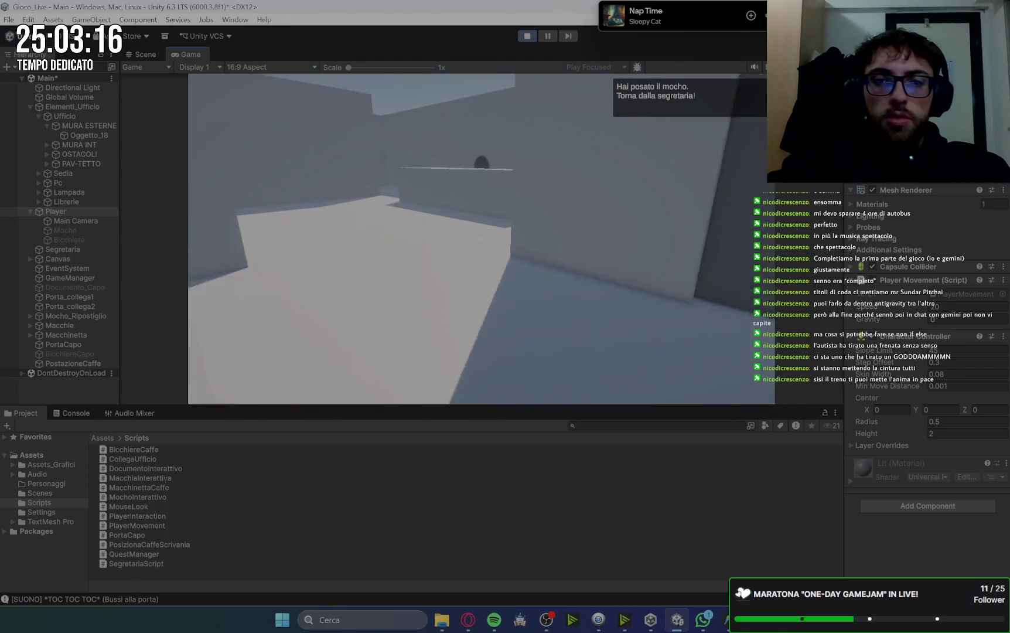
{"action": "key", "text": "space"}
{"action": "key", "text": "space"}
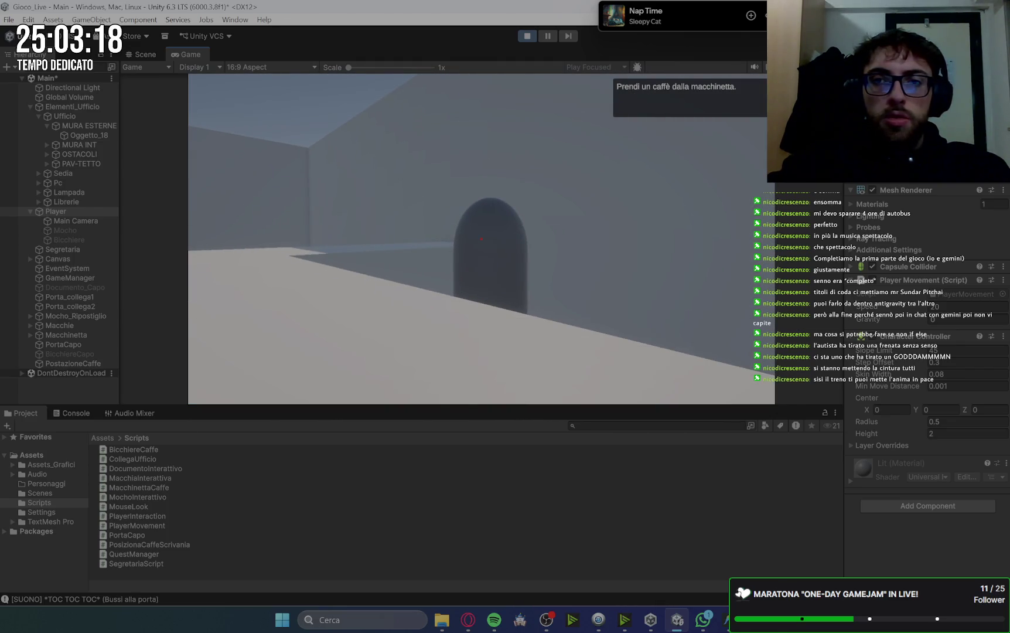
- Walk the player to the coffee machine, brew a coffee, and show the console log messages
{"action": "key", "text": "w"}
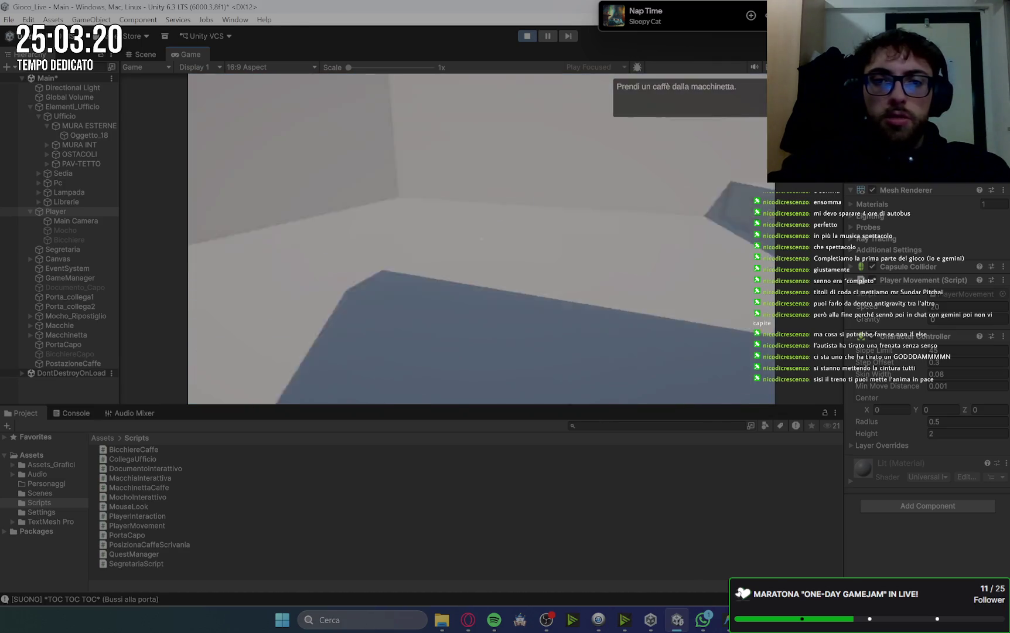
{"action": "key", "text": "w"}
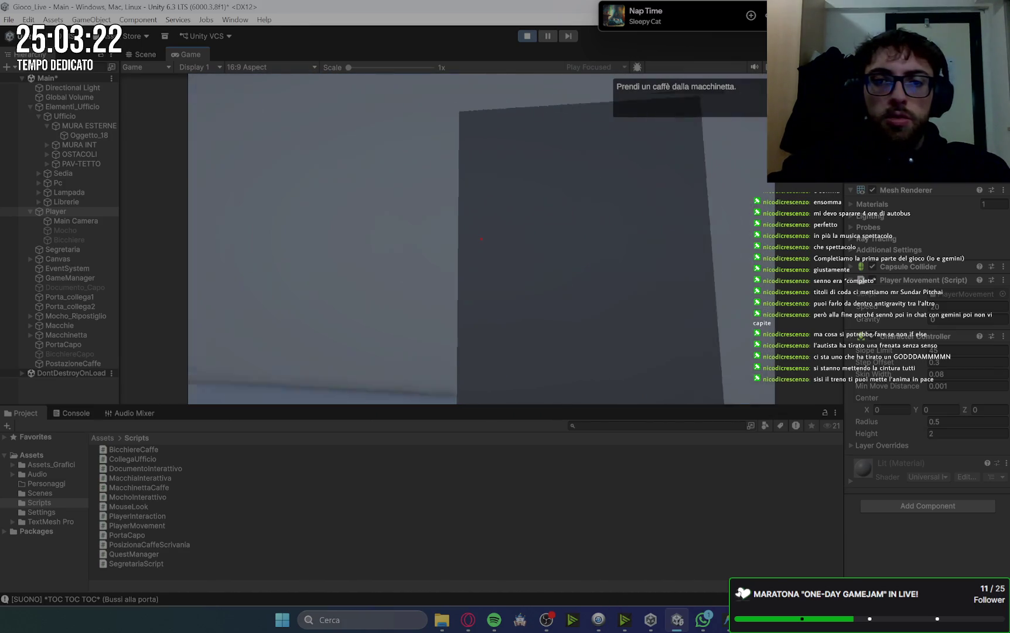
{"action": "key", "text": "e"}
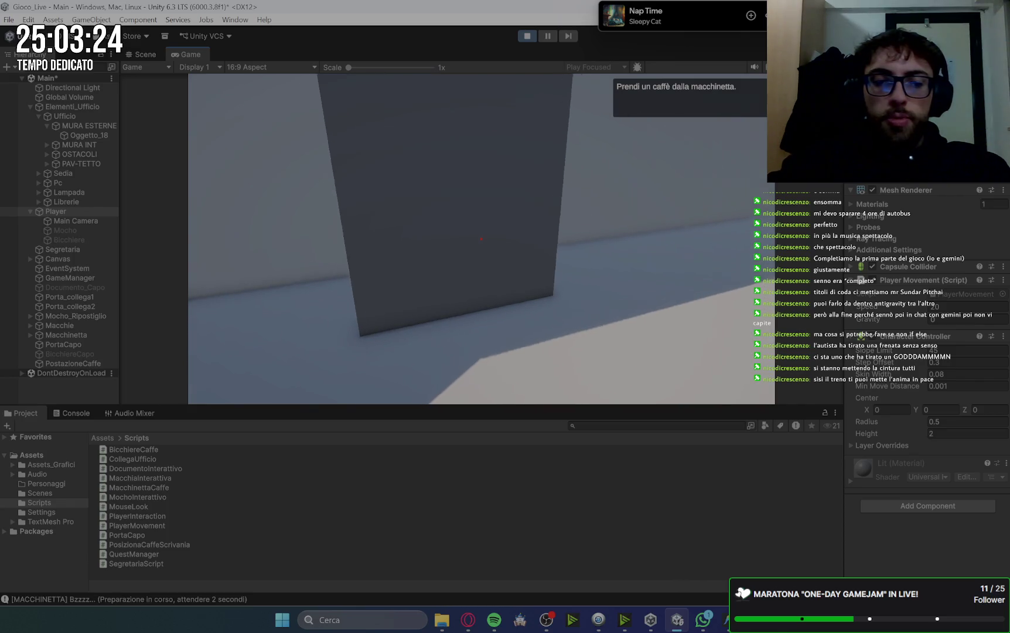
{"action": "left_click", "coordinate": [73, 412]}
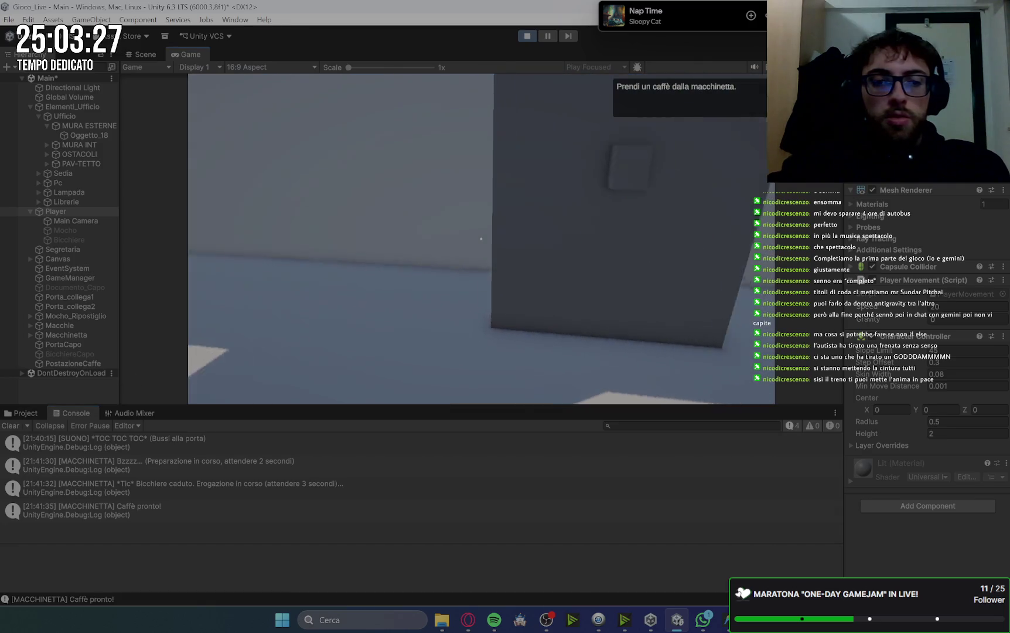
- Carry the coffee into the boss's office to trigger his desk dialogue, then stop play mode
{"action": "key", "text": "space"}
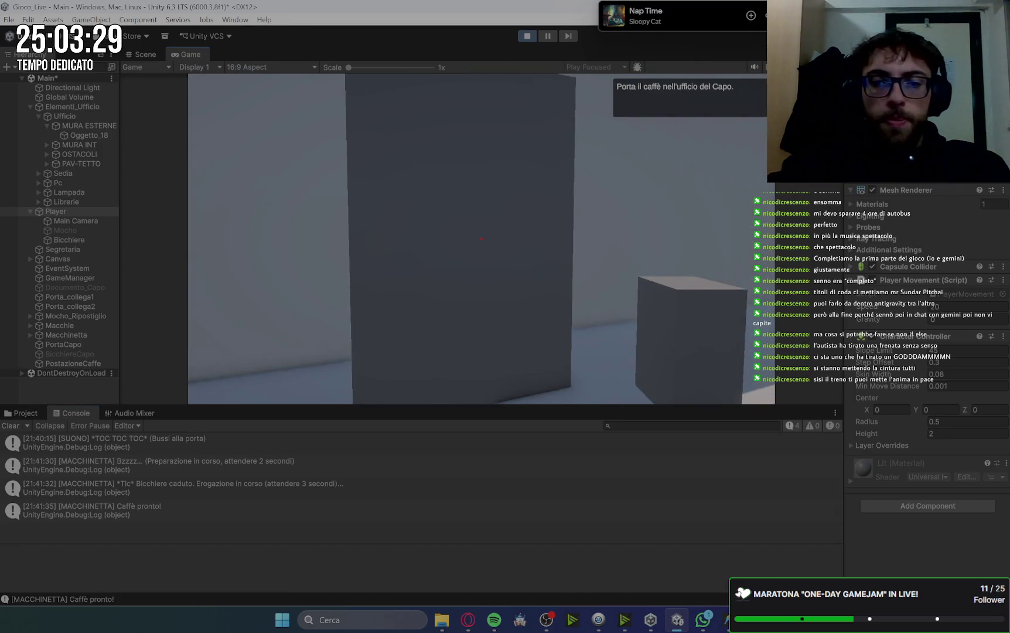
{"action": "key", "text": "w"}
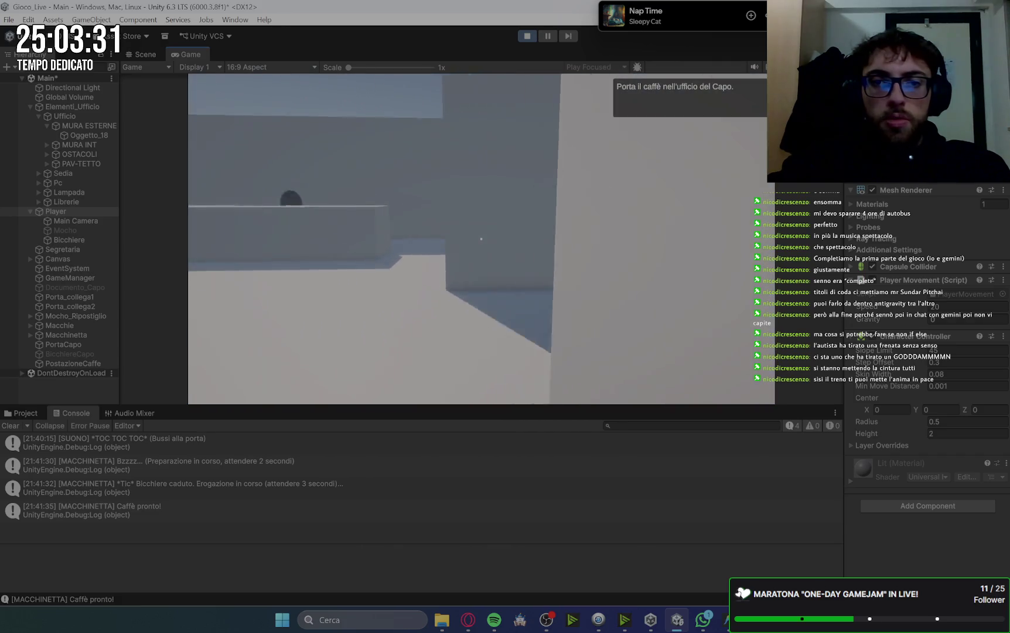
{"action": "key", "text": "w"}
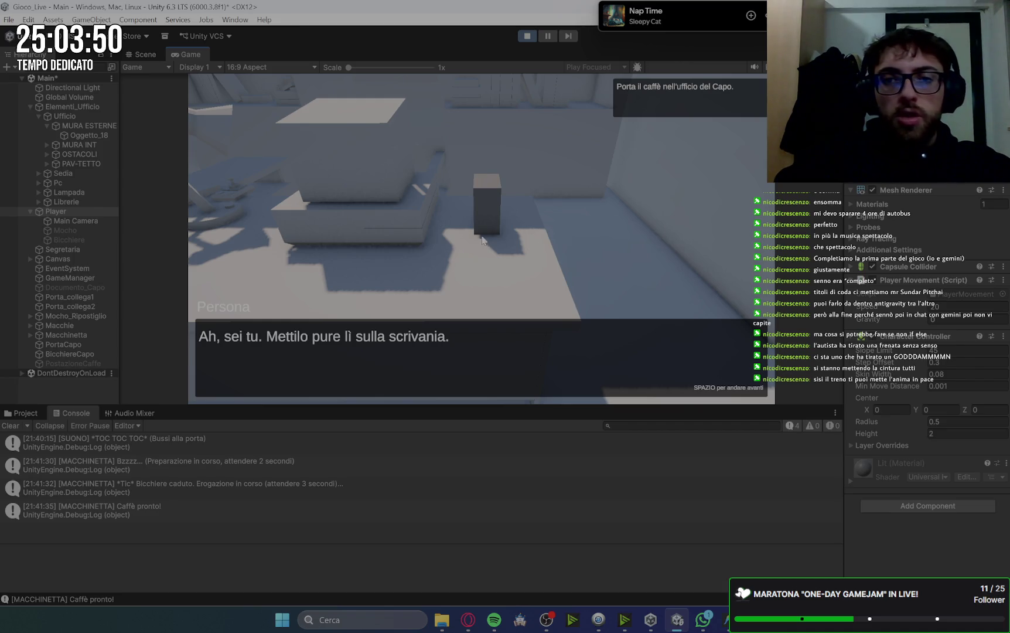
{"action": "left_click", "coordinate": [526, 35]}
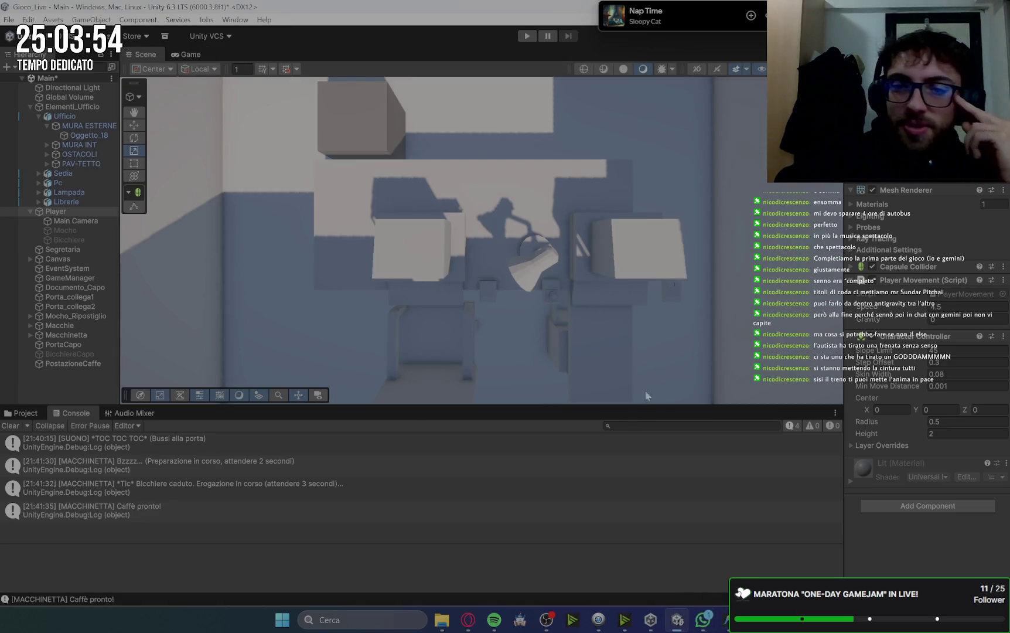
- Clear the Console and bring up Antigravity showing PosizionaCaffeScrivania.cs
{"action": "left_click", "coordinate": [11, 427]}
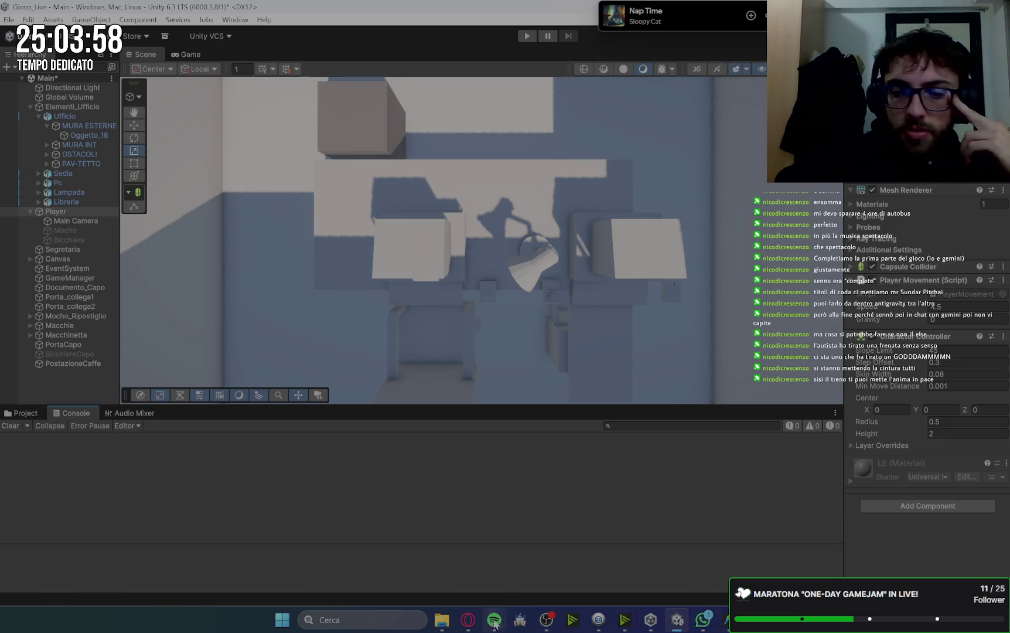
{"action": "mouse_move", "coordinate": [727, 621]}
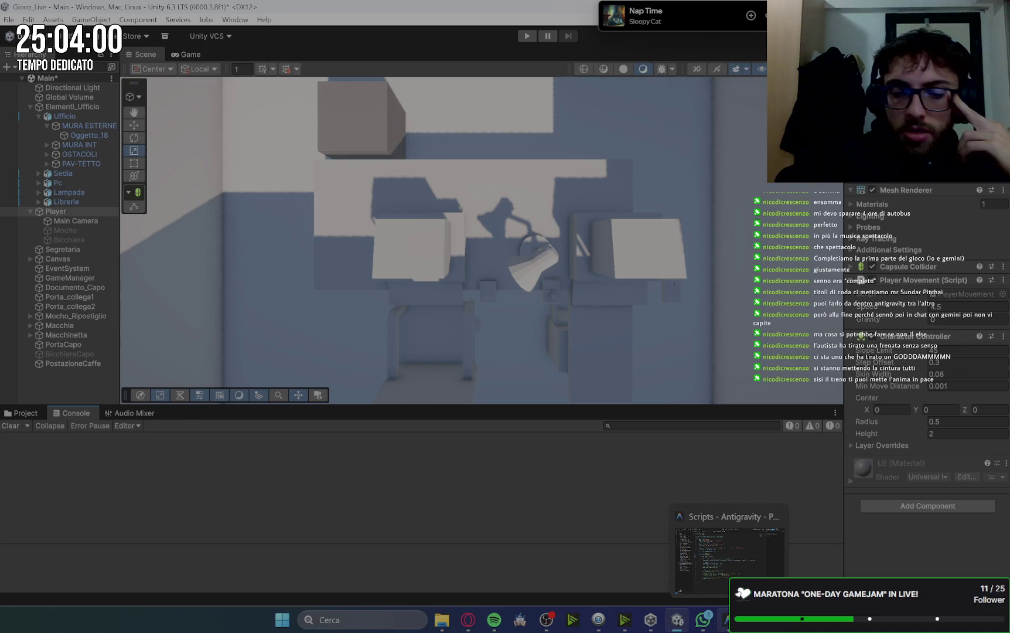
{"action": "left_click", "coordinate": [564, 554]}
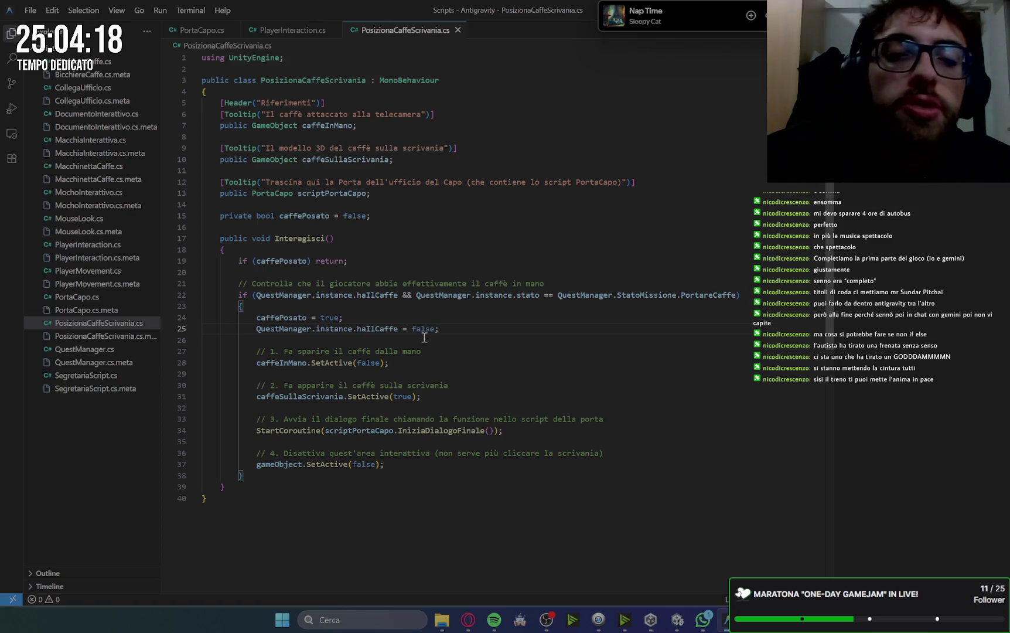
- Highlight every use of scriptPortaCapo and inspect its field declaration on line 13
{"action": "left_click", "coordinate": [364, 432]}
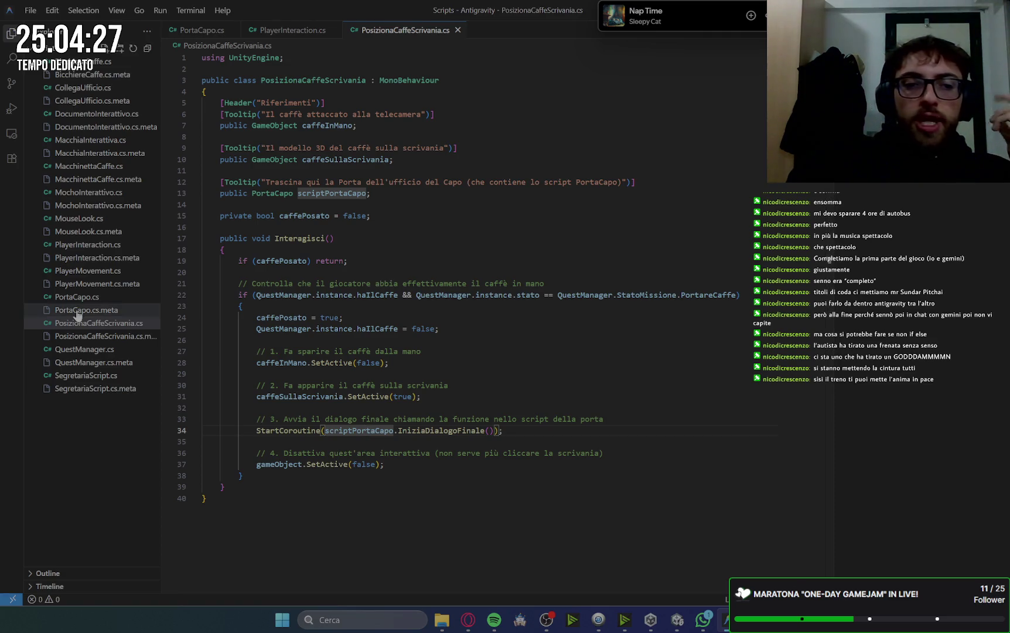
{"action": "left_click_drag", "start_coordinate": [371, 193], "coordinate": [223, 195]}
{"action": "left_click", "coordinate": [221, 194]}
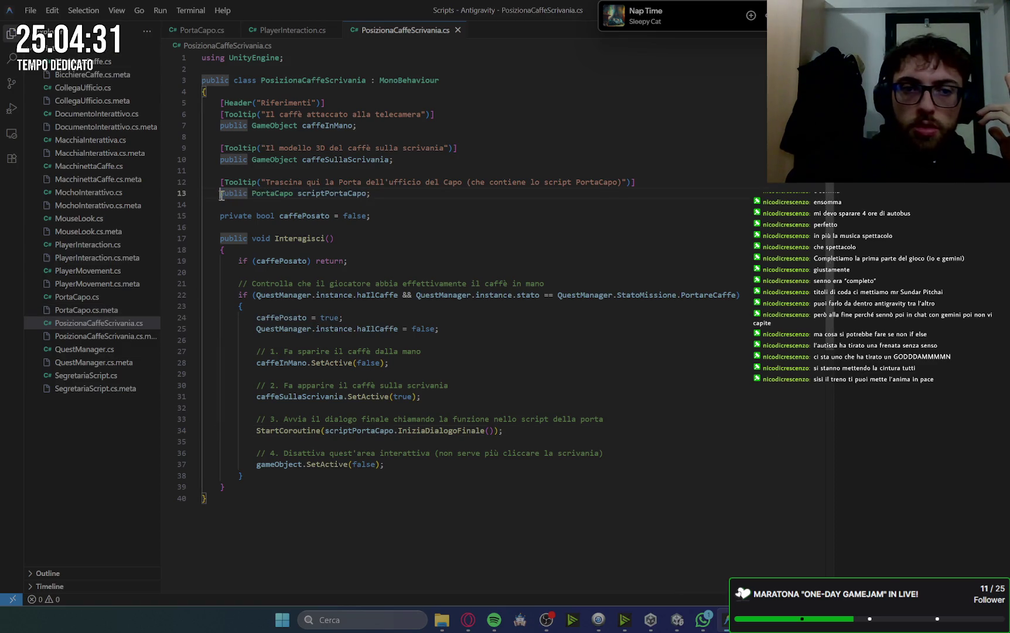
- Look over the IniziaDialogoFinale coroutine in PortaCapo.cs, then open PlayerInteraction.cs
{"action": "left_click", "coordinate": [82, 296]}
{"action": "scroll", "coordinate": [408, 186], "scroll_direction": "up", "scroll_amount": 5}
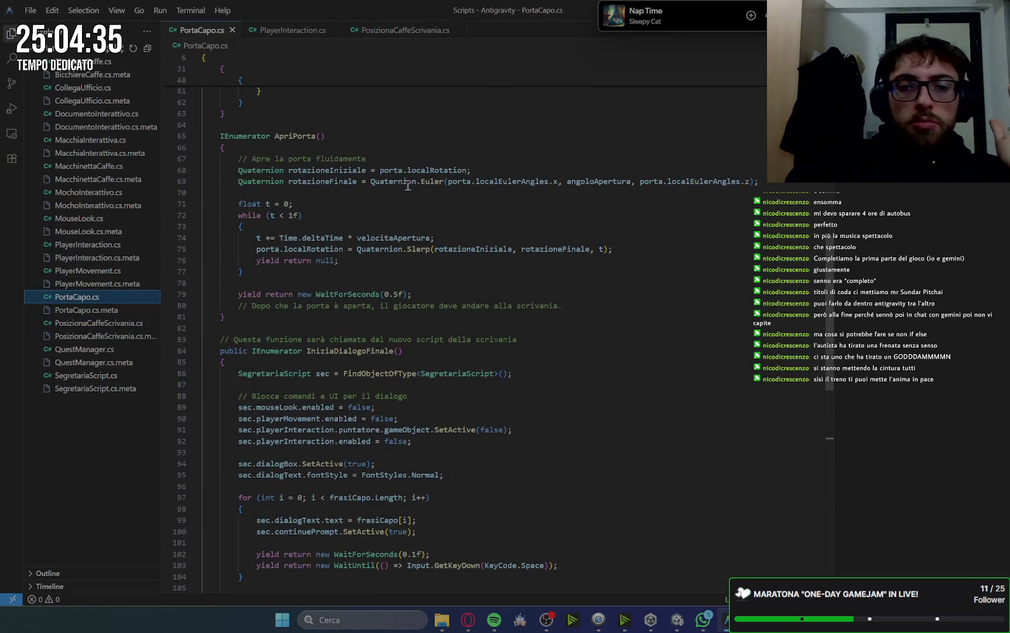
{"action": "scroll", "coordinate": [408, 185], "scroll_direction": "down", "scroll_amount": 3}
{"action": "scroll", "coordinate": [408, 197], "scroll_direction": "down", "scroll_amount": 1}
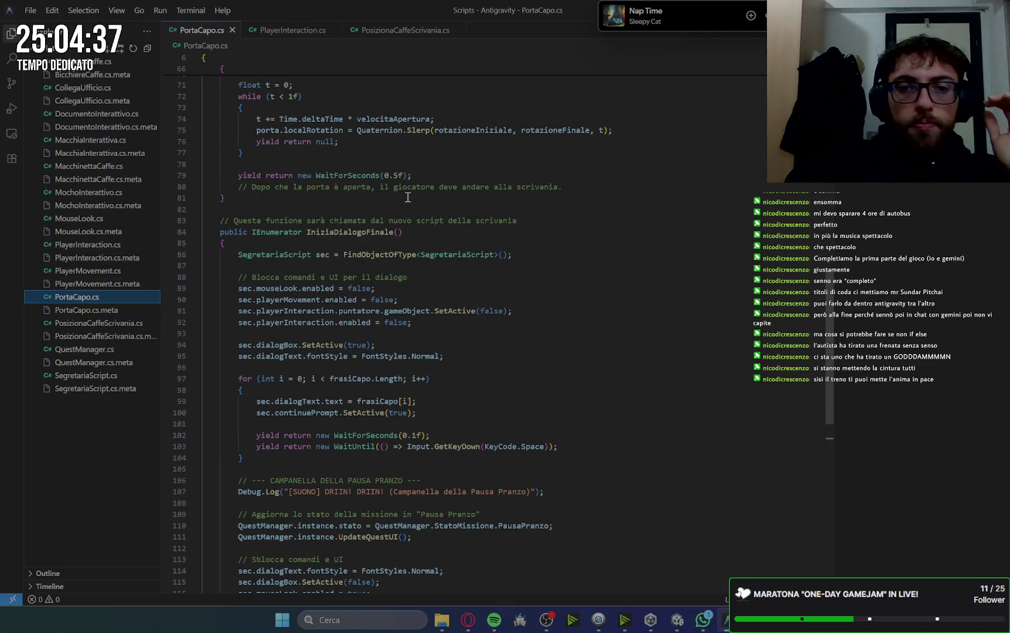
{"action": "scroll", "coordinate": [309, 274], "scroll_direction": "down", "scroll_amount": 2}
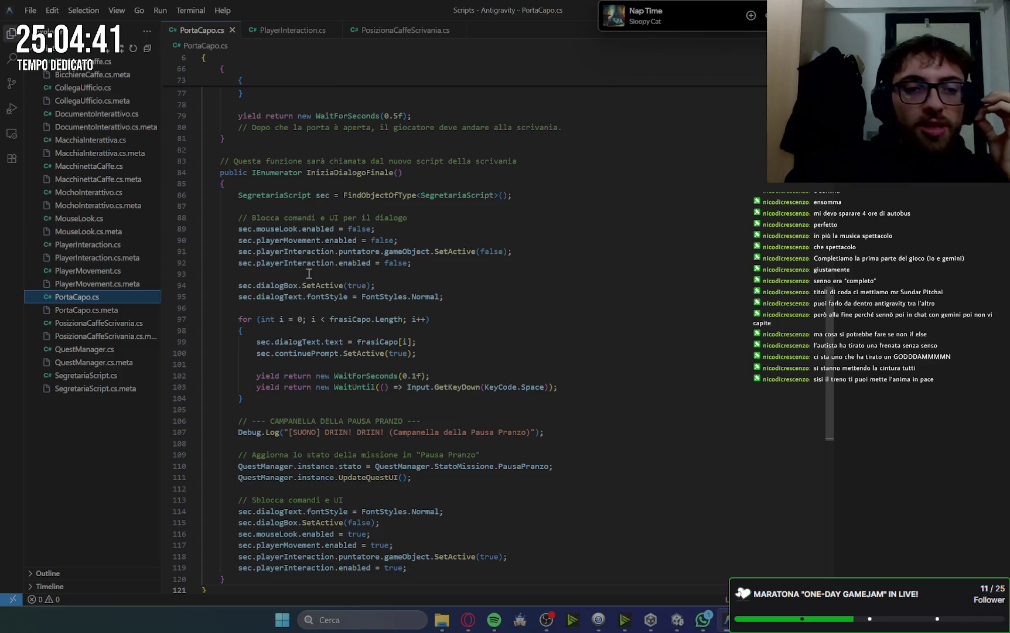
{"action": "scroll", "coordinate": [309, 274], "scroll_direction": "down", "scroll_amount": 2}
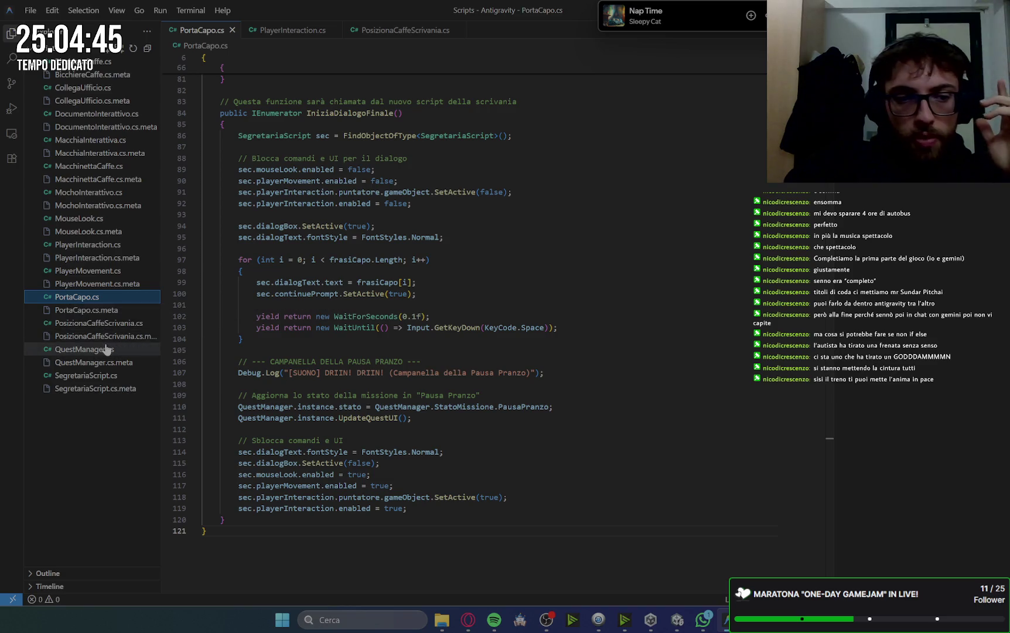
{"action": "left_click", "coordinate": [88, 244]}
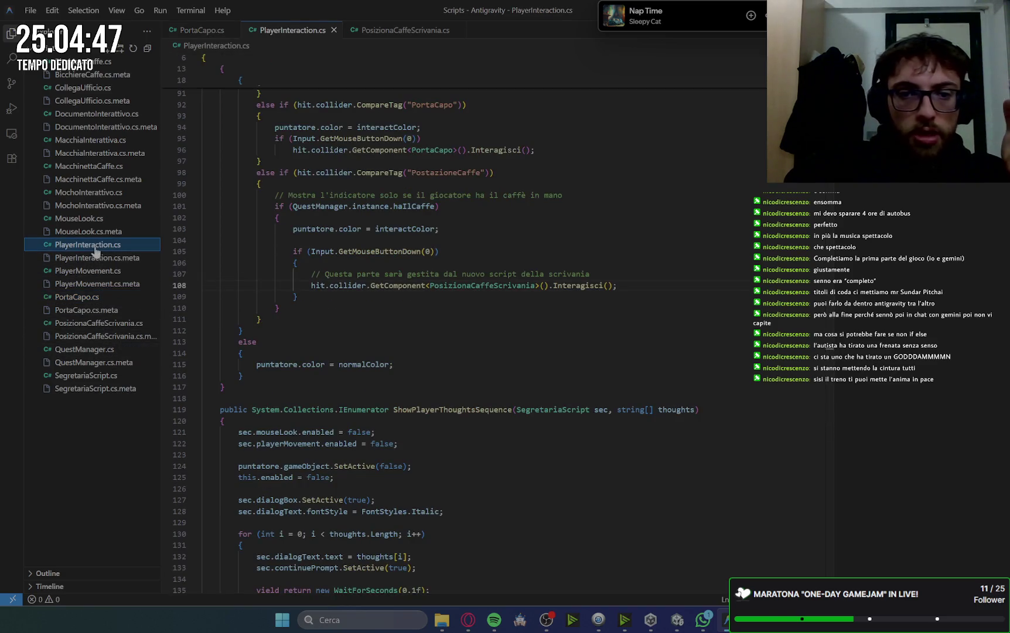
{"action": "scroll", "coordinate": [489, 403], "scroll_direction": "up", "scroll_amount": 3}
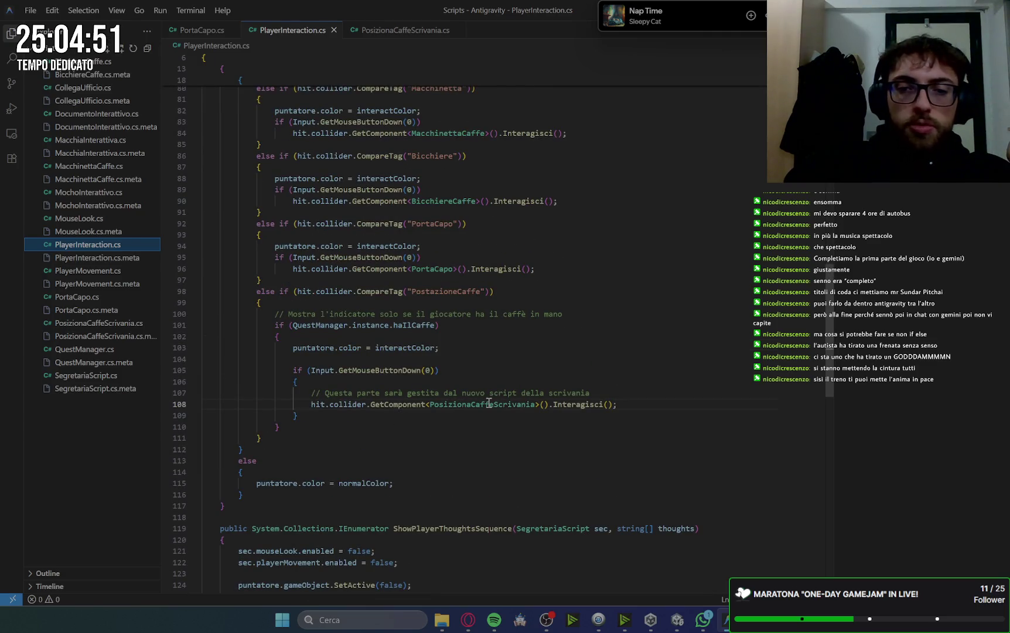
{"action": "scroll", "coordinate": [530, 422], "scroll_direction": "down", "scroll_amount": 3}
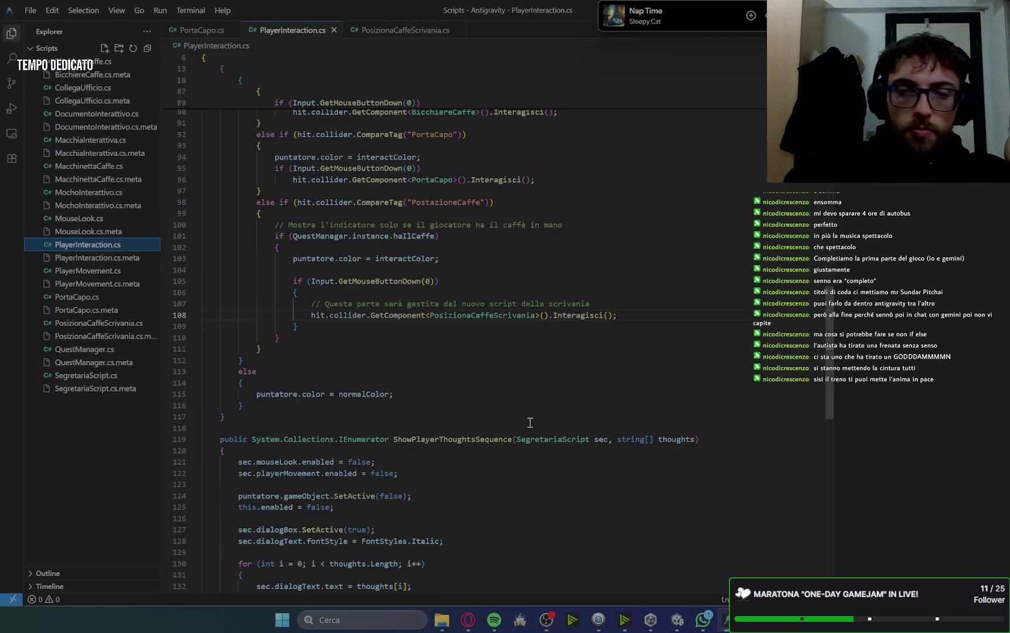
{"action": "double_click", "coordinate": [475, 316]}
{"action": "scroll", "coordinate": [469, 352], "scroll_direction": "up", "scroll_amount": 1}
{"action": "scroll", "coordinate": [469, 360], "scroll_direction": "down", "scroll_amount": 3}
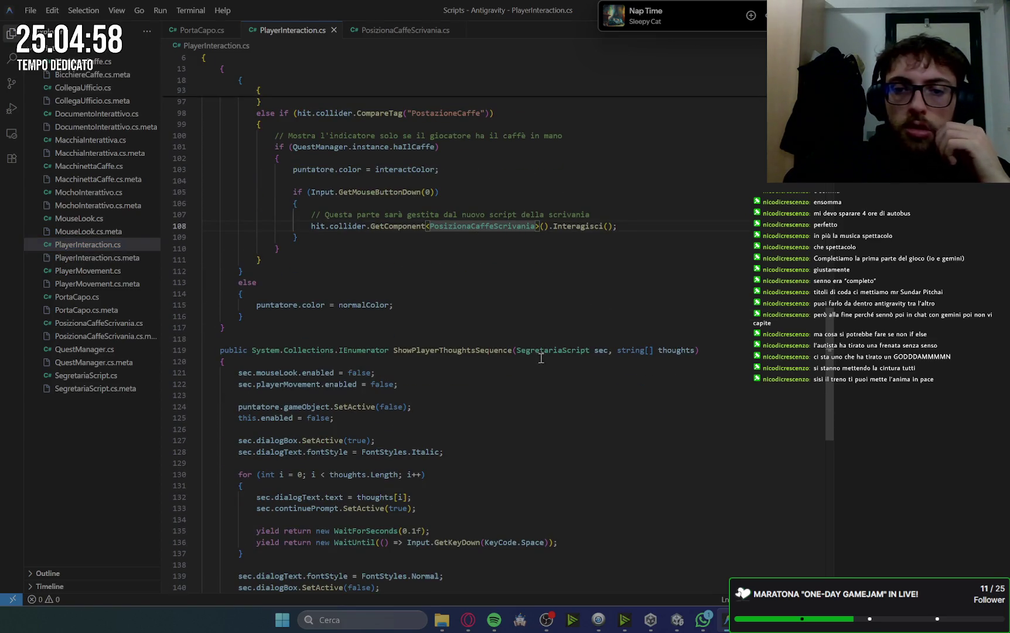
{"action": "double_click", "coordinate": [542, 352]}
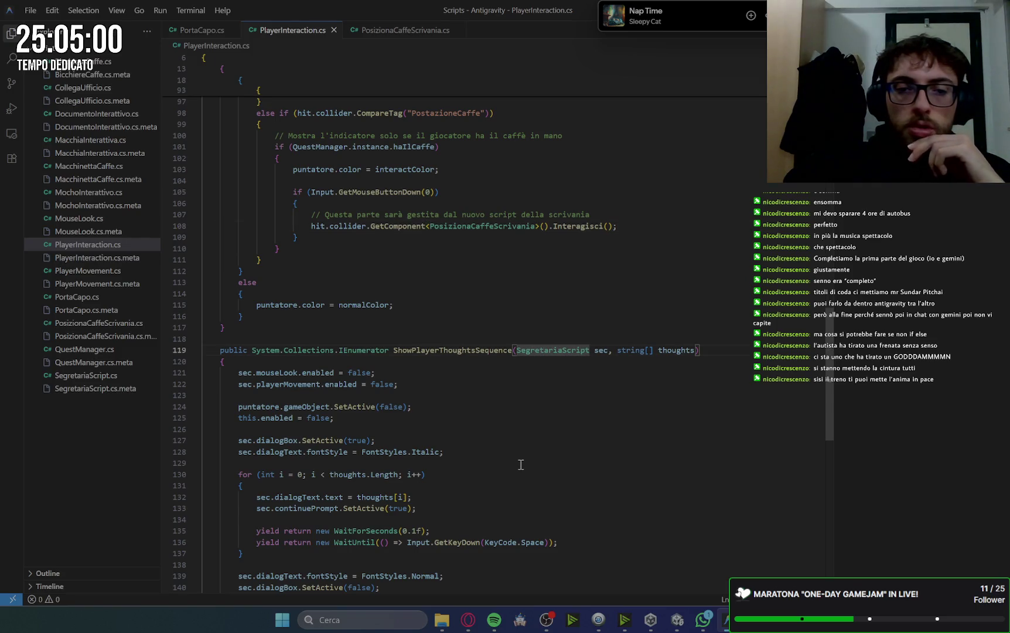
{"action": "scroll", "coordinate": [521, 465], "scroll_direction": "up", "scroll_amount": 15}
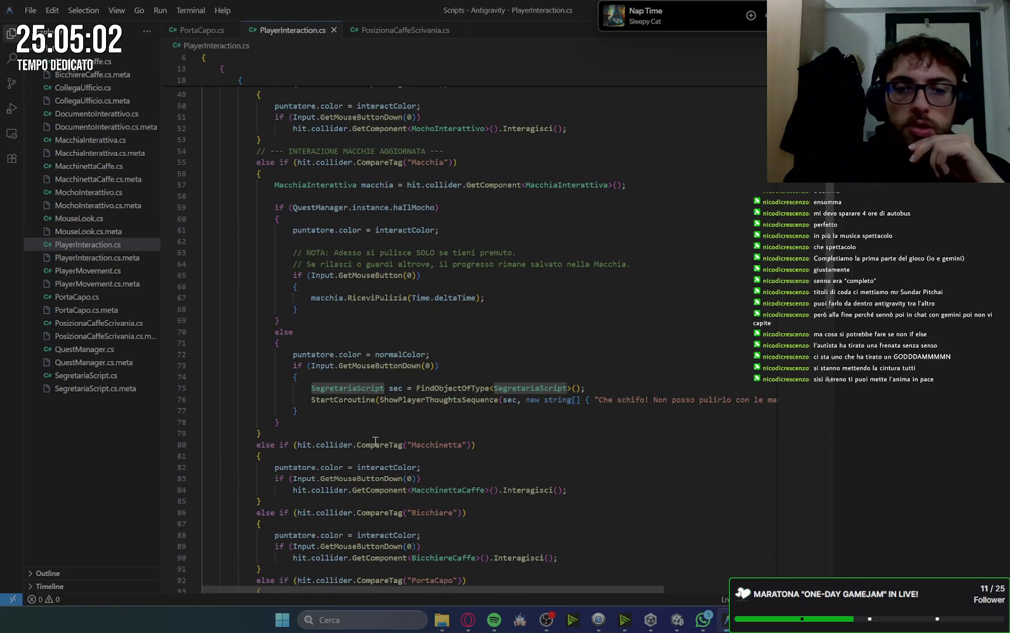
{"action": "scroll", "coordinate": [375, 441], "scroll_direction": "up", "scroll_amount": 15}
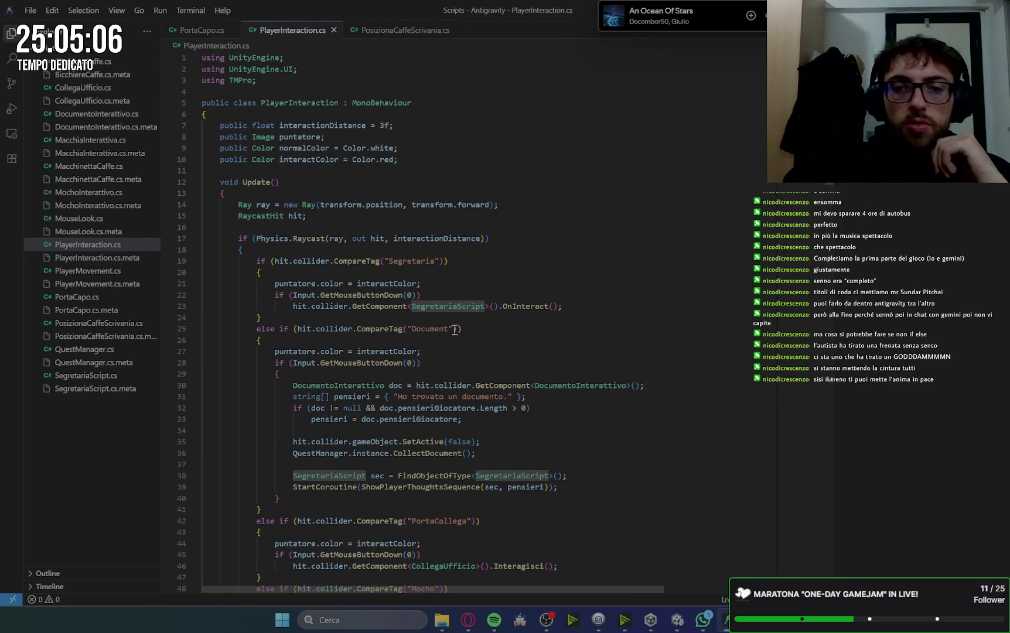
{"action": "scroll", "coordinate": [538, 412], "scroll_direction": "down", "scroll_amount": 3}
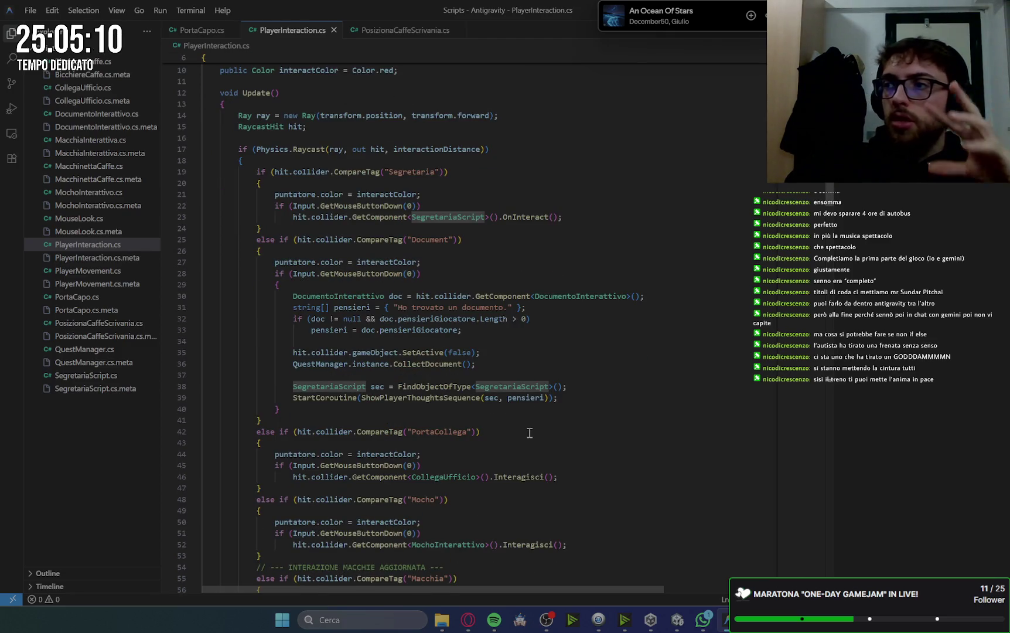
{"action": "scroll", "coordinate": [531, 431], "scroll_direction": "down", "scroll_amount": 7}
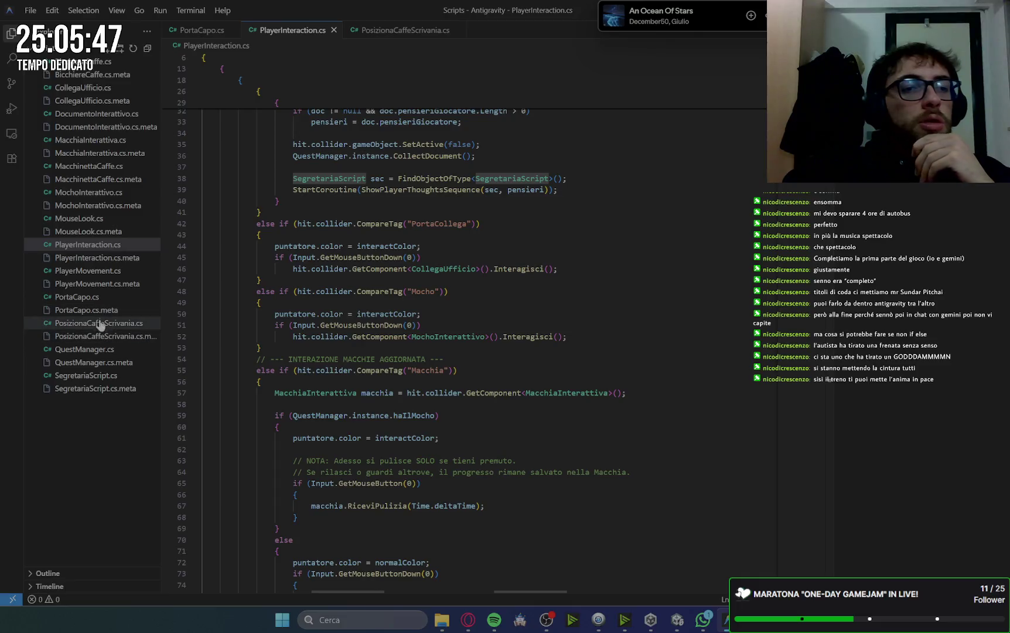
- In PortaCapo.cs, inspect the frasiCapo loop on line 97 and its uses, then return to Unity
{"action": "left_click", "coordinate": [95, 297]}
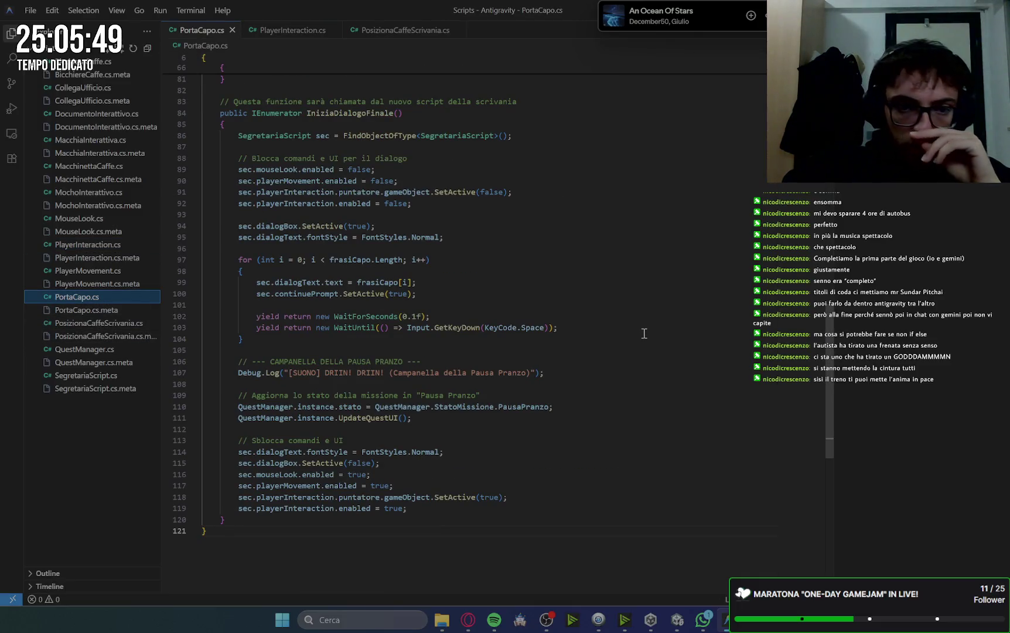
{"action": "scroll", "coordinate": [228, 197], "scroll_direction": "up", "scroll_amount": 2}
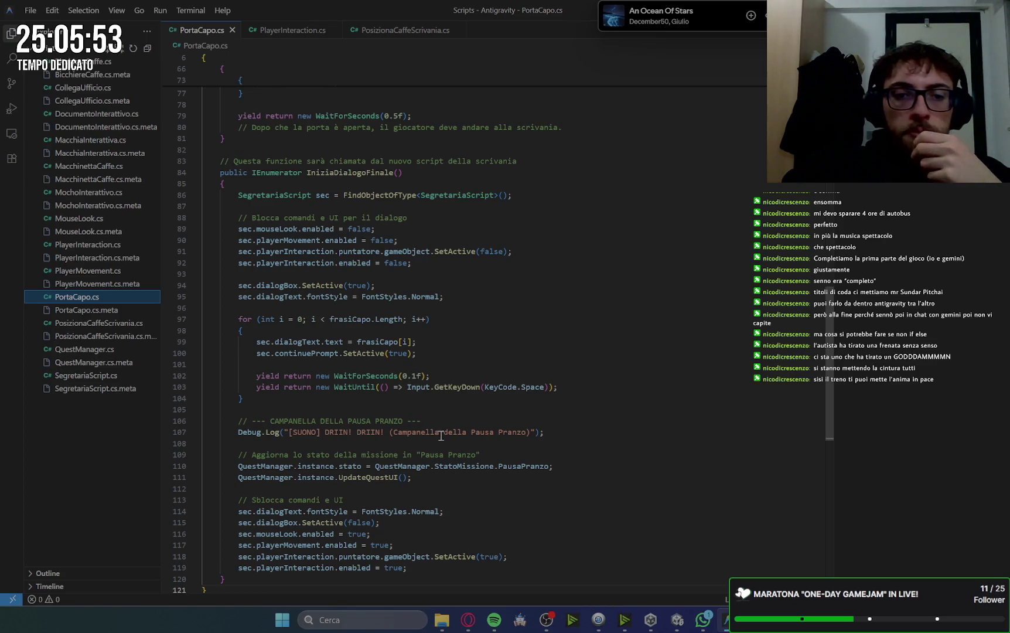
{"action": "left_click", "coordinate": [343, 229]}
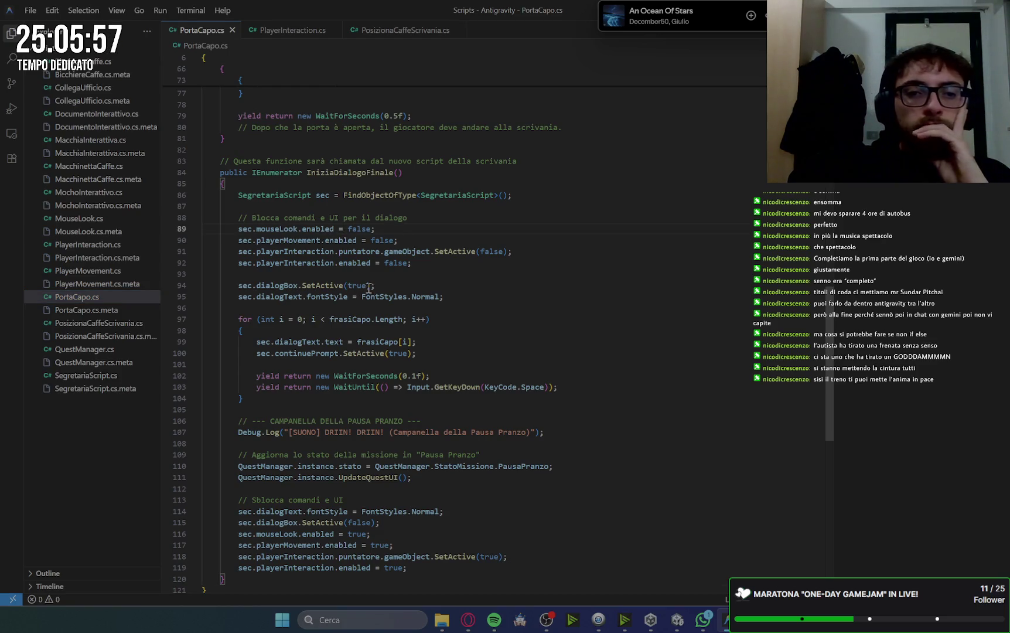
{"action": "left_click", "coordinate": [321, 319]}
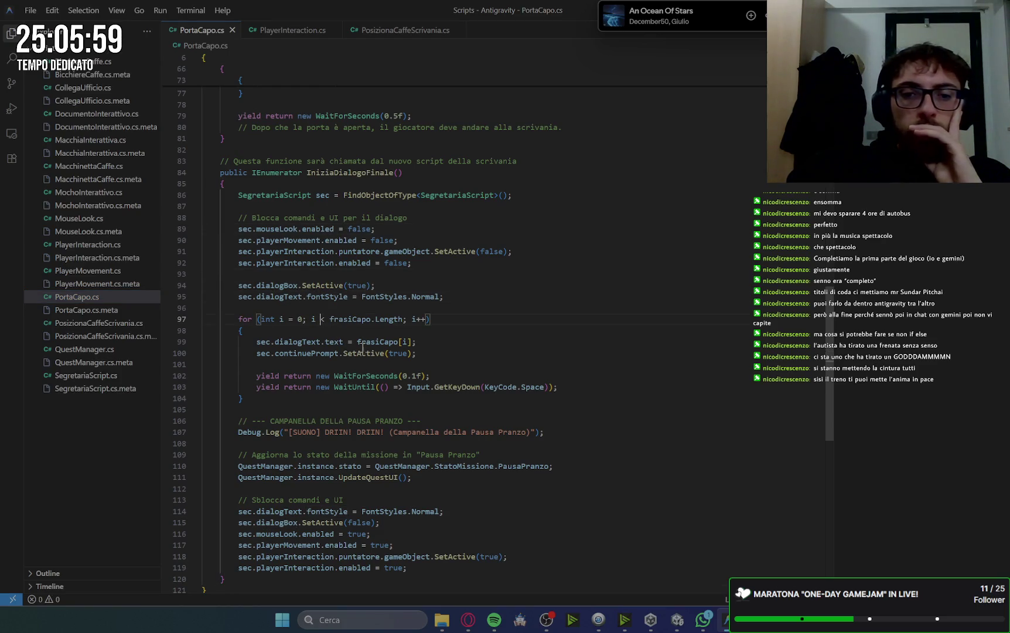
{"action": "left_click", "coordinate": [398, 342]}
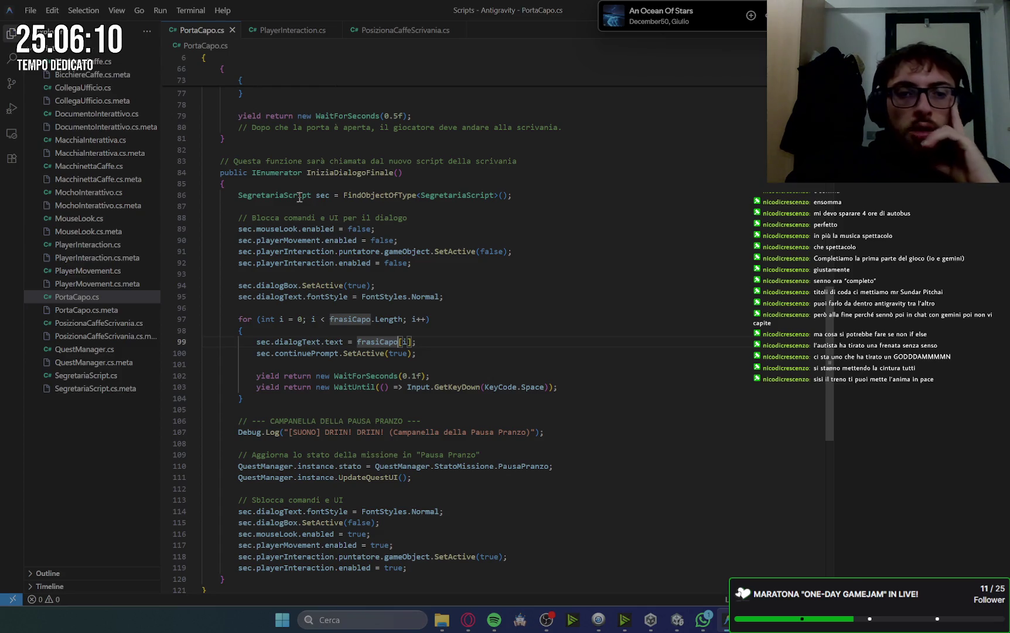
{"action": "scroll", "coordinate": [491, 347], "scroll_direction": "up", "scroll_amount": 20}
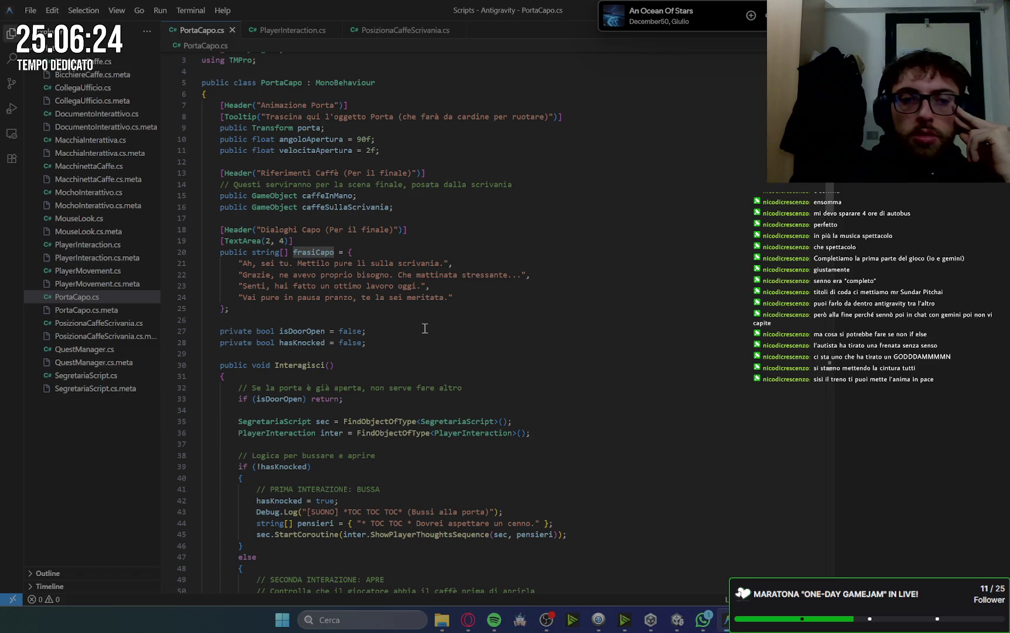
{"action": "left_click", "coordinate": [677, 620]}
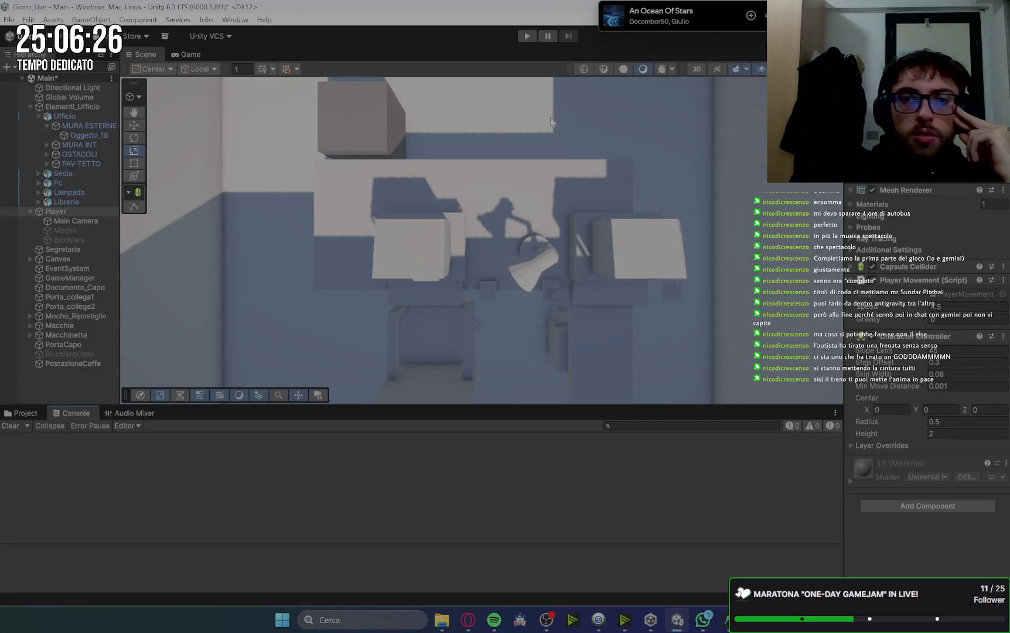
- Switch to the Gemini conversation and read through its last reply
{"action": "left_click", "coordinate": [468, 620]}
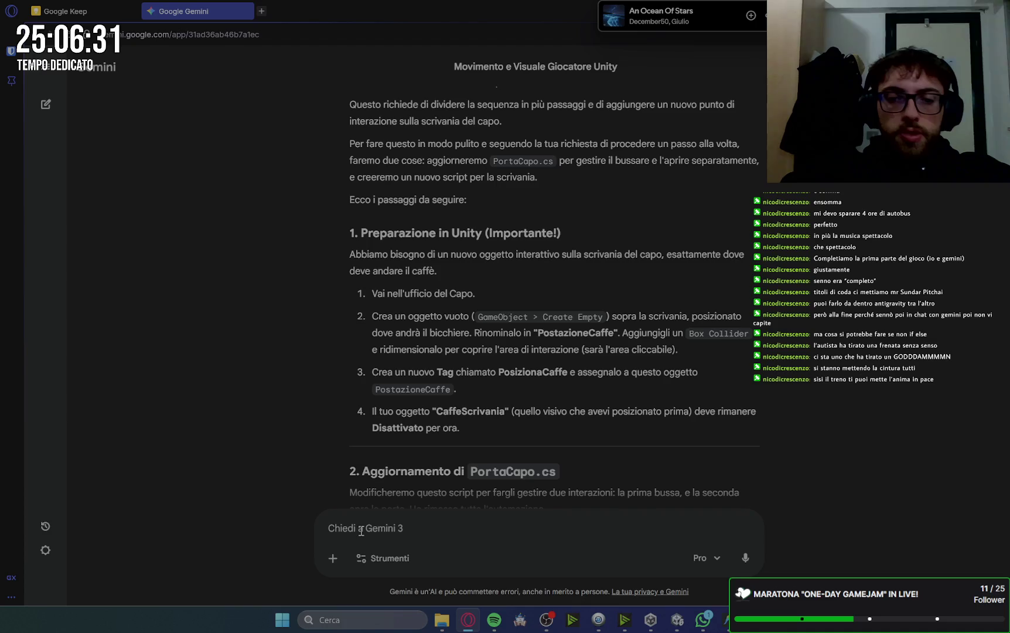
{"action": "scroll", "coordinate": [881, 338], "scroll_direction": "down", "scroll_amount": 3}
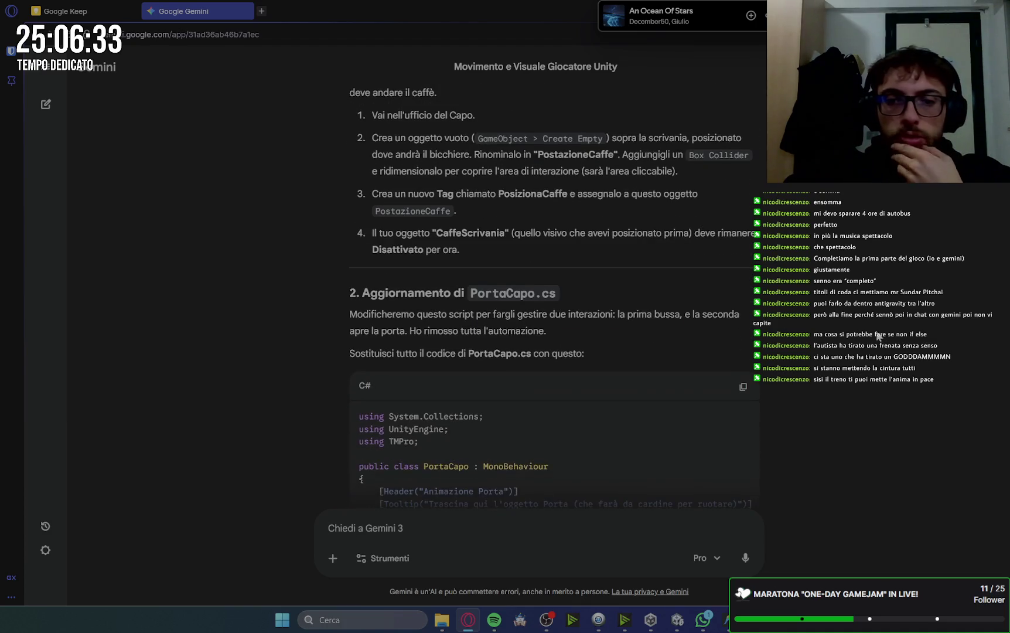
{"action": "scroll", "coordinate": [880, 336], "scroll_direction": "down", "scroll_amount": 1}
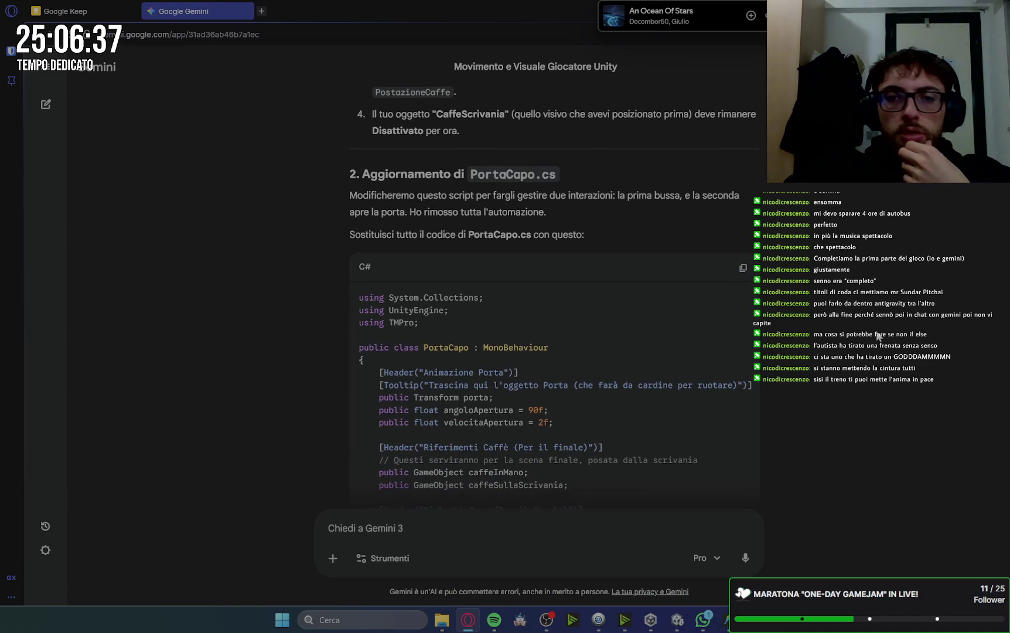
{"action": "scroll", "coordinate": [879, 335], "scroll_direction": "down", "scroll_amount": 6}
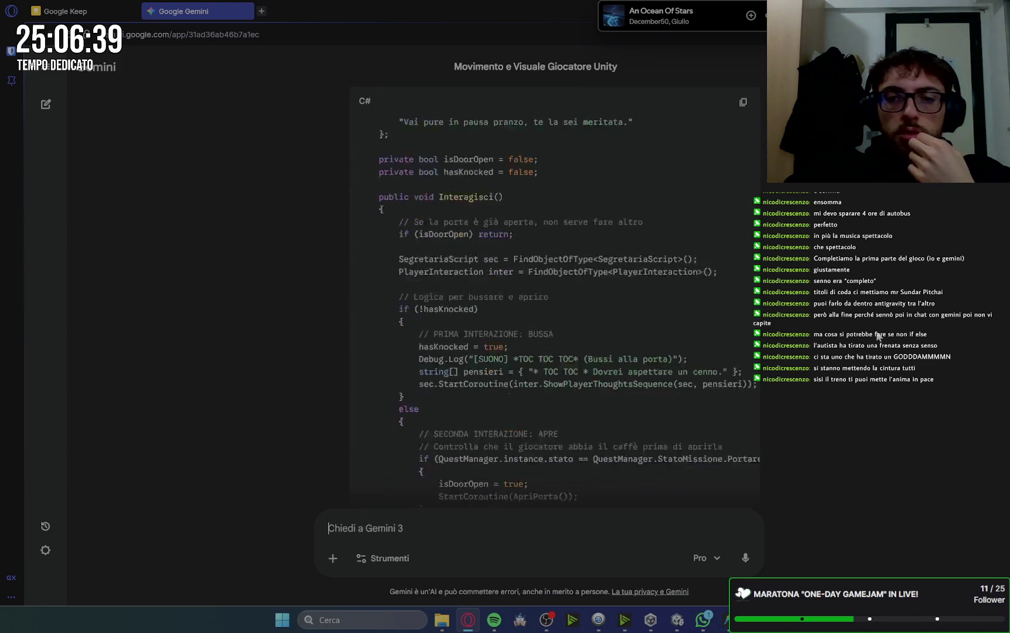
{"action": "scroll", "coordinate": [879, 336], "scroll_direction": "down", "scroll_amount": 6}
{"action": "scroll", "coordinate": [879, 336], "scroll_direction": "down", "scroll_amount": 10}
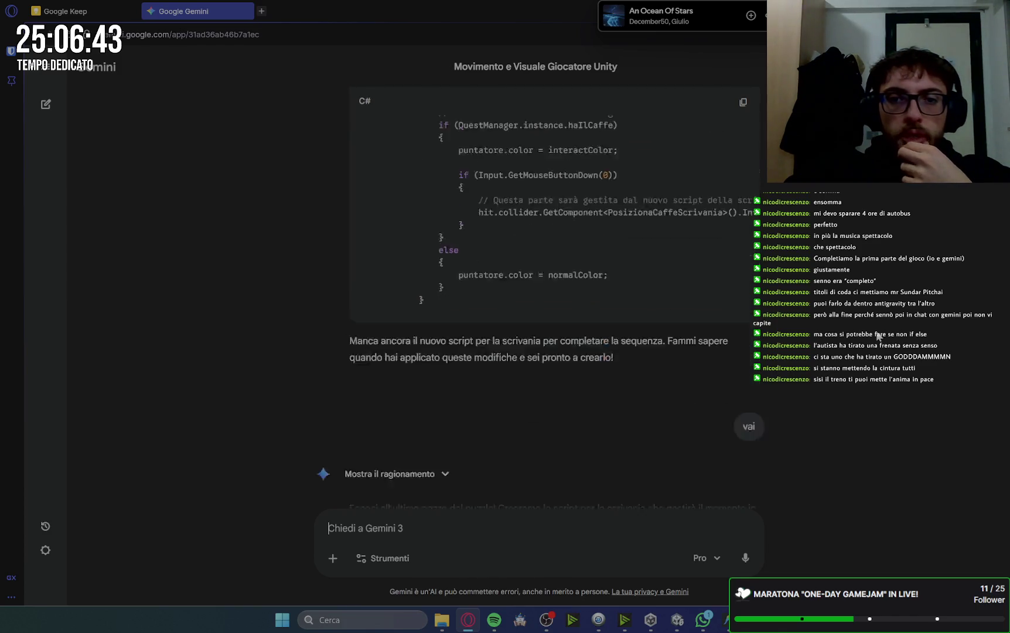
{"action": "scroll", "coordinate": [879, 335], "scroll_direction": "down", "scroll_amount": 4}
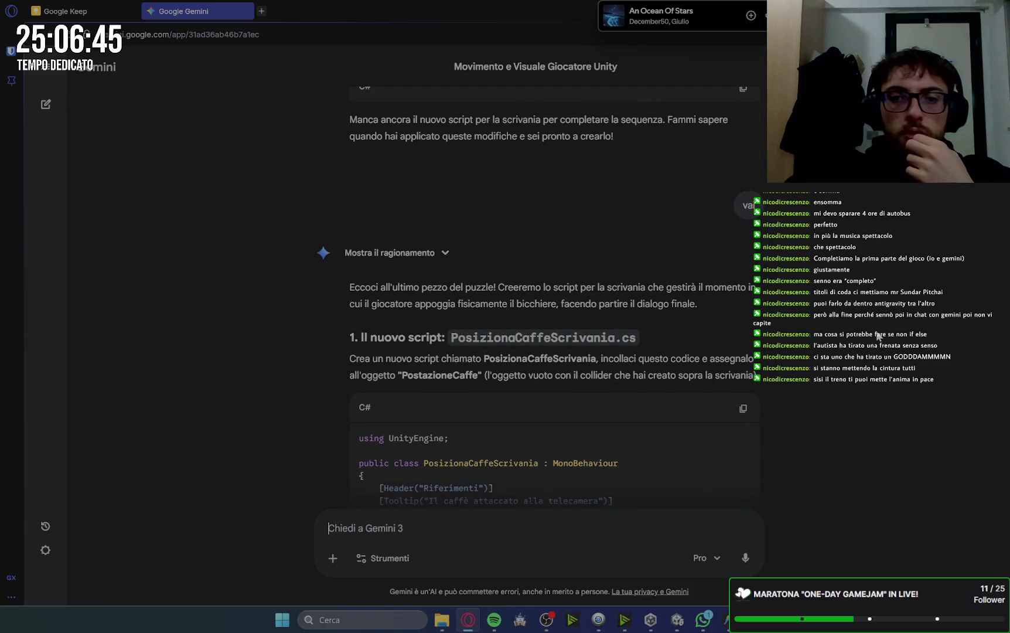
{"action": "scroll", "coordinate": [879, 335], "scroll_direction": "down", "scroll_amount": 3}
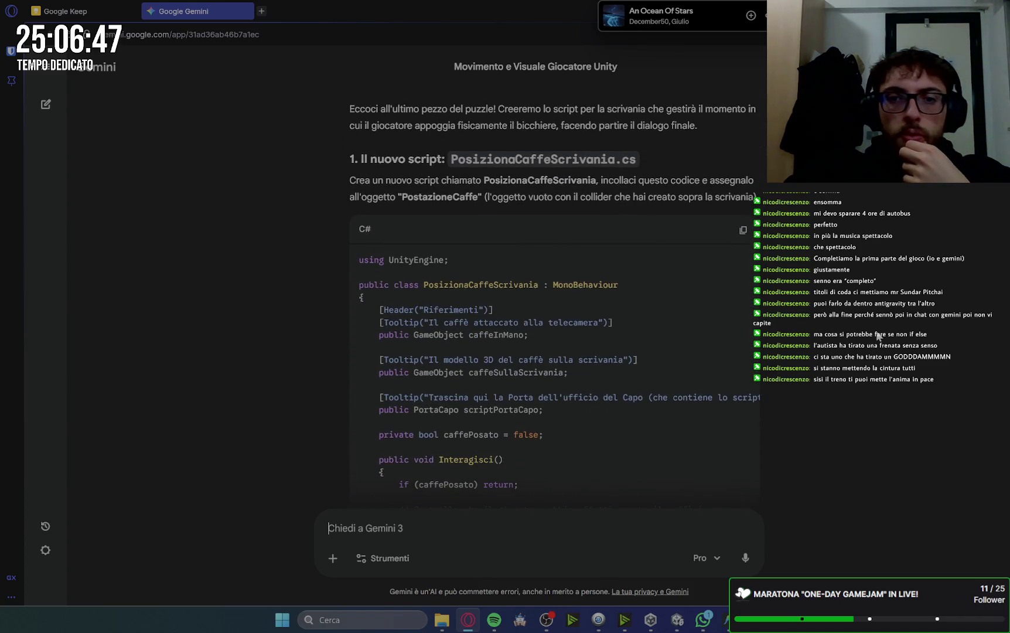
{"action": "scroll", "coordinate": [879, 335], "scroll_direction": "down", "scroll_amount": 8}
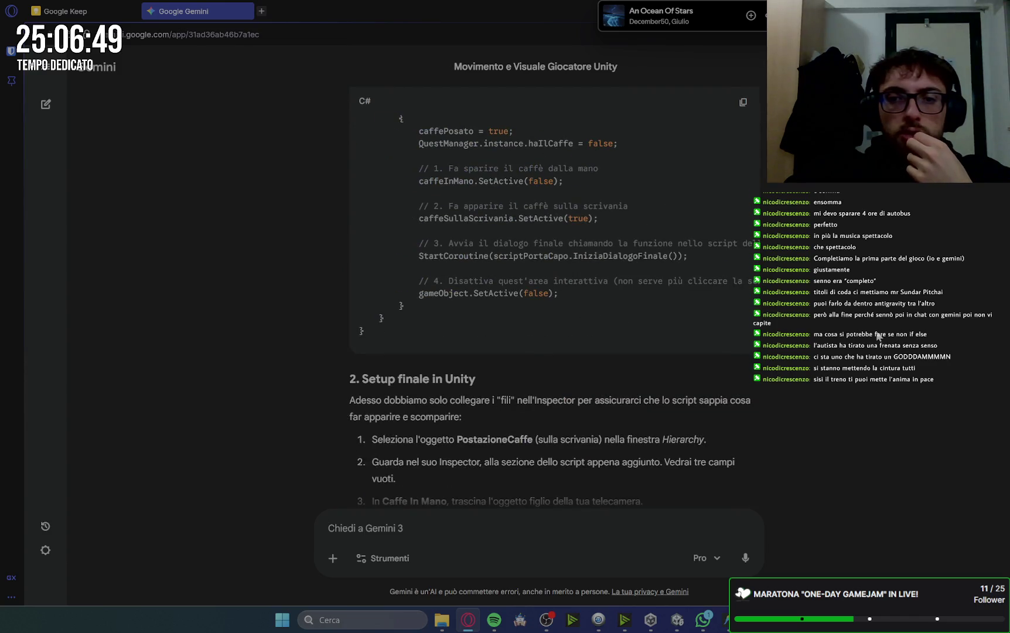
{"action": "scroll", "coordinate": [880, 336], "scroll_direction": "down", "scroll_amount": 3}
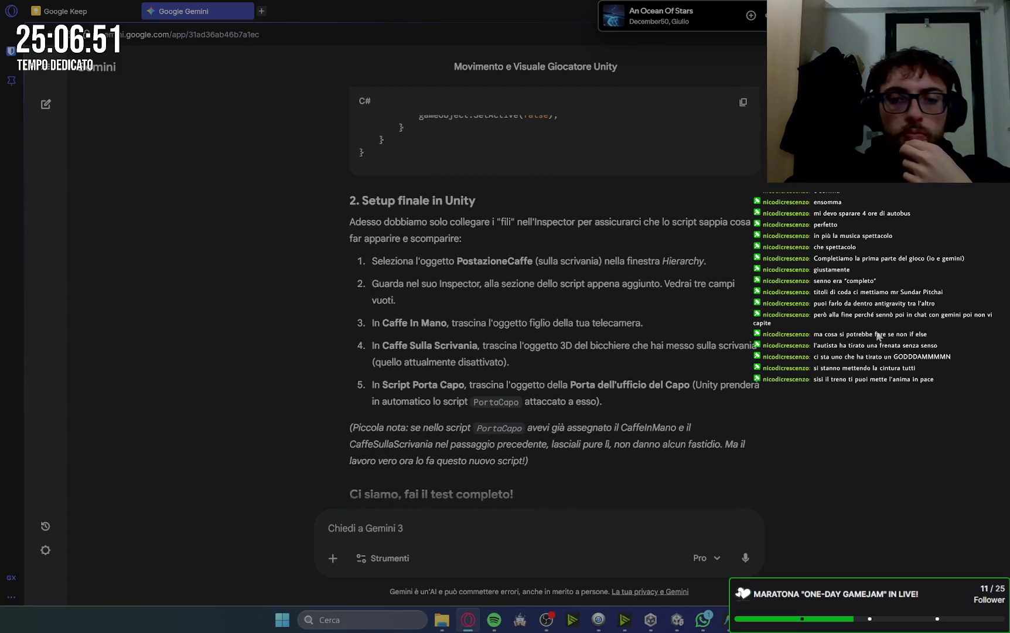
{"action": "scroll", "coordinate": [879, 336], "scroll_direction": "down", "scroll_amount": 5}
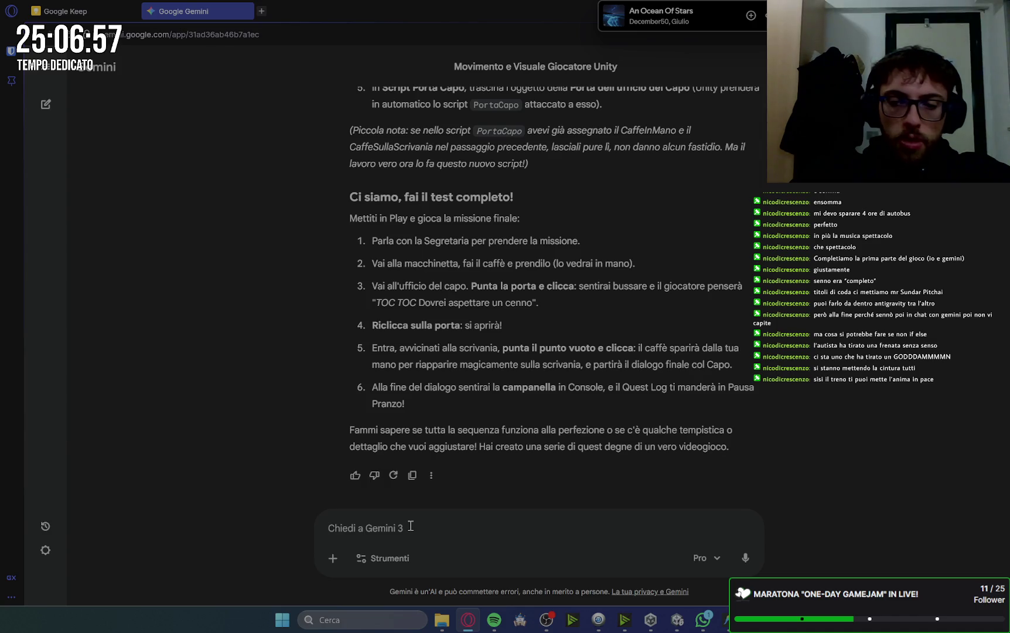
- Send Gemini a report that the boss dialogue starts correctly ('inizia correttamente') but freezes after the first line
{"action": "type", "text": "il dialogo con"}
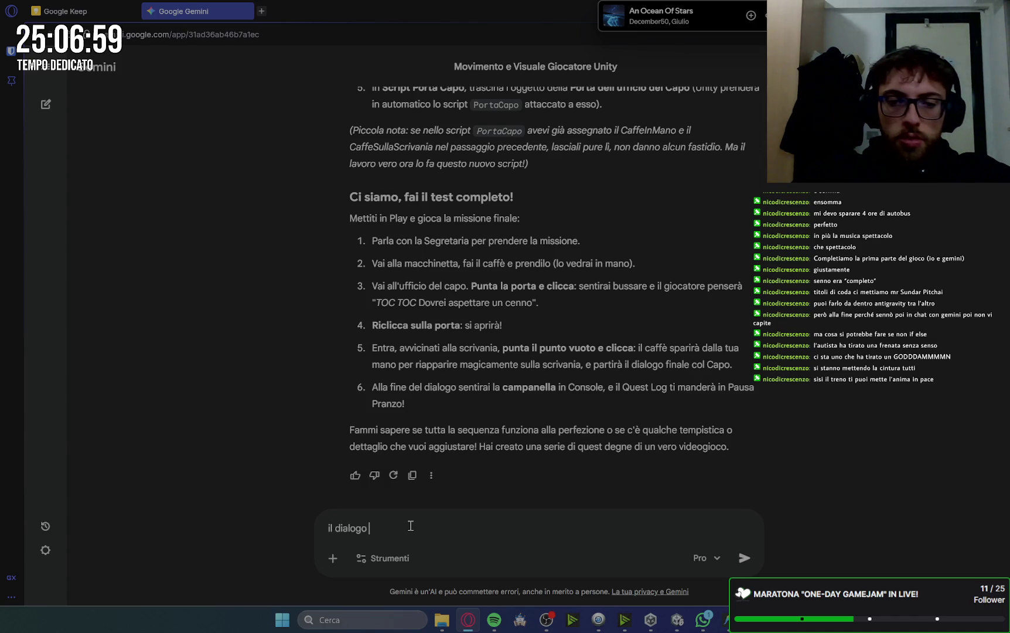
{"action": "type", "text": " il capo "}
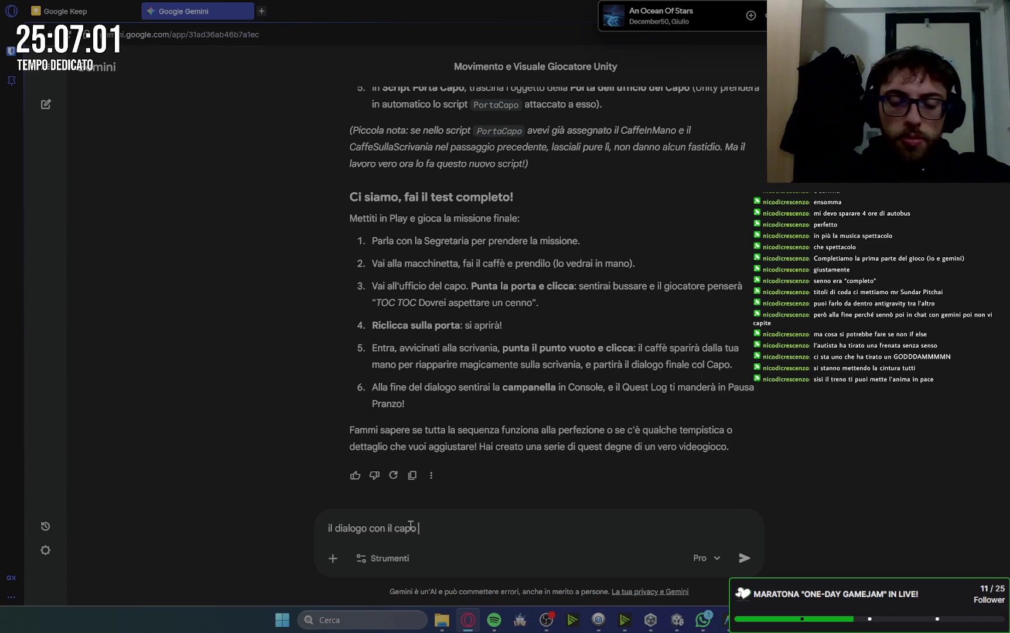
{"action": "type", "text": "inizia correttamente"}
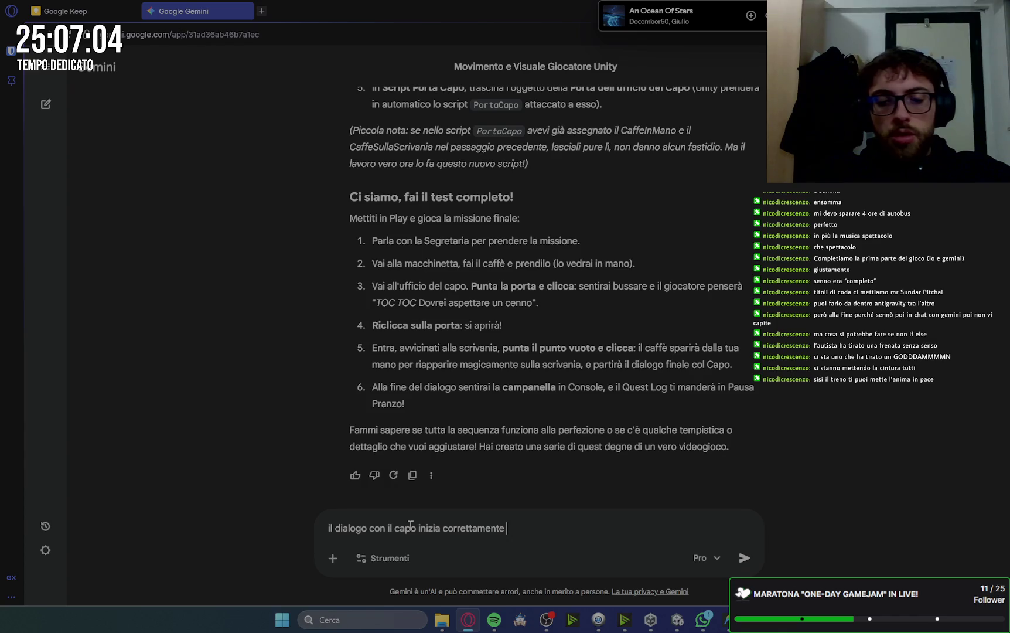
{"action": "key", "text": "BackSpace"}
{"action": "type", "text": ","}
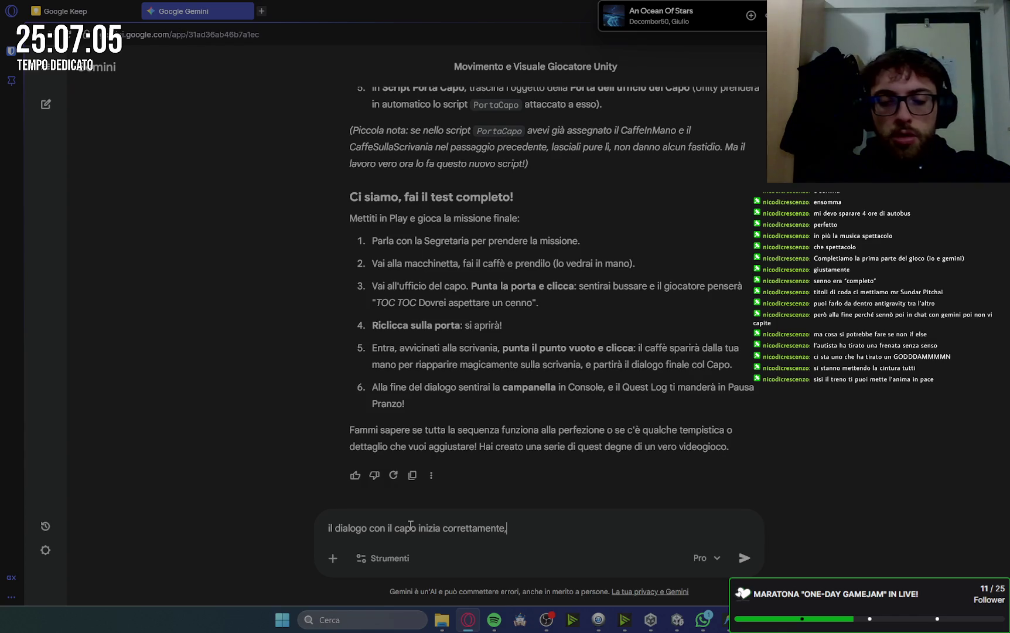
{"action": "type", "text": " ma do"}
{"action": "type", "text": "po la pr"}
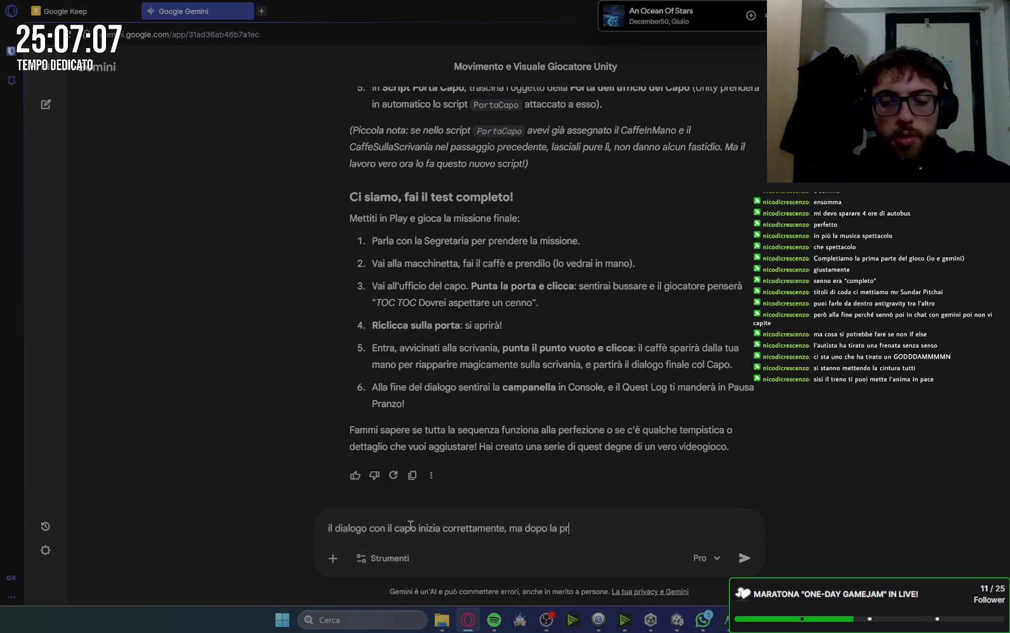
{"action": "type", "text": "f"}
{"action": "type", "text": "rase"}
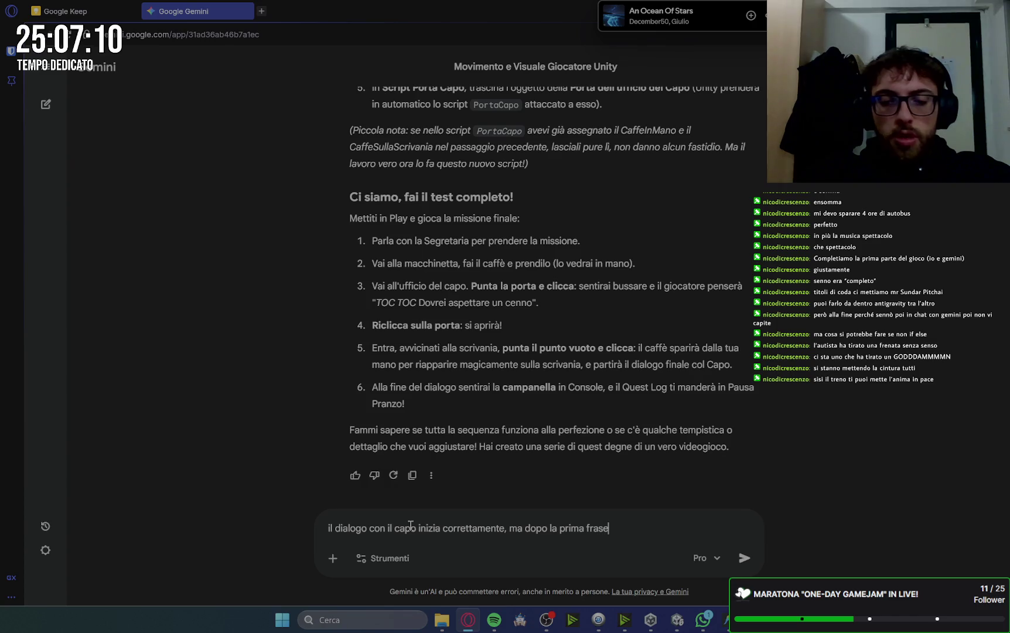
{"action": "type", "text": "i "}
{"action": "type", "text": "blocca"}
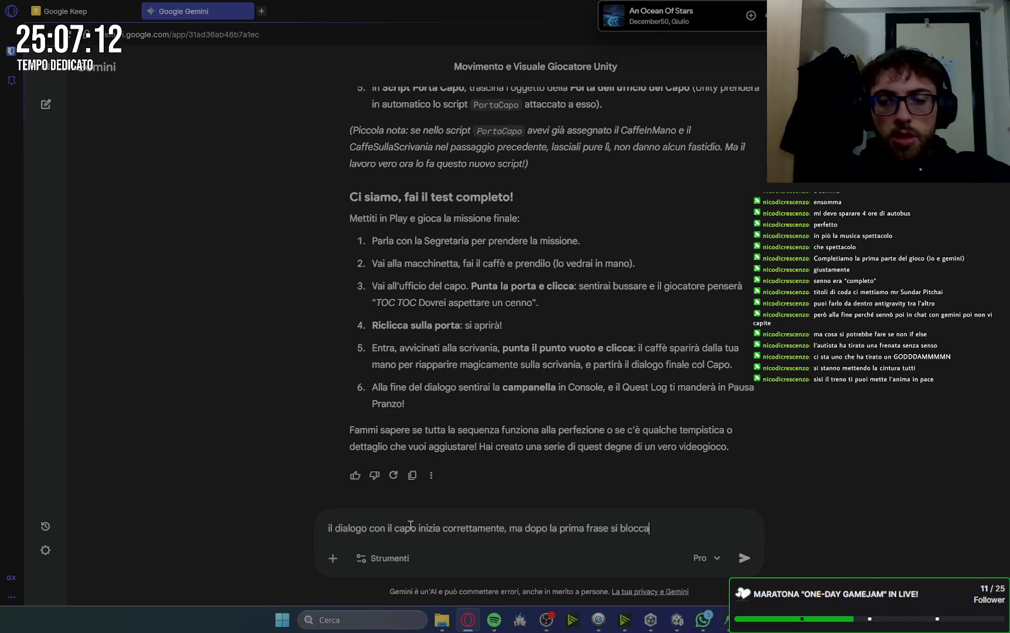
{"action": "key", "text": "Return"}
- Scroll PortaCapo.cs to the frasiCapo for loop and highlight every use of continuePrompt
{"action": "left_click", "coordinate": [726, 620]}
{"action": "scroll", "coordinate": [568, 170], "scroll_direction": "down", "scroll_amount": 16}
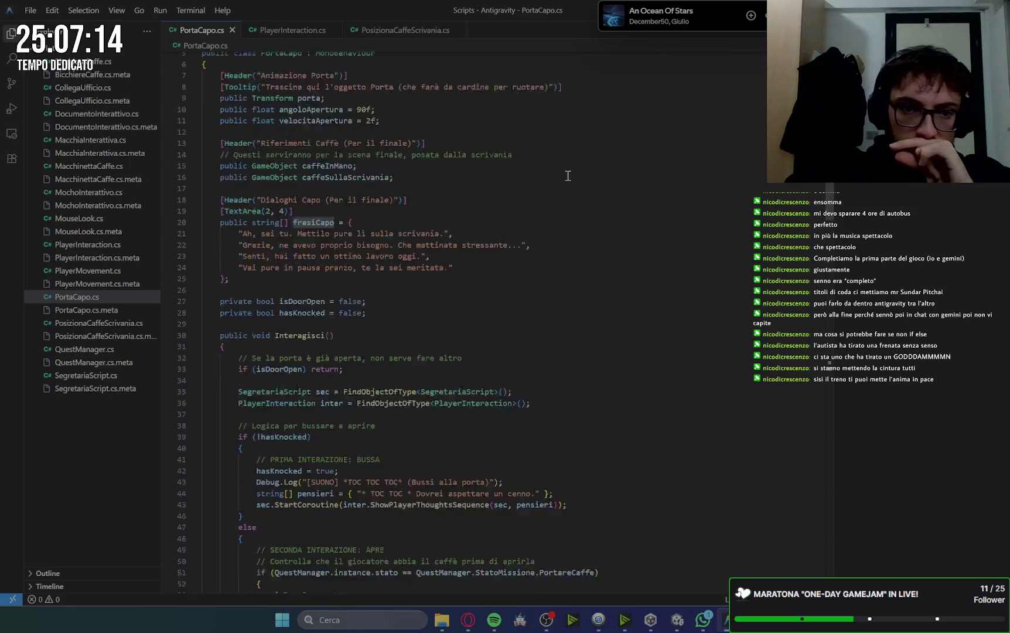
{"action": "scroll", "coordinate": [569, 176], "scroll_direction": "down", "scroll_amount": 11}
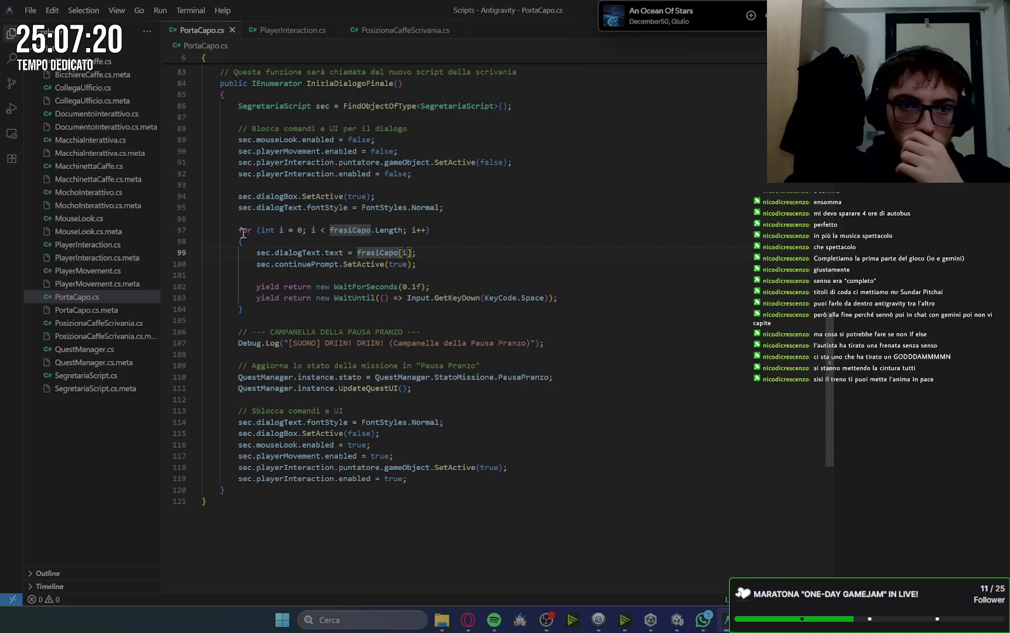
{"action": "left_click", "coordinate": [275, 230]}
{"action": "left_click", "coordinate": [405, 236]}
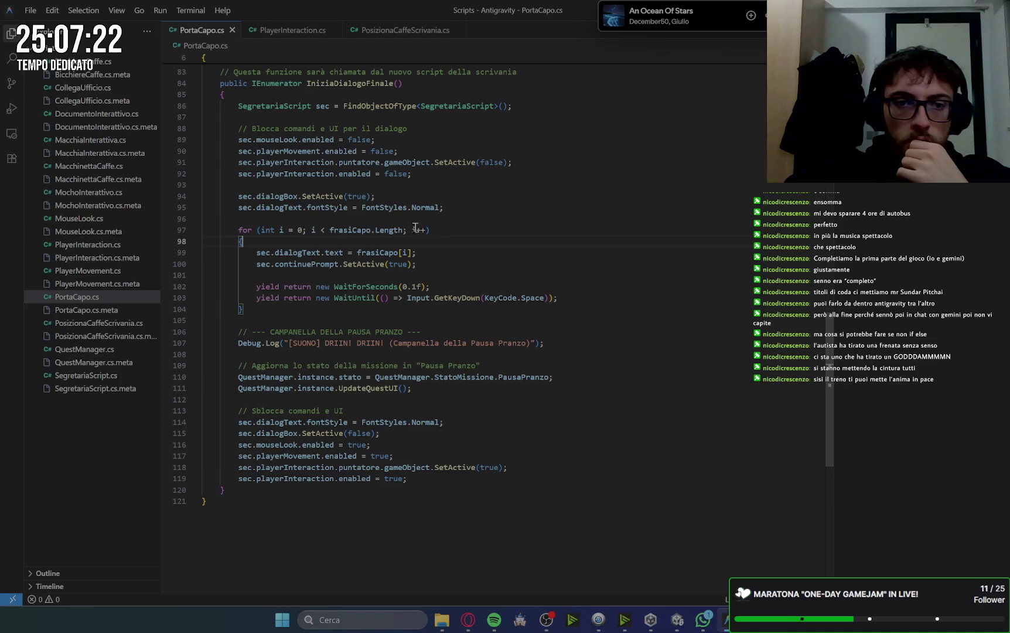
{"action": "left_click", "coordinate": [430, 258]}
{"action": "left_click", "coordinate": [265, 264]}
{"action": "left_click", "coordinate": [304, 264]}
{"action": "left_click", "coordinate": [382, 265]}
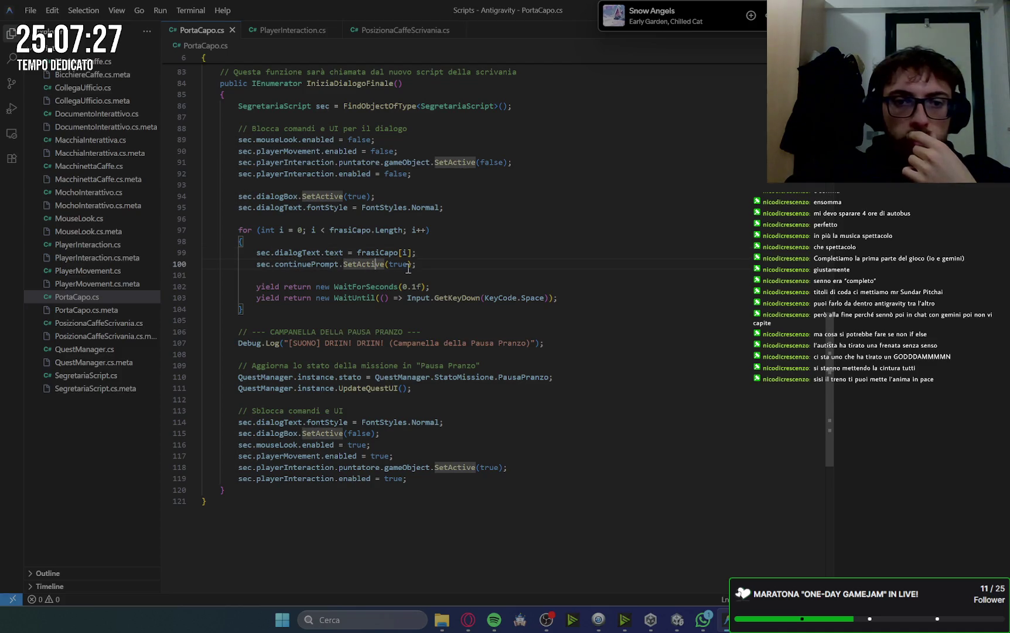
{"action": "left_click", "coordinate": [318, 265]}
- Inspect the Space key-press wait on line 103 and select loop body lines 99–103
{"action": "left_click", "coordinate": [441, 267]}
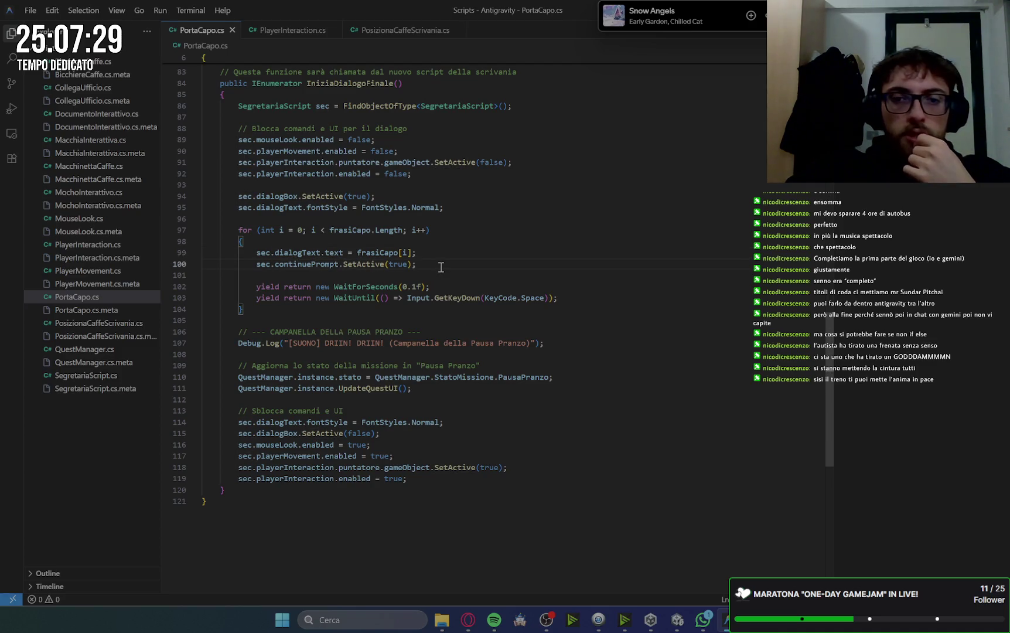
{"action": "left_click", "coordinate": [536, 299]}
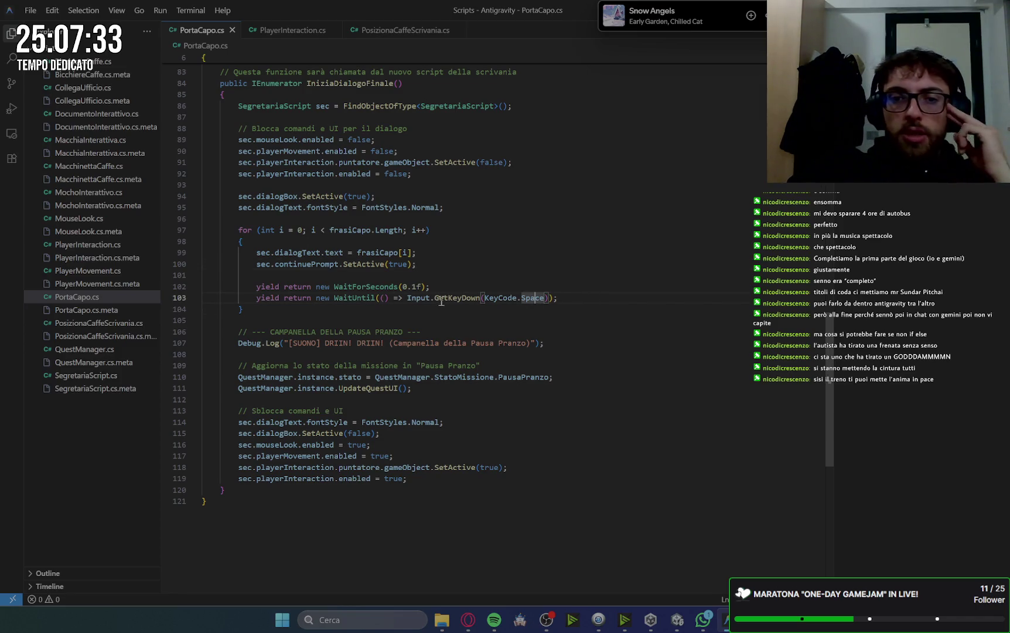
{"action": "left_click_drag", "start_coordinate": [407, 299], "coordinate": [600, 306]}
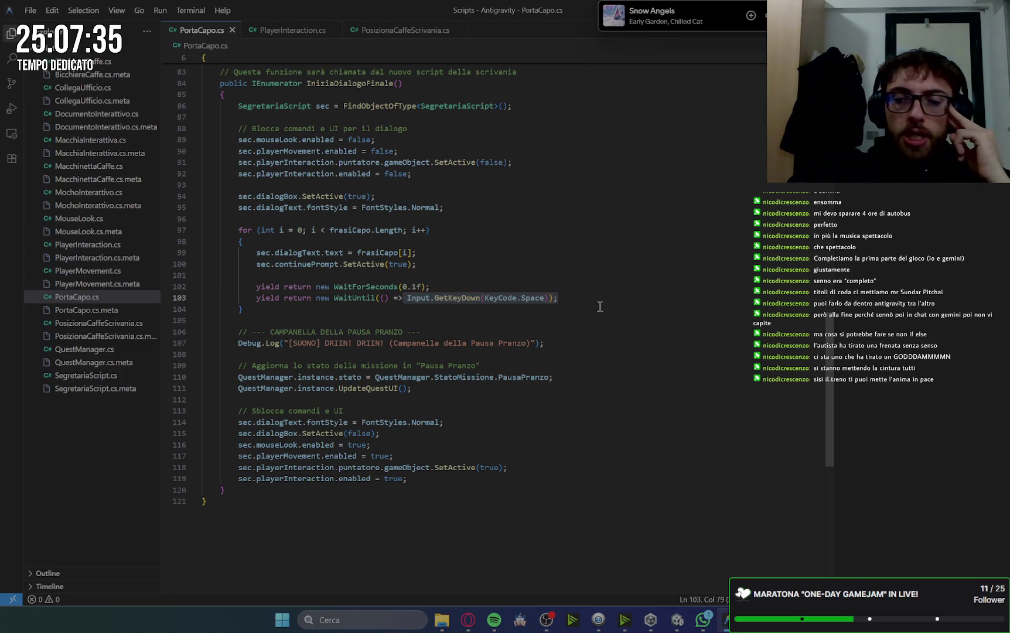
{"action": "left_click", "coordinate": [600, 307]}
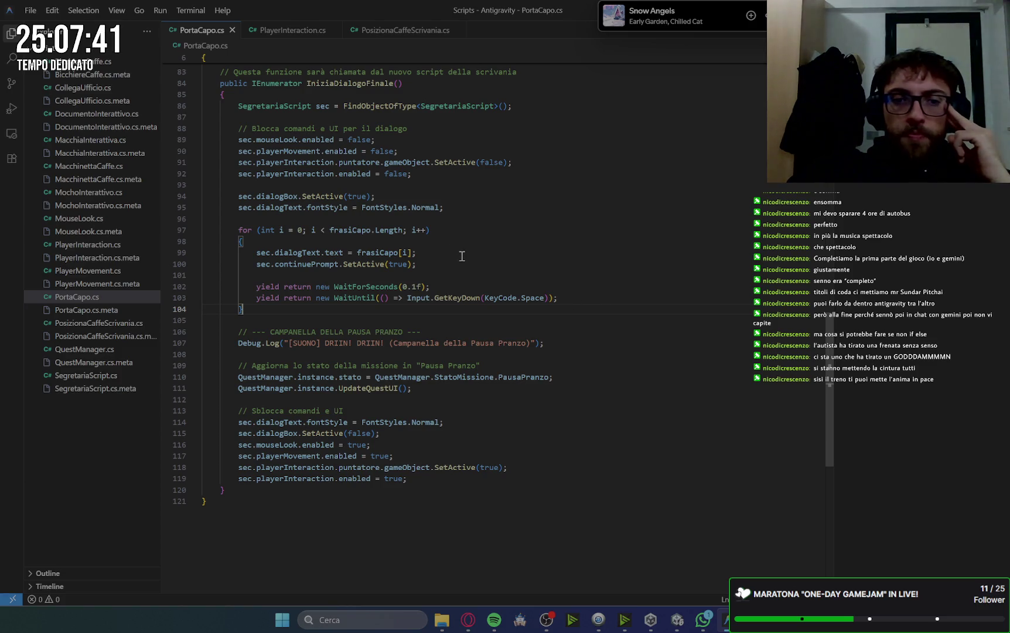
{"action": "mouse_move", "coordinate": [557, 299]}
{"action": "left_mouse_down"}
{"action": "mouse_move", "coordinate": [233, 299]}
{"action": "mouse_move", "coordinate": [239, 253]}
{"action": "left_mouse_up"}
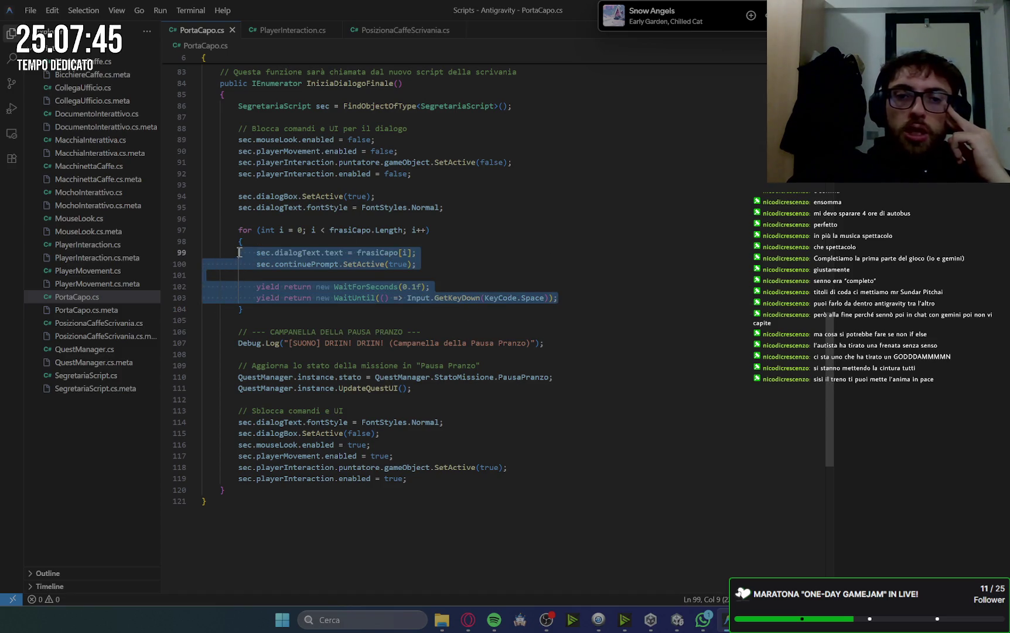
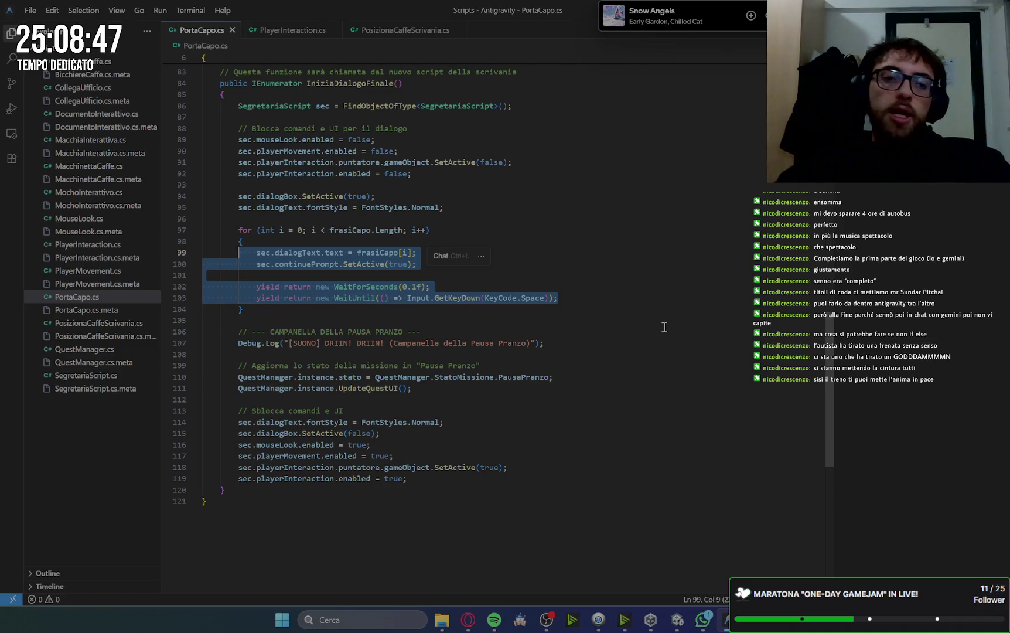
- Deselect lines 99–103 in PortaCapo.cs and bring up Gemini's explanation of the stalled boss dialogue
{"action": "scroll", "coordinate": [667, 329], "scroll_direction": "up", "scroll_amount": 1}
{"action": "left_click", "coordinate": [667, 328]}
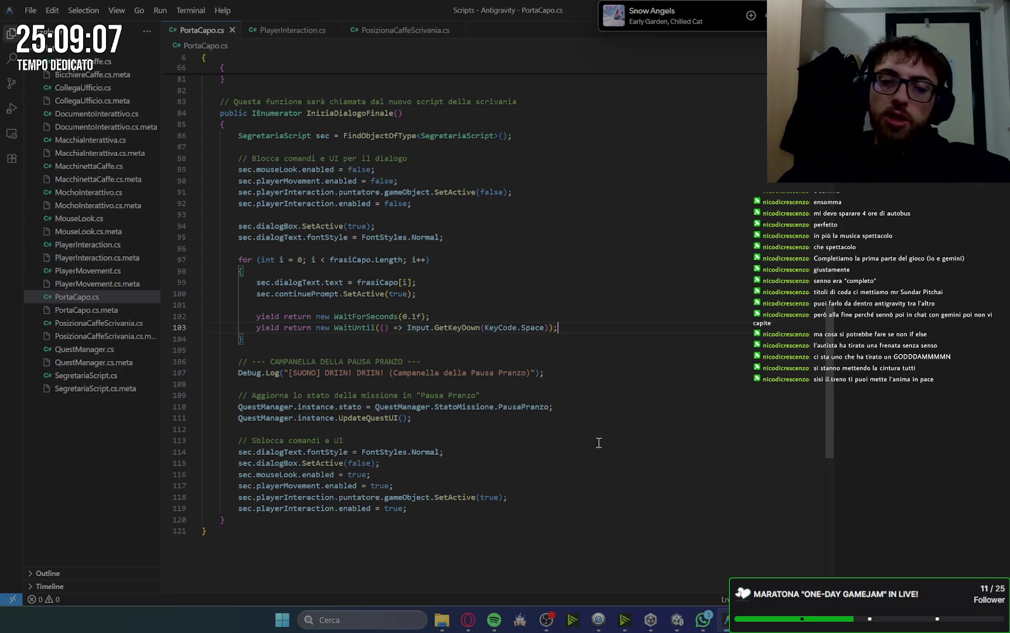
{"action": "left_click", "coordinate": [473, 621]}
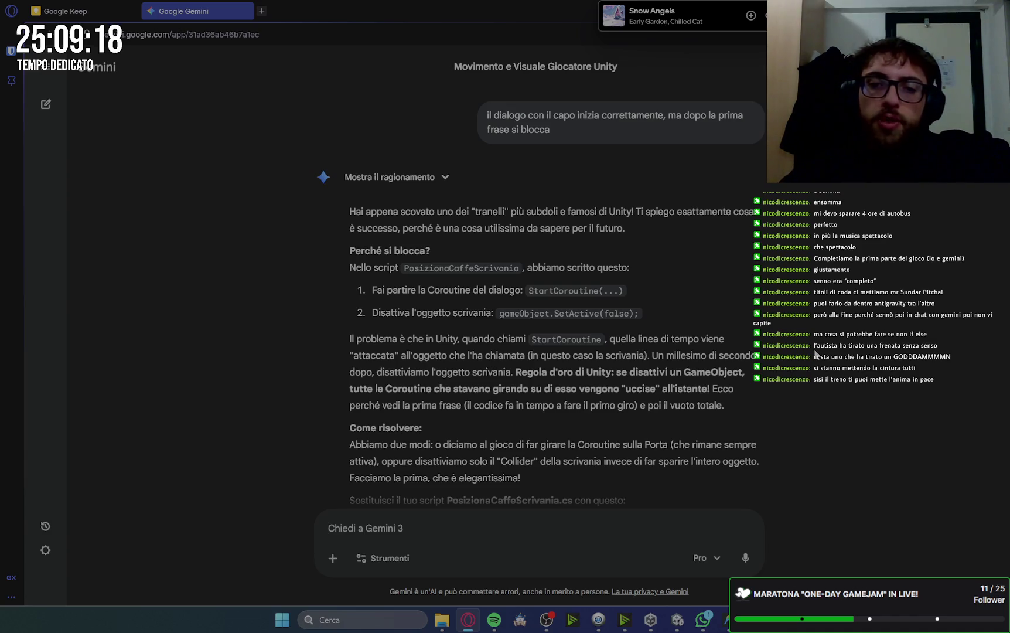
- Copy Gemini's replacement PosizionaCaffeScrivania.cs code block and return to Antigravity
{"action": "scroll", "coordinate": [816, 353], "scroll_direction": "down", "scroll_amount": 1}
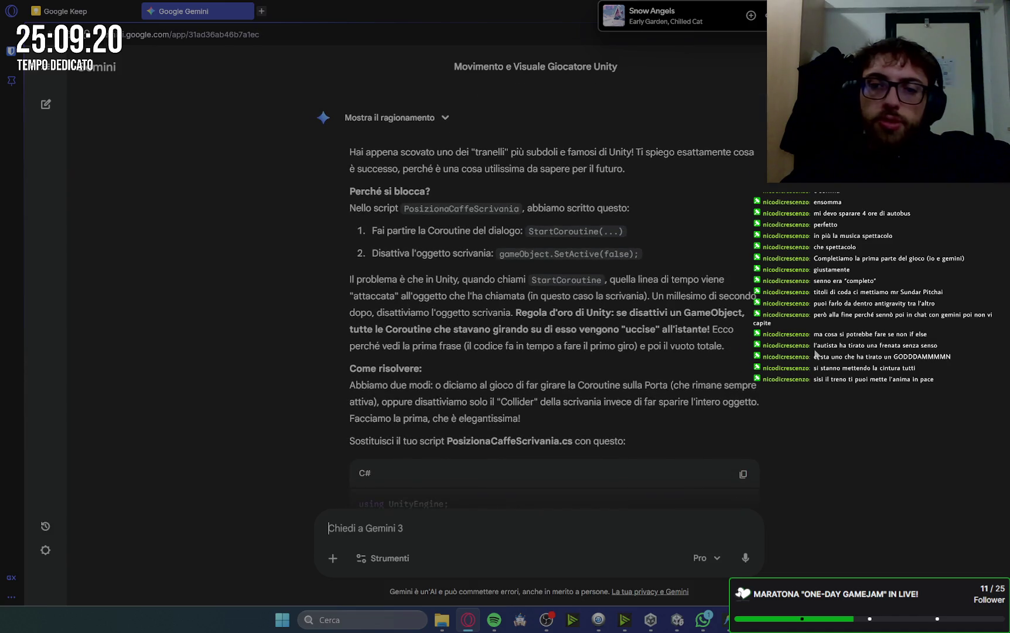
{"action": "scroll", "coordinate": [816, 354], "scroll_direction": "down", "scroll_amount": 1}
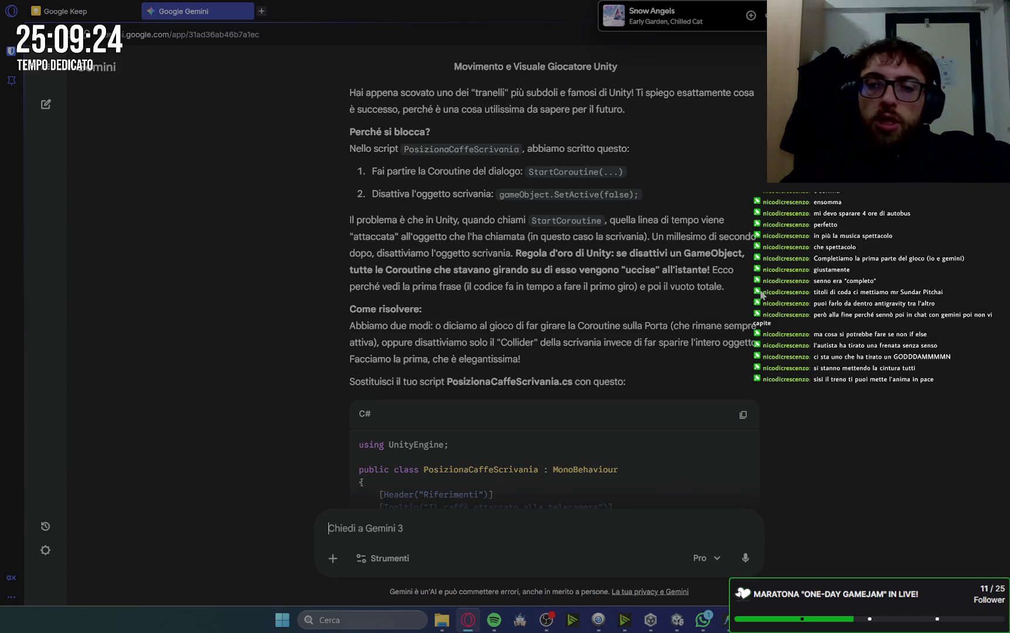
{"action": "scroll", "coordinate": [793, 304], "scroll_direction": "down", "scroll_amount": 1}
{"action": "scroll", "coordinate": [786, 303], "scroll_direction": "down", "scroll_amount": 1}
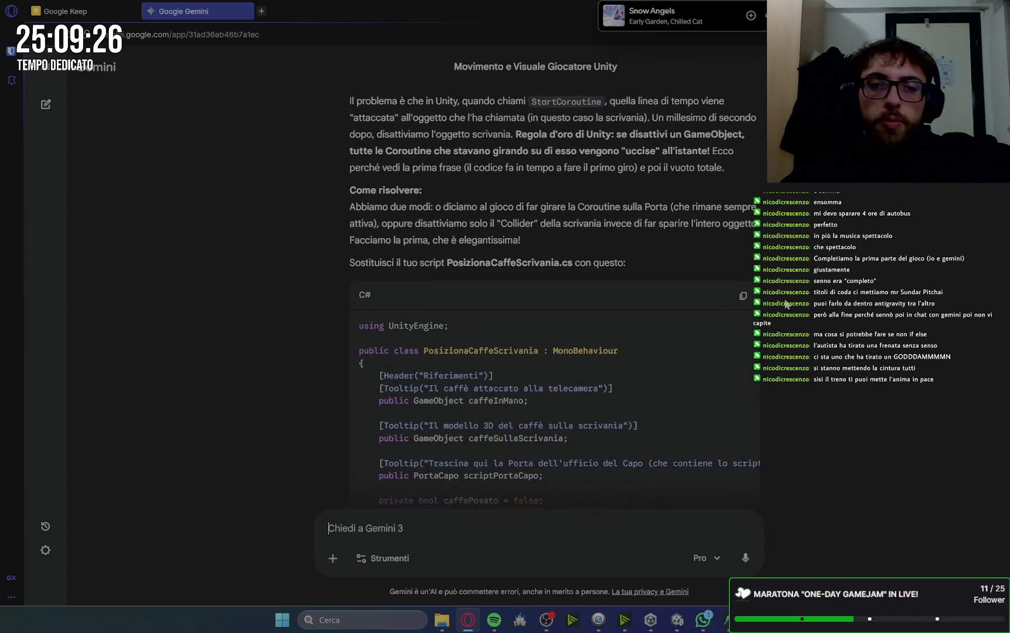
{"action": "scroll", "coordinate": [786, 303], "scroll_direction": "down", "scroll_amount": 1}
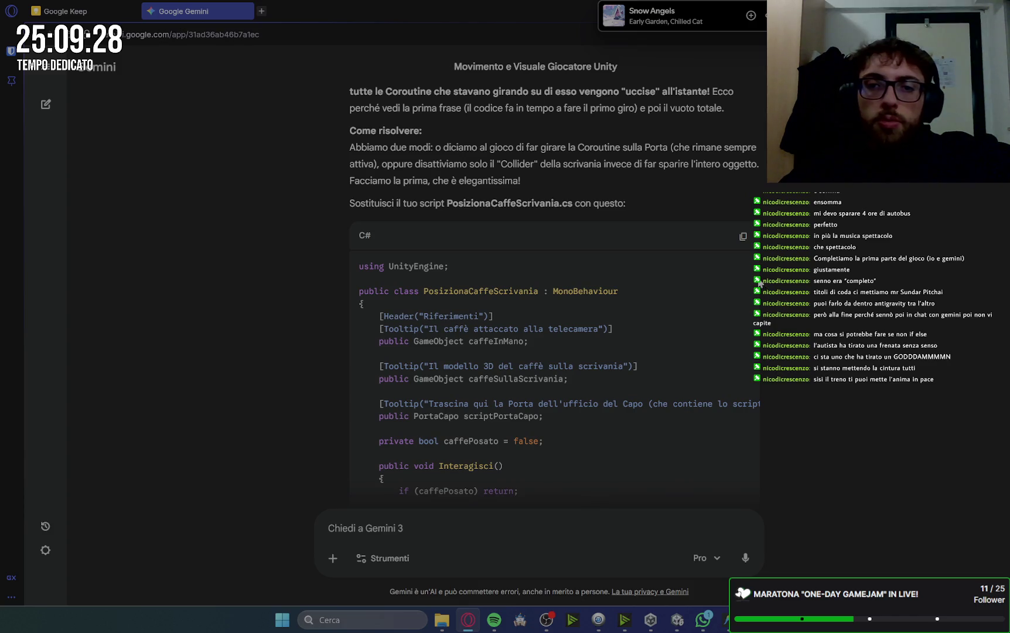
{"action": "left_click", "coordinate": [740, 233]}
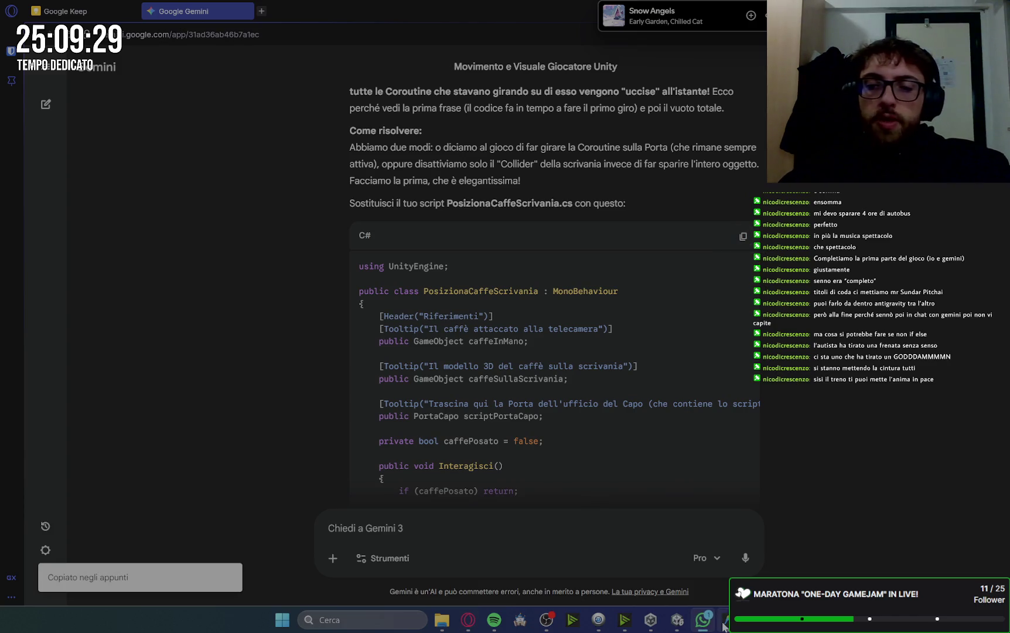
{"action": "left_click", "coordinate": [725, 626]}
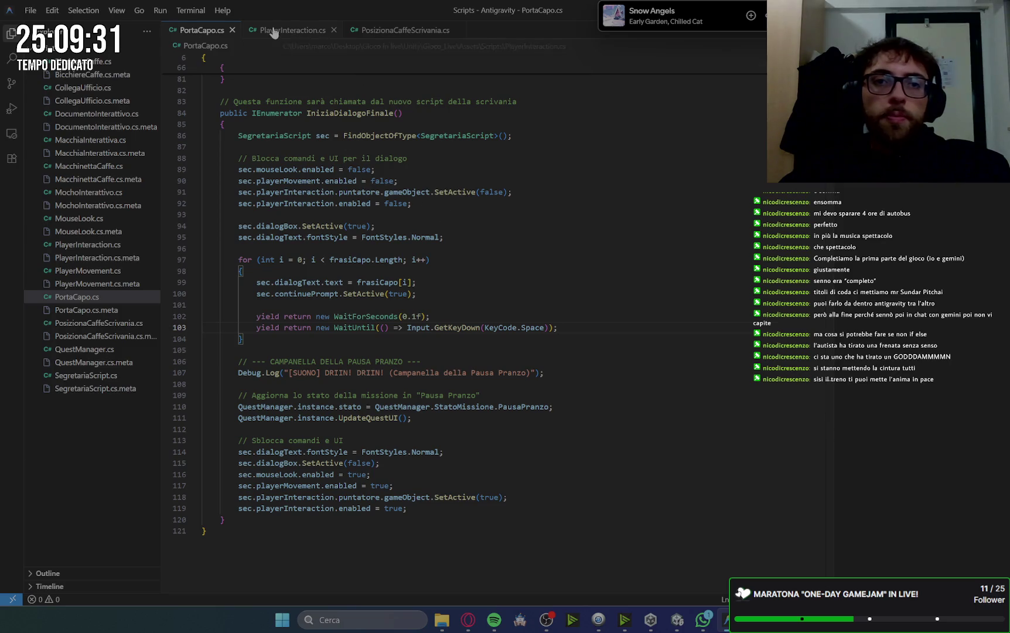
- Replace all of PosizionaCaffeScrivania.cs with Gemini's code and save it
{"action": "left_click", "coordinate": [413, 31]}
{"action": "key", "text": "ctrl+a"}
{"action": "key", "text": "ctrl+v"}
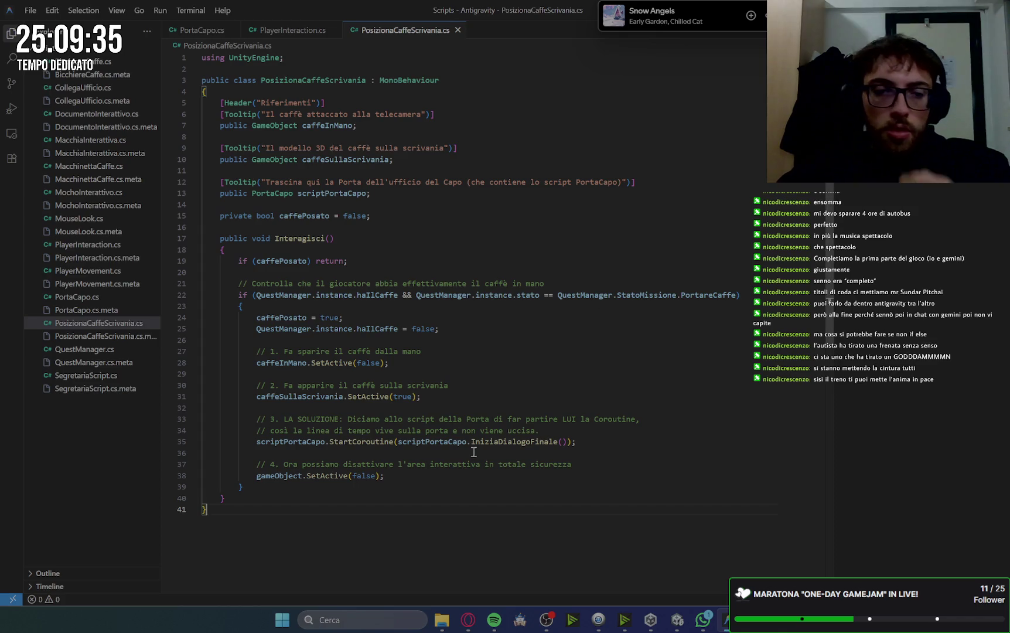
{"action": "key", "text": "ctrl+a"}
{"action": "key", "text": "ctrl+v"}
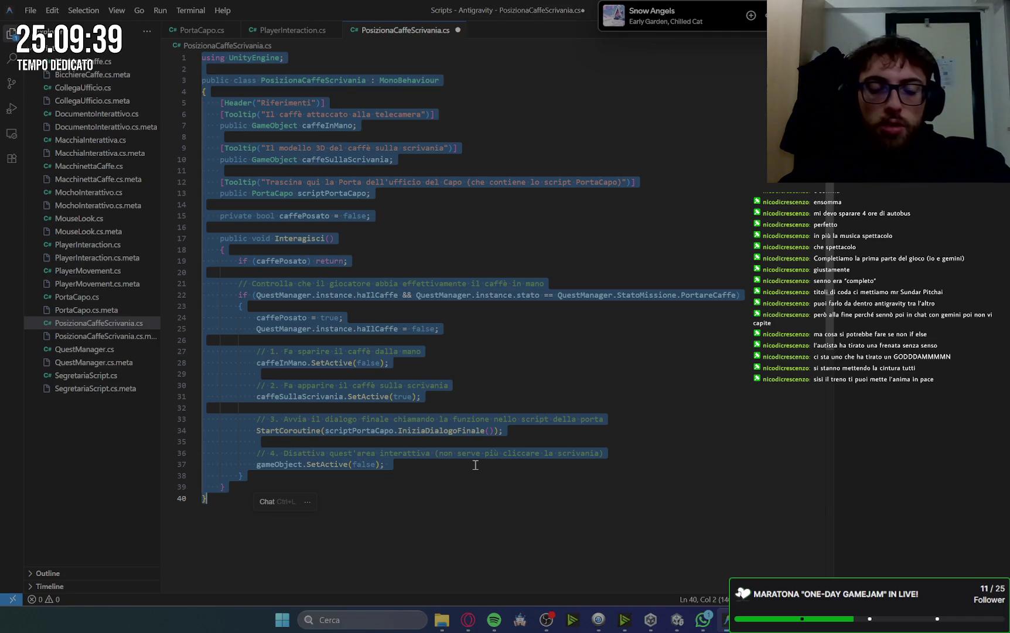
{"action": "key", "text": "ctrl+v"}
{"action": "key", "text": "ctrl+s"}
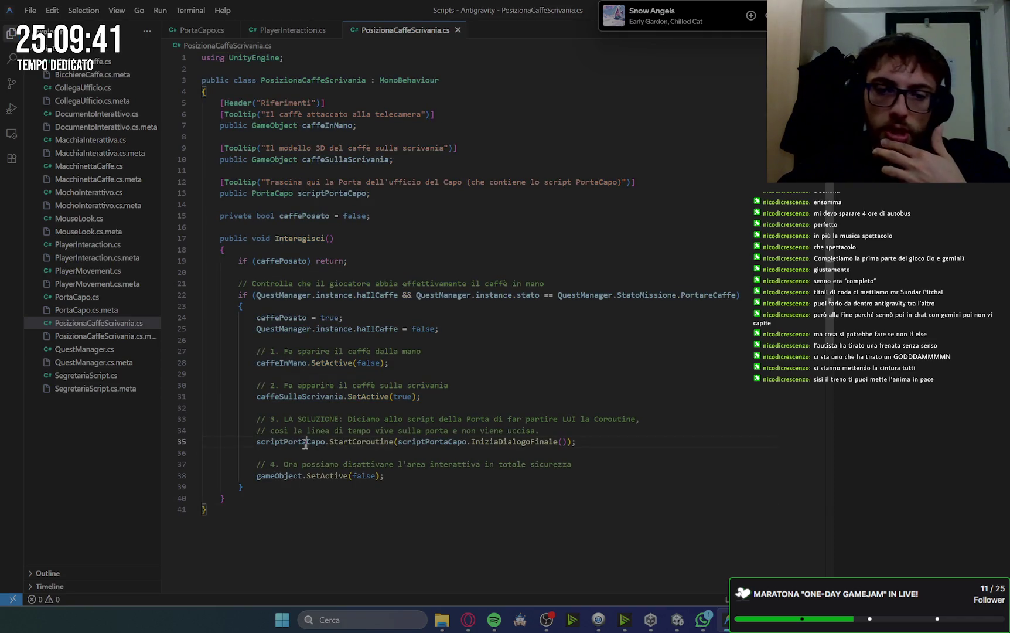
- Check the scriptPortaCapo.StartCoroutine call on line 35, then go back to Gemini
{"action": "left_click", "coordinate": [306, 444]}
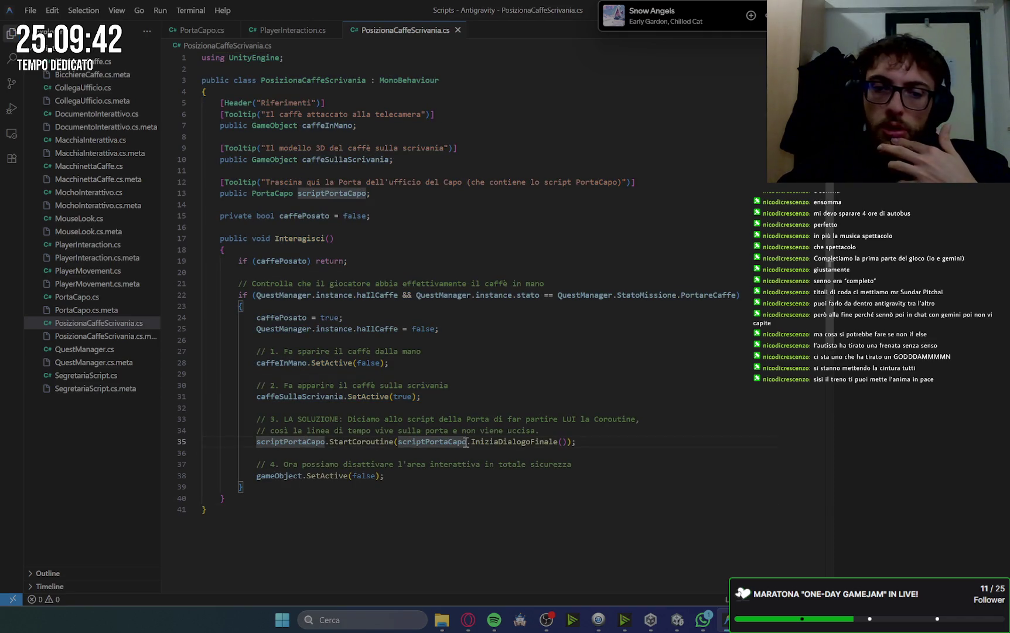
{"action": "left_click", "coordinate": [332, 441]}
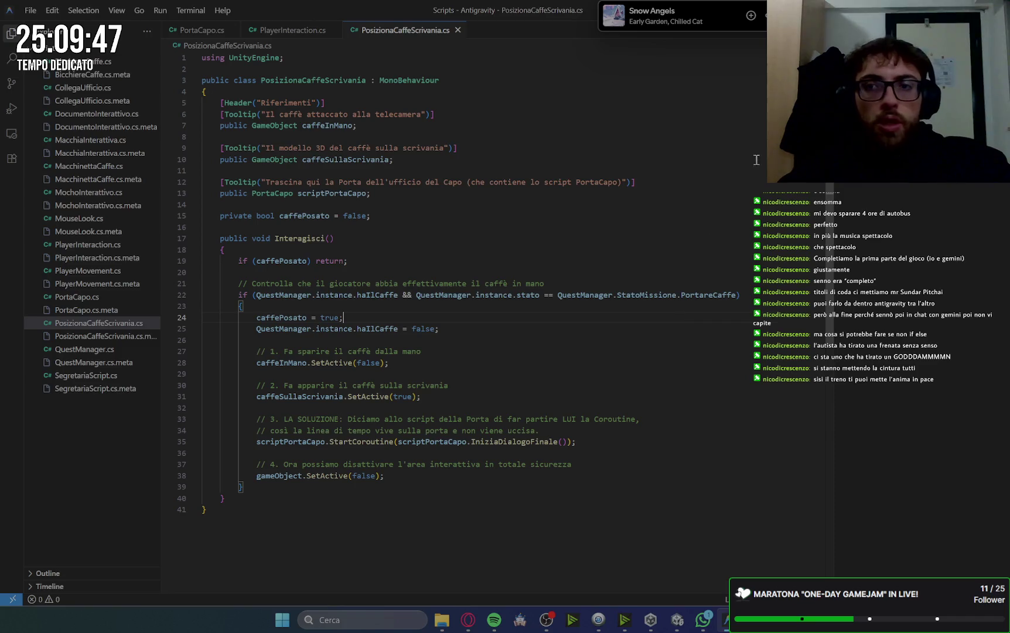
{"action": "key", "text": "alt+Tab"}
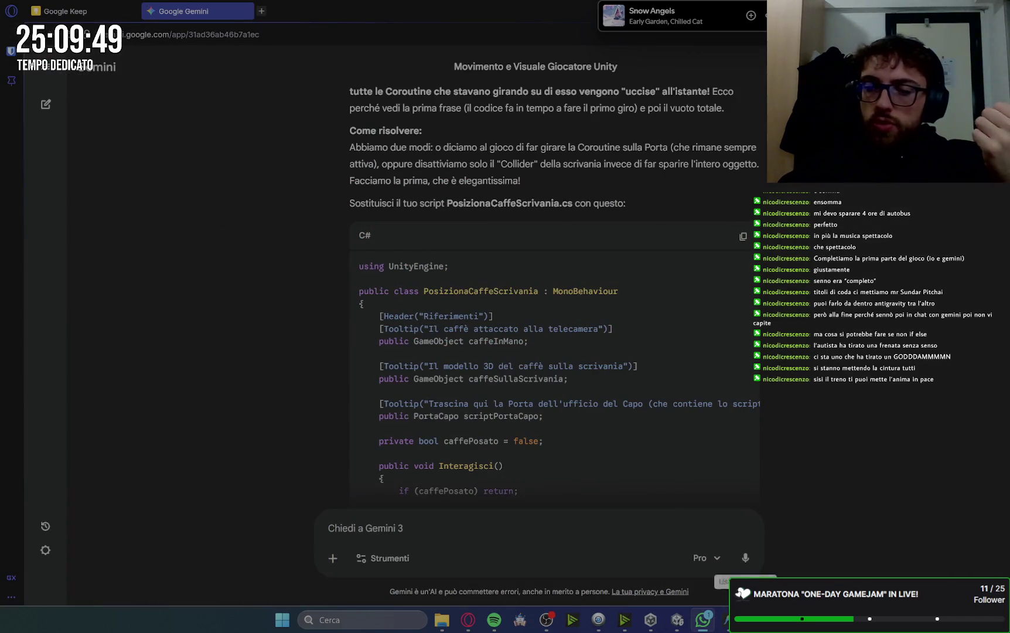
- Read Gemini's 'Cosa è cambiato' section and bring the recompiled Unity project forward
{"action": "key", "text": "alt+Tab"}
{"action": "key", "text": "alt+Tab"}
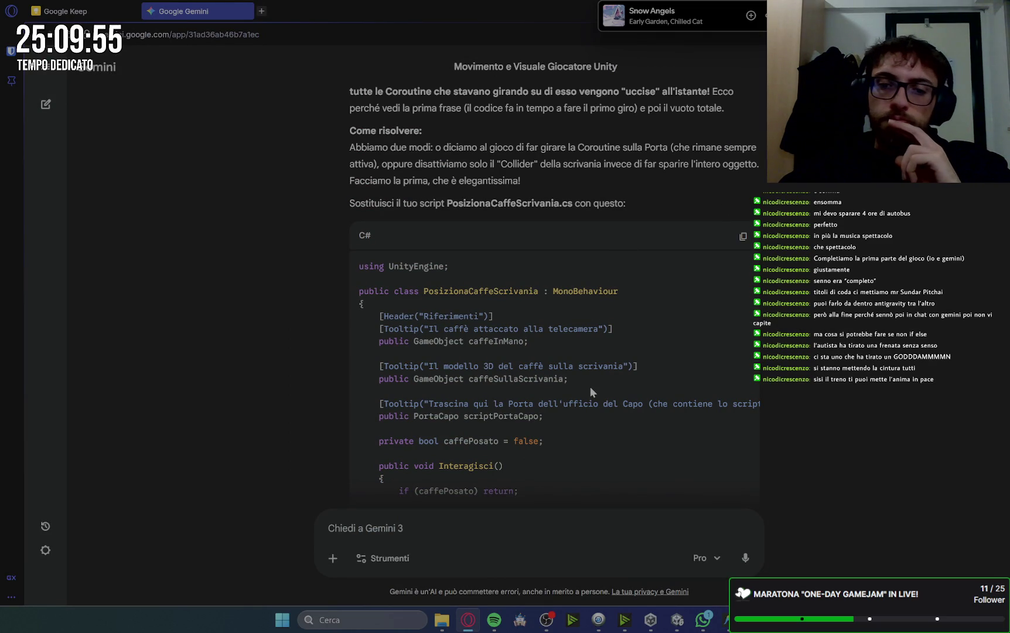
{"action": "scroll", "coordinate": [590, 386], "scroll_direction": "down", "scroll_amount": 10}
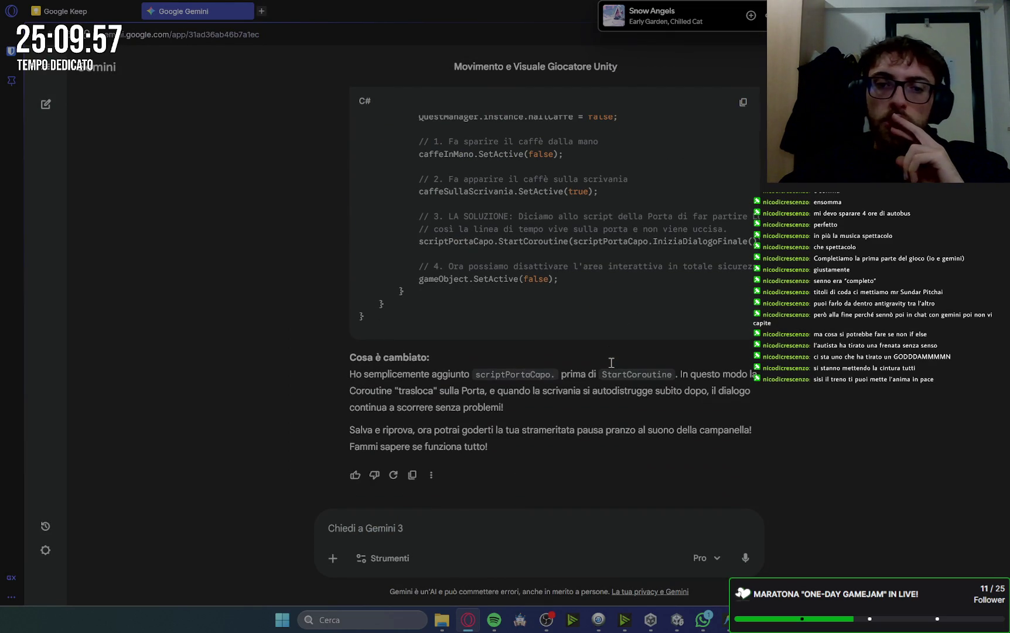
{"action": "left_click", "coordinate": [725, 622]}
{"action": "left_click", "coordinate": [726, 622]}
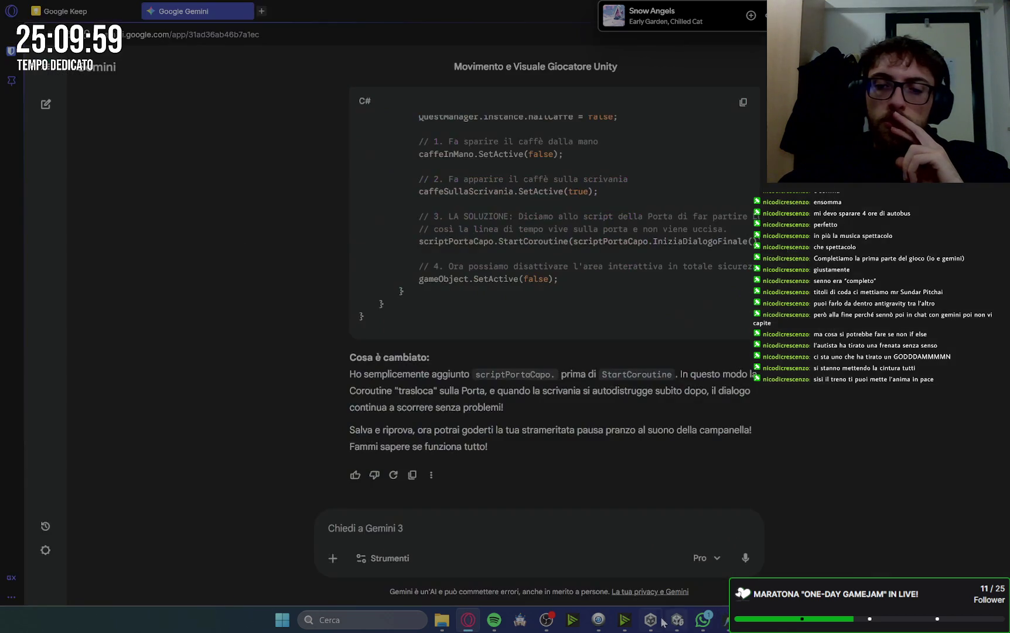
{"action": "left_click", "coordinate": [675, 621]}
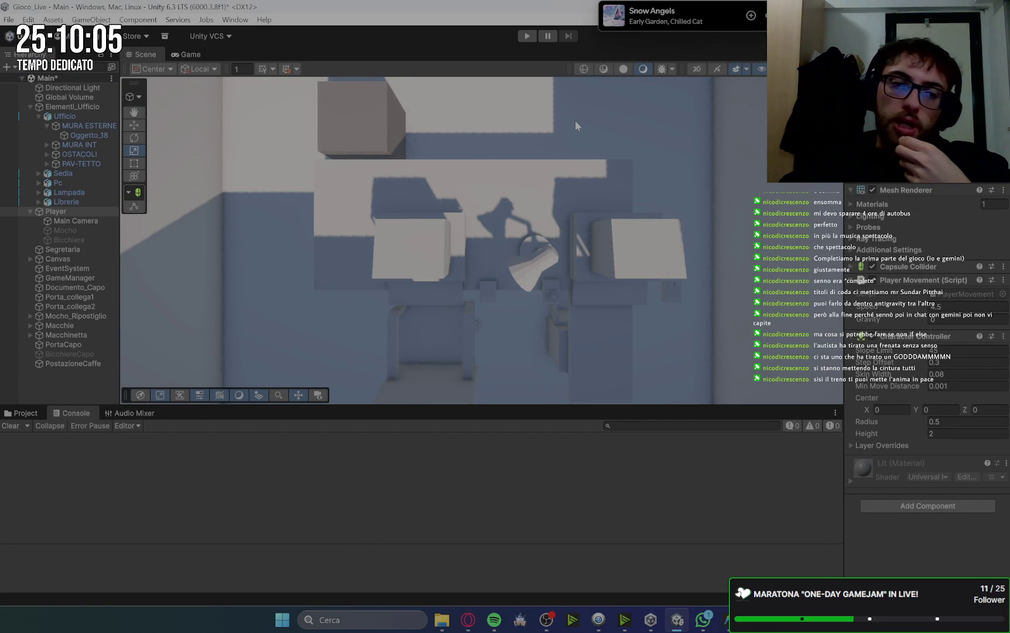
- Clear the Console, start play mode, take the documents task and pick up the first document
{"action": "left_click", "coordinate": [11, 426]}
{"action": "left_click", "coordinate": [528, 35]}
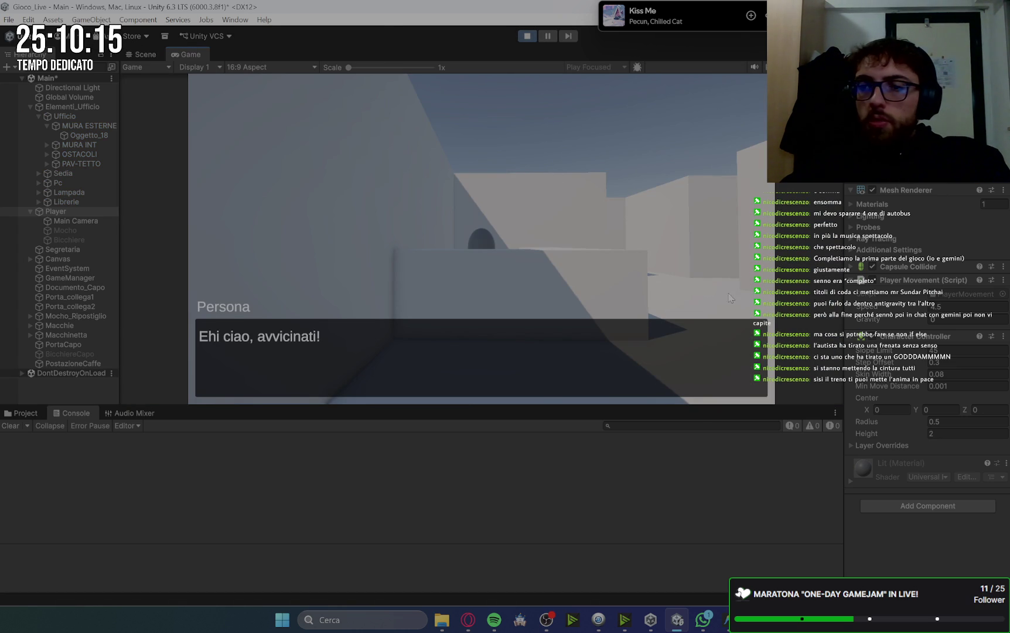
{"action": "left_click", "coordinate": [938, 306]}
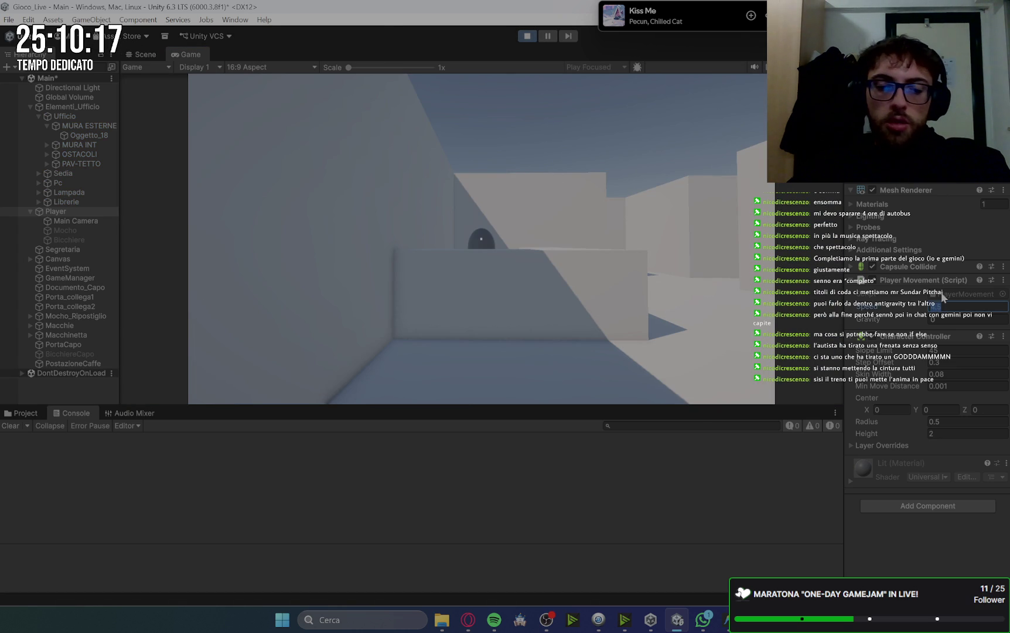
{"action": "key", "text": "w"}
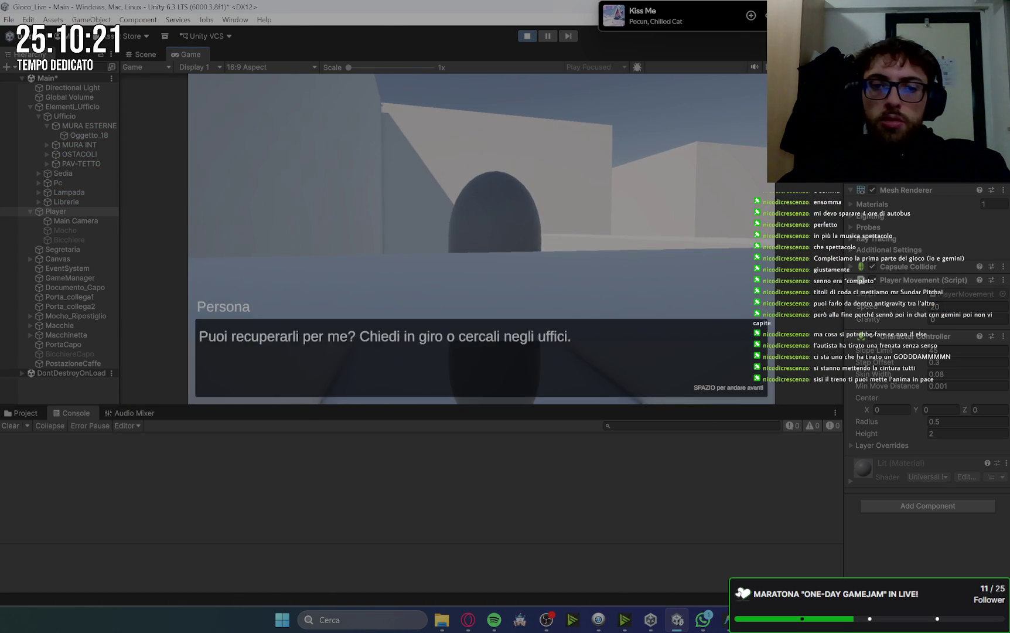
{"action": "left_click", "coordinate": [481, 238]}
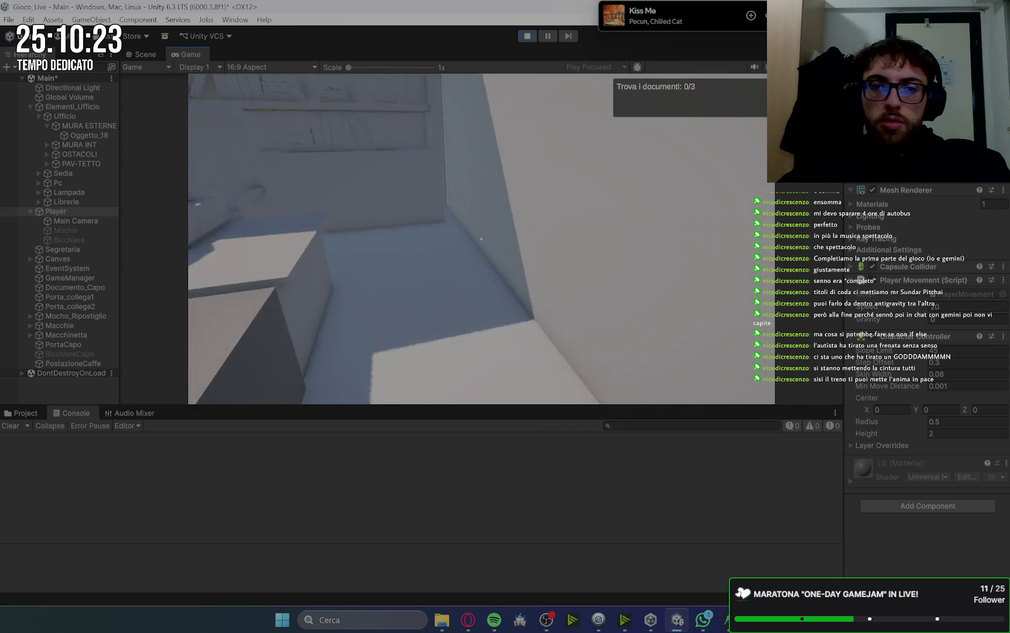
{"action": "left_click", "coordinate": [481, 239]}
- Collect the second and third documents and deliver them to the secretary for the mop objective
{"action": "key", "text": "w"}
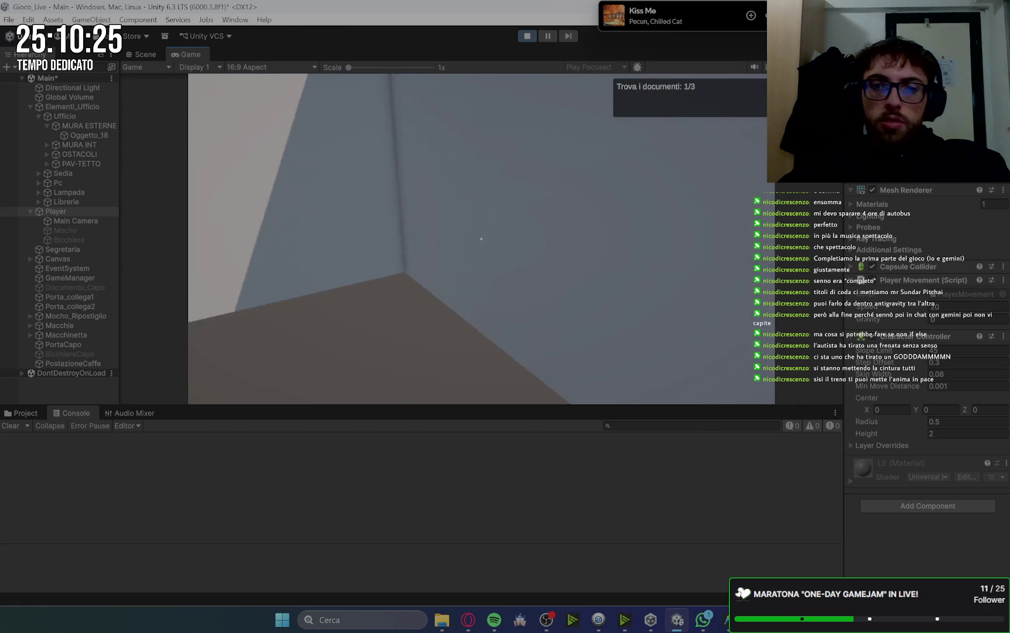
{"action": "key", "text": "w"}
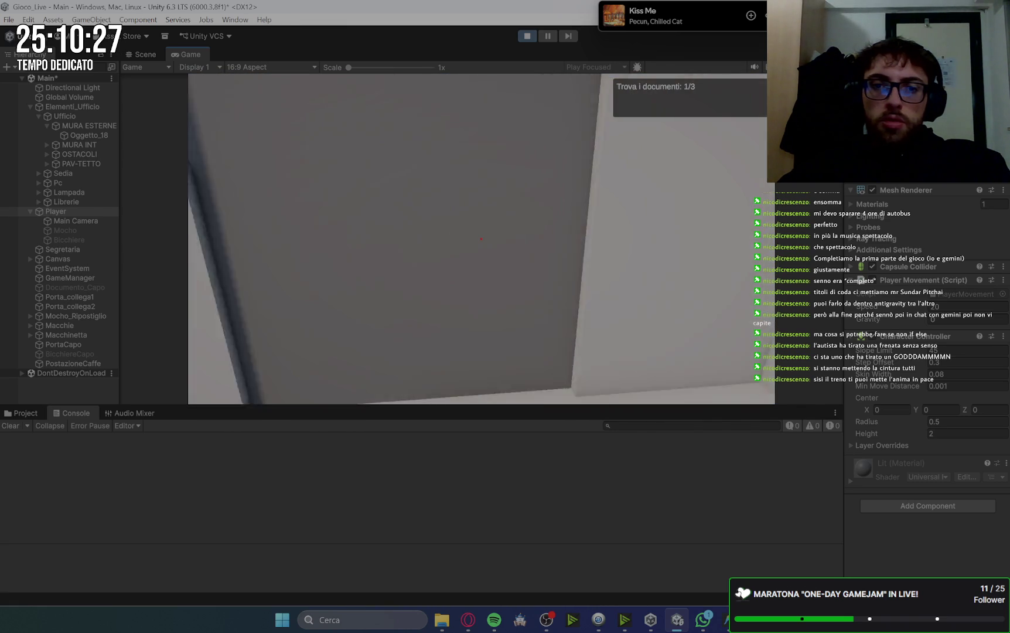
{"action": "key", "text": "e"}
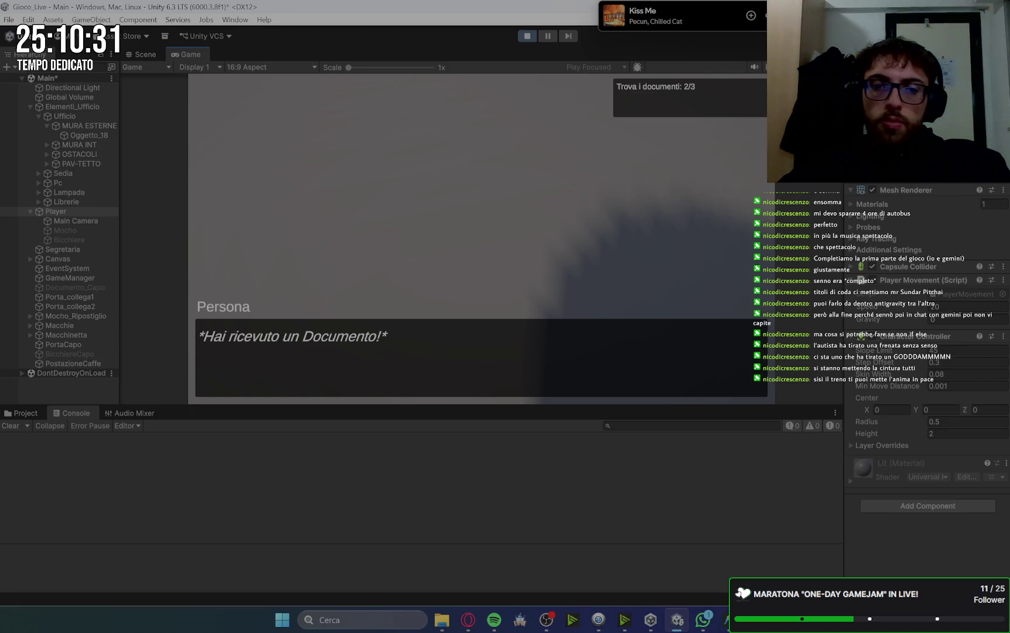
{"action": "key", "text": "w"}
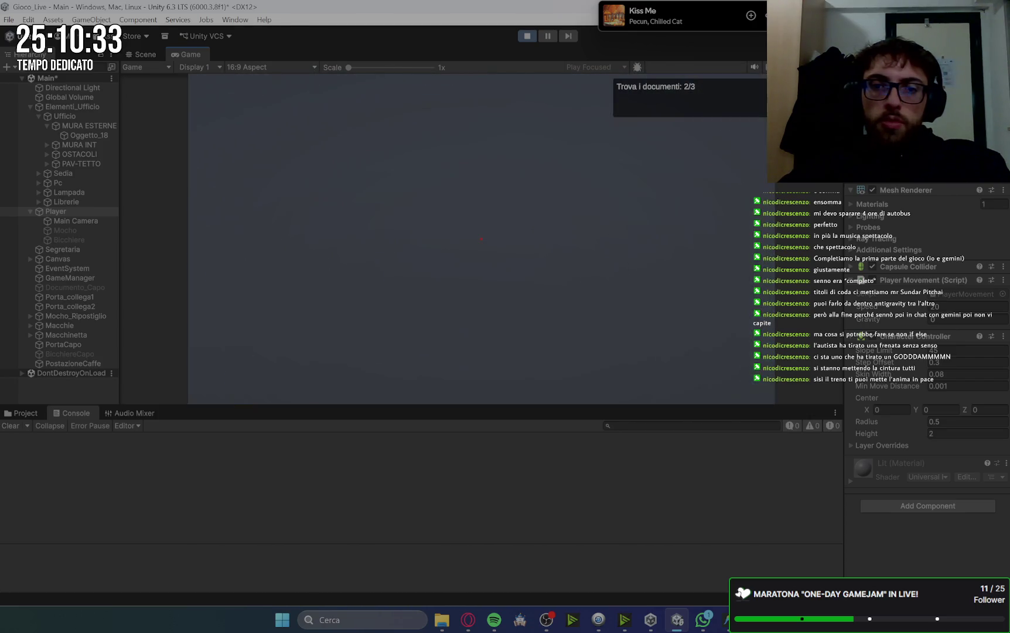
{"action": "key", "text": "s"}
{"action": "key", "text": "e"}
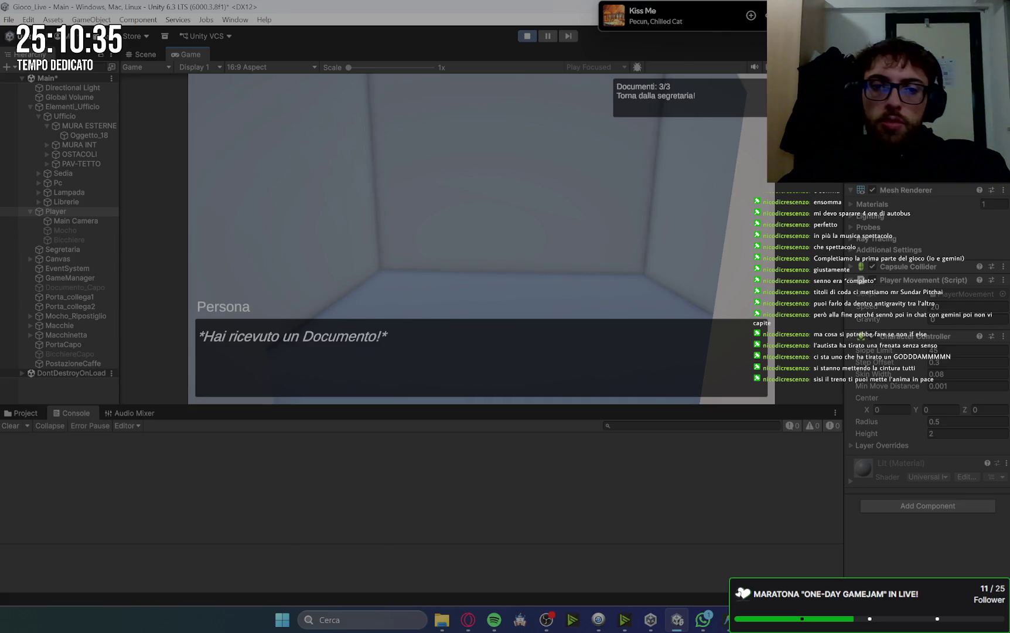
{"action": "key", "text": "w"}
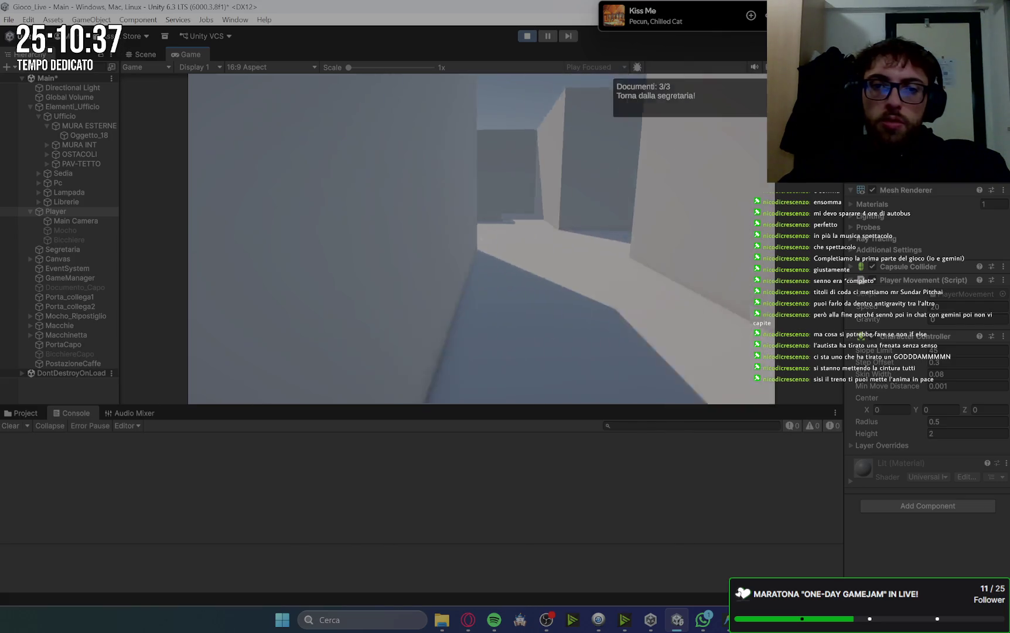
{"action": "key", "text": "e"}
{"action": "key", "text": "space"}
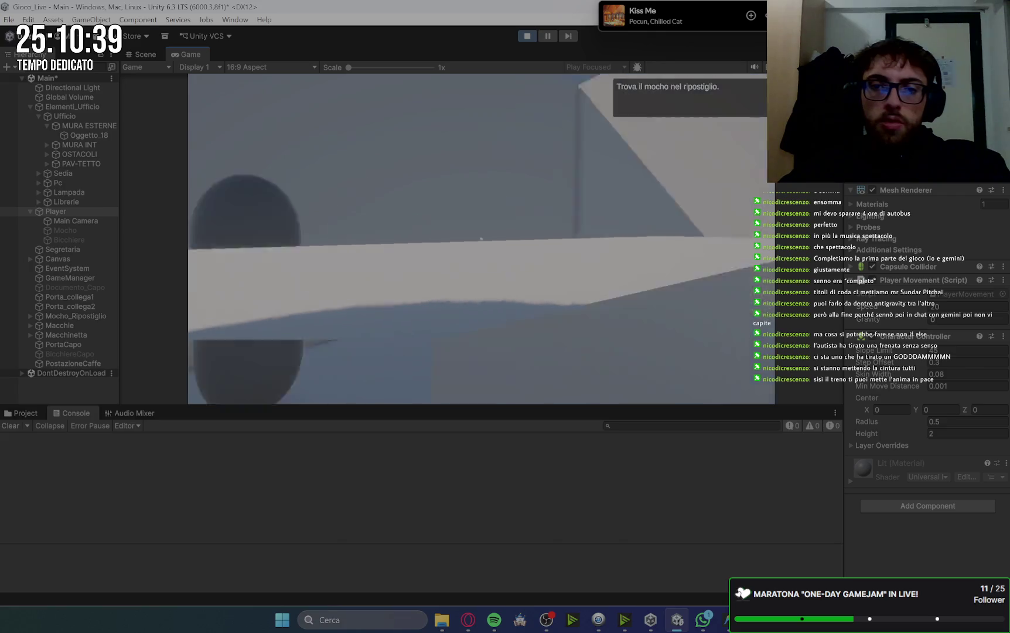
- Fetch the mop, clean all five floor stains, and put the mop back
{"action": "key", "text": "w"}
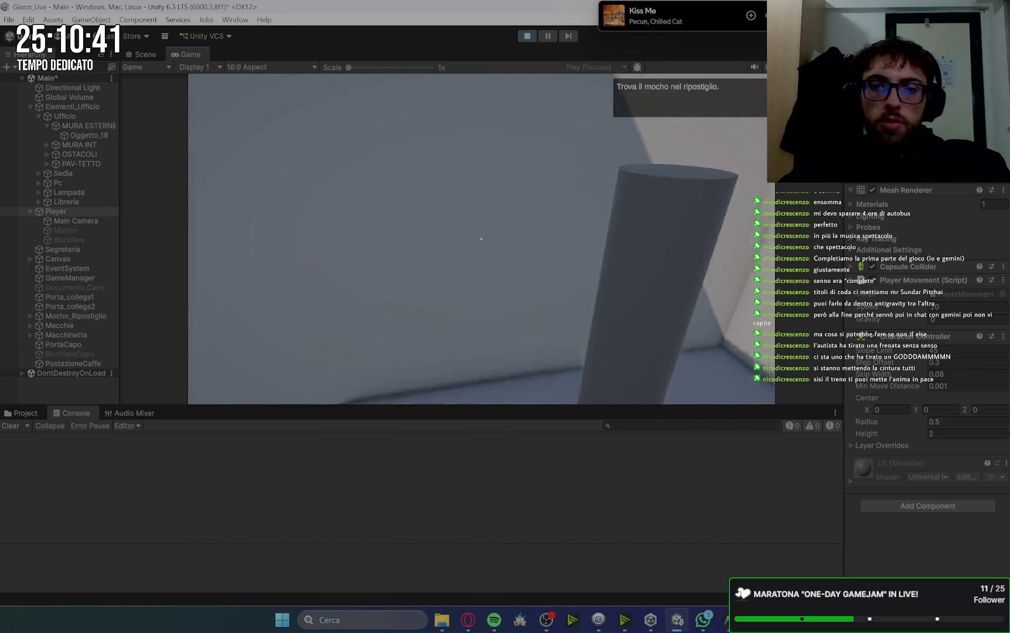
{"action": "key", "text": "e"}
{"action": "key", "text": "w"}
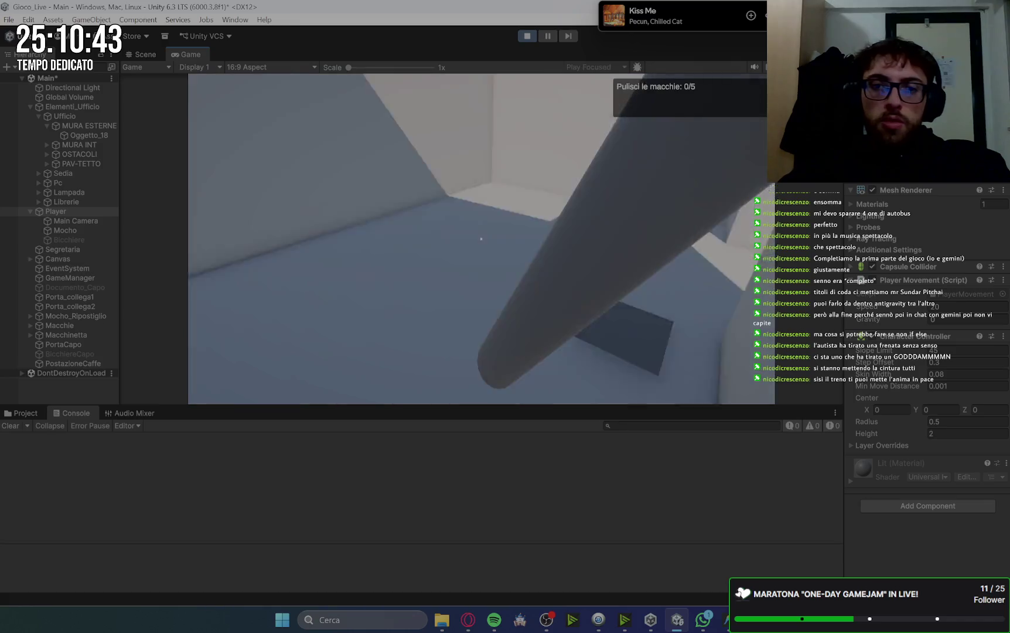
{"action": "left_click", "coordinate": [481, 238]}
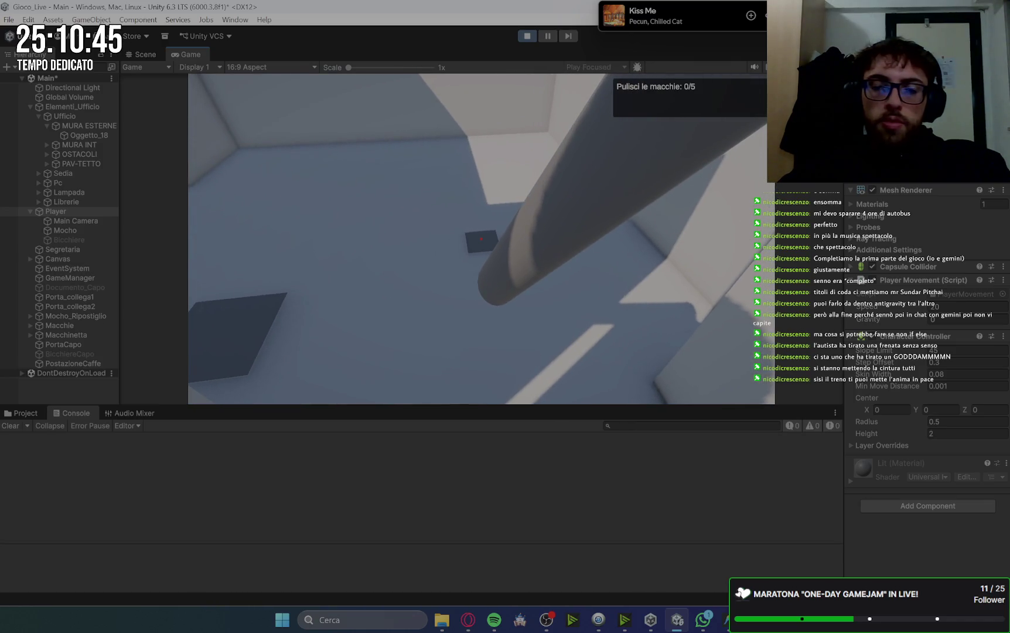
{"action": "left_click", "coordinate": [482, 239]}
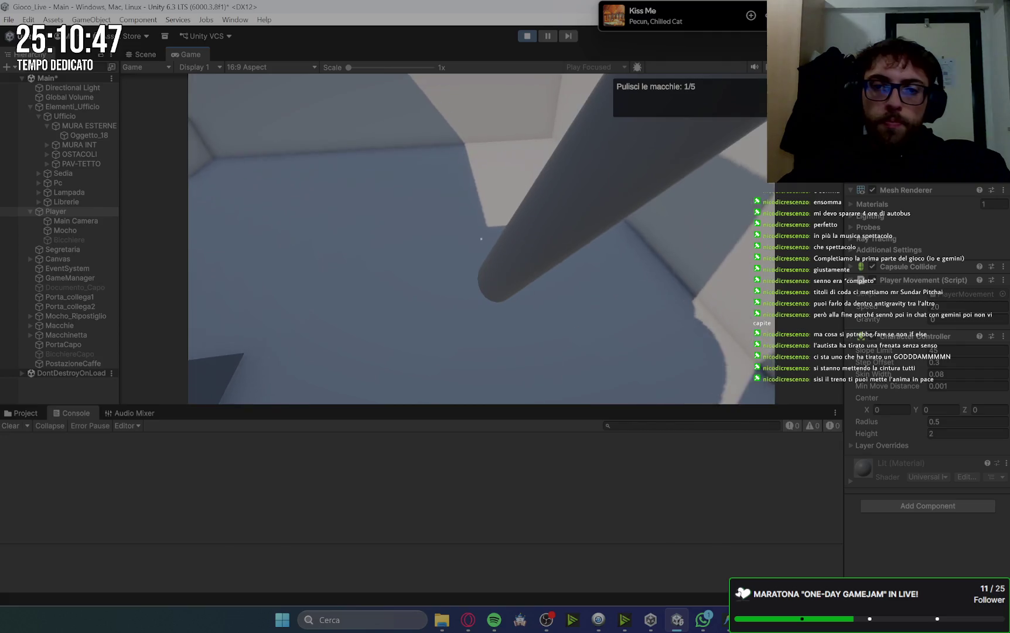
{"action": "left_click", "coordinate": [481, 239]}
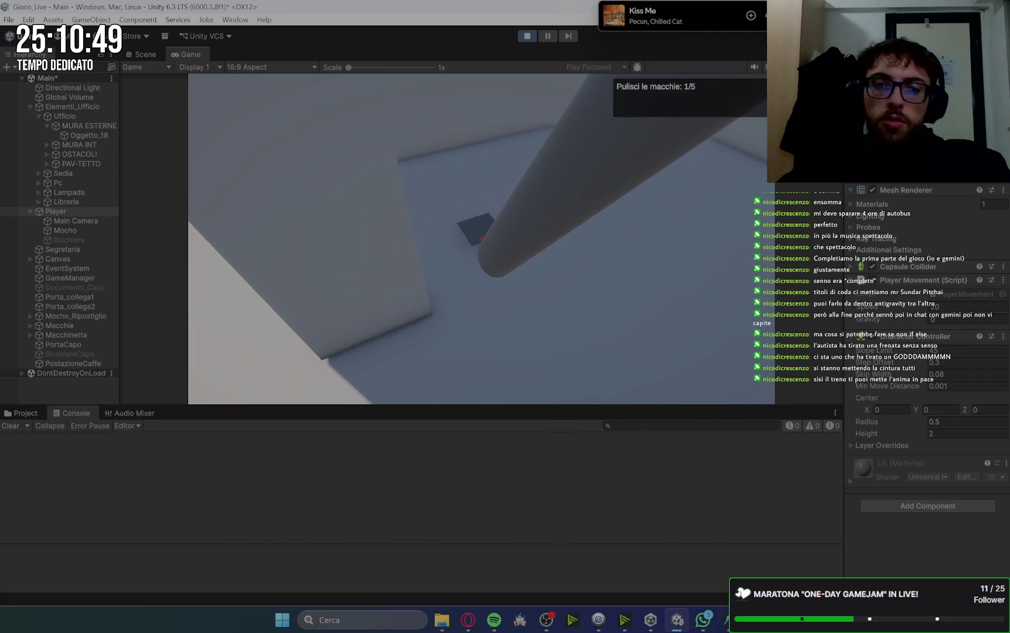
{"action": "left_click", "coordinate": [481, 238]}
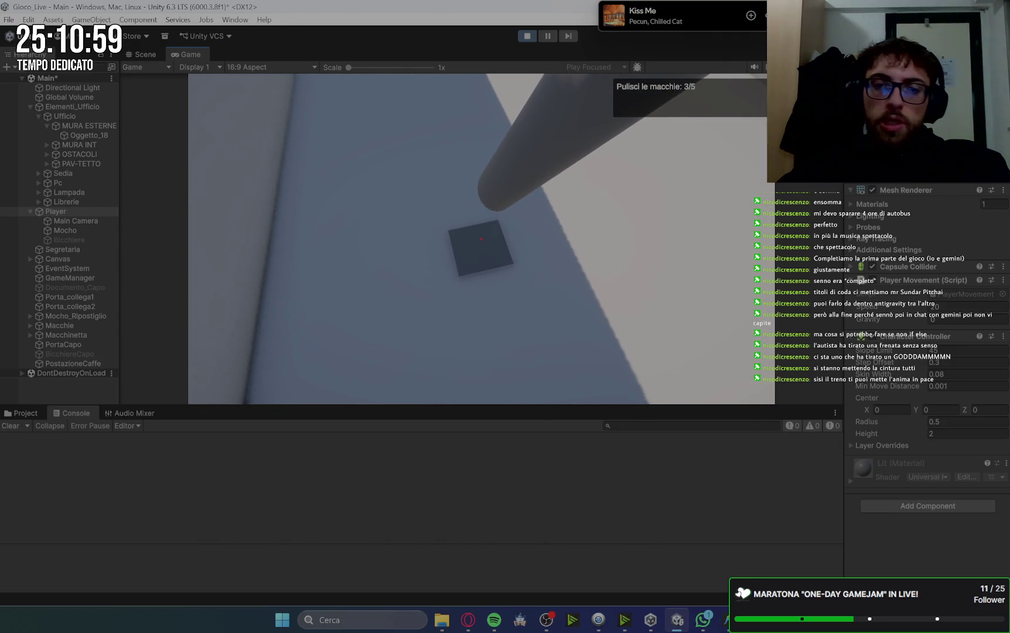
{"action": "left_click", "coordinate": [482, 239]}
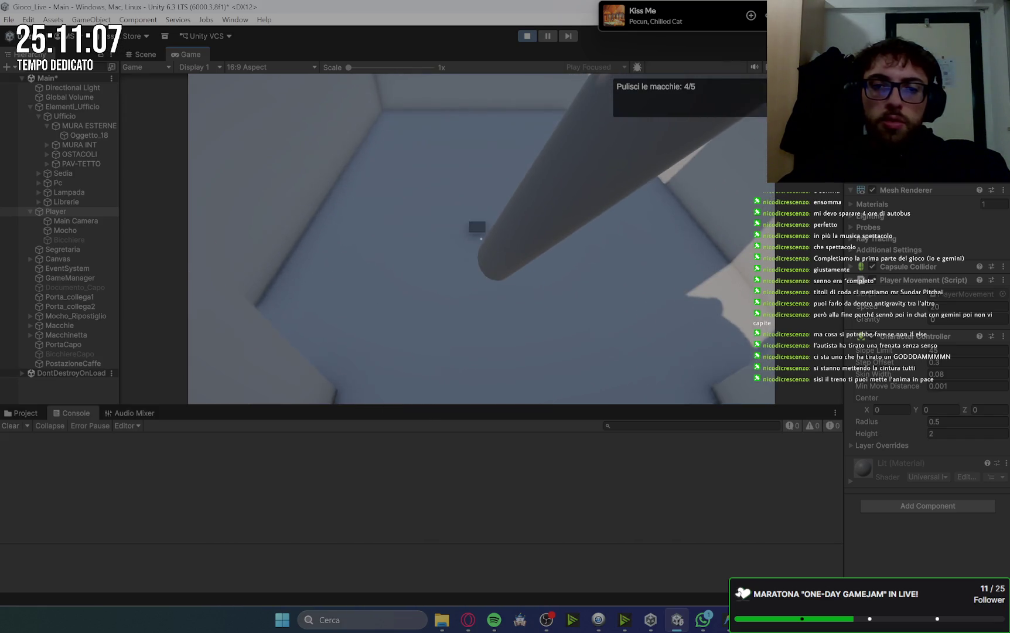
{"action": "left_click", "coordinate": [481, 239]}
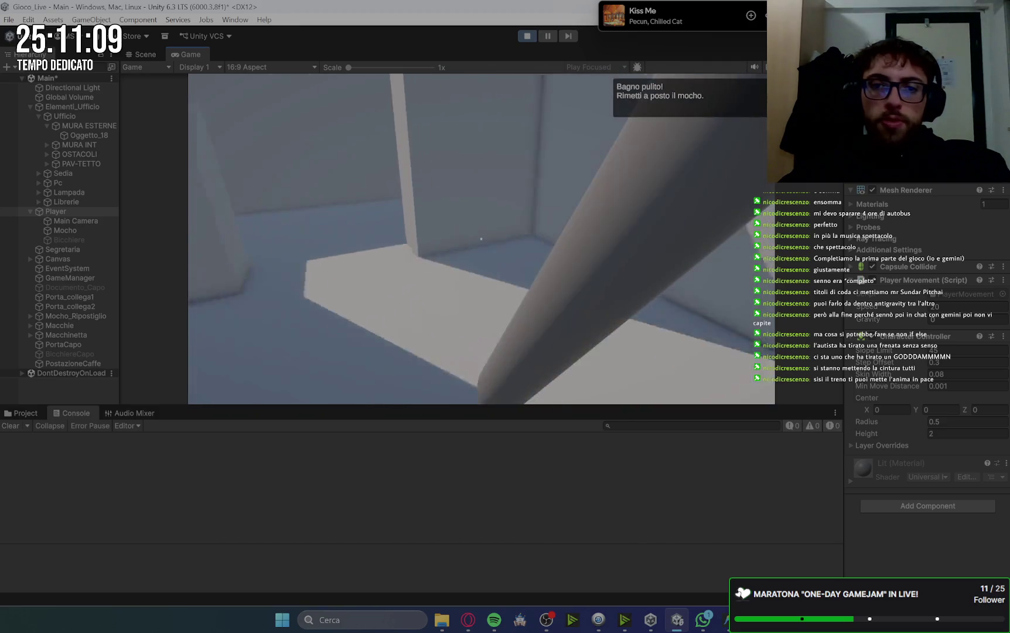
{"action": "left_click", "coordinate": [481, 239]}
{"action": "key", "text": "space"}
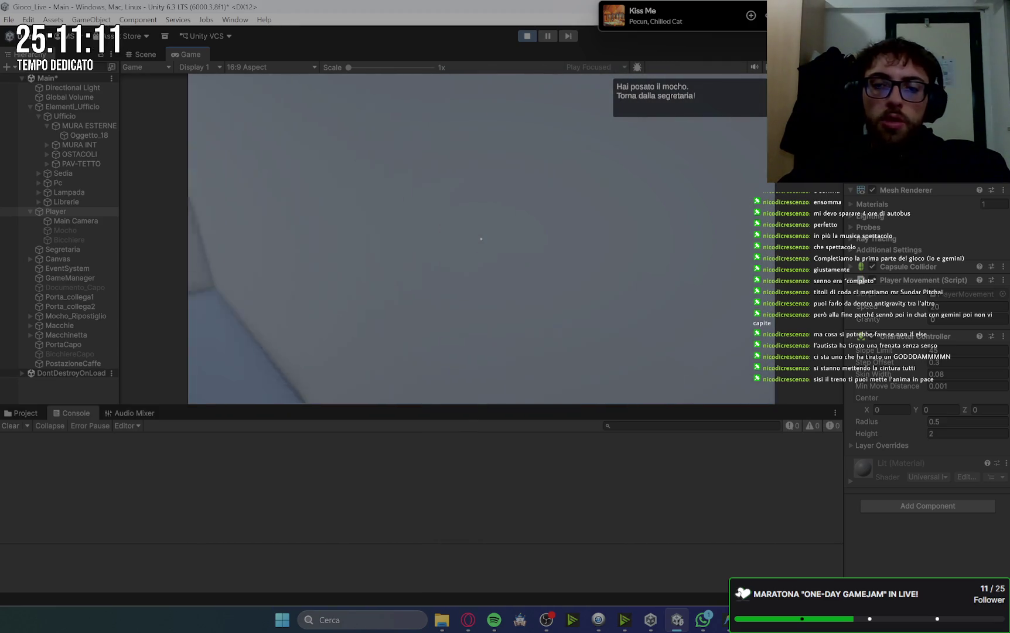
- Brew the coffee, knock on the boss's door and deliver it, reaching the lunch-break line
{"action": "left_click", "coordinate": [482, 240]}
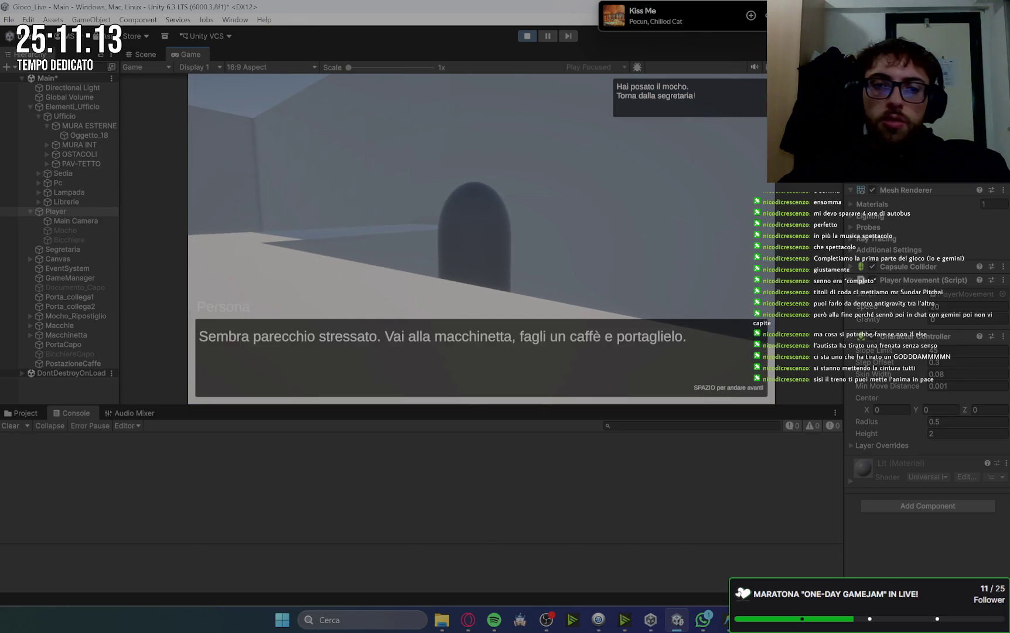
{"action": "key", "text": "space"}
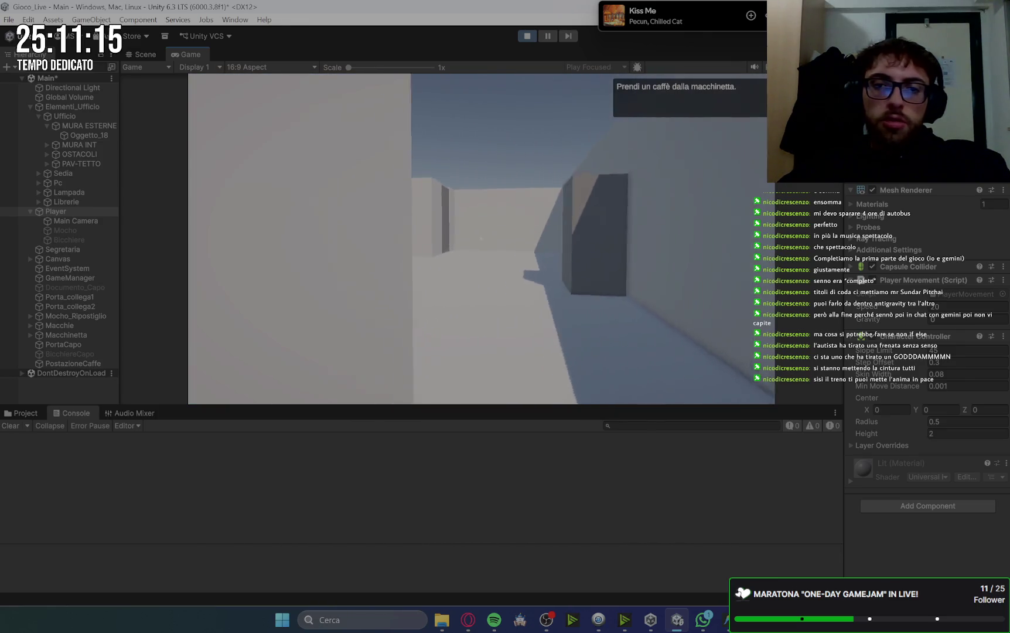
{"action": "left_click", "coordinate": [481, 239]}
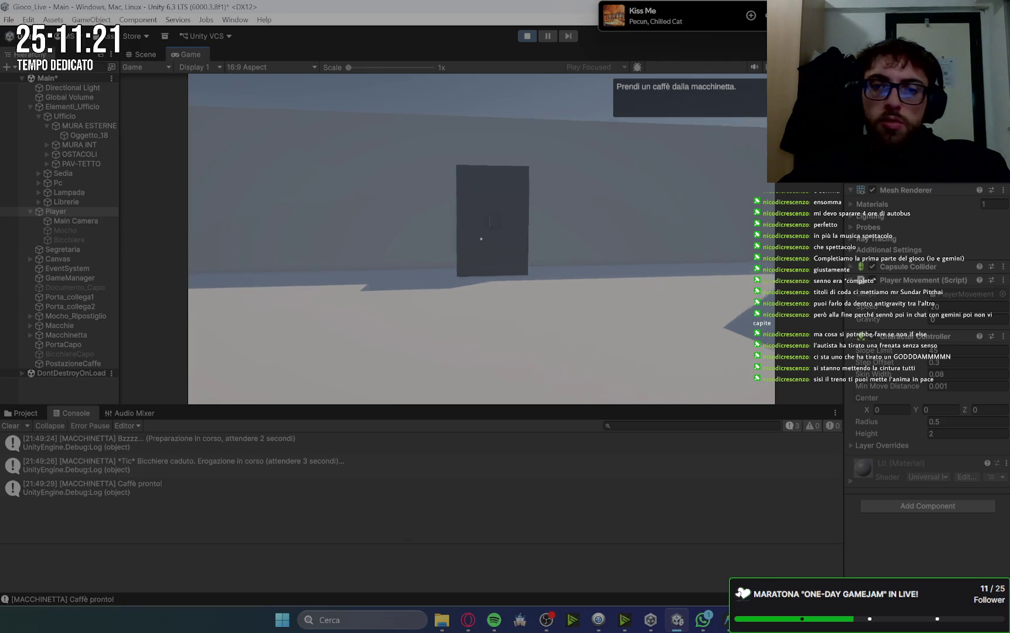
{"action": "key", "text": "space"}
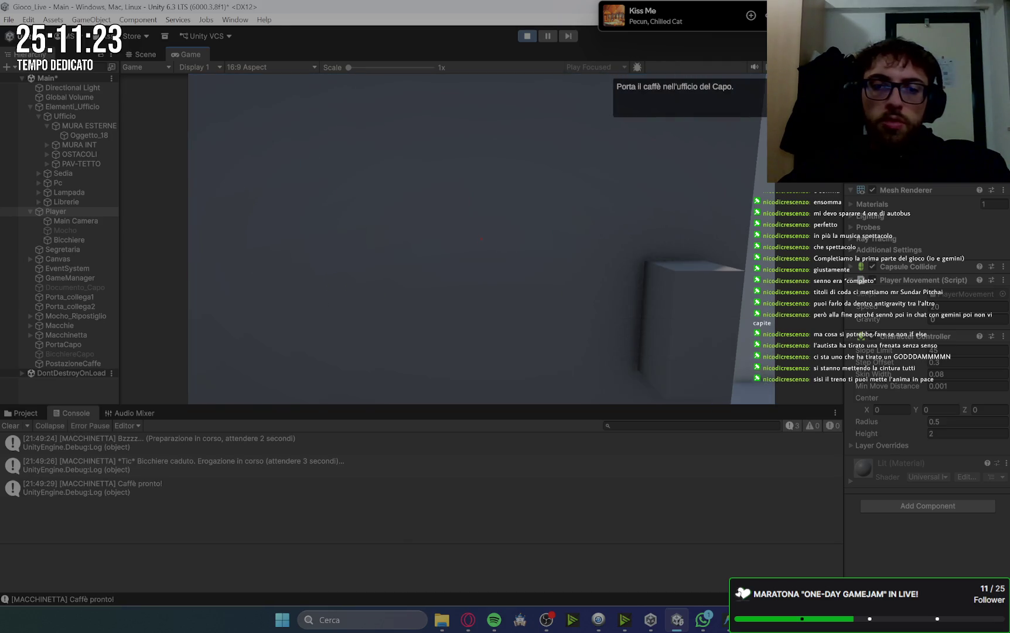
{"action": "key", "text": "w"}
{"action": "key", "text": "e"}
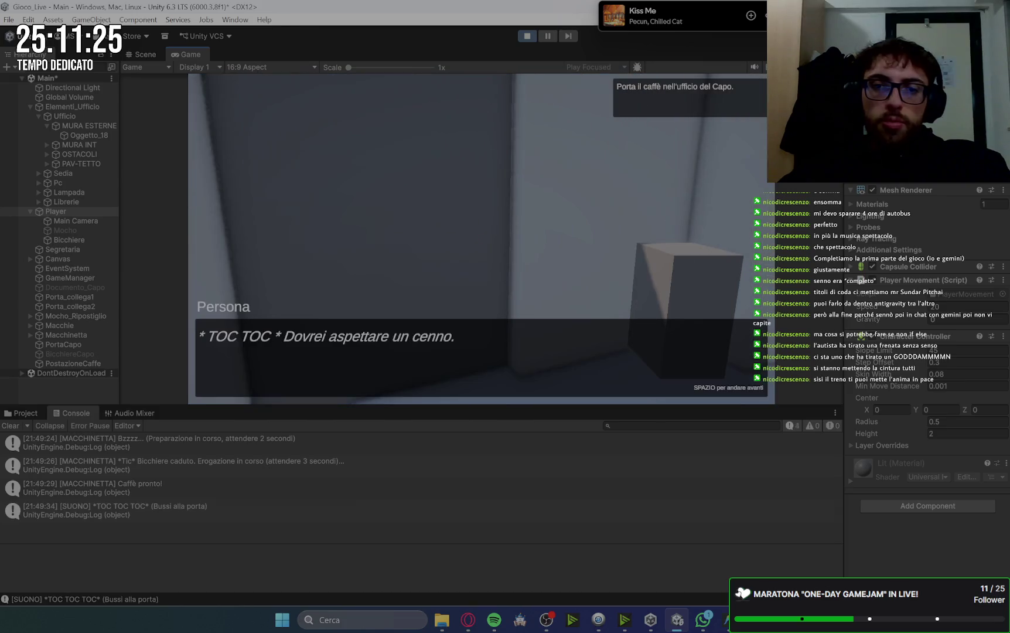
{"action": "key", "text": "space"}
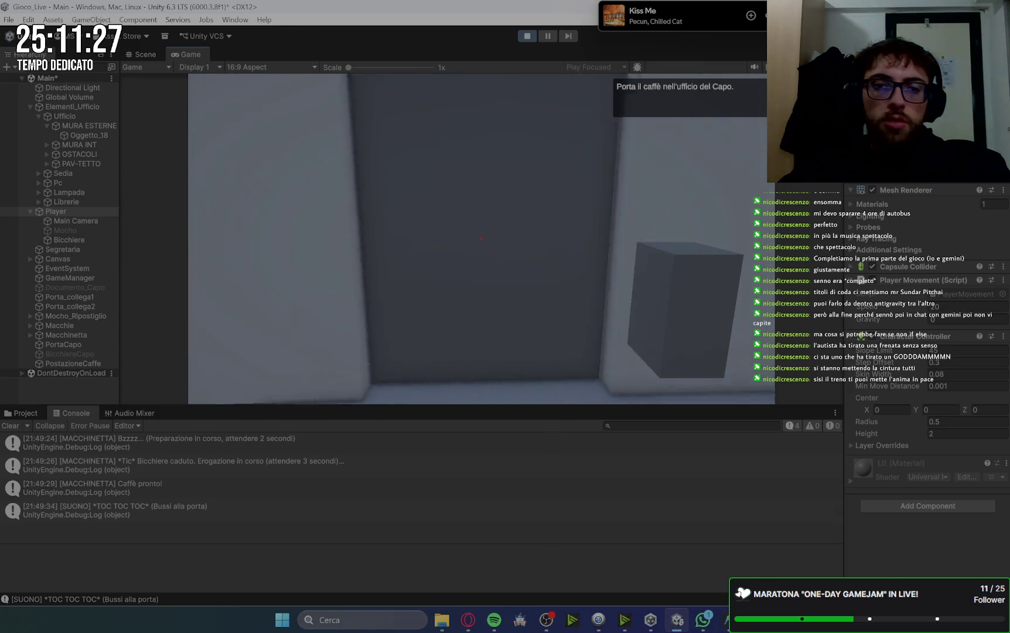
{"action": "key", "text": "w"}
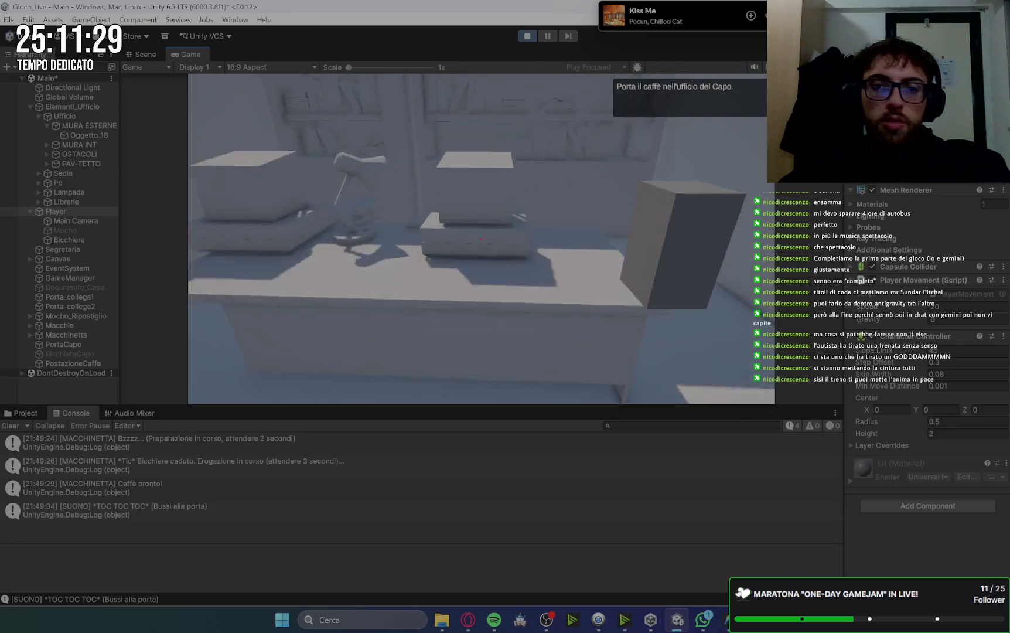
{"action": "key", "text": "e"}
{"action": "key", "text": "space"}
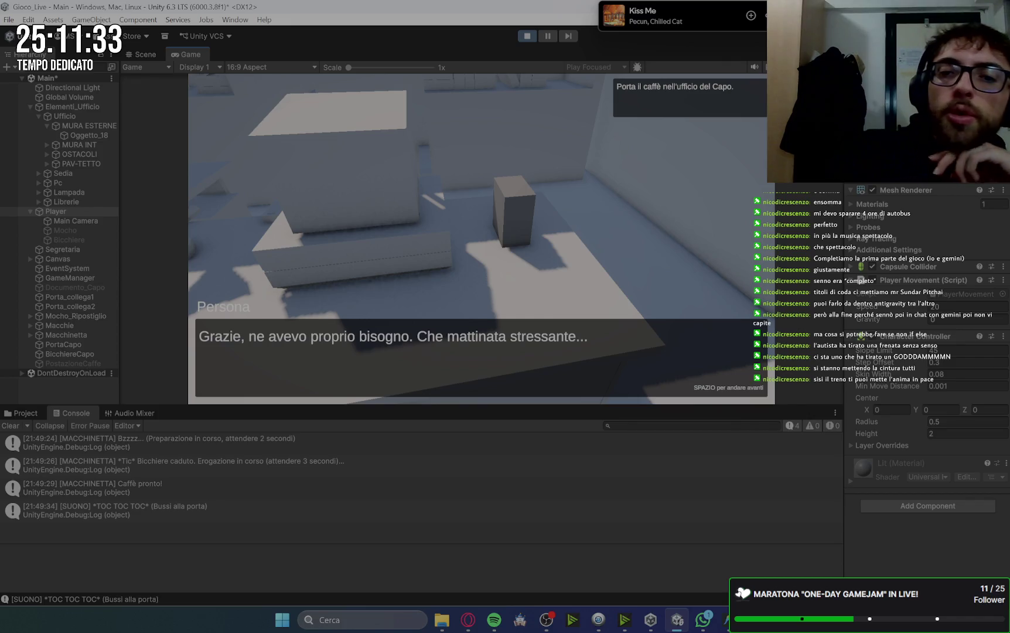
{"action": "key", "text": "space"}
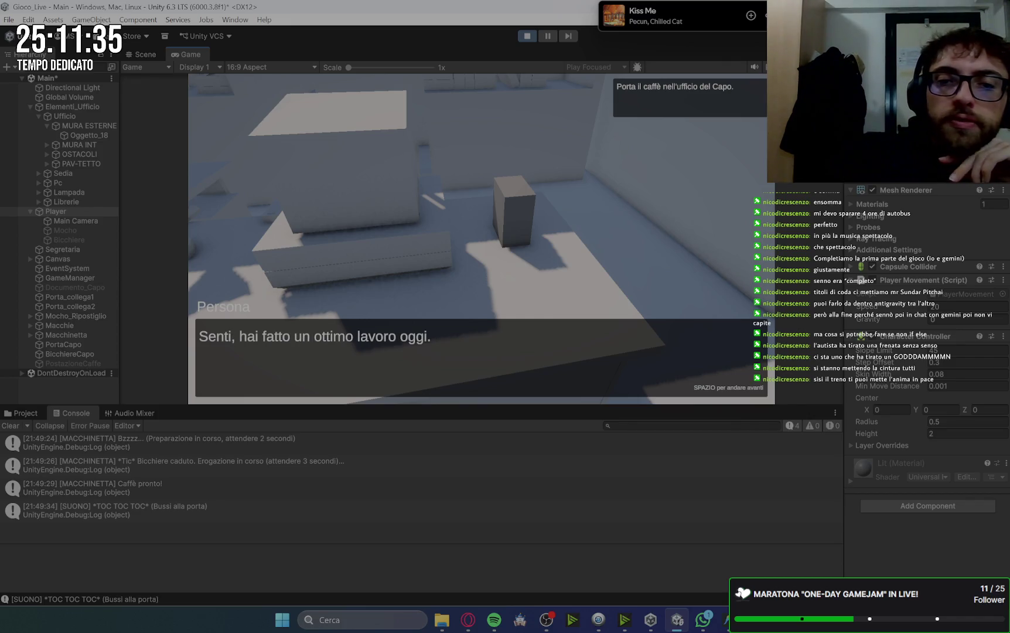
{"action": "key", "text": "space"}
{"action": "key", "text": "space"}
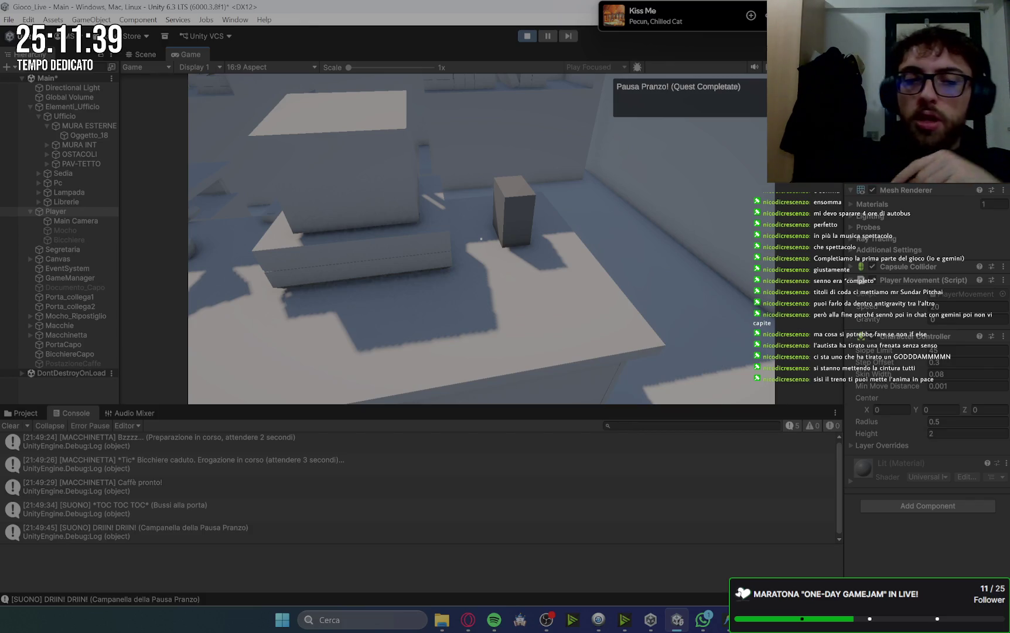
- Stop the playtest, frame the Player in the Scene view, and switch to the browser
{"action": "mouse_move", "coordinate": [482, 239]}
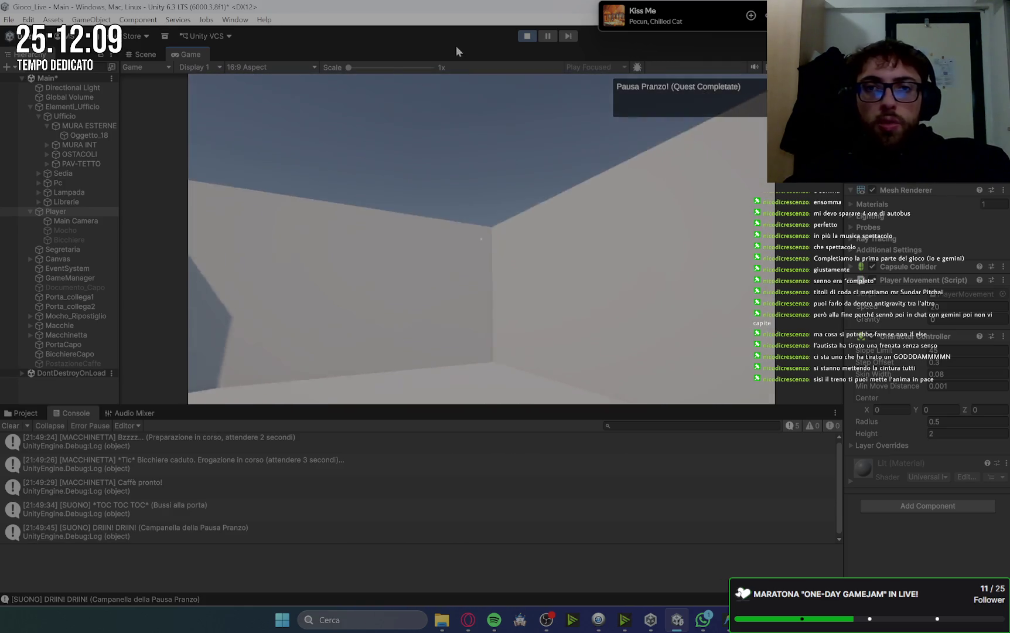
{"action": "left_click", "coordinate": [529, 36]}
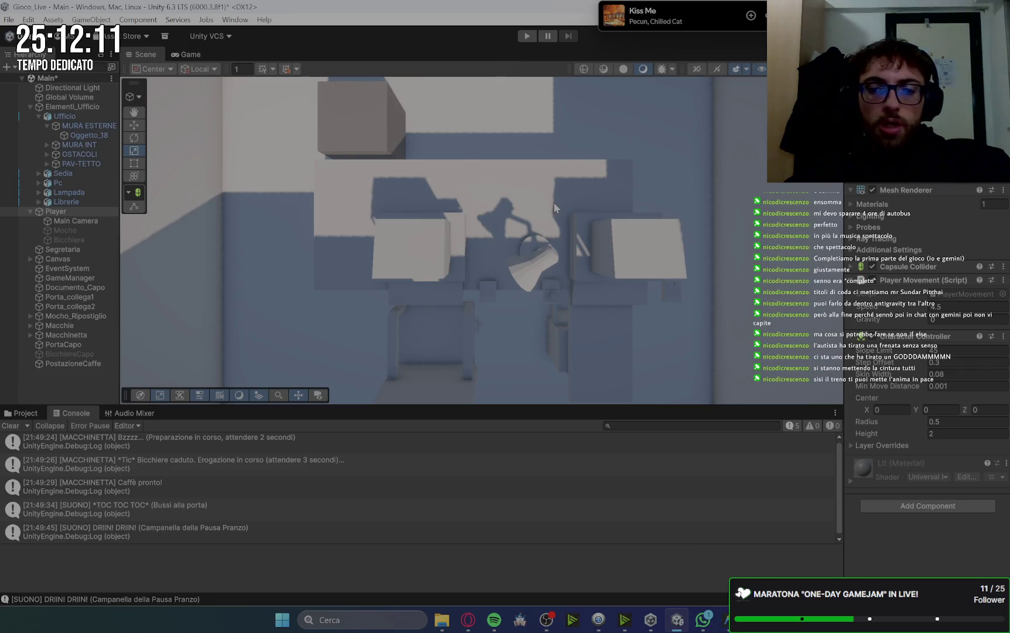
{"action": "scroll", "coordinate": [458, 153], "scroll_direction": "down", "scroll_amount": 10}
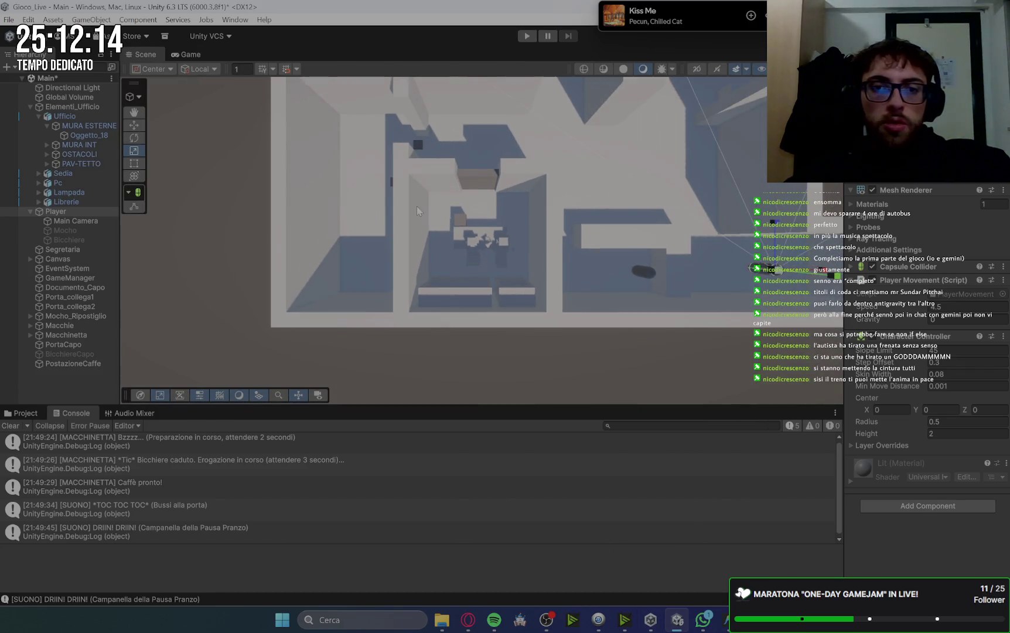
{"action": "key", "text": "f"}
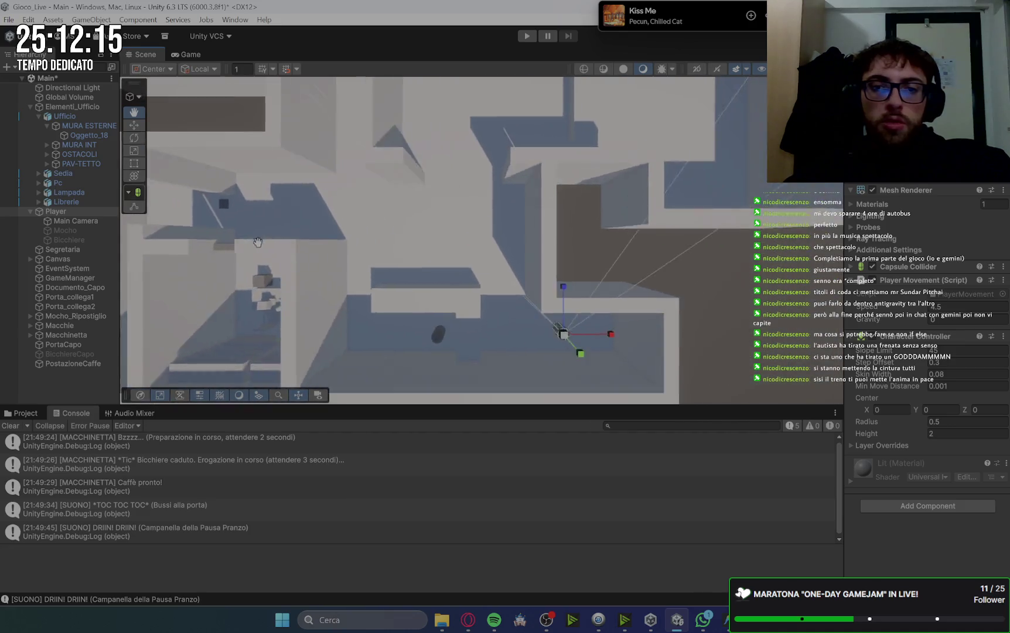
{"action": "left_click", "coordinate": [469, 620]}
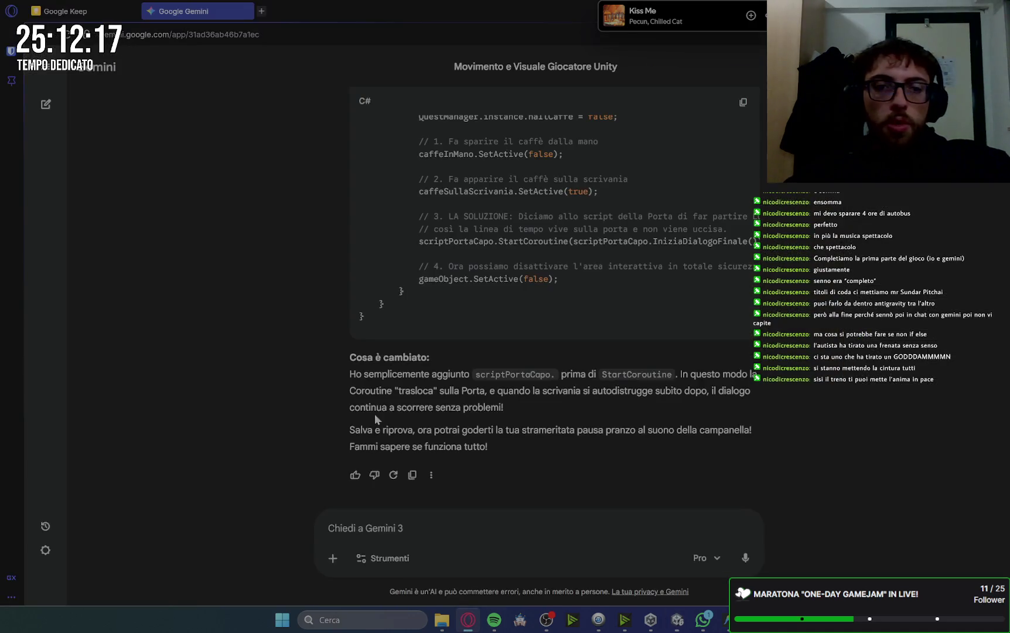
- Show Gemini's reply about the scriptPortaCapo coroutine fix in the browser
{"action": "left_click", "coordinate": [75, 9]}
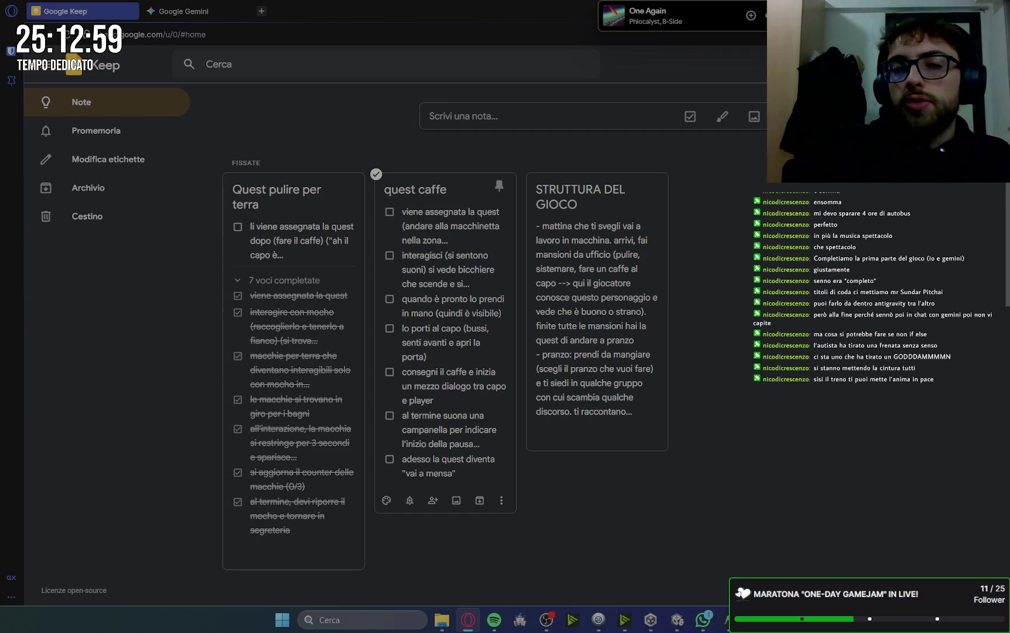
- Tick the last Quest pulire per terra item and all seven quest caffe items
{"action": "left_click", "coordinate": [237, 226]}
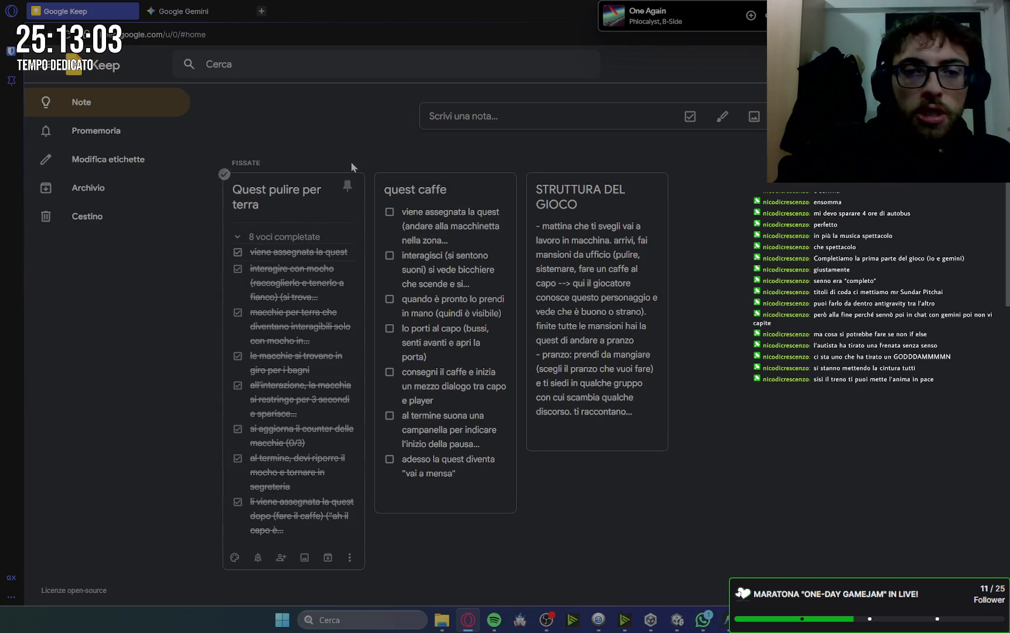
{"action": "left_click", "coordinate": [390, 213]}
{"action": "left_click", "coordinate": [390, 213]}
{"action": "left_click", "coordinate": [390, 212]}
{"action": "left_click", "coordinate": [389, 213]}
{"action": "left_click", "coordinate": [390, 213]}
{"action": "left_click", "coordinate": [390, 213]}
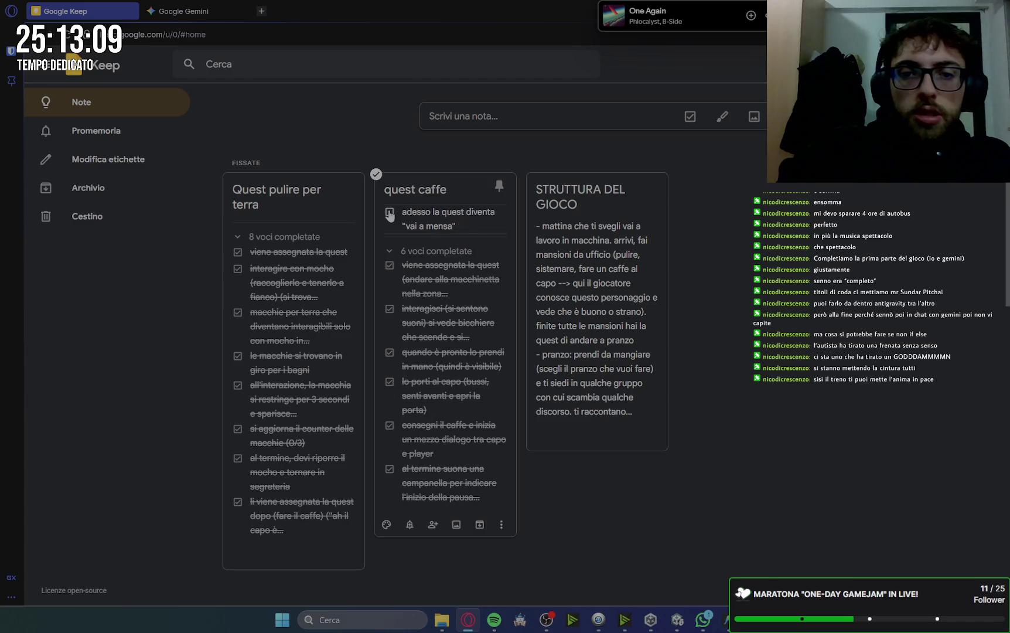
{"action": "left_click", "coordinate": [390, 213]}
{"action": "scroll", "coordinate": [451, 414], "scroll_direction": "down", "scroll_amount": 3}
{"action": "scroll", "coordinate": [452, 414], "scroll_direction": "up", "scroll_amount": 3}
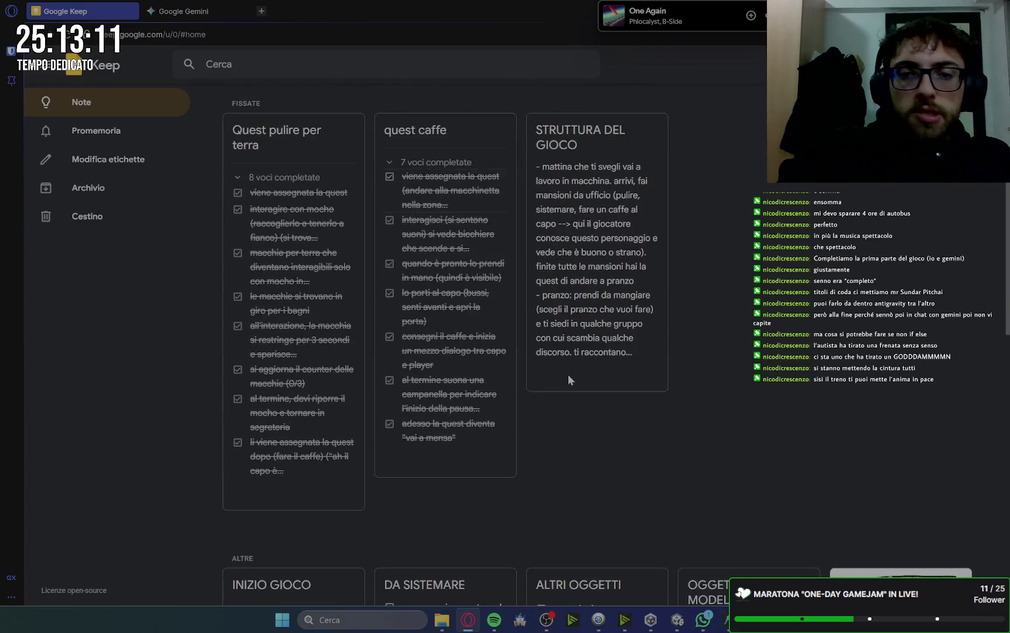
- Unpin the quest caffe and Quest pulire per terra notes and start a new note
{"action": "left_click", "coordinate": [500, 186]}
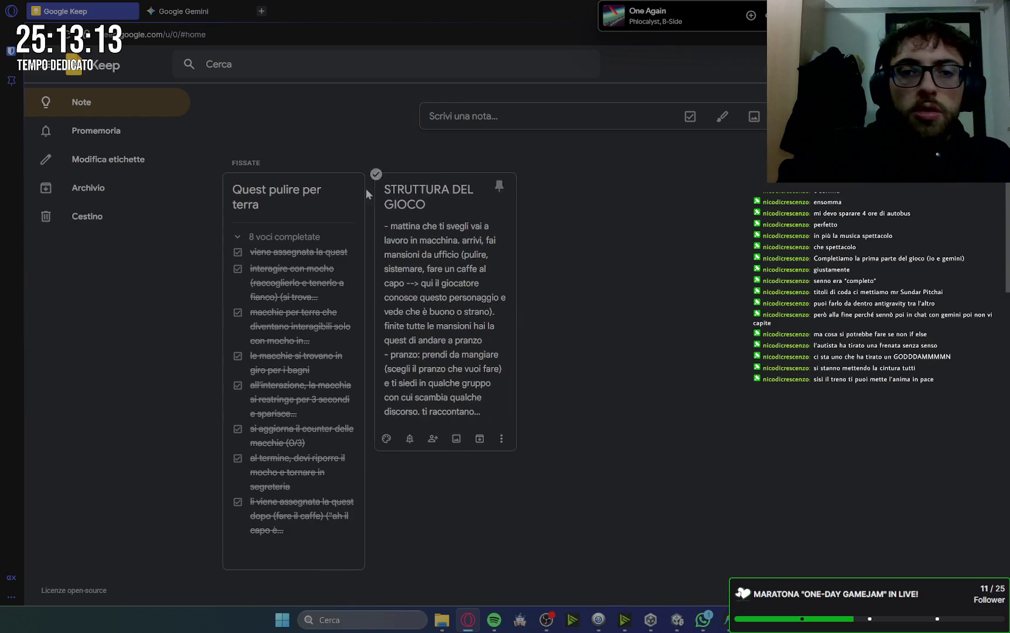
{"action": "left_click", "coordinate": [348, 188]}
{"action": "left_click", "coordinate": [476, 116]}
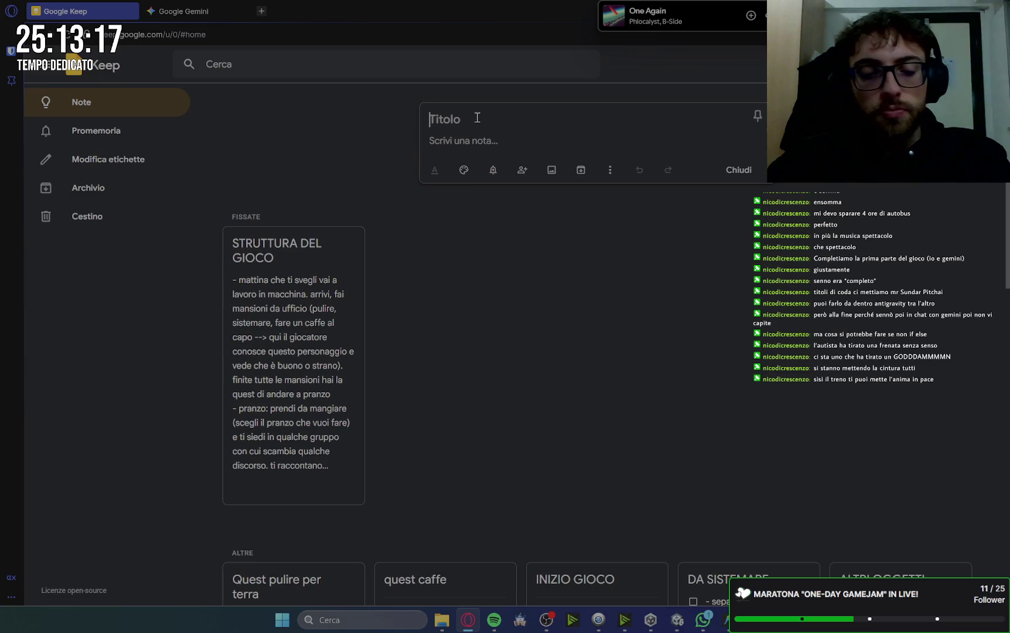
- Make a 'Quest pranzo' checklist whose first item ends 'ti dirigi a pranzo', adding an empty item
{"action": "type", "text": "Q"}
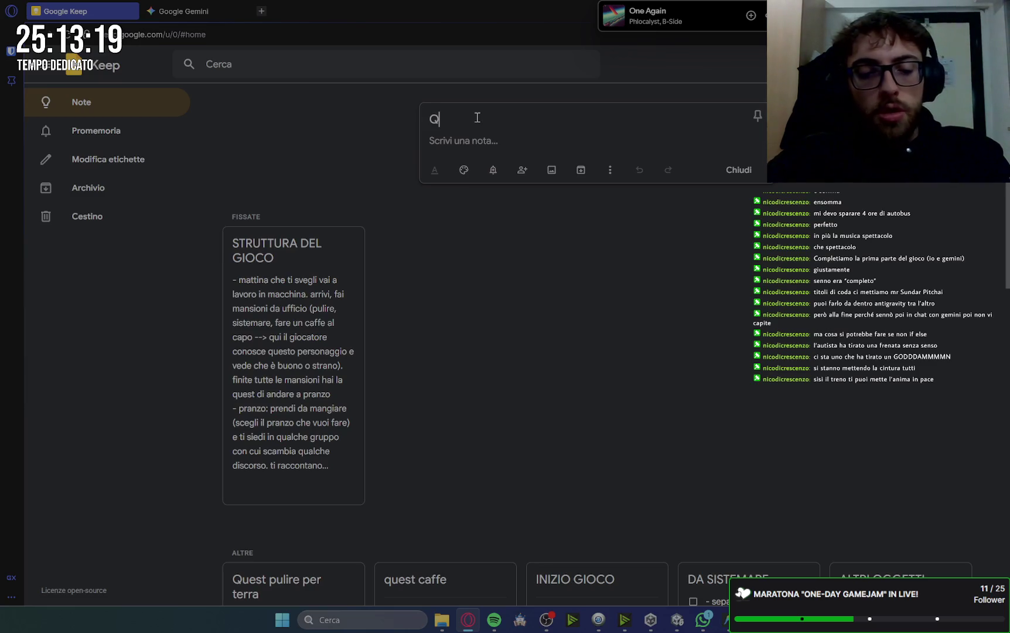
{"action": "type", "text": "uest pranzo"}
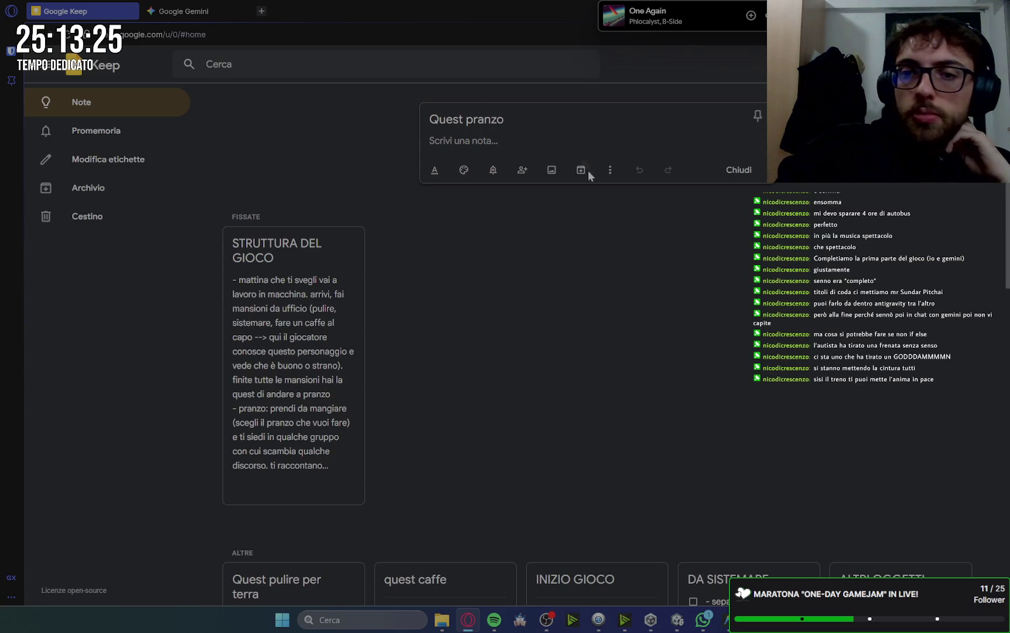
{"action": "left_click", "coordinate": [610, 171]}
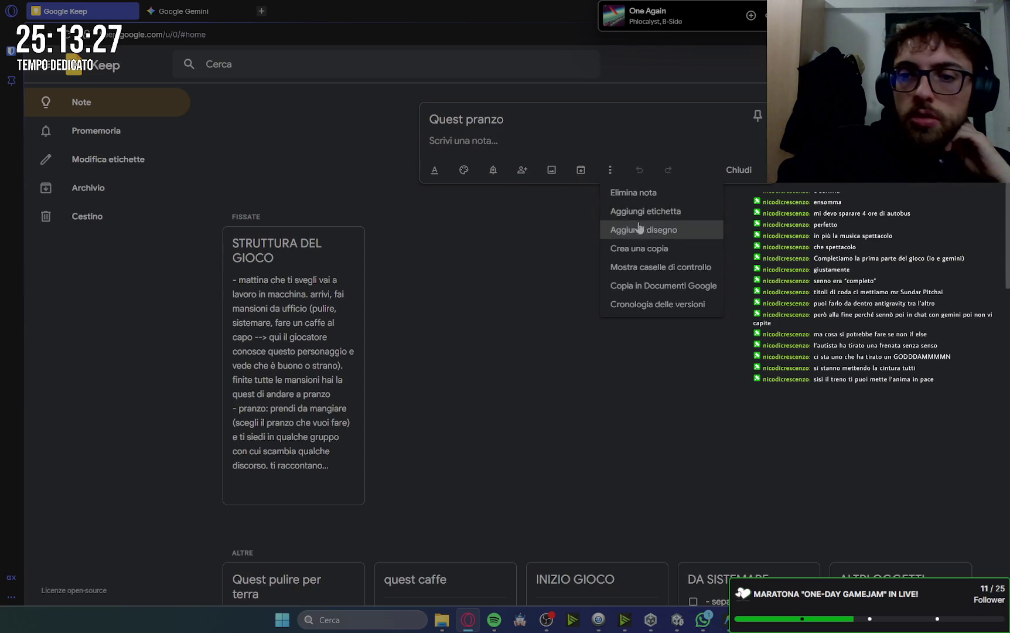
{"action": "left_click", "coordinate": [697, 266]}
{"action": "type", "text": "fine quest caffe suon"}
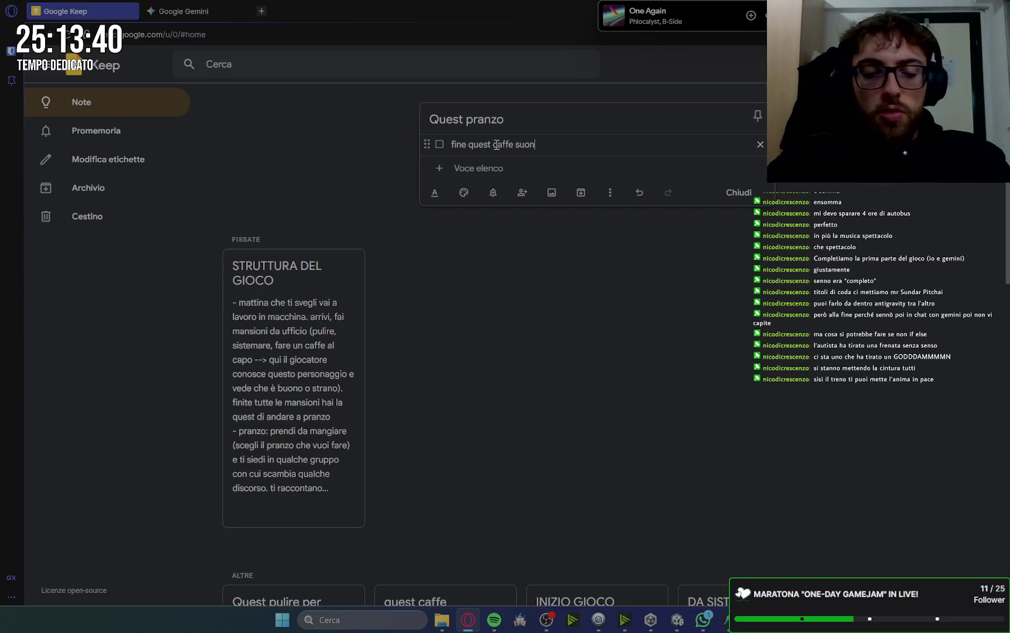
{"action": "type", "text": "a la campanella e ti diri"}
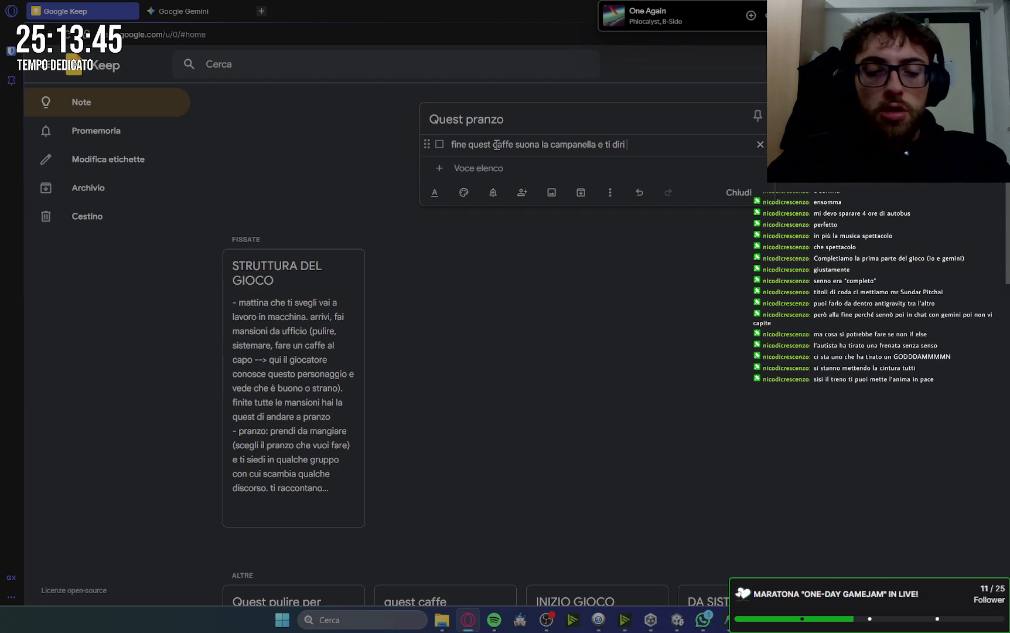
{"action": "type", "text": "gi a pranzo"}
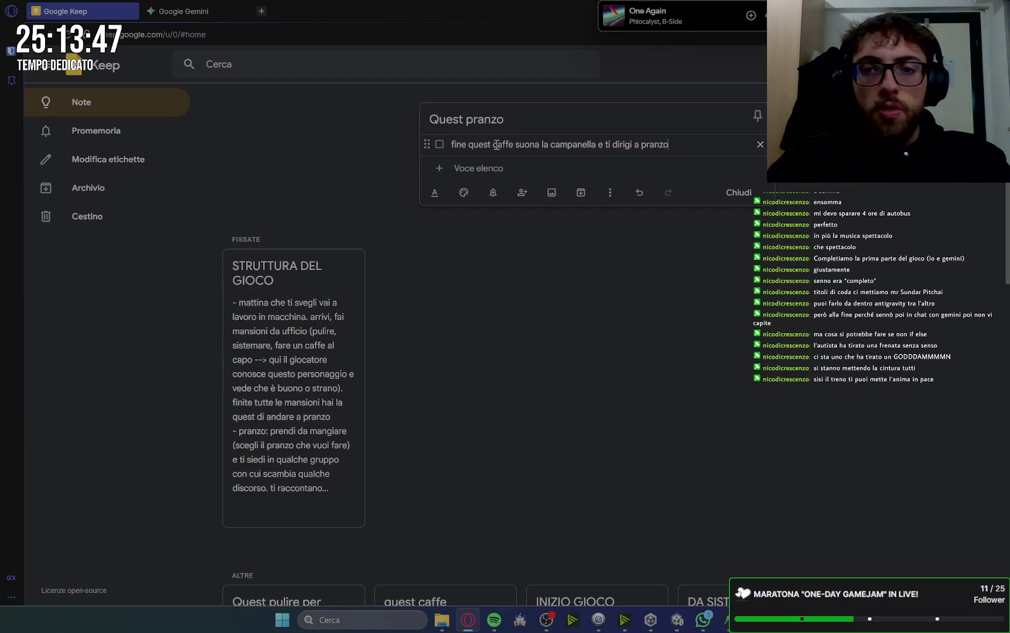
{"action": "key", "text": "Return"}
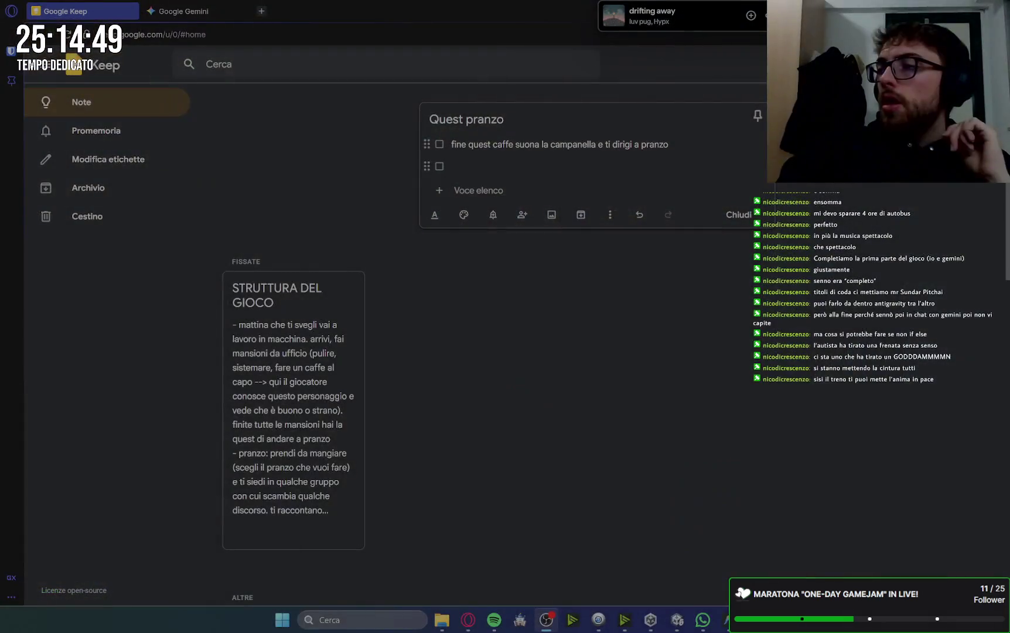
- Add items for taking a tray at the canteen and the tray appearing in hand
{"action": "left_click", "coordinate": [538, 162]}
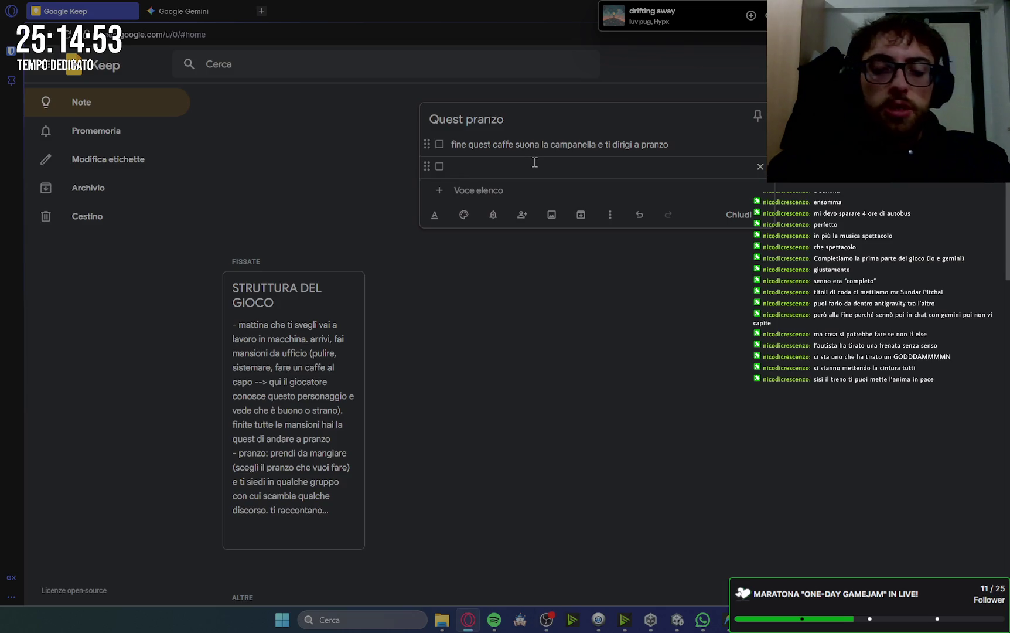
{"action": "type", "text": "arrivato a mensa il quest l"}
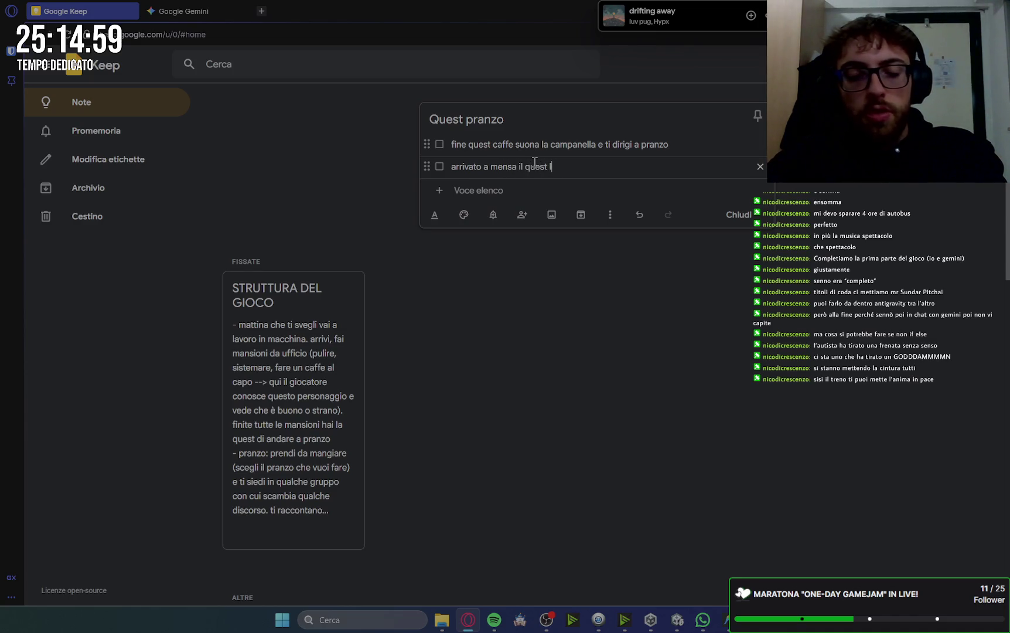
{"action": "type", "text": "og"}
{"action": "key", "text": "BackSpace"}
{"action": "type", "text": "ti"}
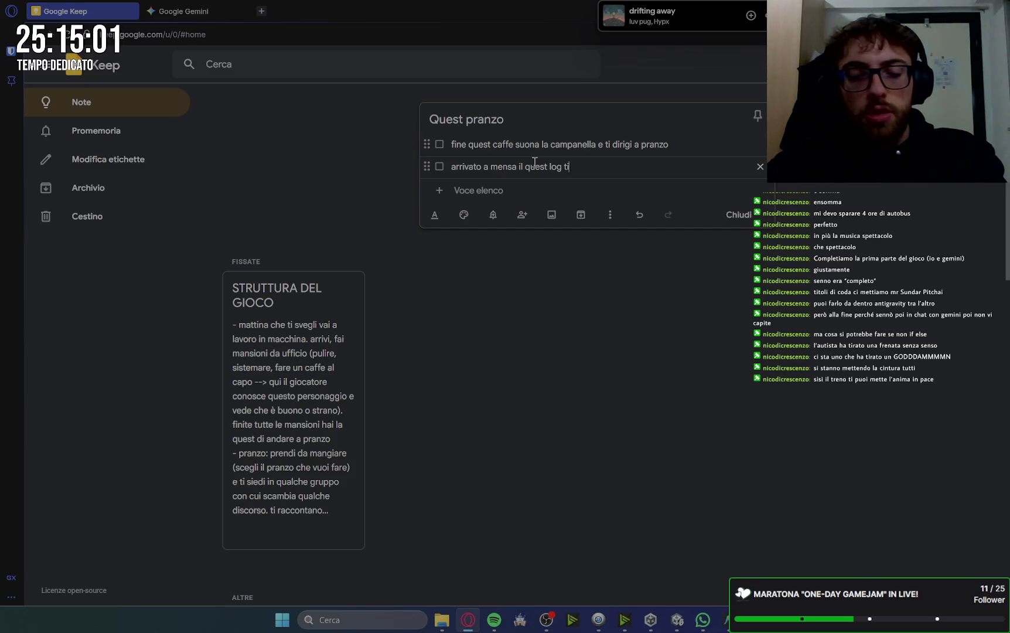
{"action": "type", "text": " dice diprendere un "}
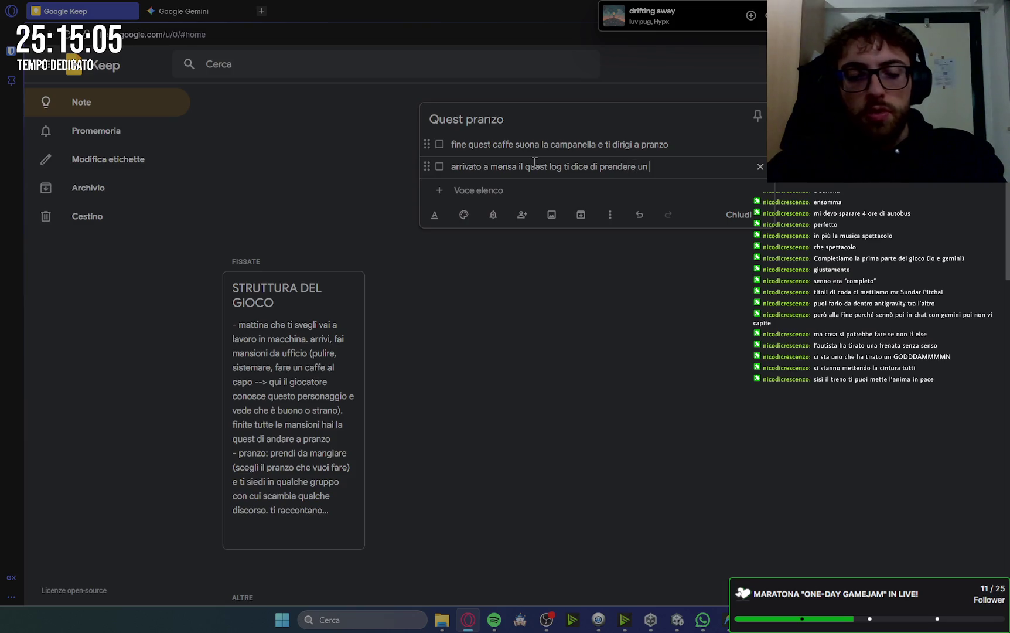
{"action": "type", "text": "vassoio "}
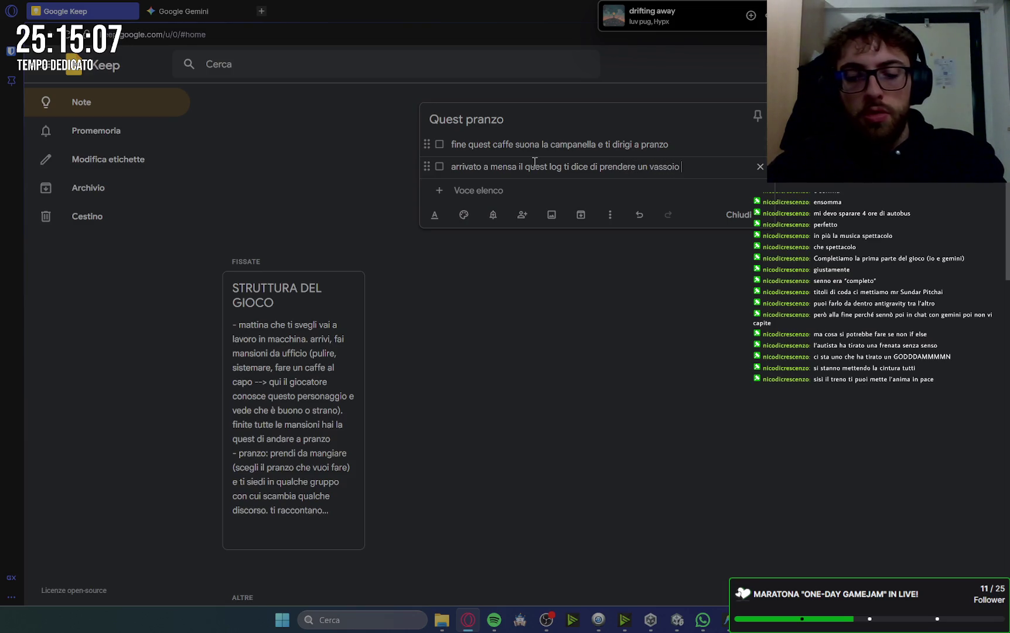
{"action": "type", "text": "(int)eragisci con il gruppo"}
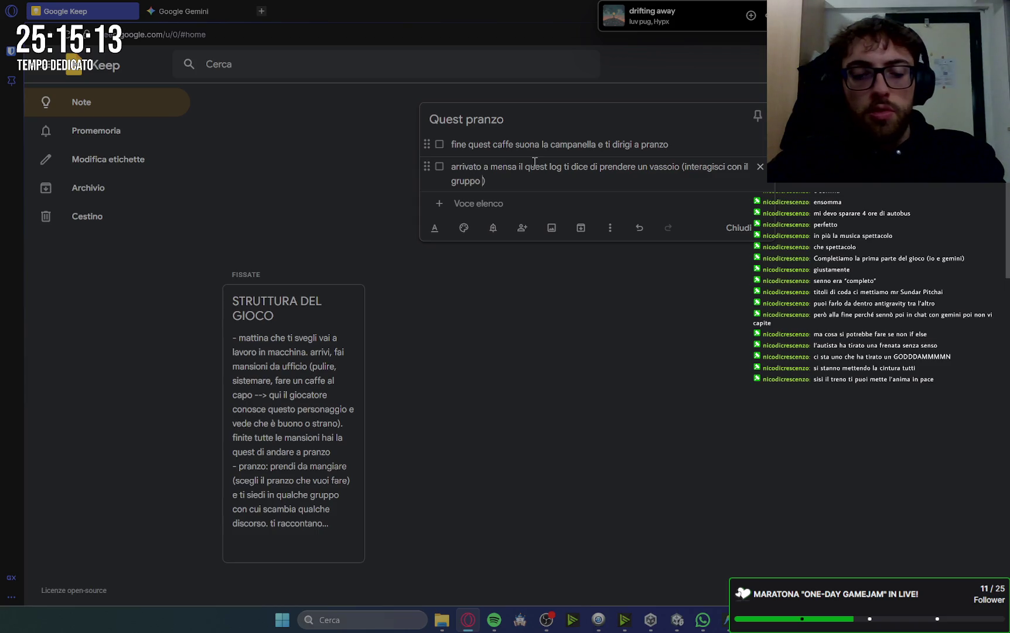
{"action": "type", "text": " oi"}
{"action": "key", "text": "Return"}
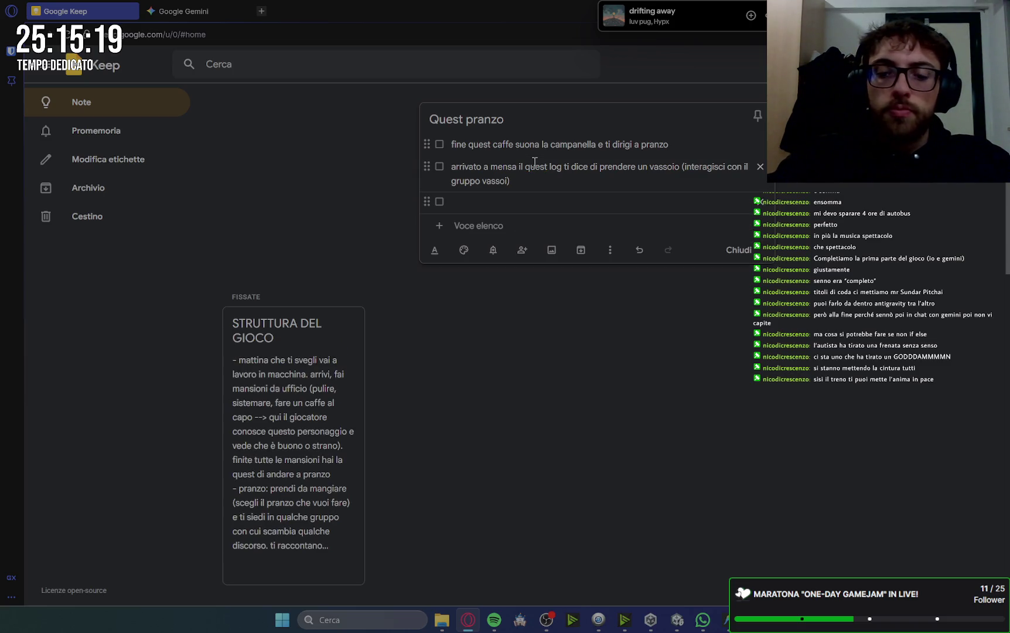
{"action": "type", "text": "ti appare il va"}
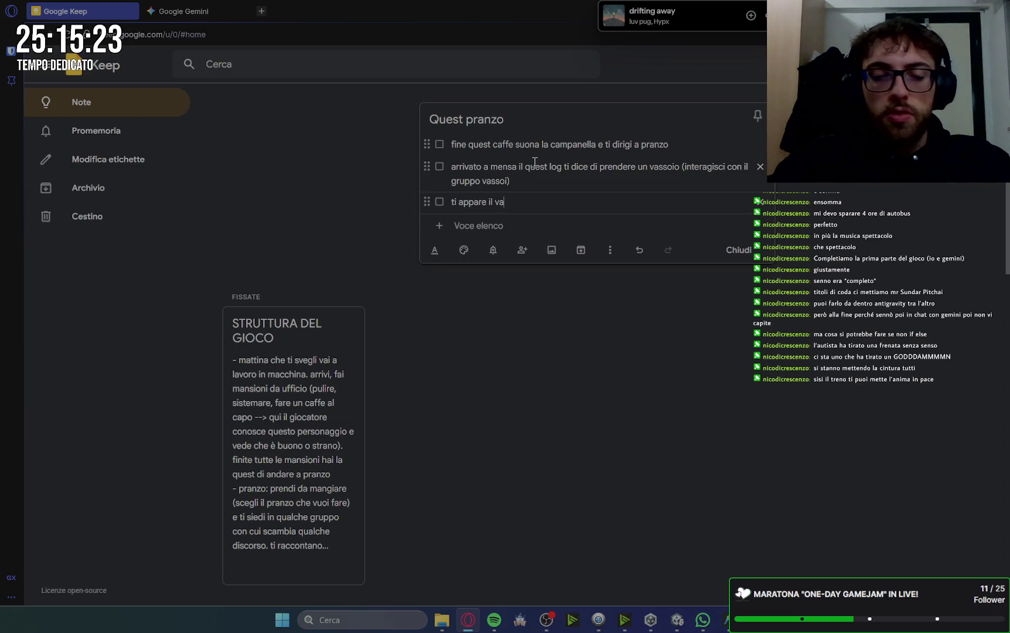
{"action": "type", "text": "ssoio in mano"}
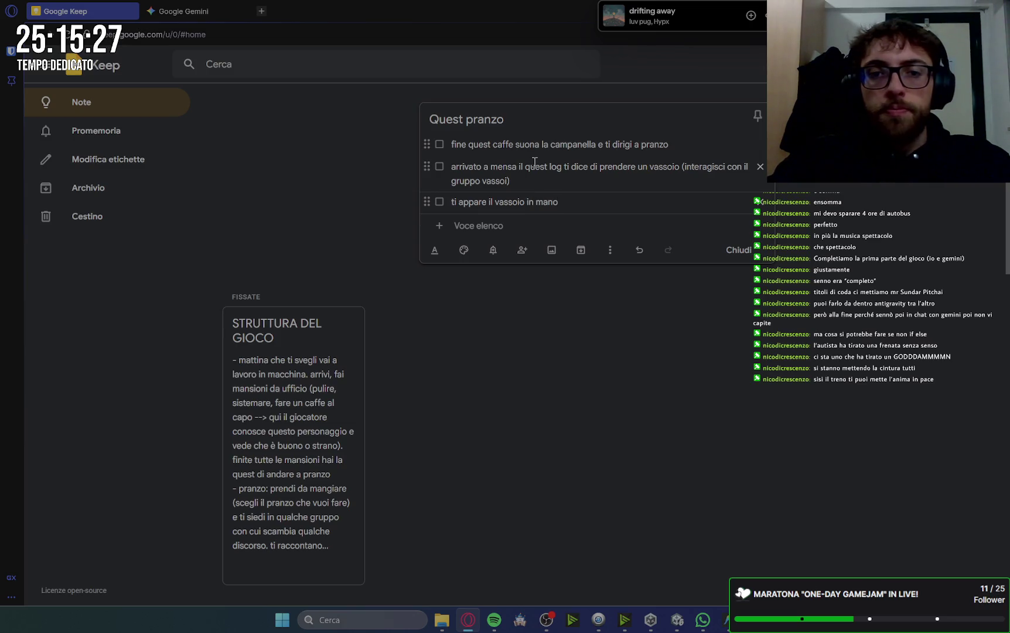
{"action": "key", "text": "Return"}
{"action": "type", "text": "il questlog diventa"}
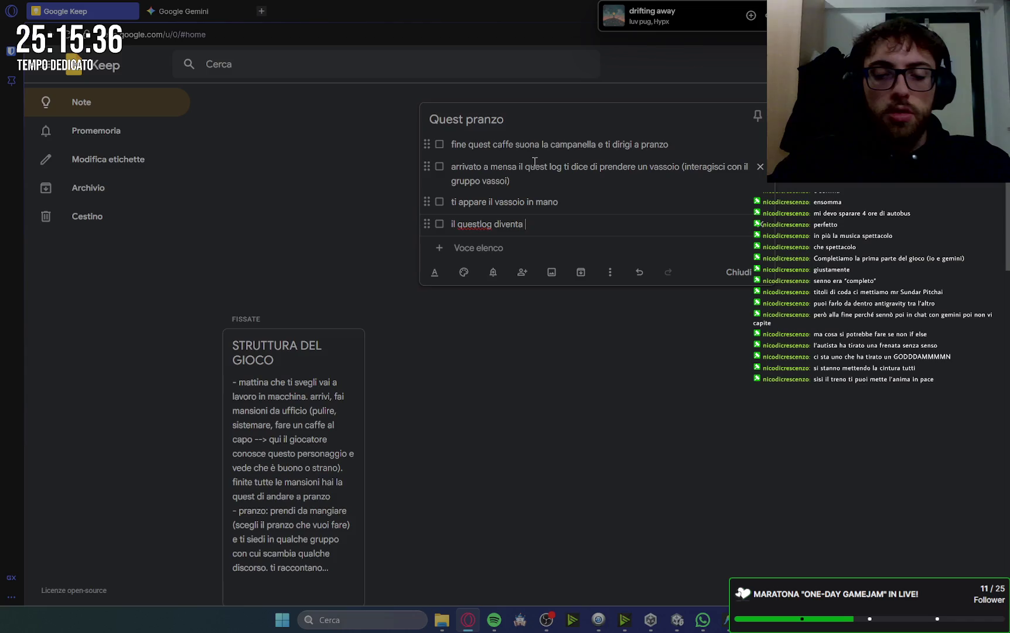
- Add a 'componi il pranzo (3 cose)' item noting the items must appear on the tray
{"action": "type", "text": "componi il"}
{"action": "key", "text": "BackSpace"}
{"action": "type", "text": "anzo"}
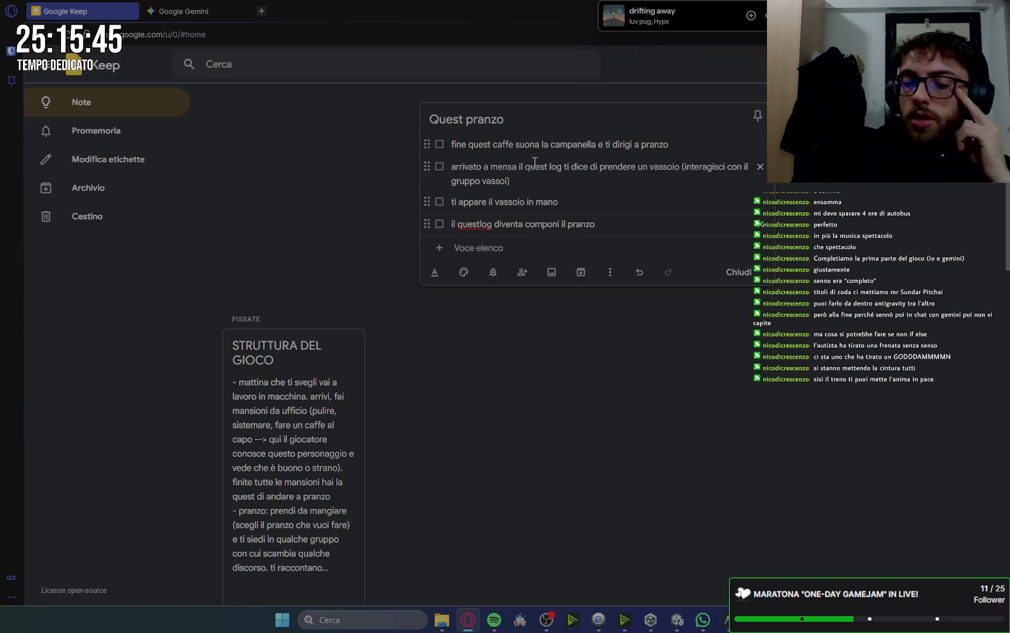
{"action": "type", "text": "()"}
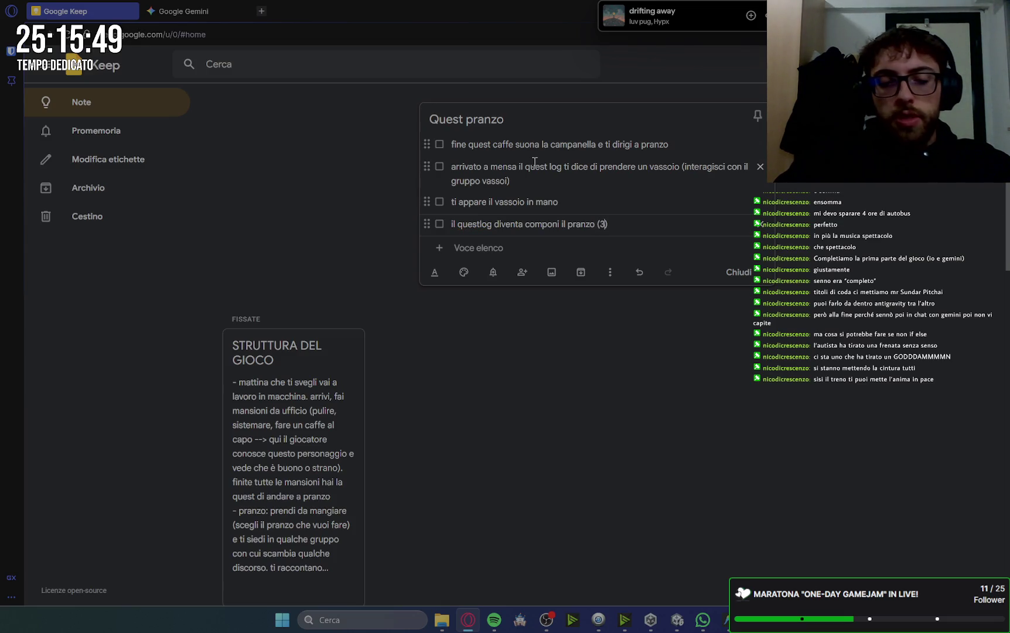
{"action": "type", "text": " cose"}
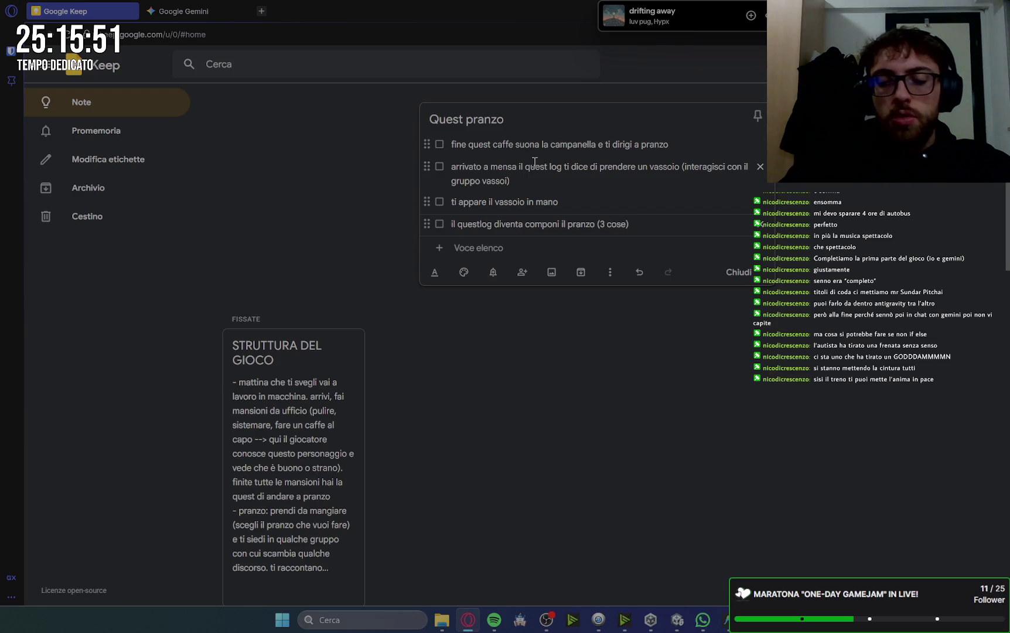
{"action": "key", "text": "Return"}
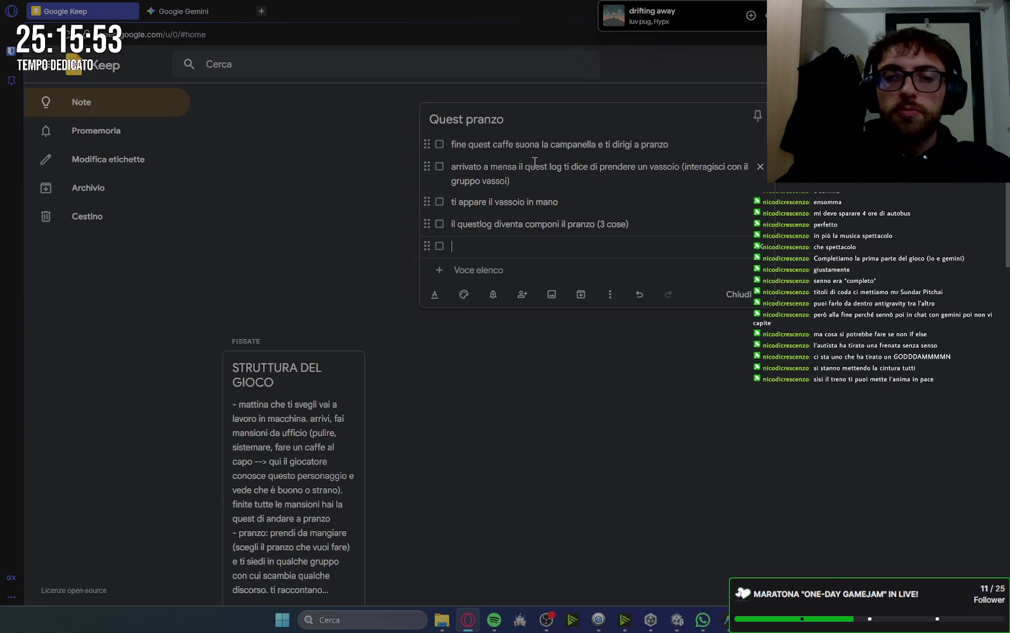
{"action": "left_click", "coordinate": [668, 229]}
{"action": "type", "text": "(3 cose) ("}
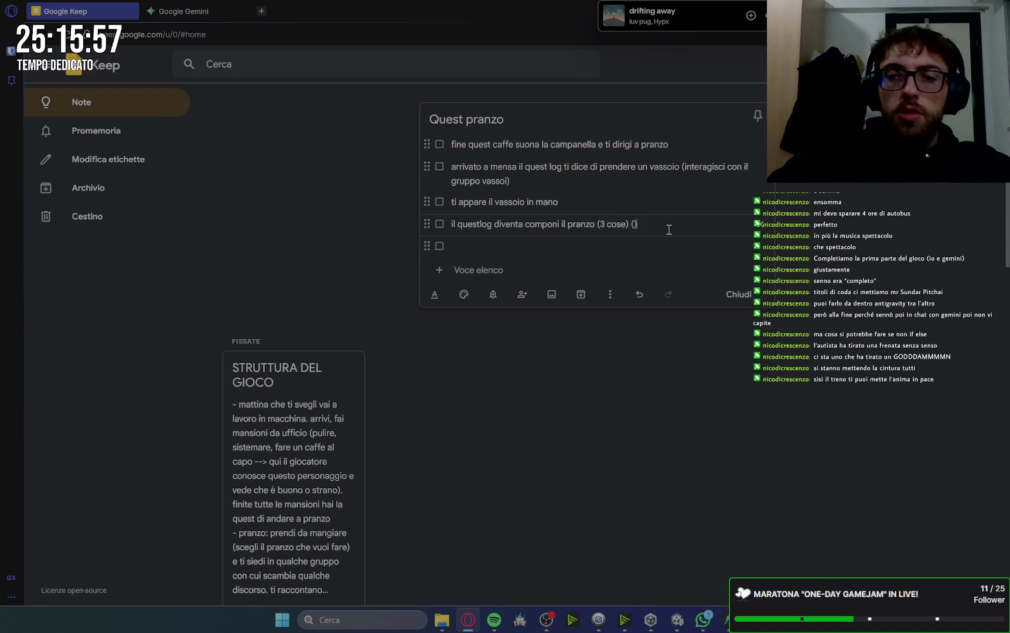
{"action": "type", "text": "sul vass"}
{"action": "type", "text": "o"}
{"action": "type", "text": "io devono a"}
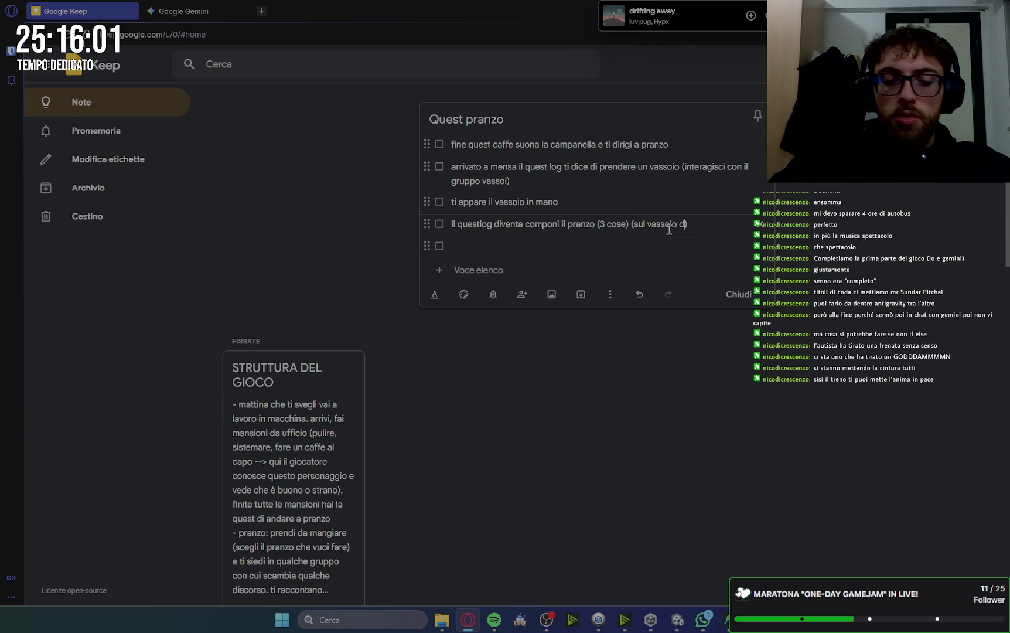
{"action": "type", "text": "pparire le 3"}
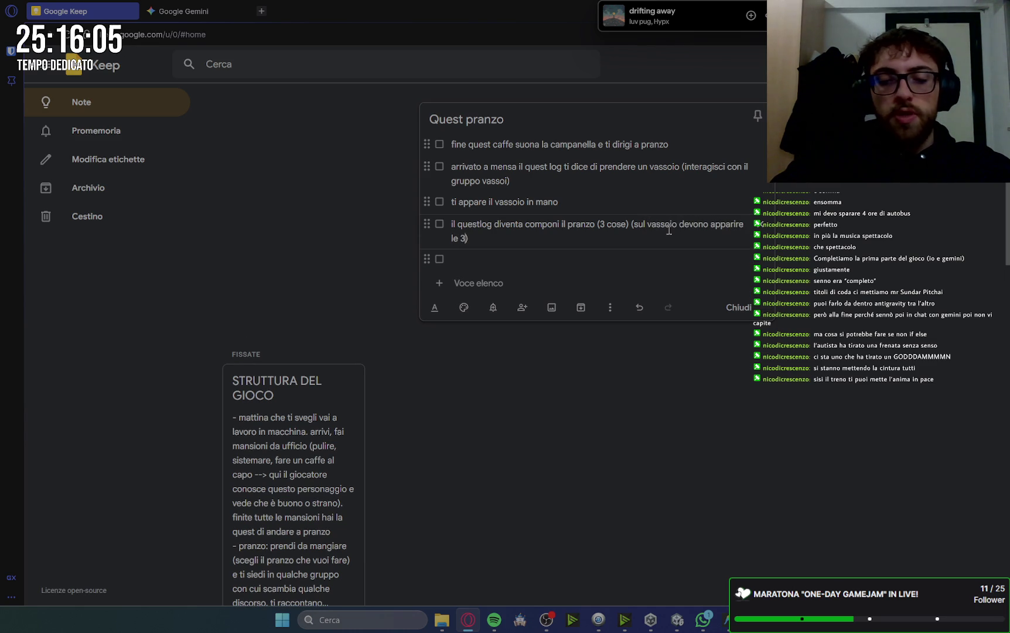
{"action": "type", "text": "cose specif"}
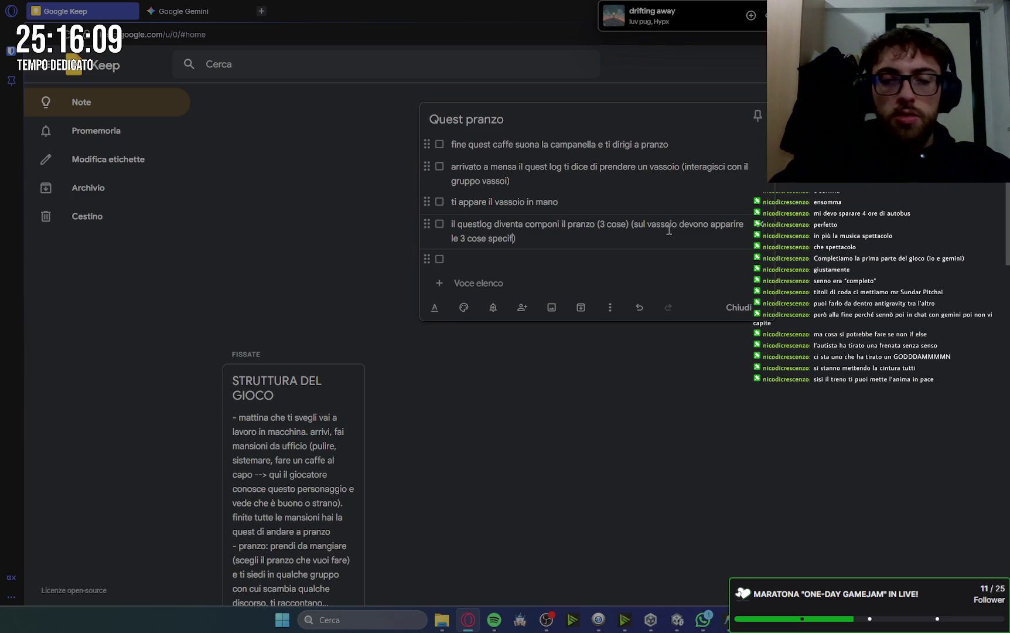
{"action": "type", "text": "e"}
- Amend the compose-lunch item to specify 3 cose su 6
{"action": "left_click", "coordinate": [706, 624]}
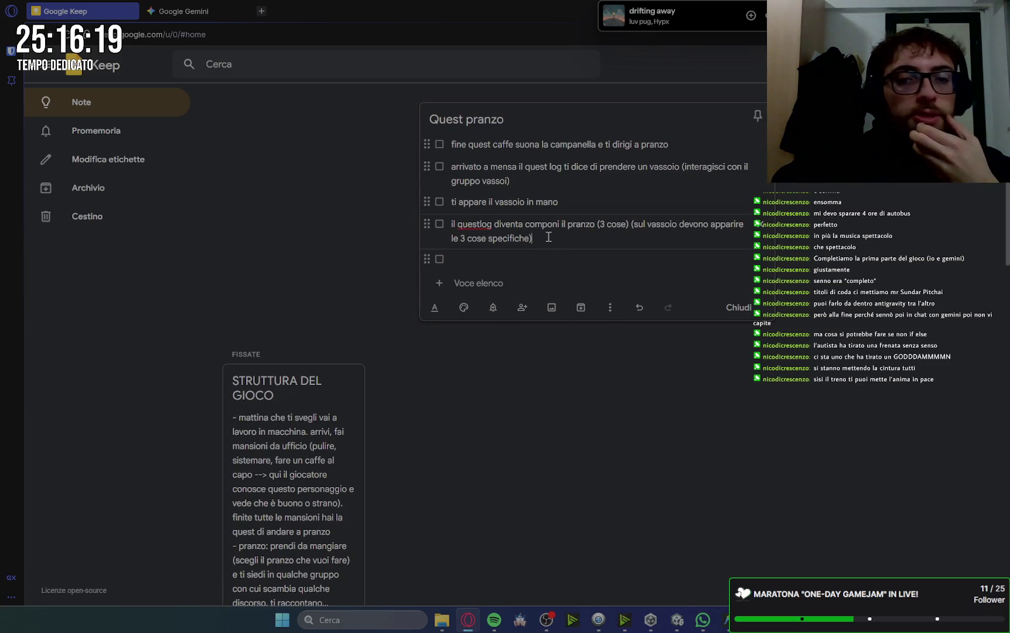
{"action": "left_click", "coordinate": [600, 241]}
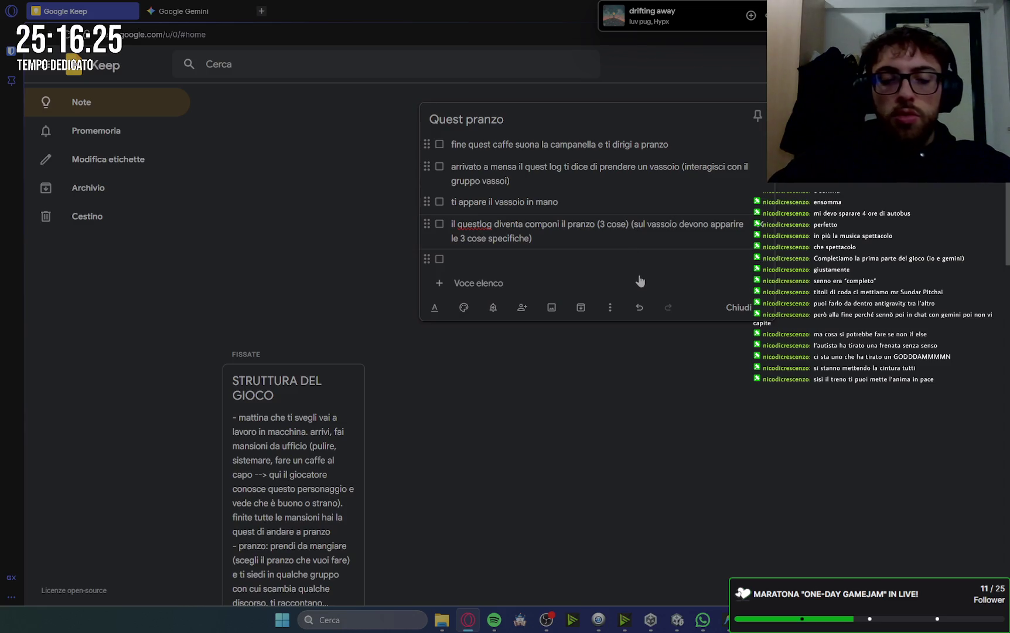
{"action": "type", "text": "su "}
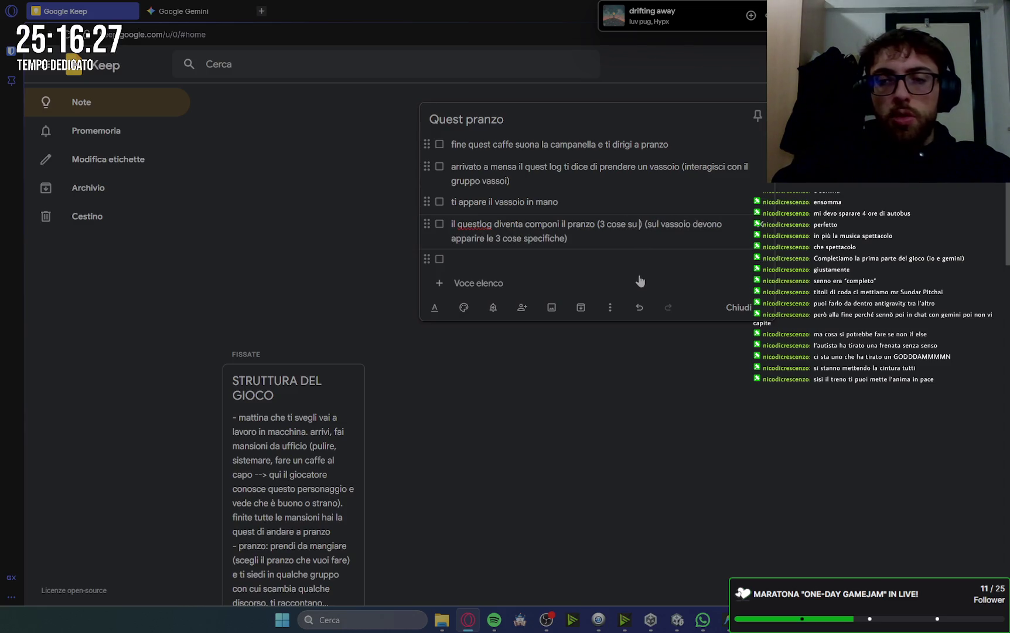
{"action": "type", "text": "6"}
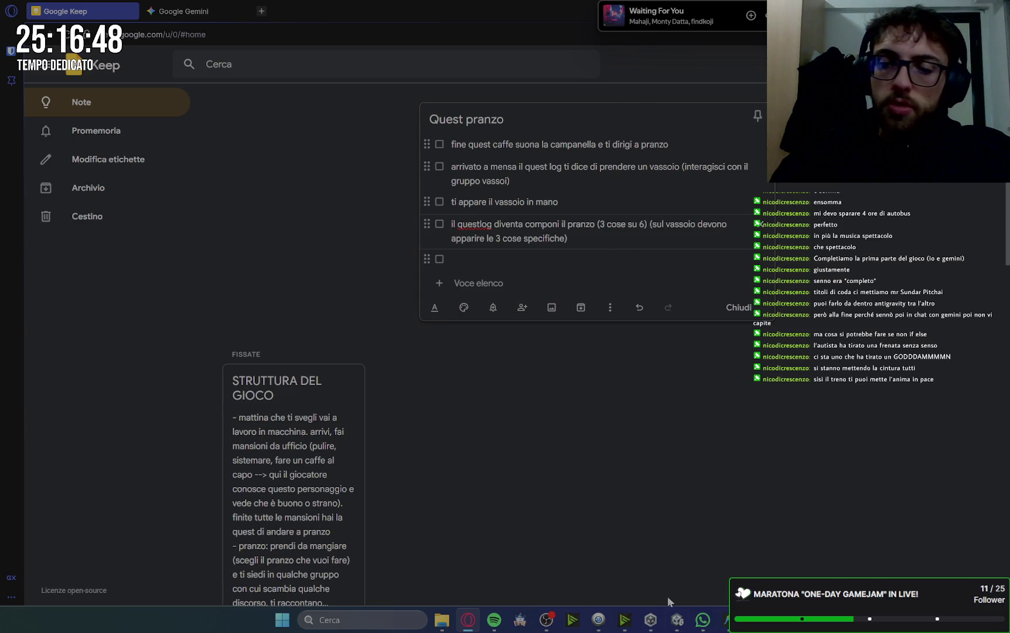
{"action": "left_click", "coordinate": [703, 619]}
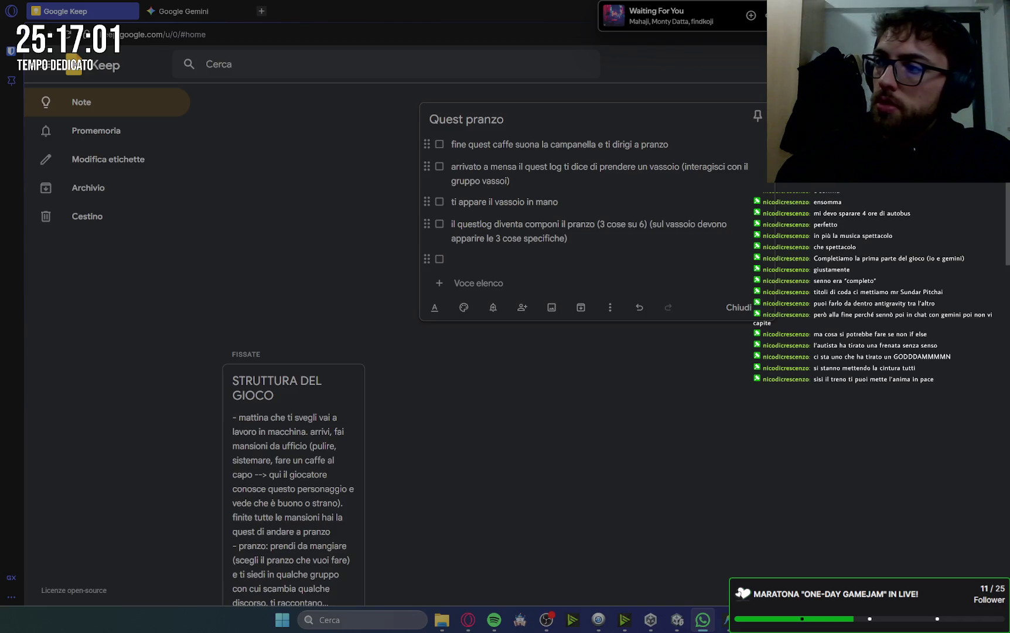
{"action": "left_click", "coordinate": [515, 252]}
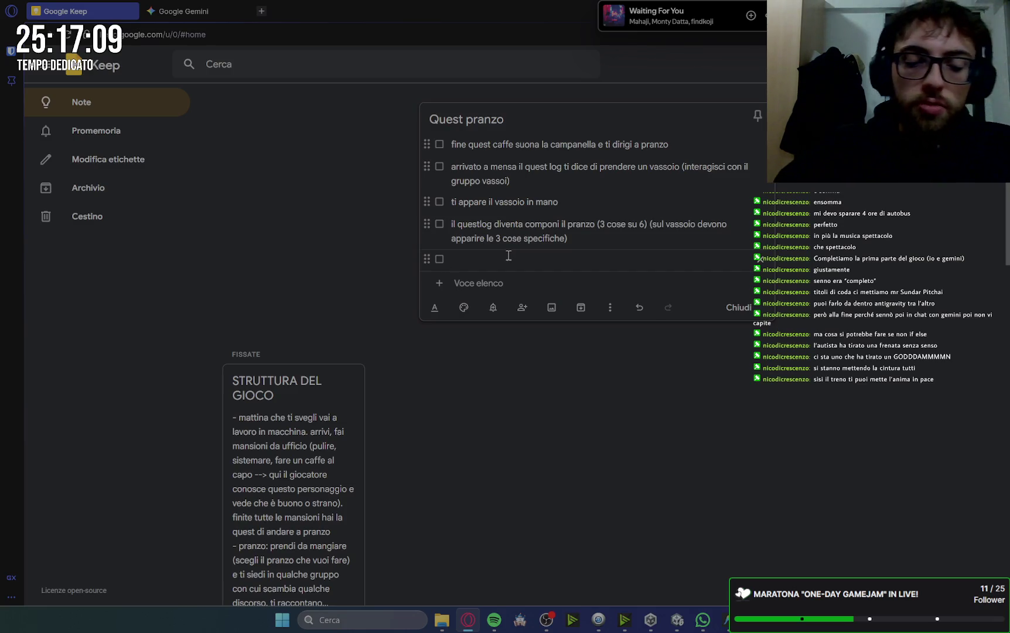
- Revise the fifth item: the quest log asks you to choose a seat among 4 tables (1 2 1 0)
{"action": "type", "text": "scegli un "}
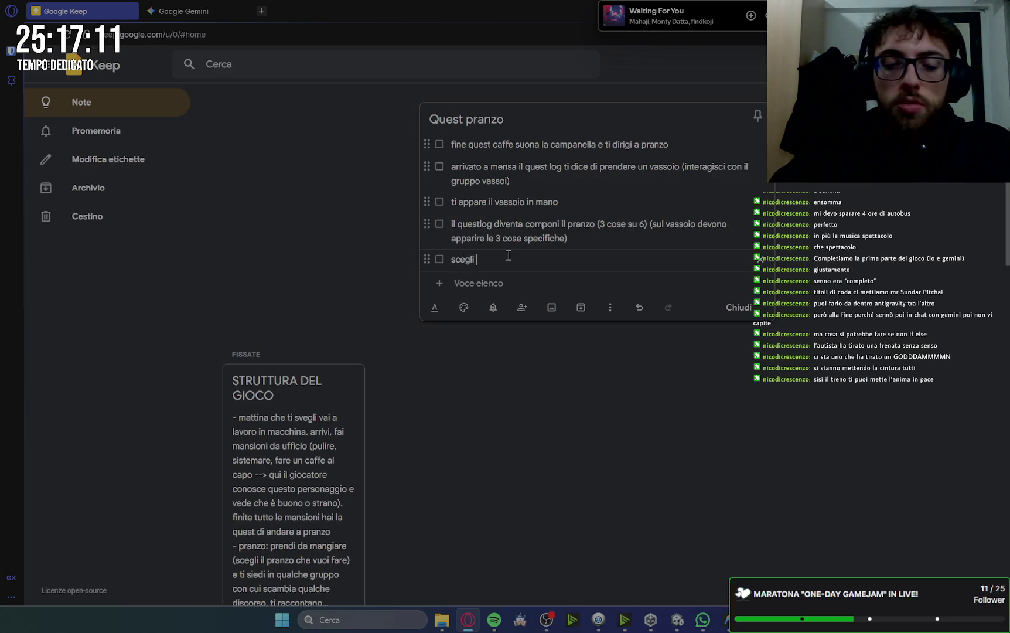
{"action": "type", "text": "posto"}
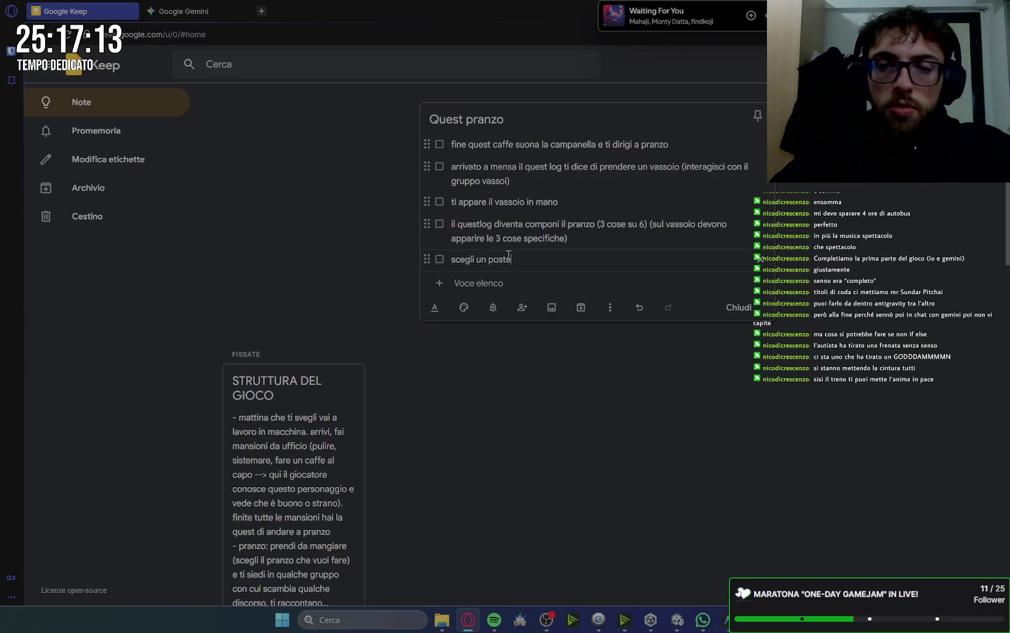
{"action": "type", "text": "composto "}
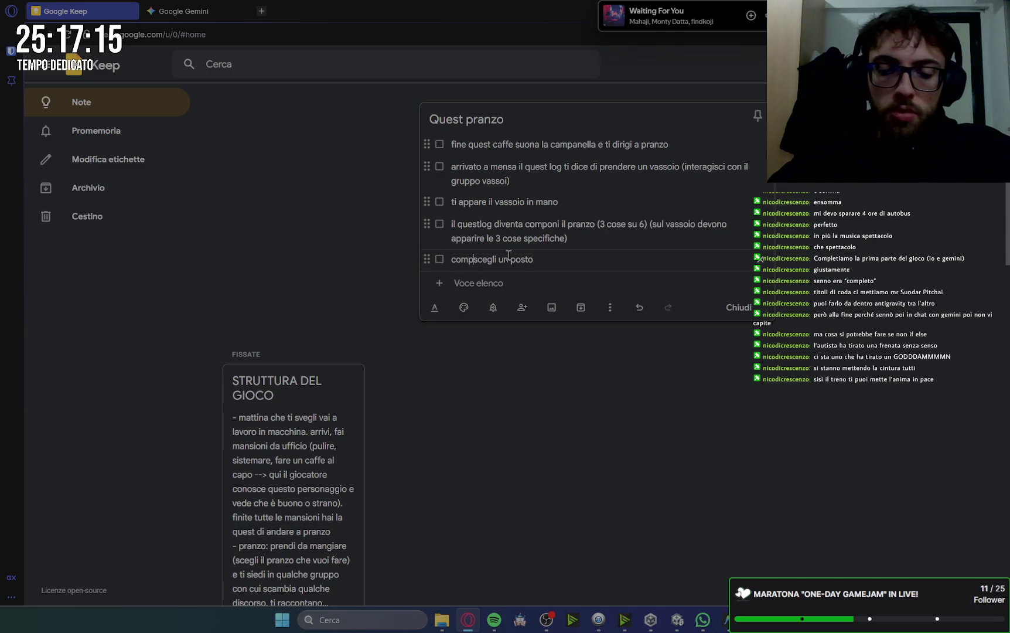
{"action": "type", "text": "il pranzo "}
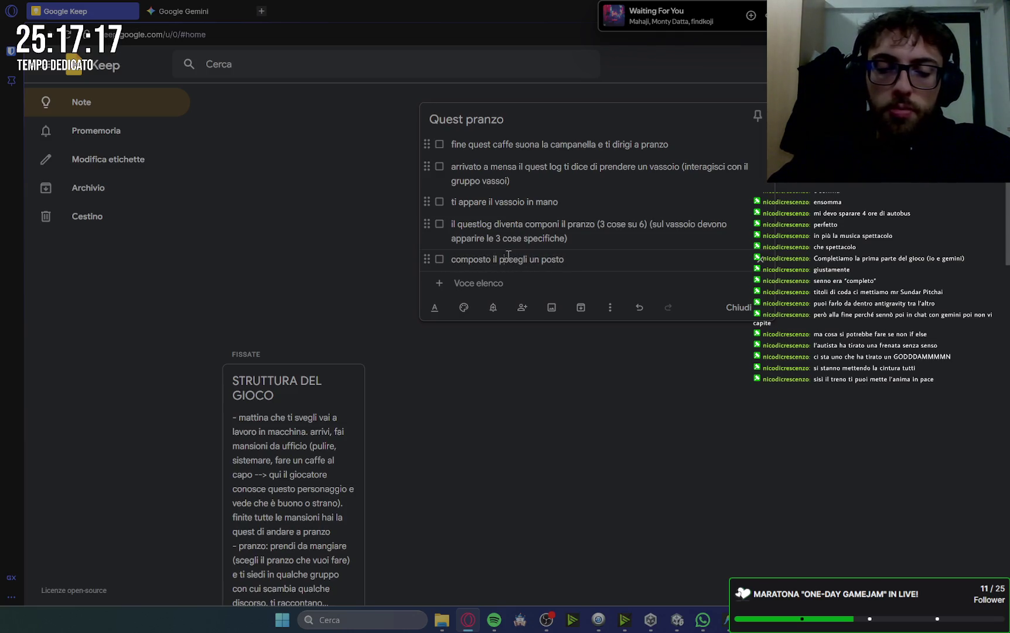
{"action": "type", "text": "diventa"}
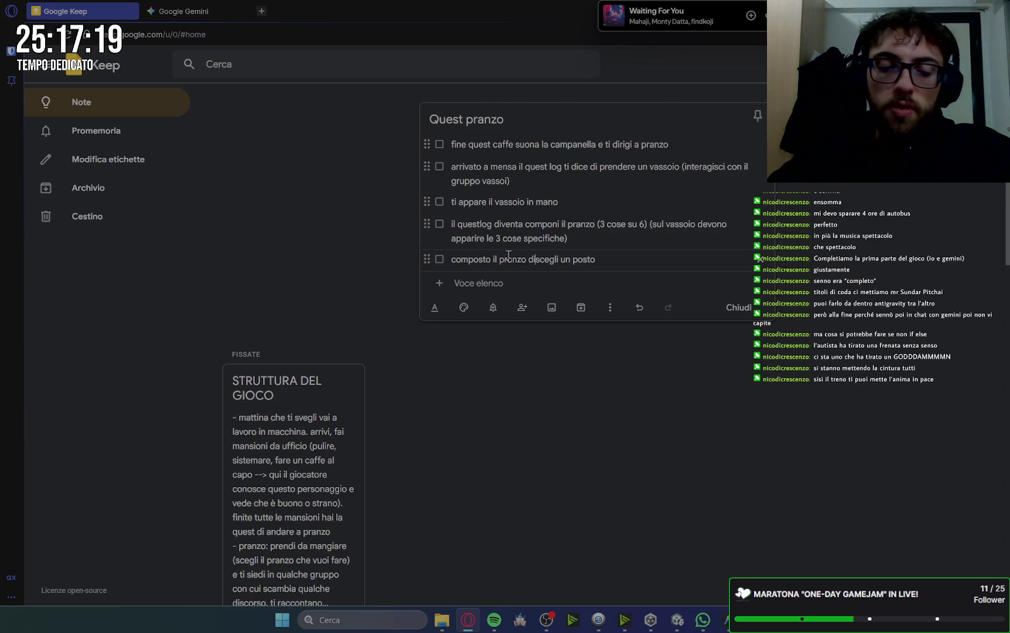
{"action": "key", "text": "ctrl+Left"}
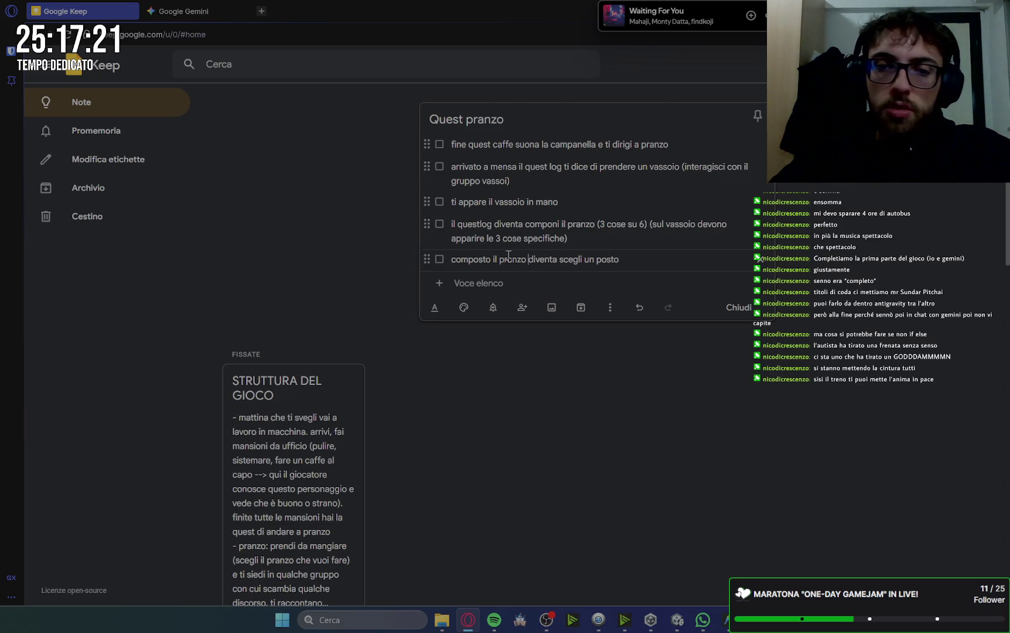
{"action": "type", "text": "il quest lo"}
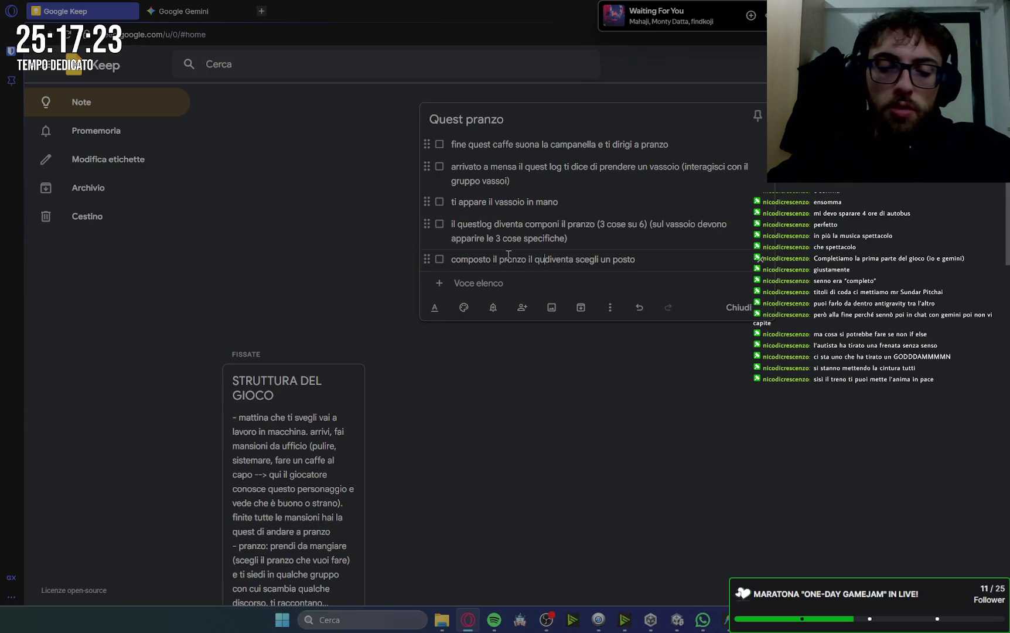
{"action": "type", "text": "g"}
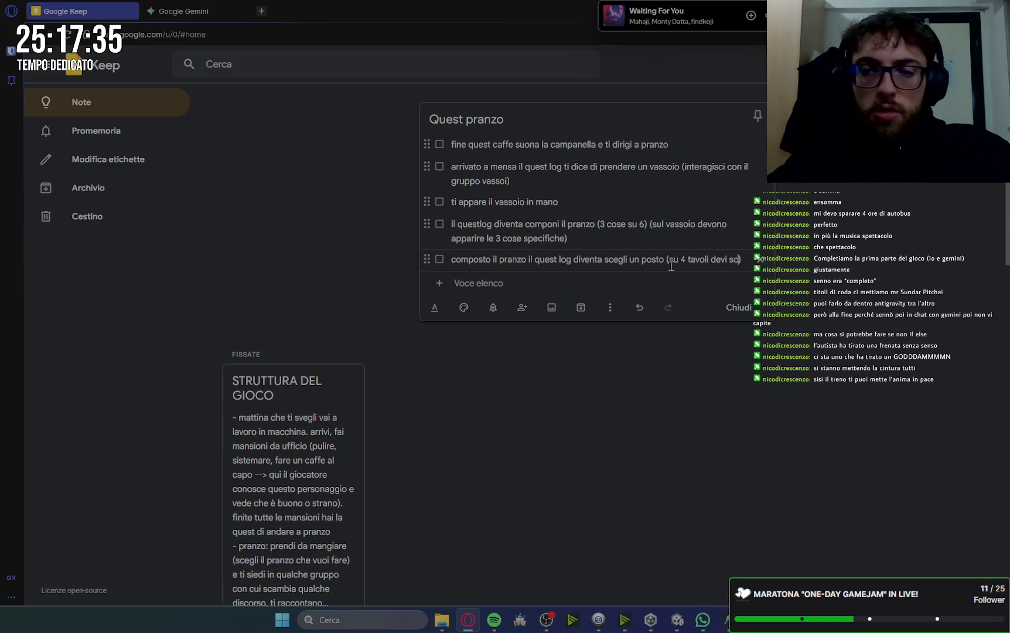
{"action": "type", "text": "egliere un"}
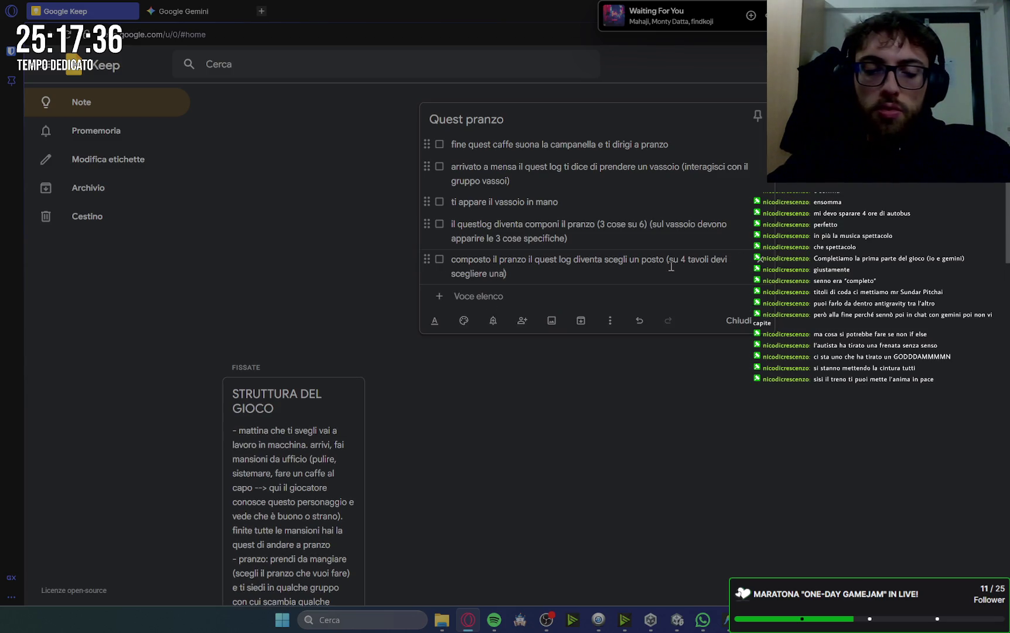
{"action": "type", "text": "a"}
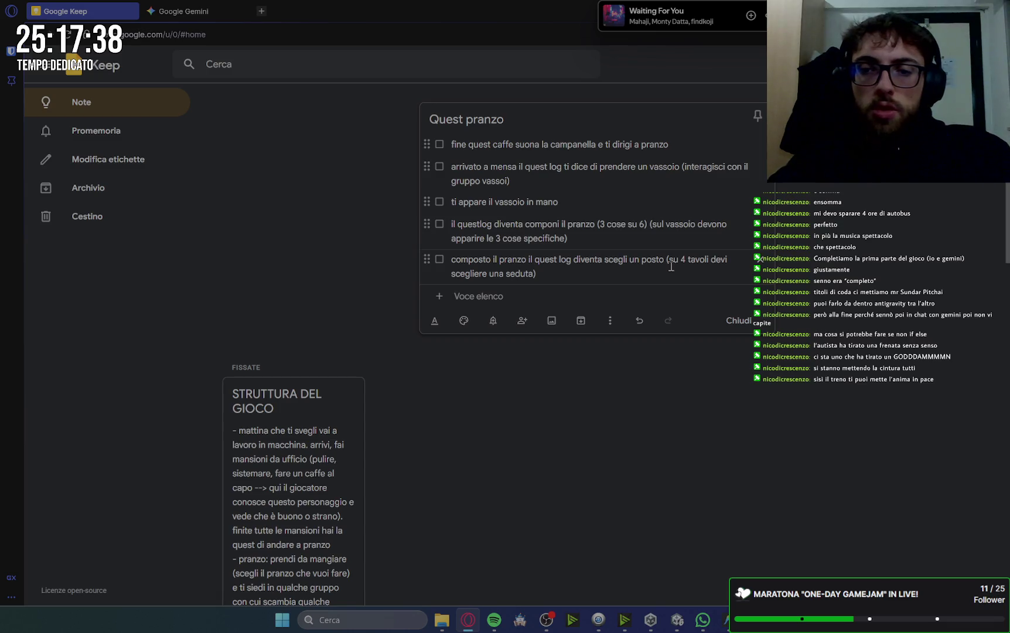
{"action": "type", "text": ", ci"}
{"action": "type", "text": " sono"}
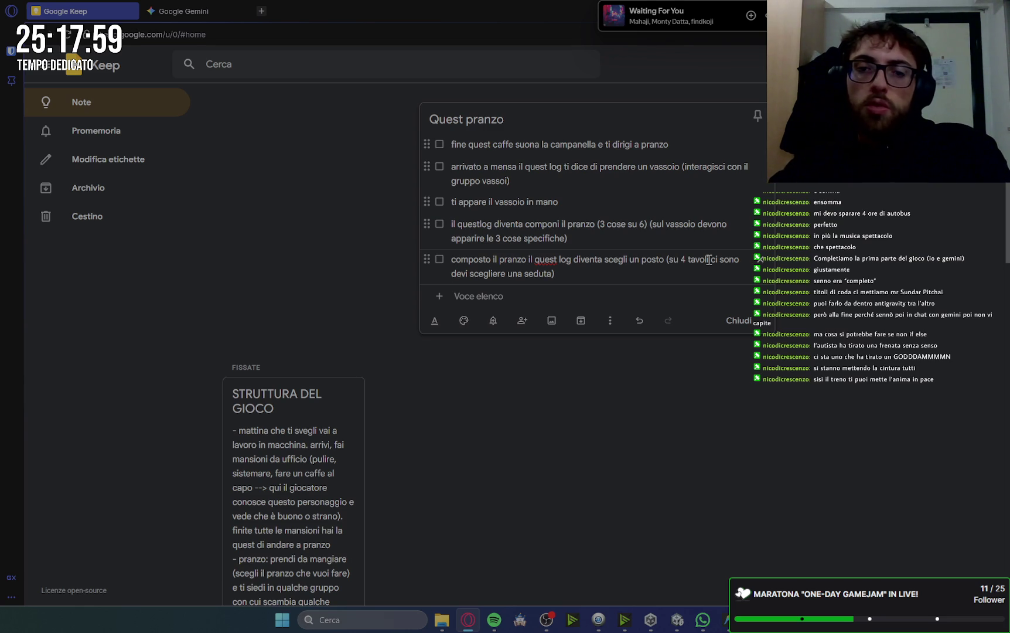
{"action": "type", "text": "4 post"}
{"action": "type", "text": "i ()"}
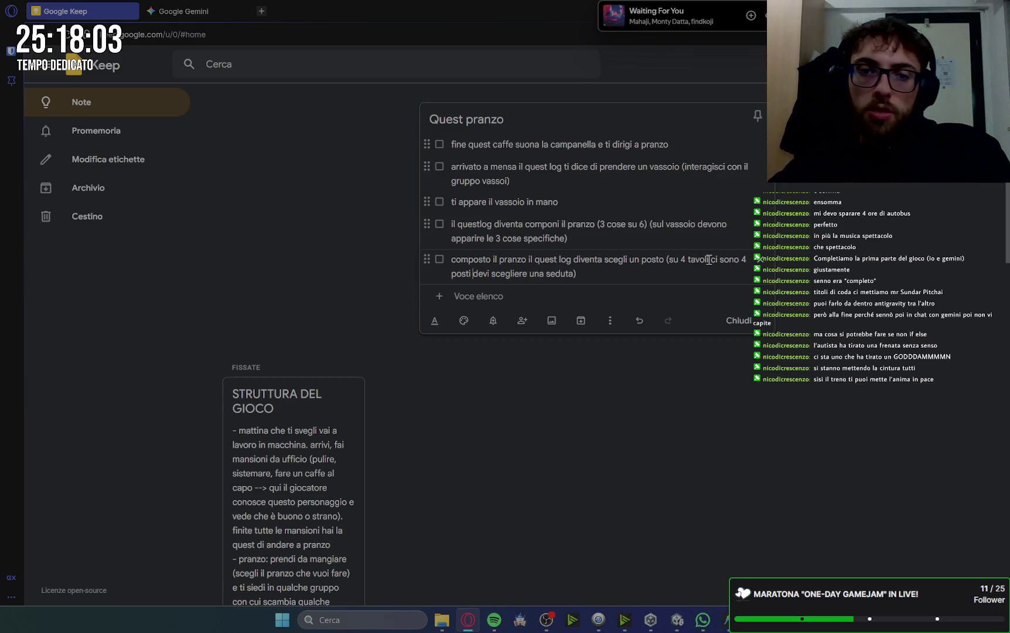
{"action": "type", "text": "divisi in "}
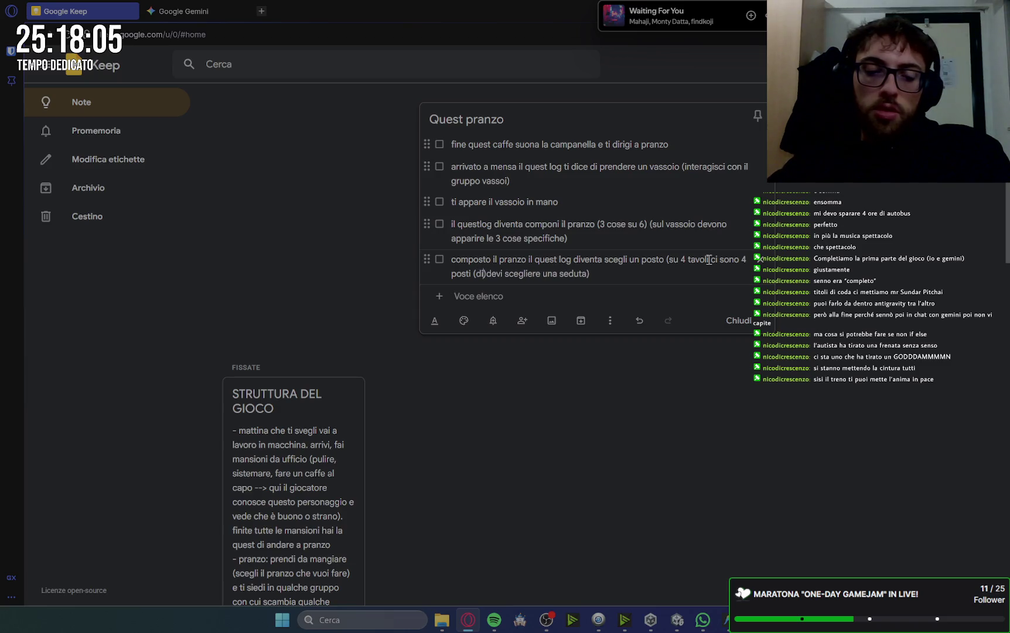
{"action": "type", "text": "1 2 1 0"}
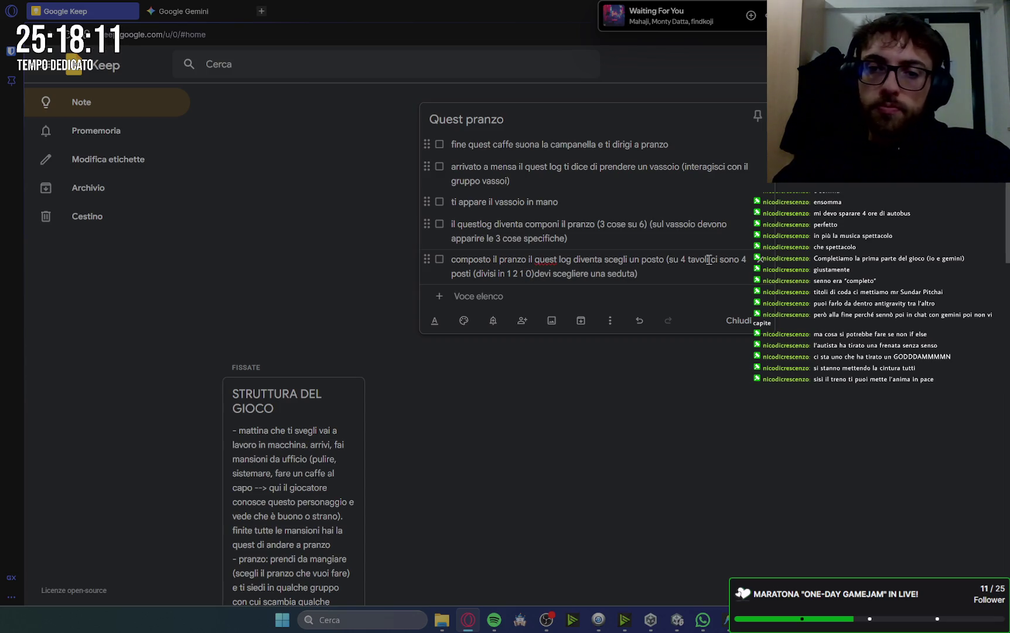
{"action": "key", "text": "Right"}
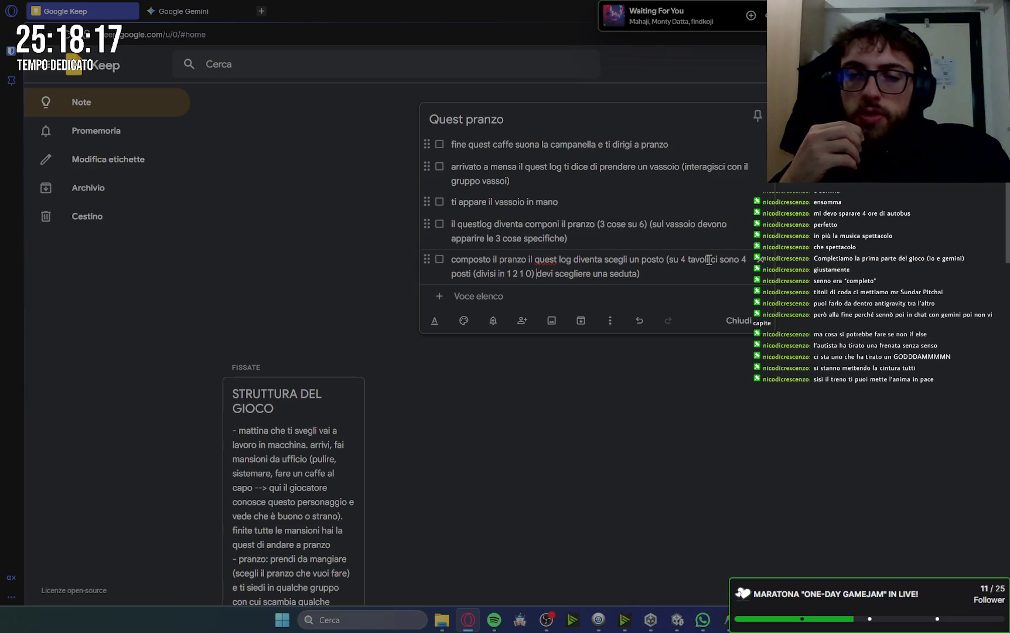
{"action": "type", "text": "e"}
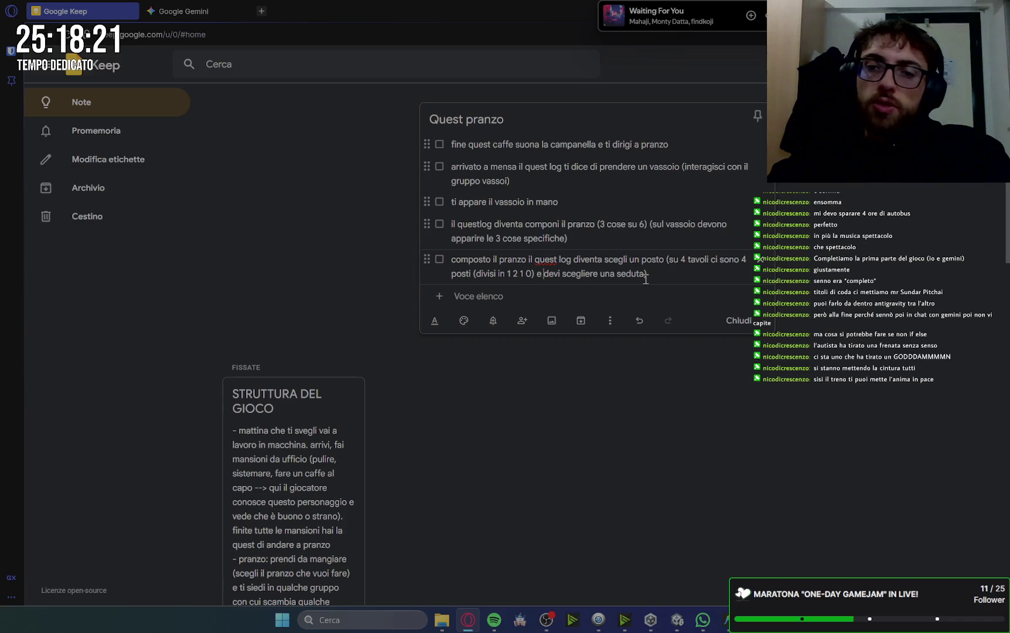
{"action": "left_click", "coordinate": [653, 274]}
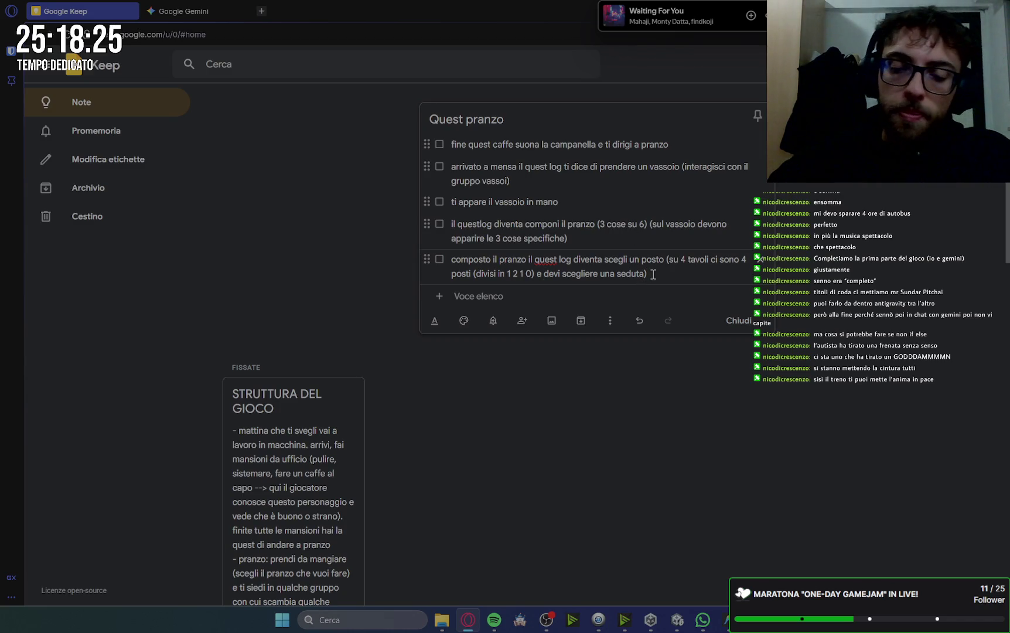
{"action": "type", "text": "."}
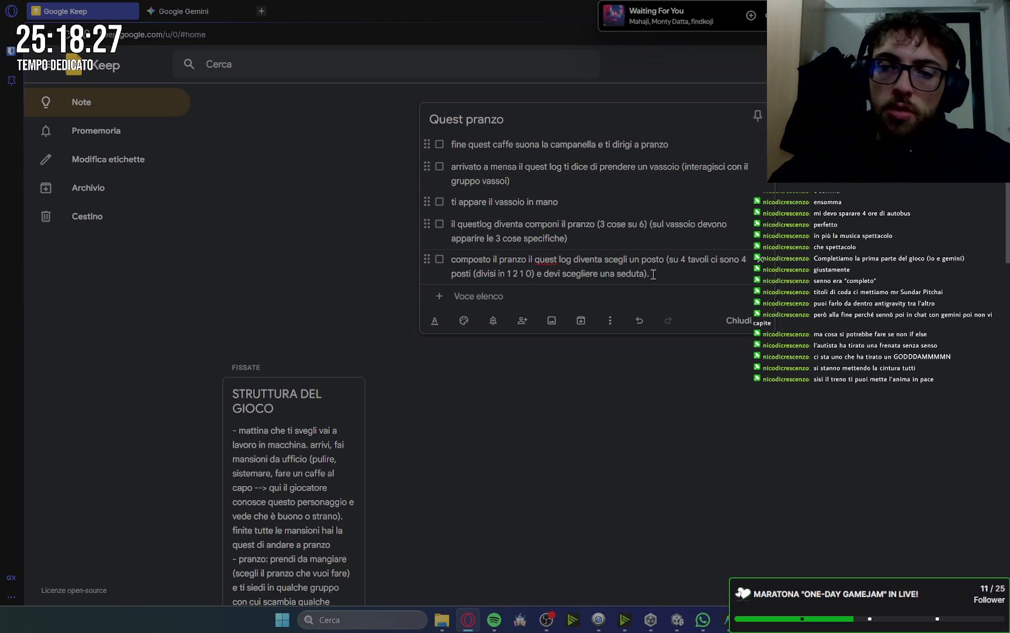
{"action": "key", "text": "BackSpace"}
{"action": "key", "text": "Return"}
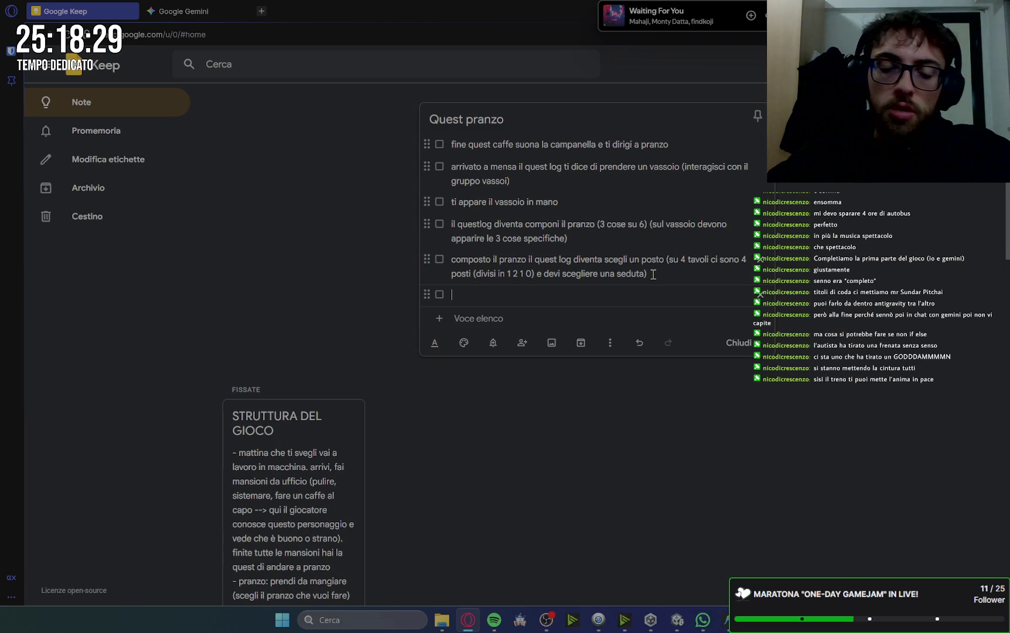
- Write 'a seconda del posto scelto avrai dei dialoghi con personaggi diversi…' and drop the 4 before 'tavoli'
{"action": "type", "text": "a seconda del post"}
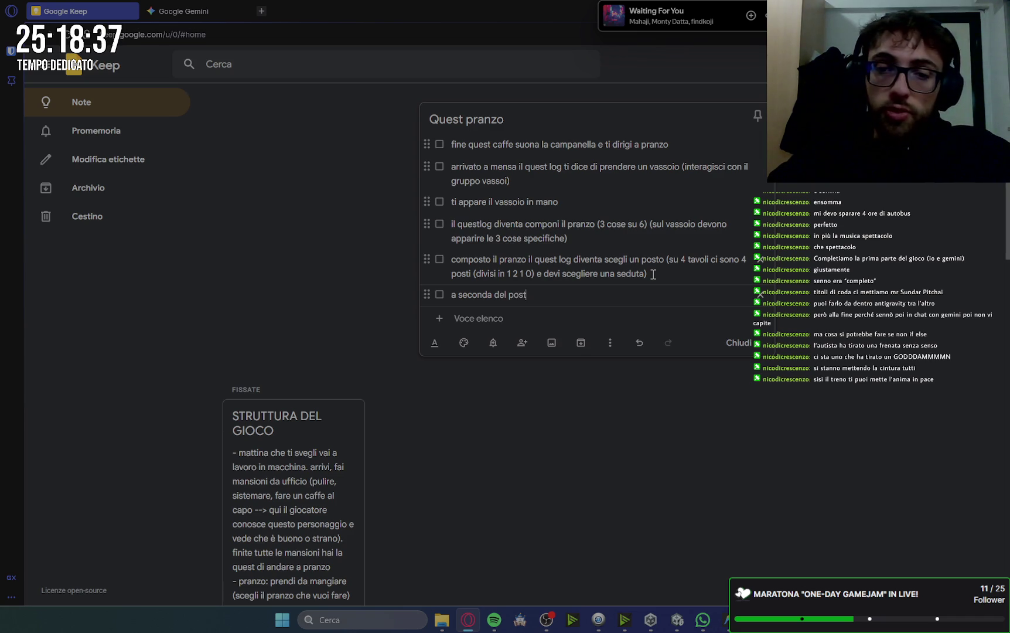
{"action": "type", "text": "av"}
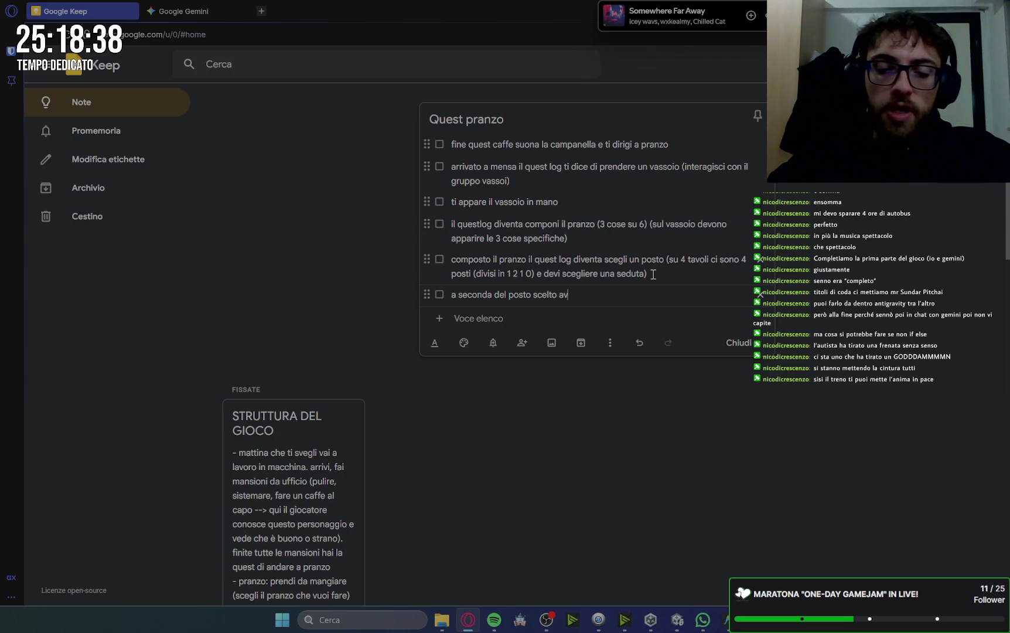
{"action": "type", "text": "rai un"}
{"action": "key", "text": "BackSpace"}
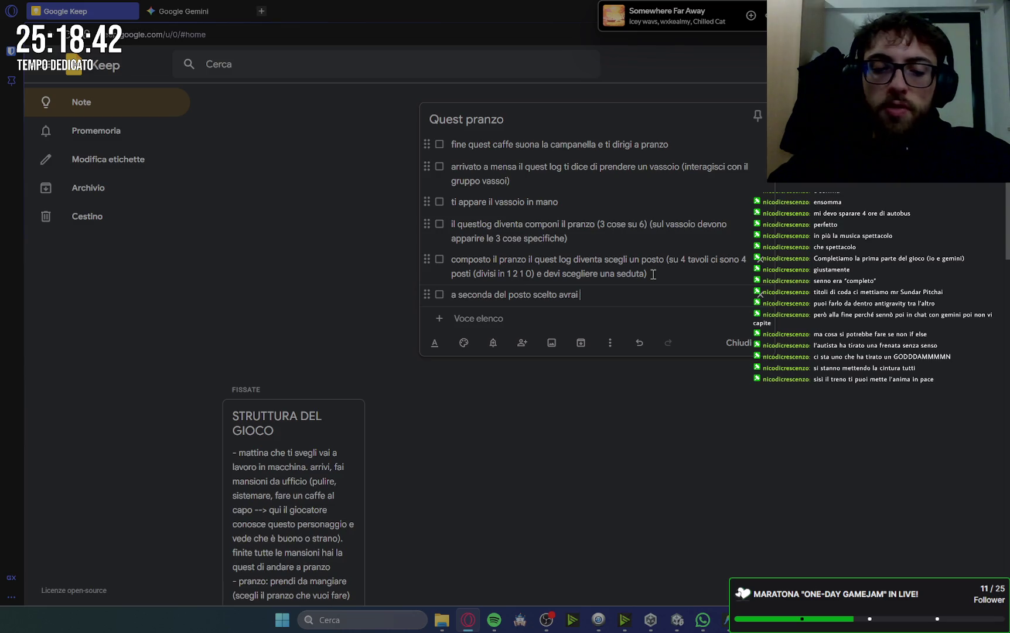
{"action": "type", "text": "i con personaggi diversi che sono seduti con "}
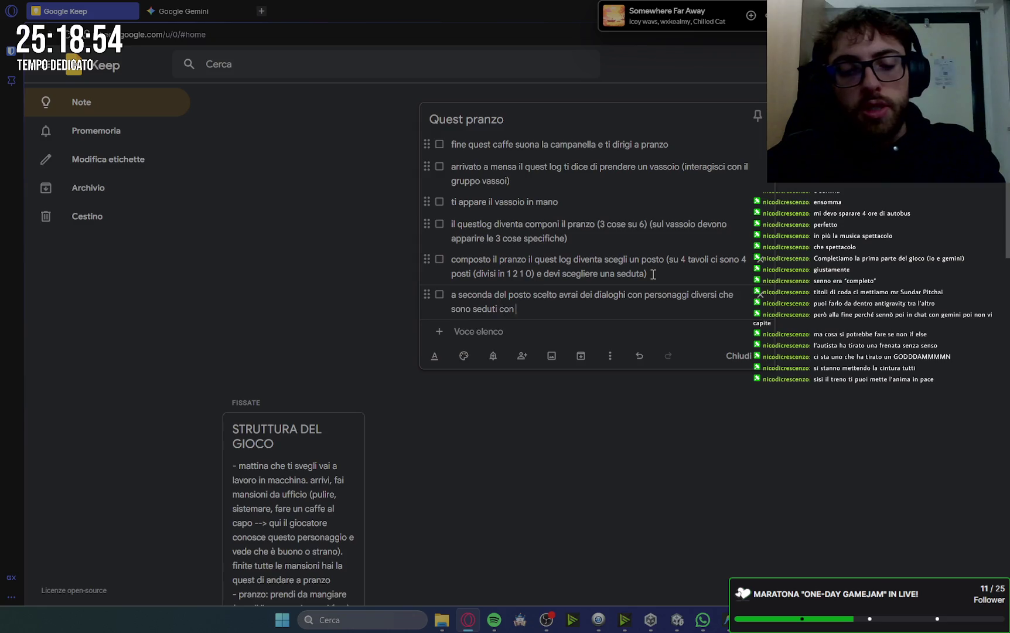
{"action": "type", "text": "te al tavolo"}
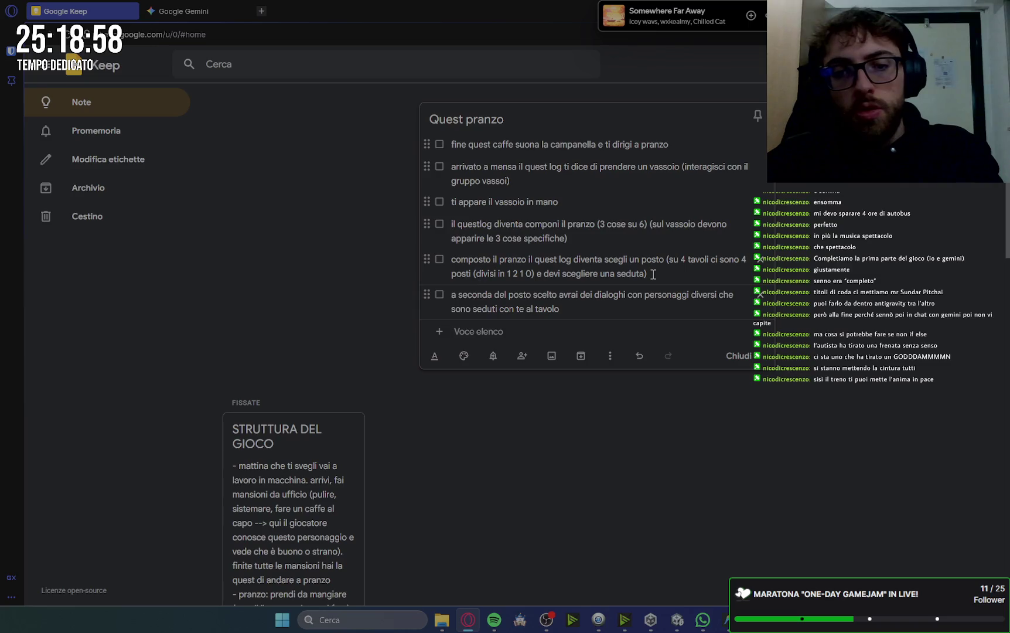
{"action": "key", "text": "BackSpace"}
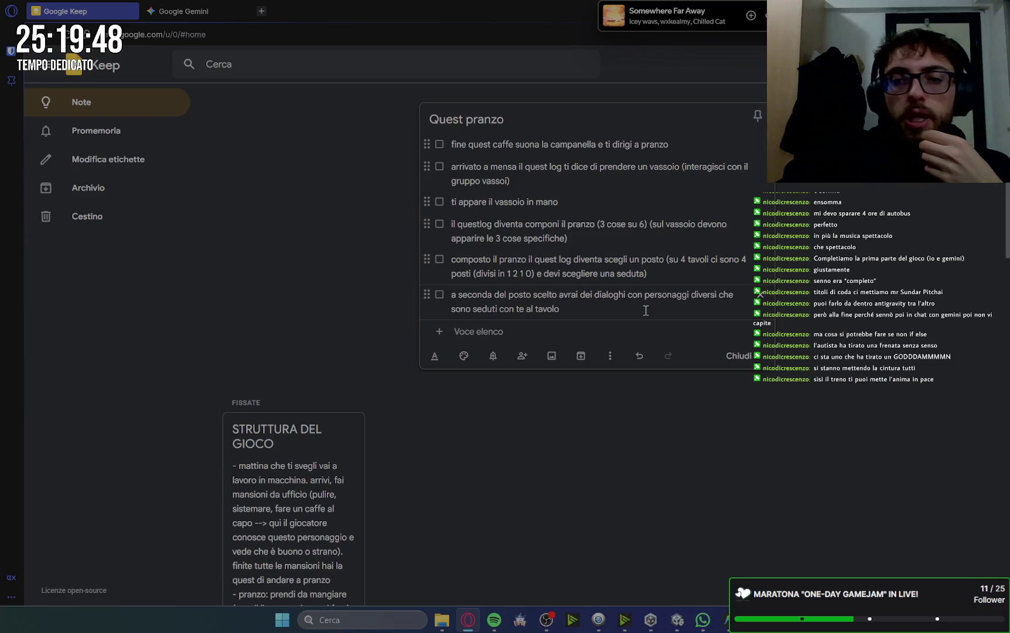
{"action": "left_click", "coordinate": [688, 260]}
{"action": "key", "text": "BackSpace"}
{"action": "key", "text": "BackSpace"}
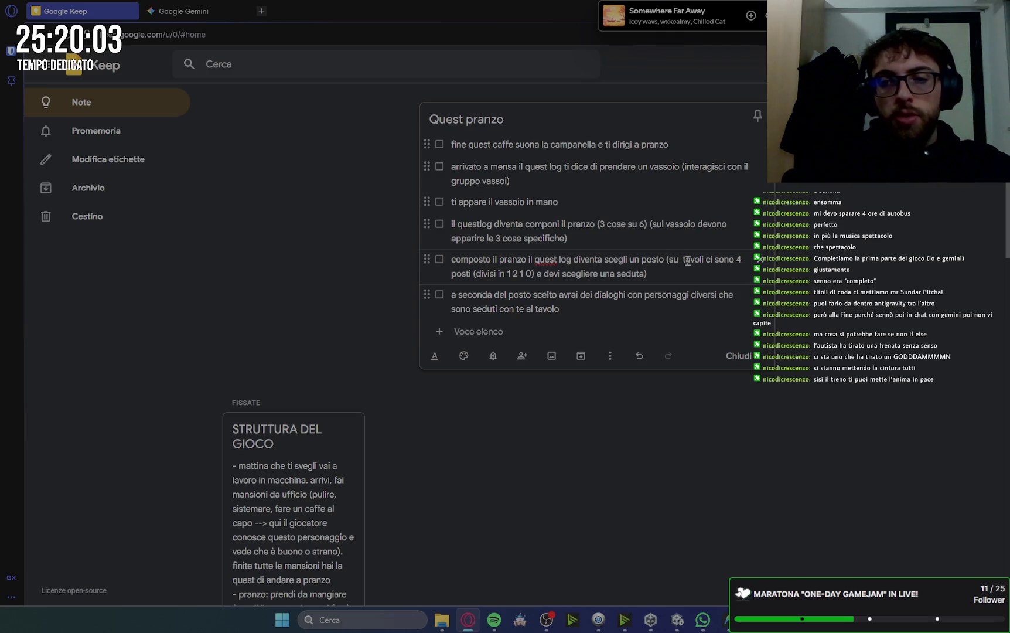
- Change the fifth item's seat split from '1 2 1 0' to '2 e 2'
{"action": "type", "text": "2"}
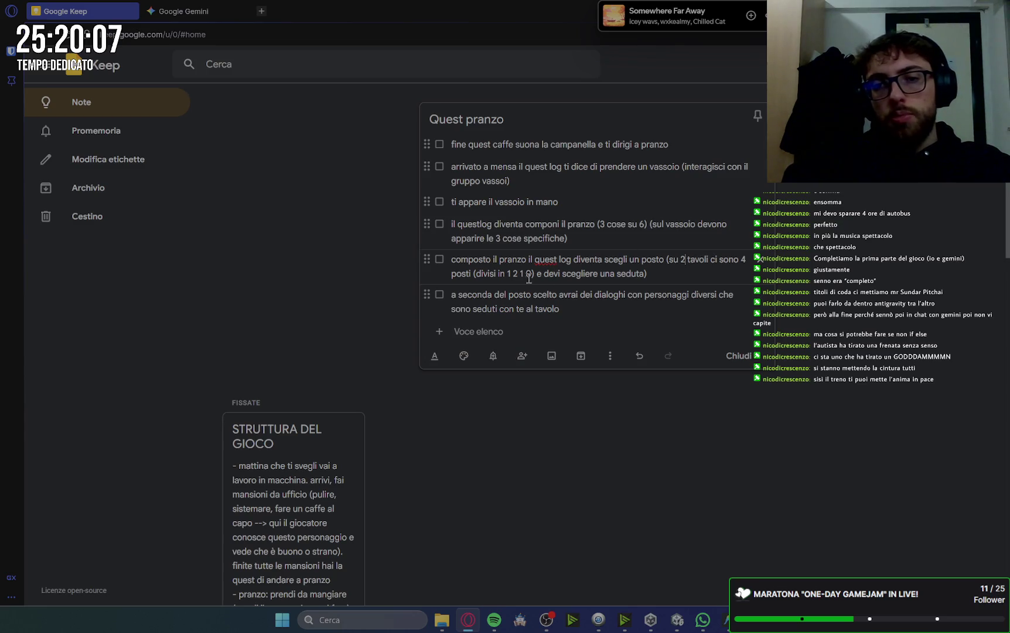
{"action": "key", "text": "BackSpace"}
{"action": "key", "text": "BackSpace"}
{"action": "key", "text": "BackSpace"}
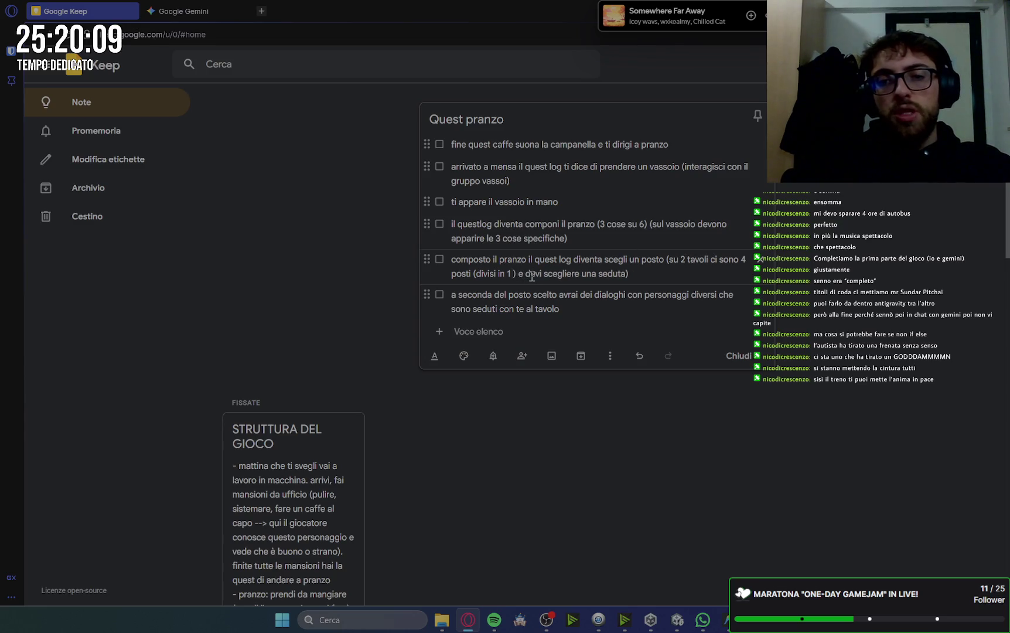
{"action": "key", "text": "BackSpace"}
{"action": "key", "text": "BackSpace"}
{"action": "type", "text": "2 "}
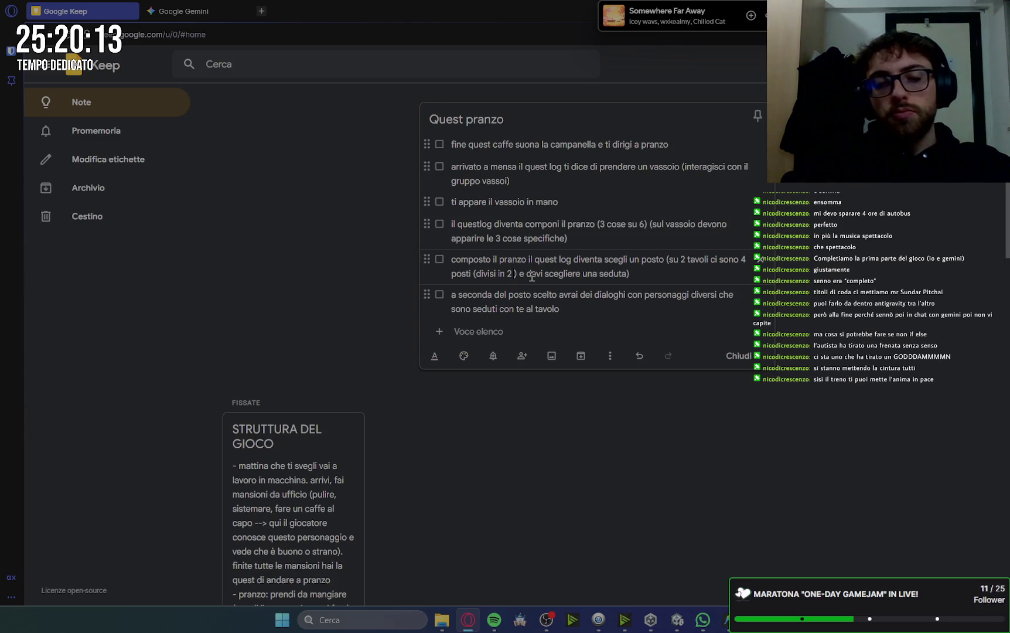
{"action": "type", "text": "e 2"}
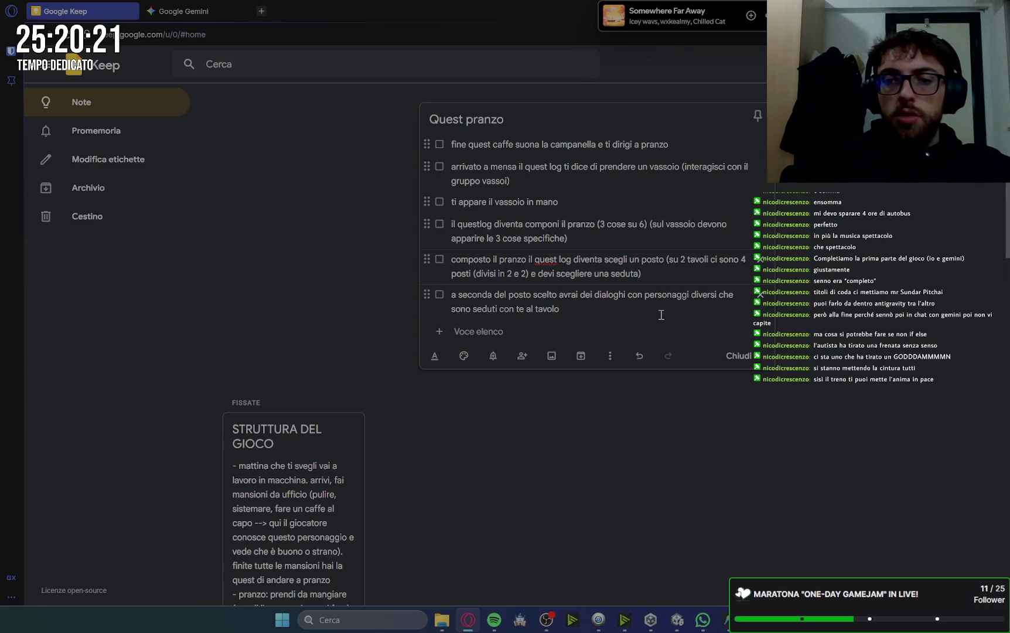
- Extend the sixth item with '(due persone) per tavolo e si alternano i dialoghi dei due personaggi'
{"action": "left_click", "coordinate": [567, 310]}
{"action": "type", "text": "("}
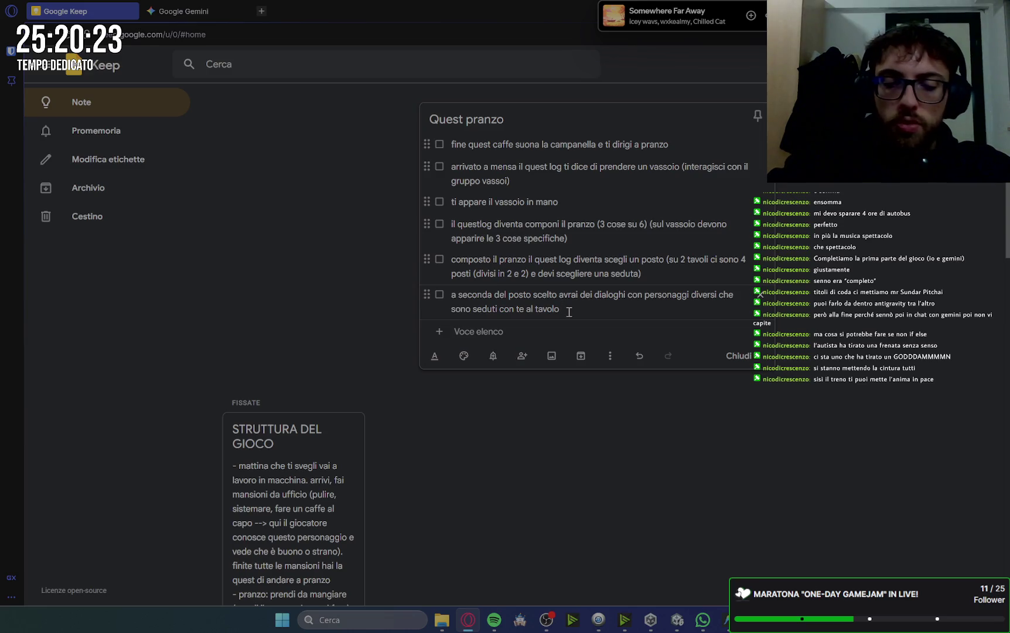
{"action": "type", "text": "due persone)"}
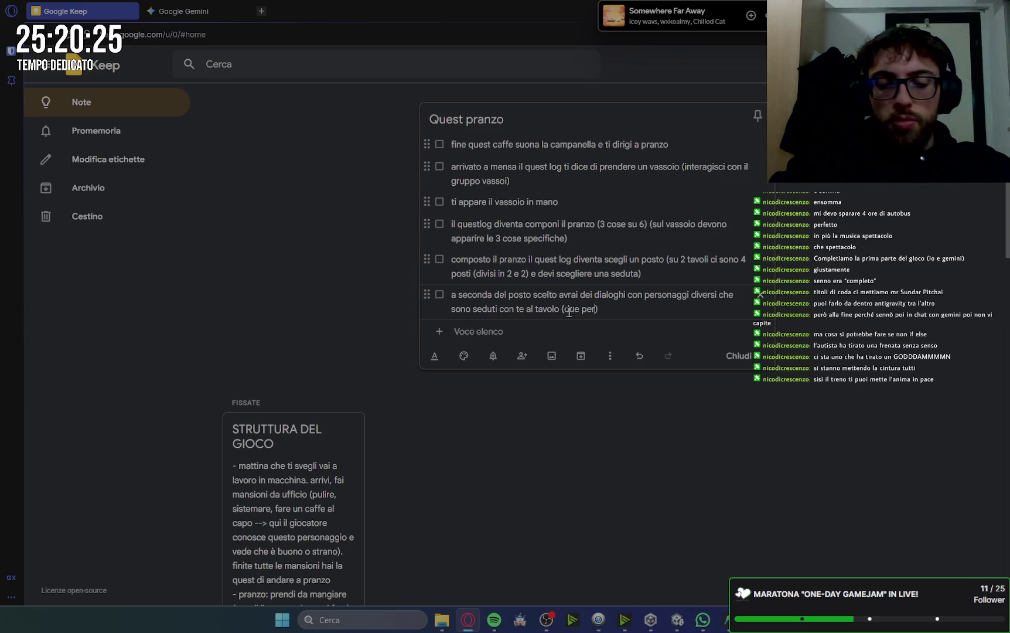
{"action": "type", "text": " per tavol"}
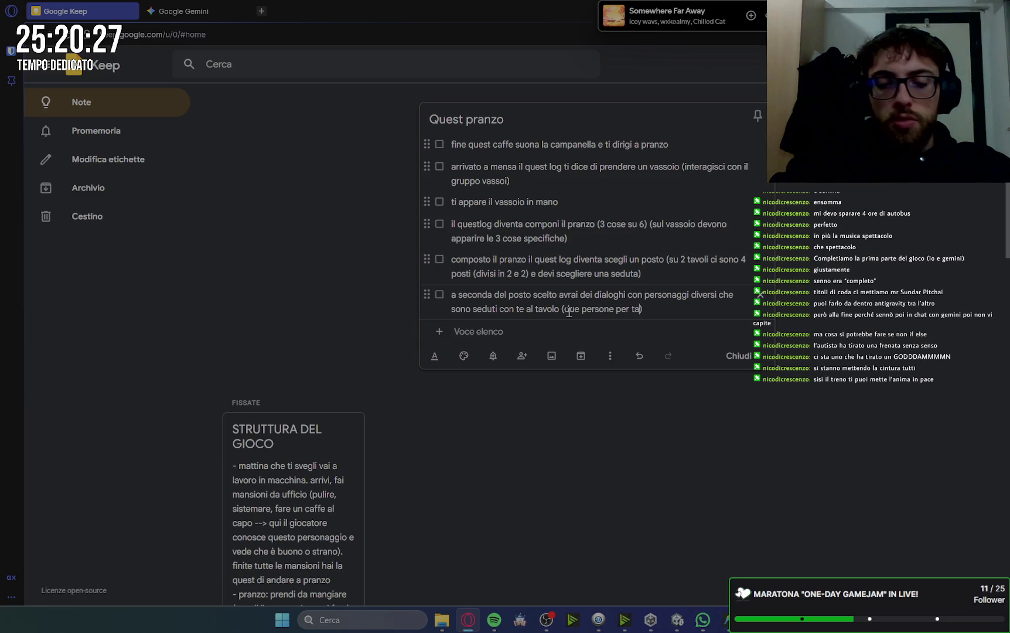
{"action": "type", "text": "o"}
{"action": "key", "text": "Right"}
{"action": "type", "text": "e "}
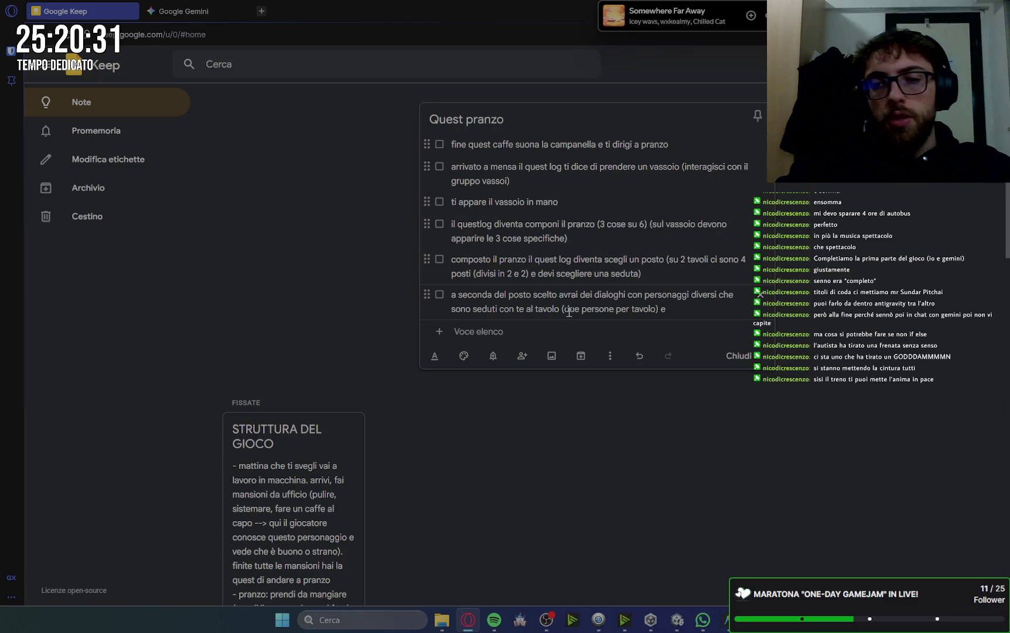
{"action": "type", "text": "si al"}
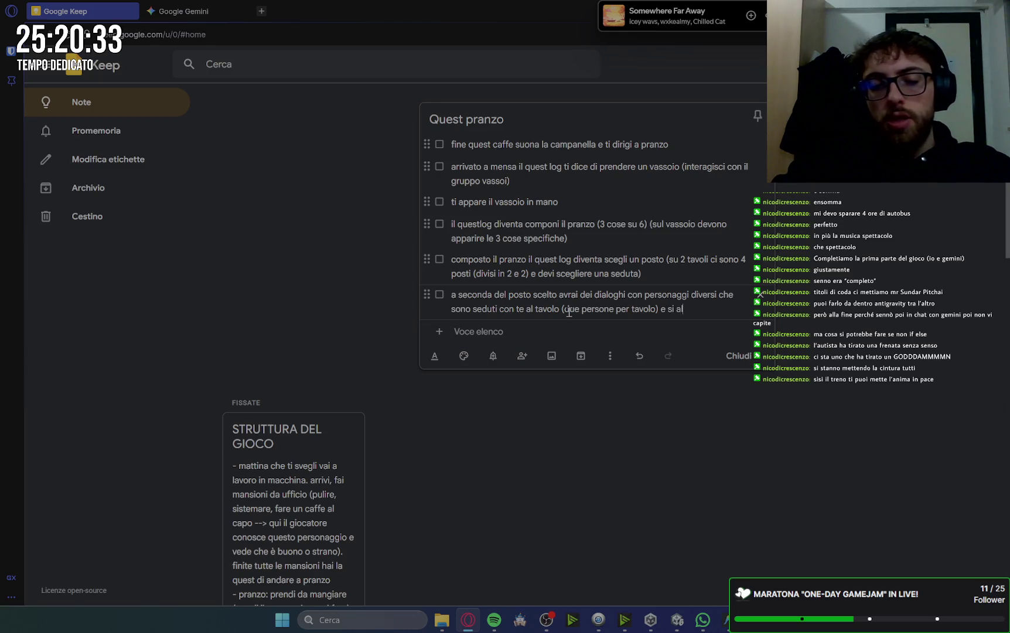
{"action": "type", "text": "terna"}
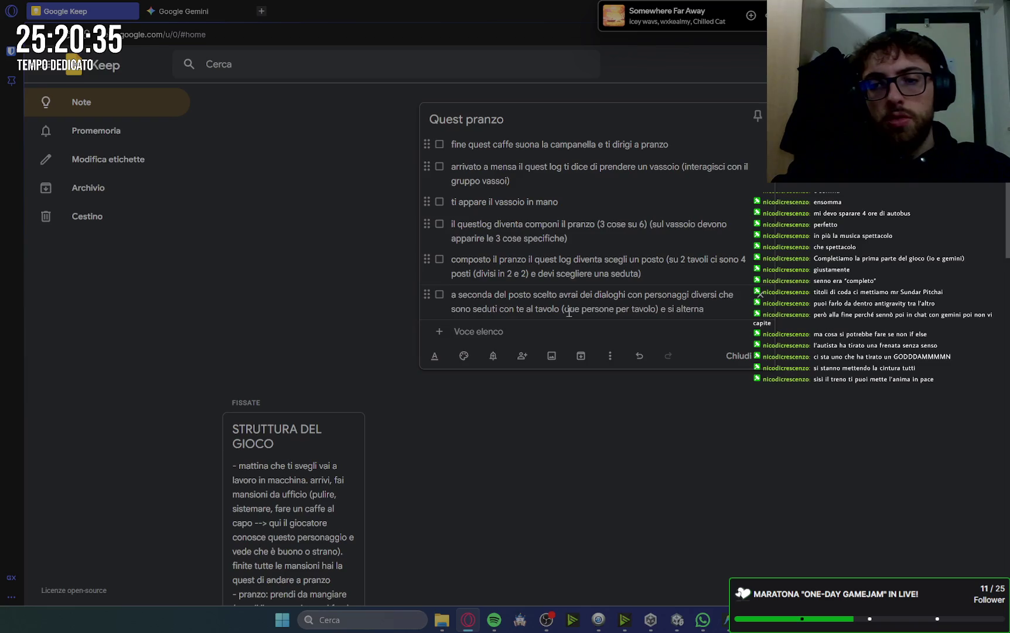
{"action": "type", "text": "no i dial"}
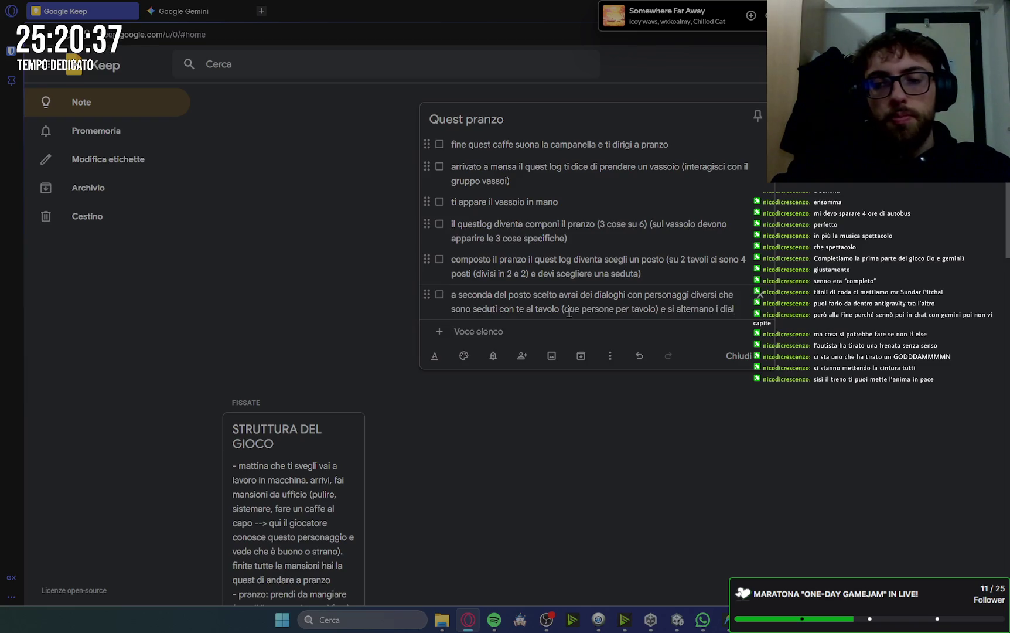
{"action": "type", "text": "ogh"}
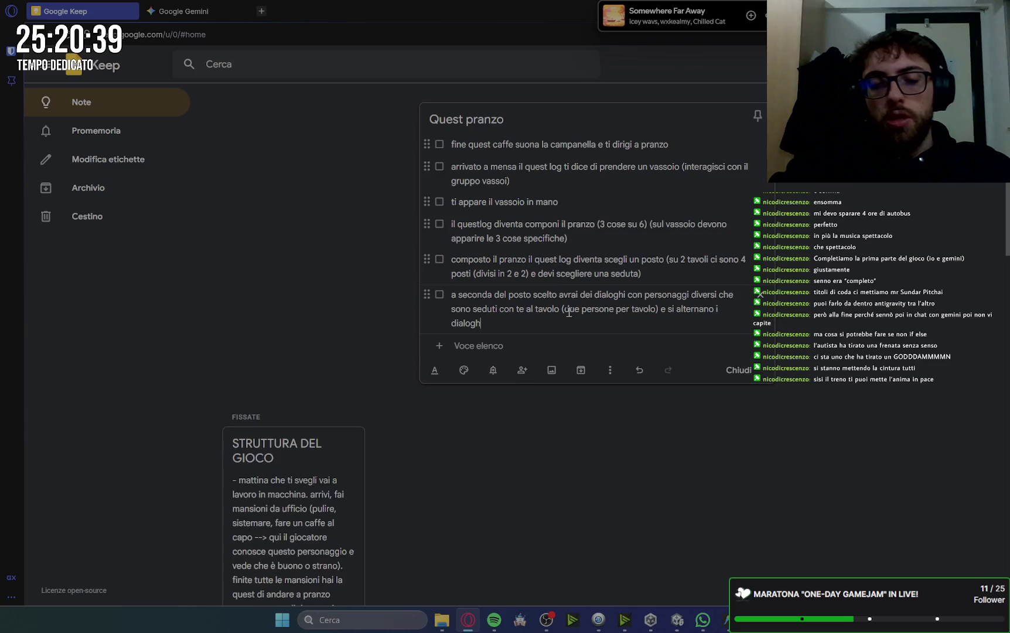
{"action": "type", "text": "i dei due"}
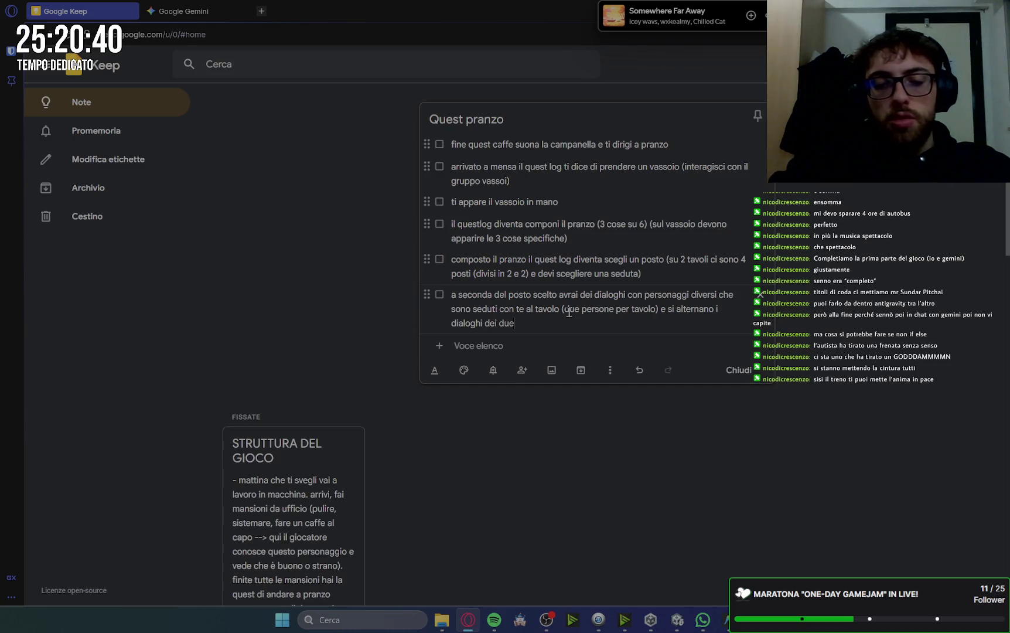
{"action": "type", "text": " personaggi"}
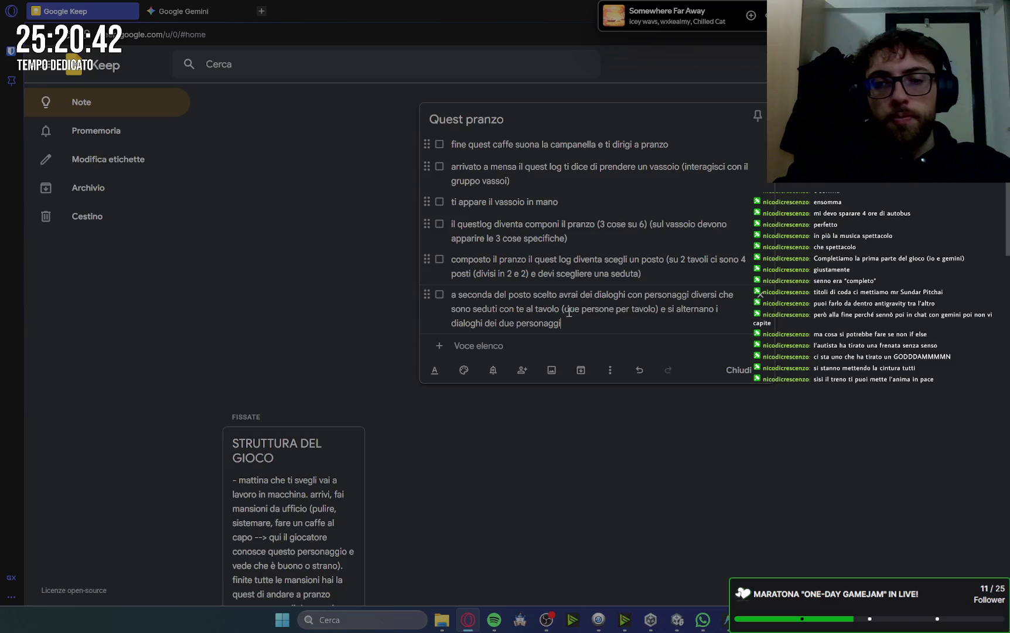
{"action": "key", "text": "Return"}
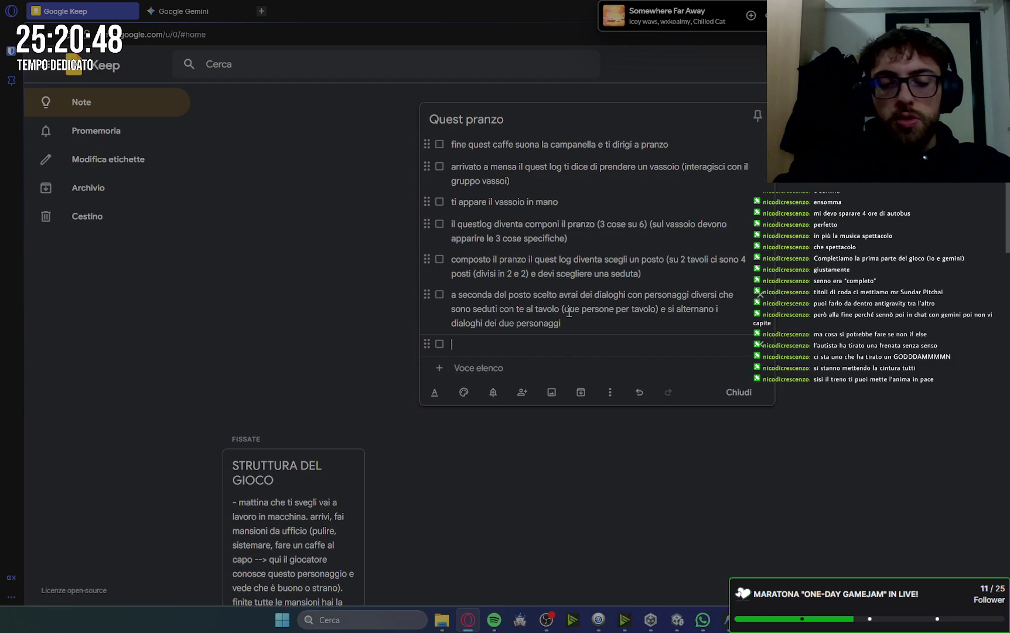
- Add a seventh item: after 3 dialogues a guy bursts in ('piomba') from the canteen entrance
{"action": "type", "text": "dopo "}
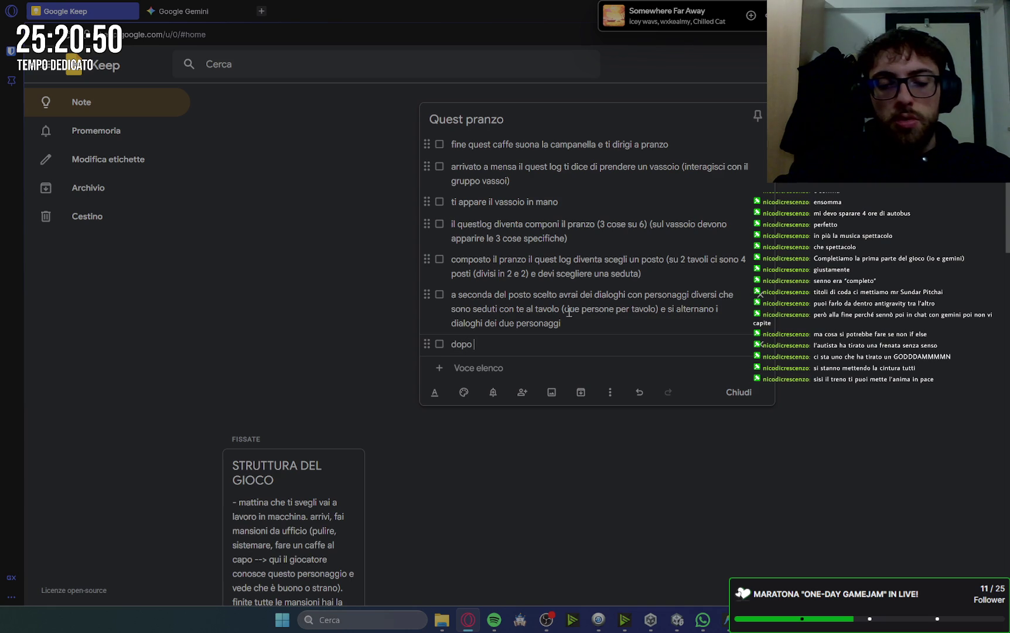
{"action": "type", "text": "3 dialoghi appa"}
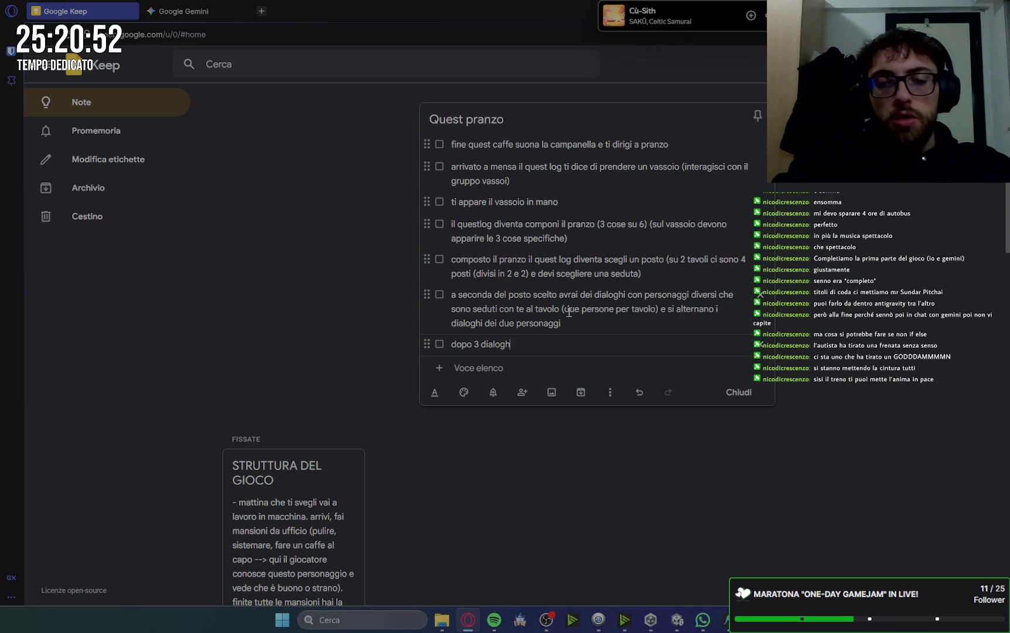
{"action": "type", "text": "re "}
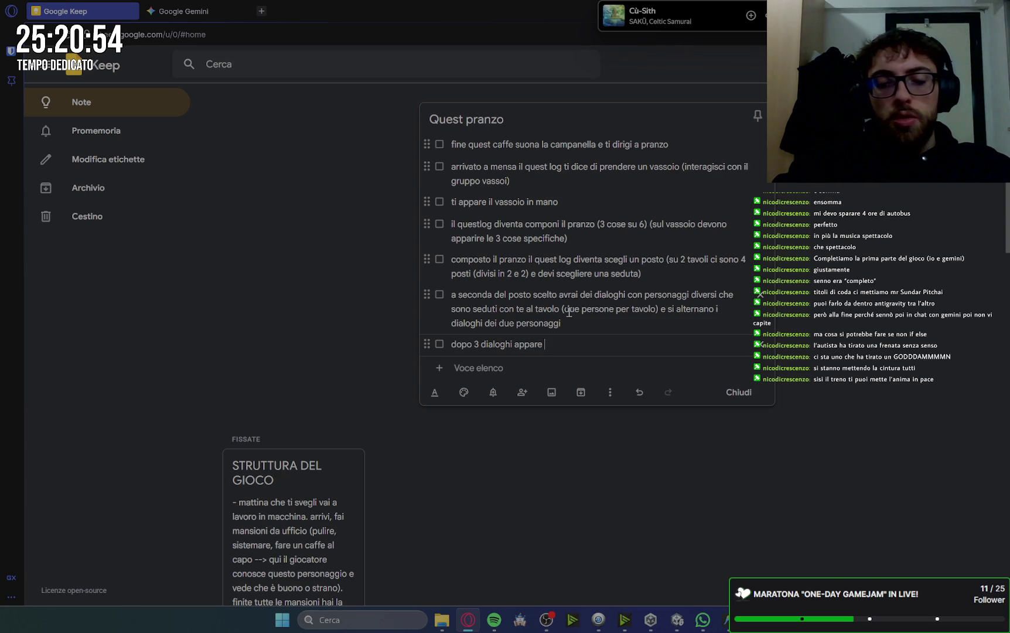
{"action": "type", "text": "un tiz"}
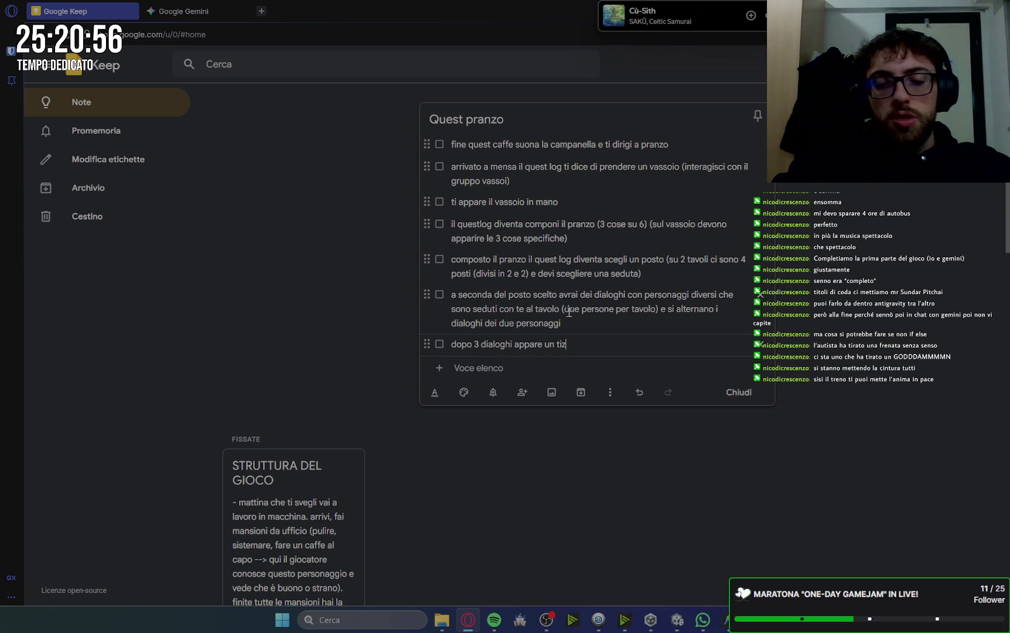
{"action": "type", "text": "iodal"}
{"action": "type", "text": "'etn"}
{"action": "type", "text": "tr"}
{"action": "type", "text": "a del"}
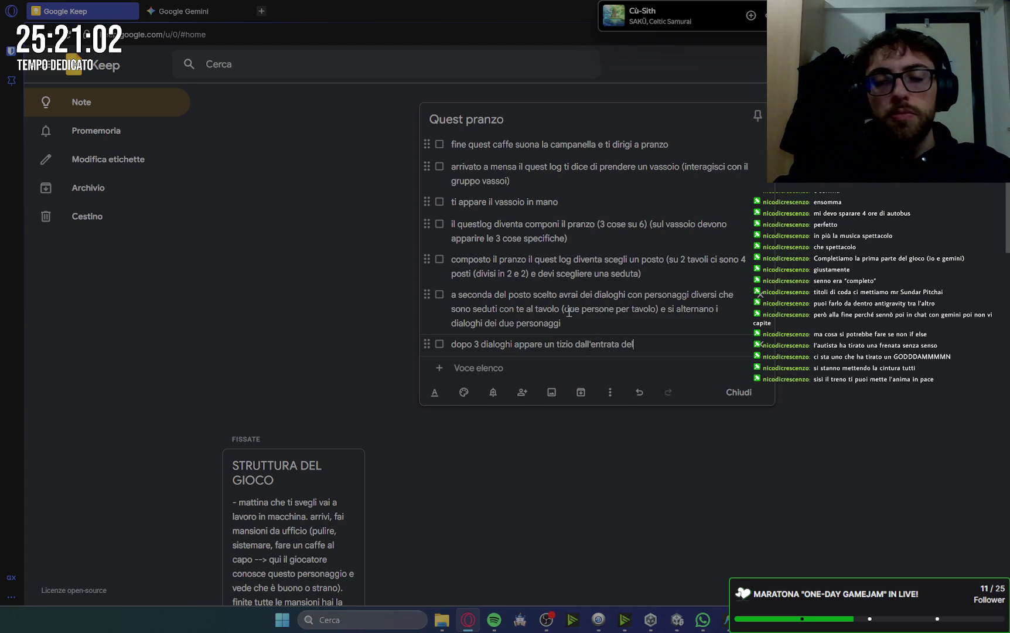
{"action": "type", "text": "la mensa verso il tavolo scelt"}
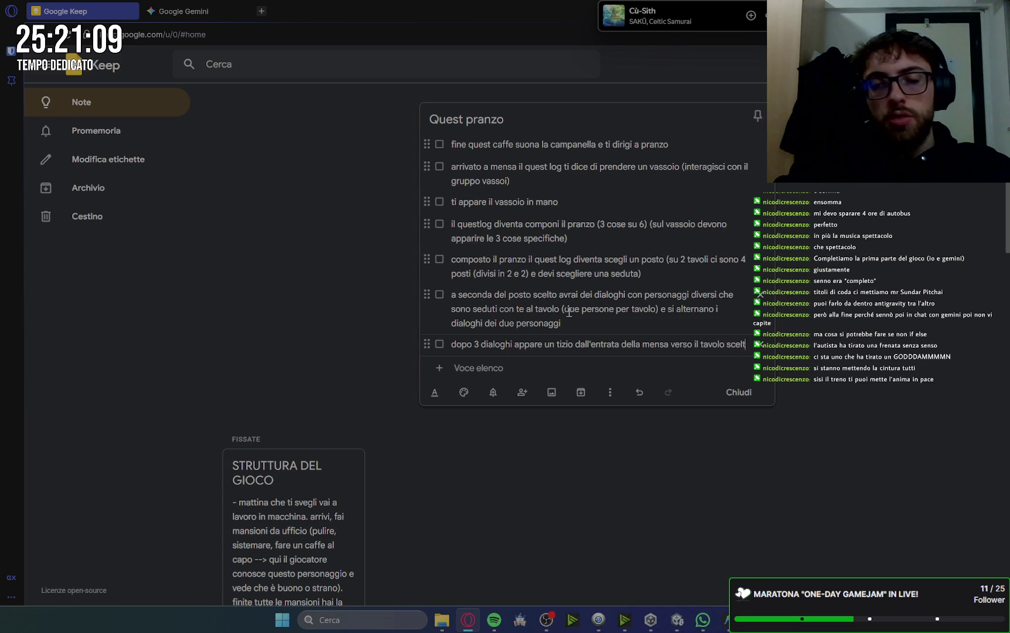
{"action": "type", "text": "o"}
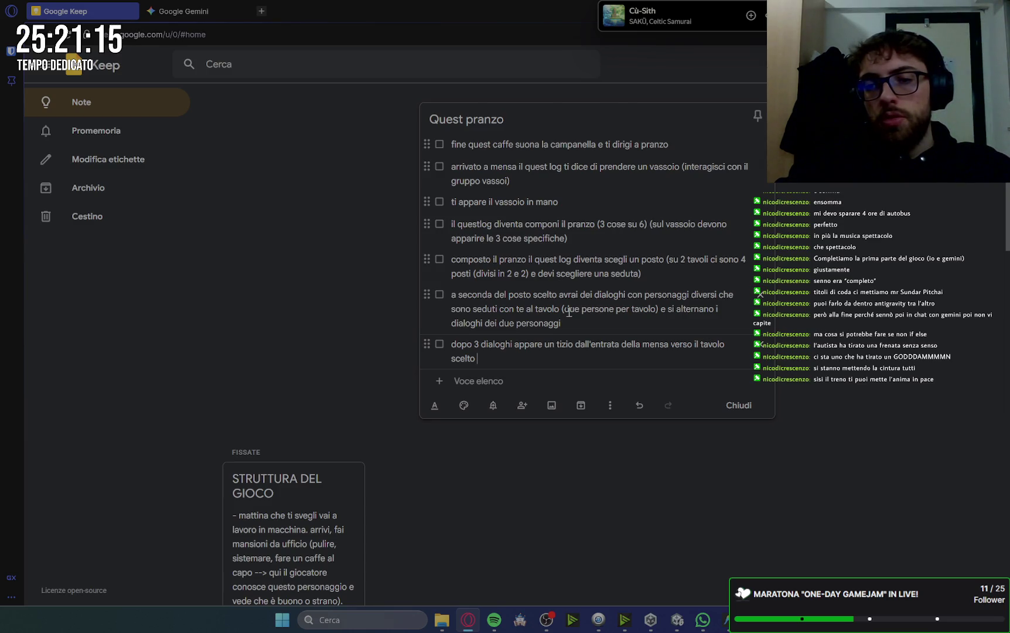
{"action": "double_click", "coordinate": [531, 346]}
{"action": "type", "text": "piomb"}
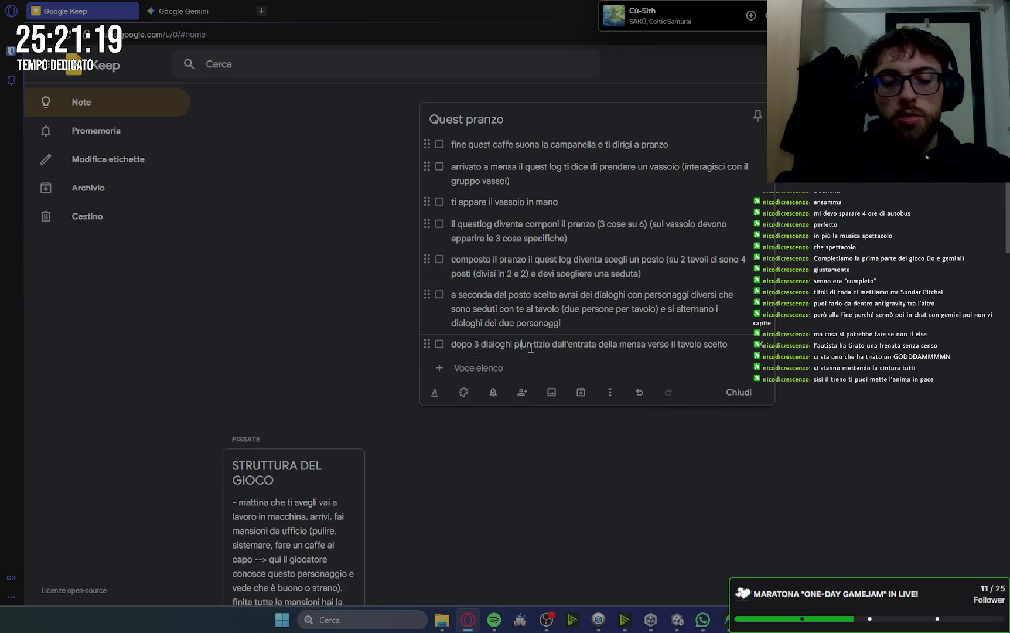
{"action": "type", "text": "a"}
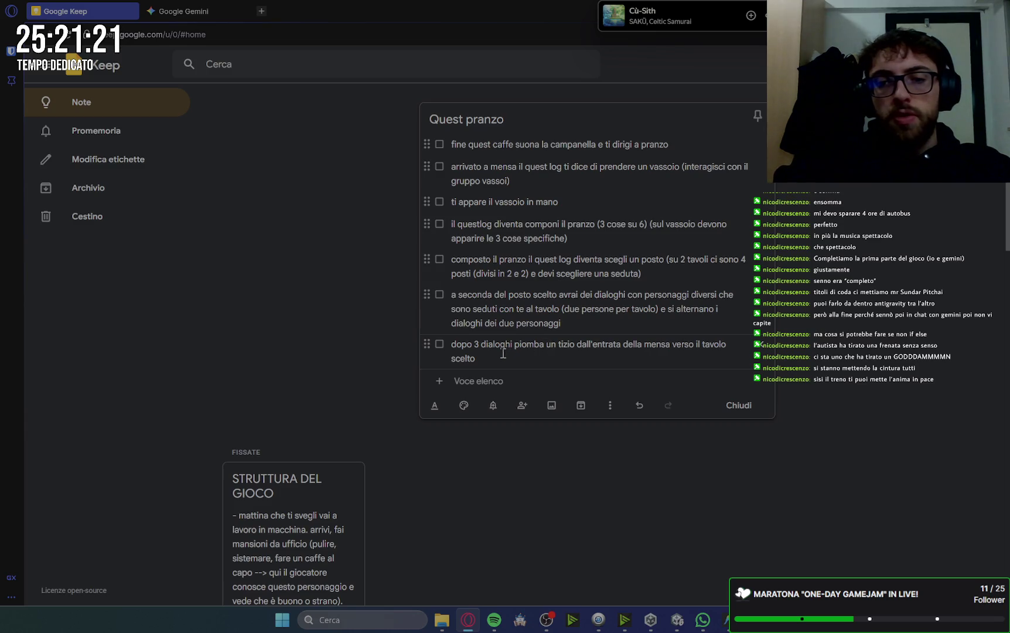
- Finish the item with him talking to you, noting in parentheses the camera follows his movement
{"action": "left_click", "coordinate": [502, 357]}
{"action": "type", "text": "e ha 3"}
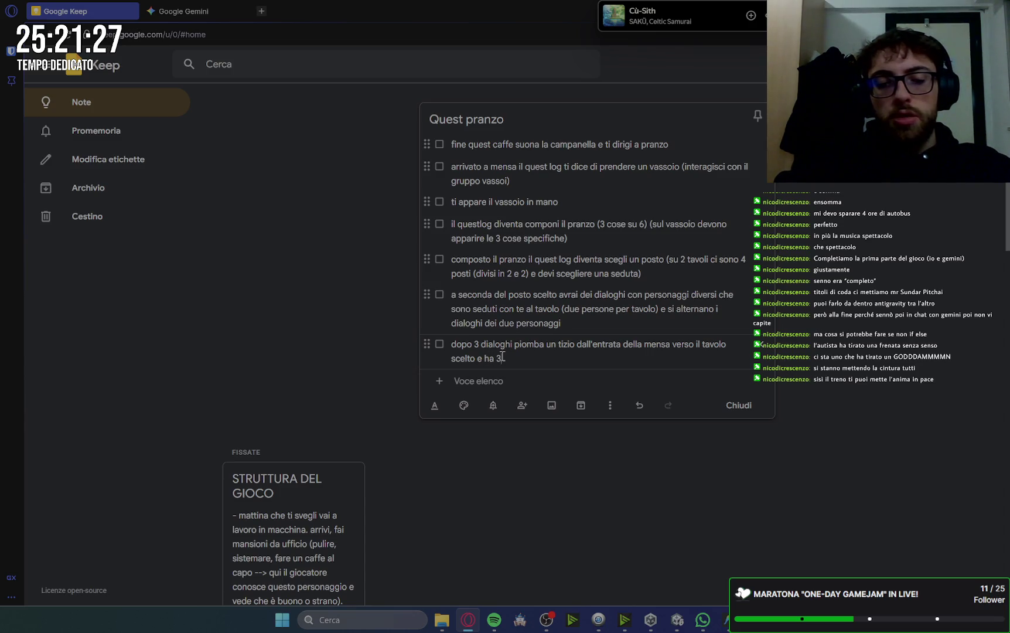
{"action": "key", "text": "BackSpace"}
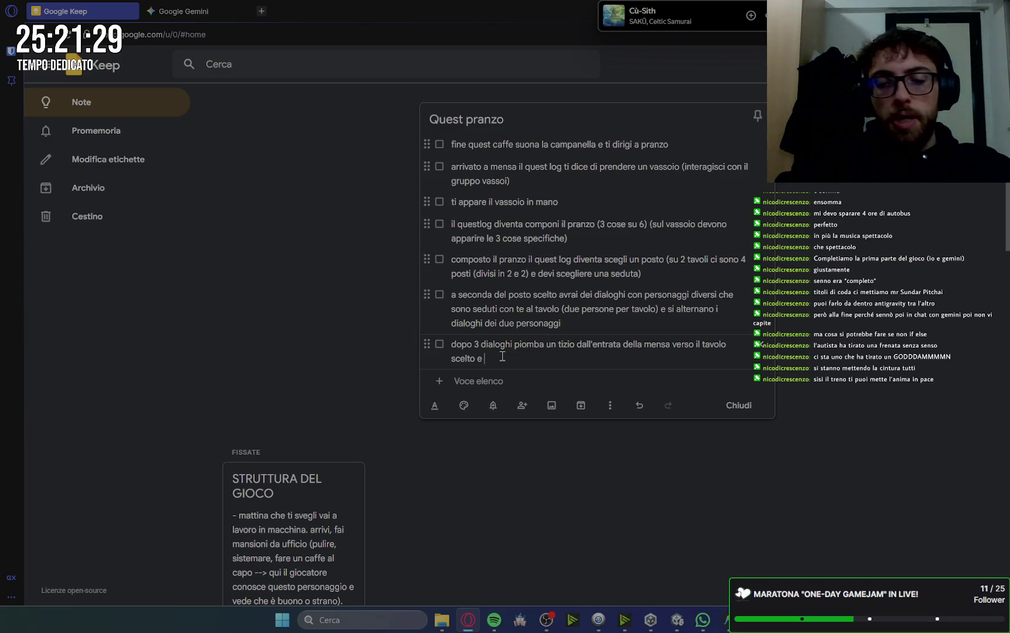
{"action": "type", "text": "parla con "}
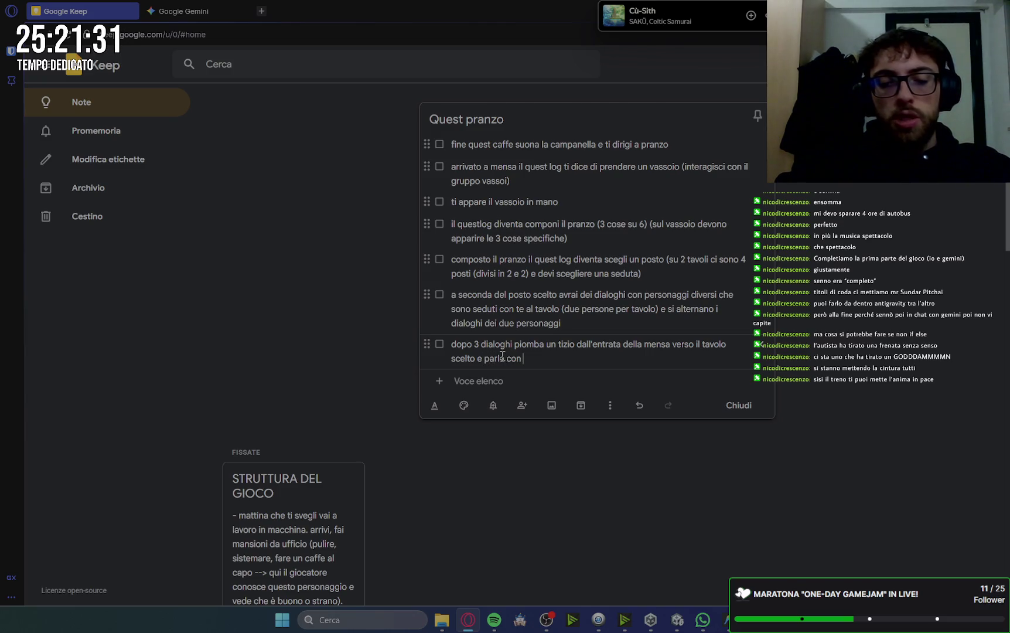
{"action": "type", "text": "iocatore"}
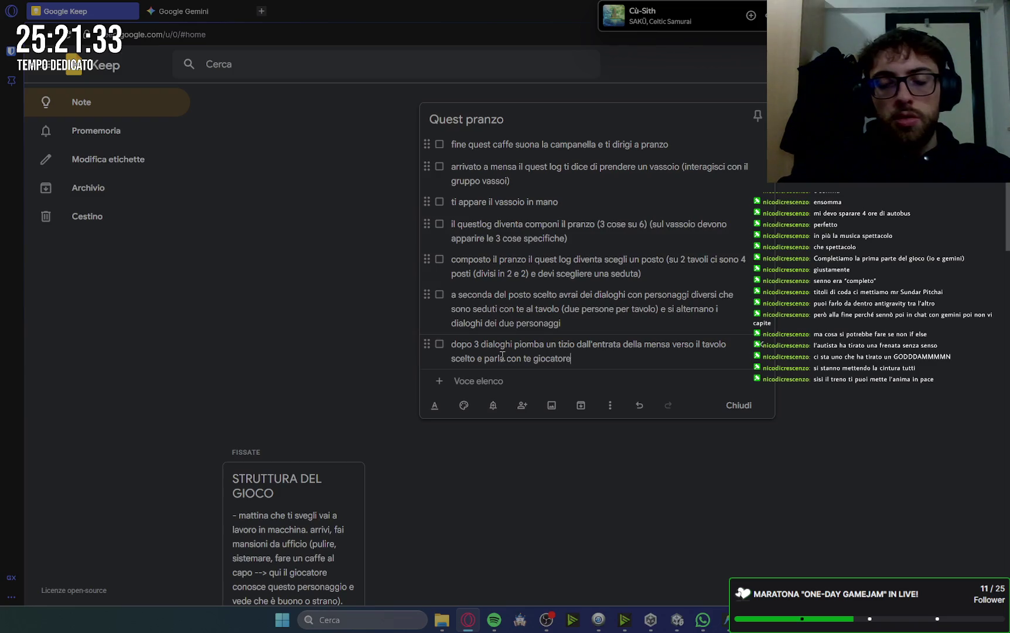
{"action": "type", "text": "()"}
{"action": "key", "text": "Left"}
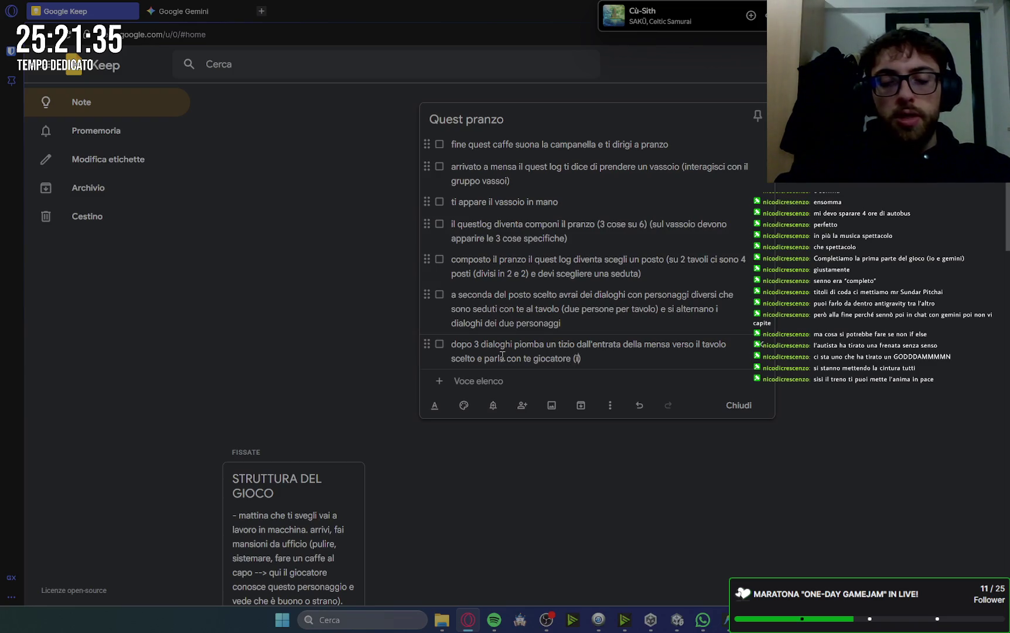
{"action": "type", "text": "suo mo"}
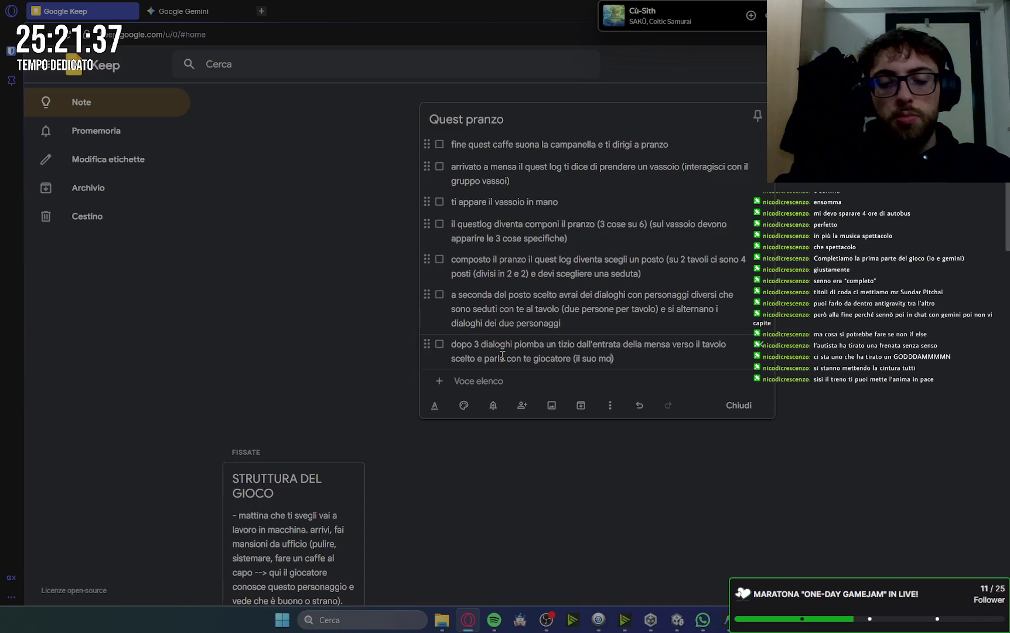
{"action": "type", "text": "ento"}
{"action": "type", "text": " verso "}
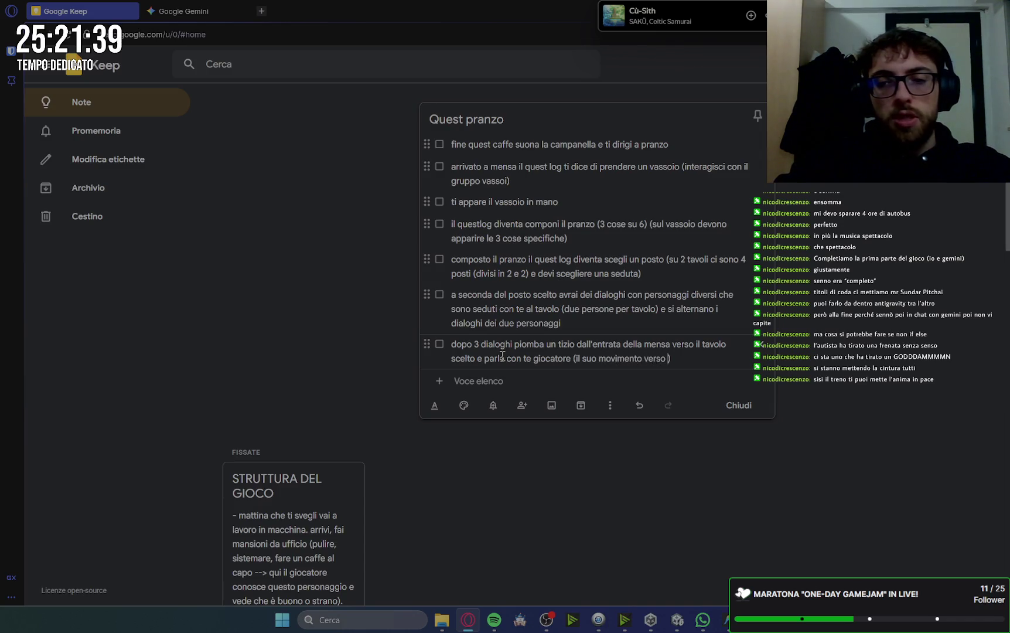
{"action": "type", "text": " v"}
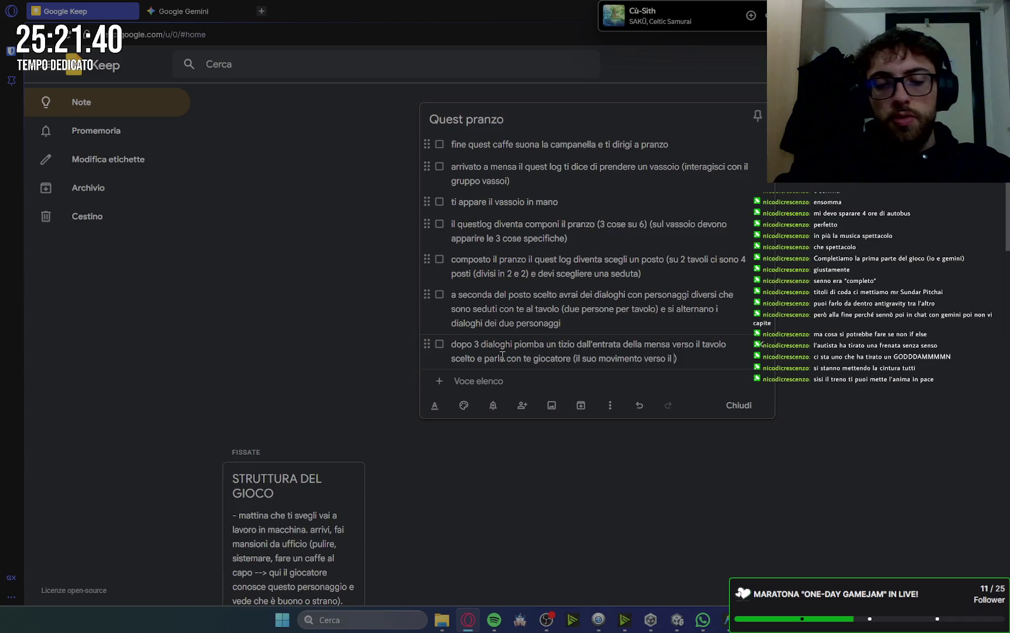
{"action": "type", "text": "tav"}
{"action": "type", "text": "olo viene segu"}
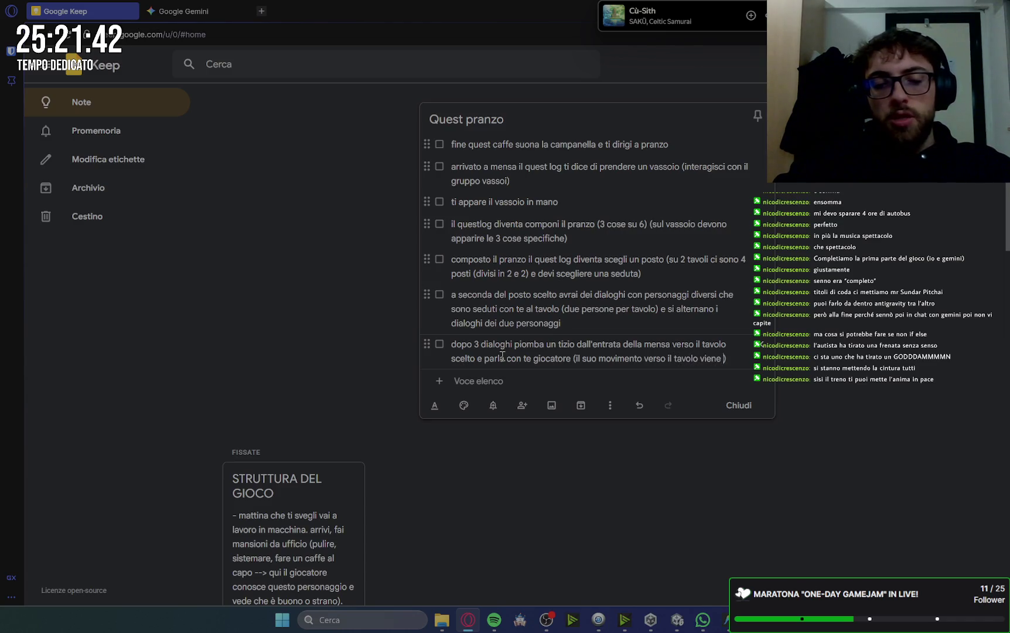
{"action": "type", "text": "ito"}
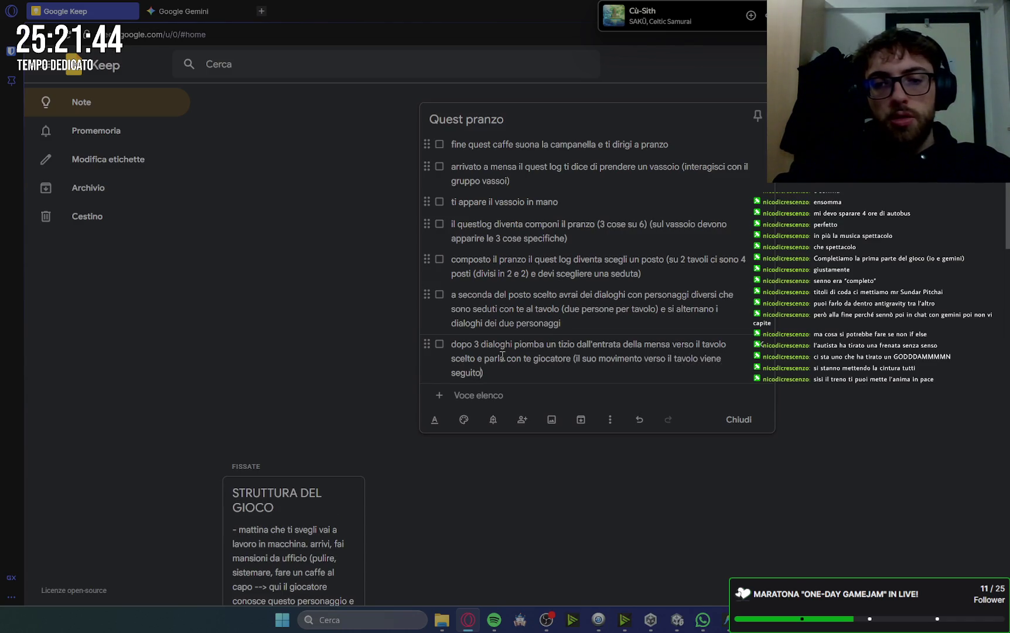
{"action": "type", "text": "la "}
{"action": "type", "text": "camera"}
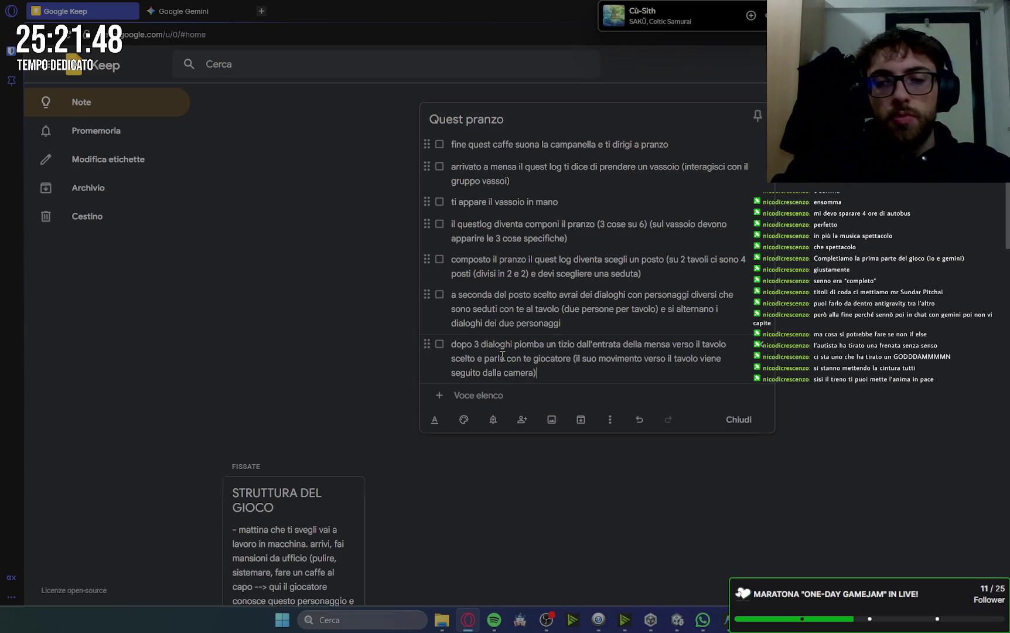
{"action": "key", "text": "Return"}
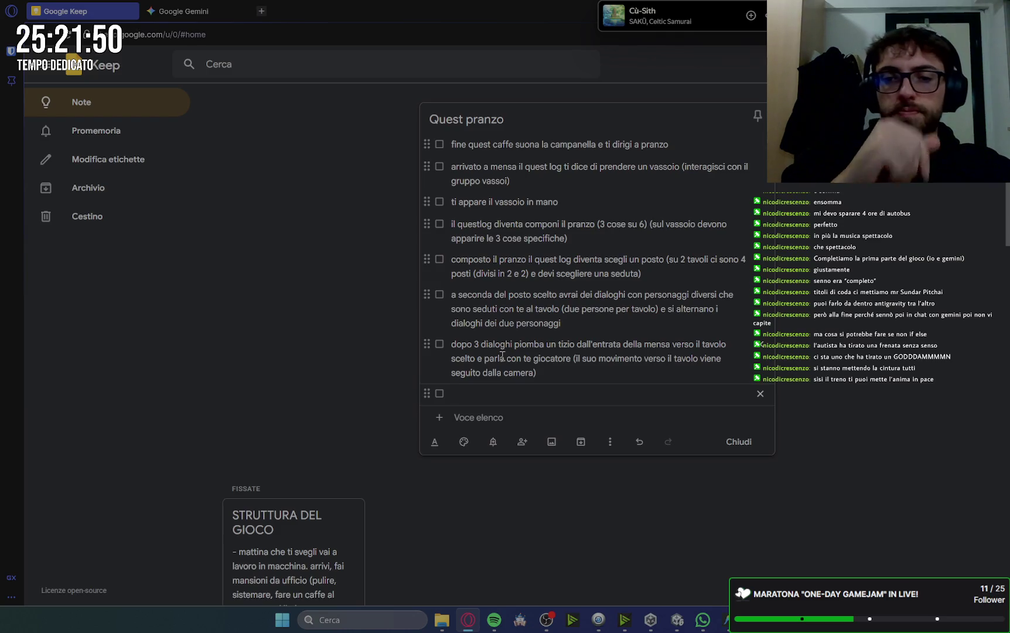
- Add an eighth item: the boss recalls the guy by megaphone (in debug); he leaves, camera following
{"action": "type", "text": "dopo il dialogo del tizi"}
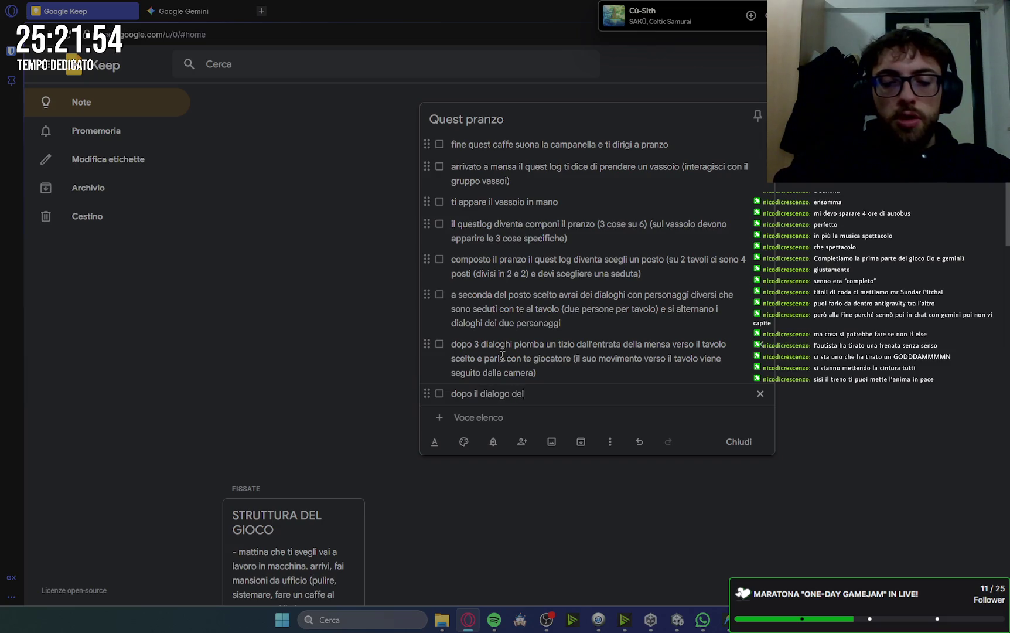
{"action": "type", "text": "o "}
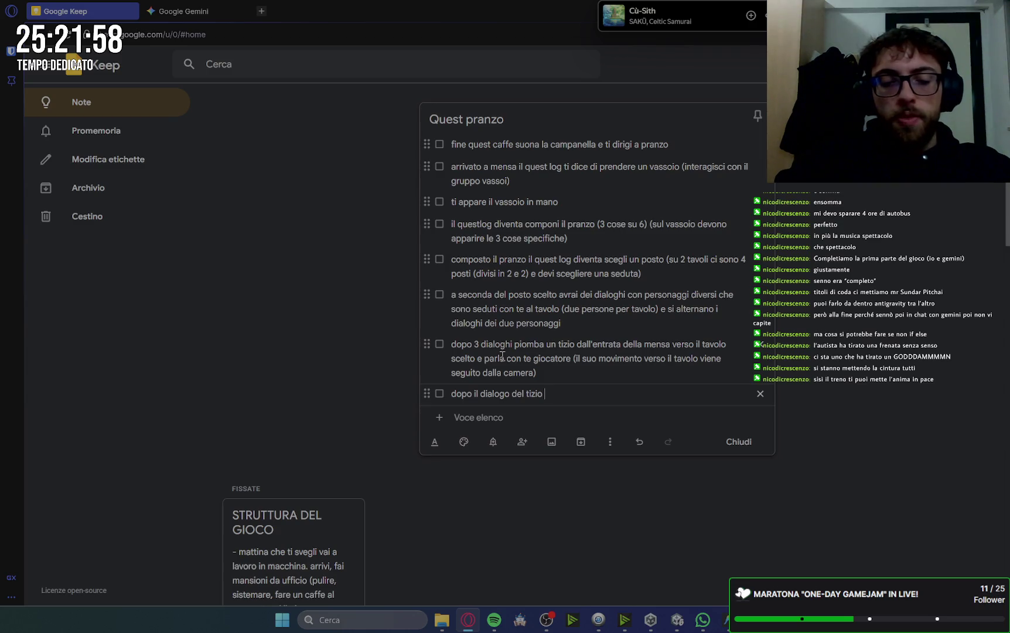
{"action": "type", "text": "a"}
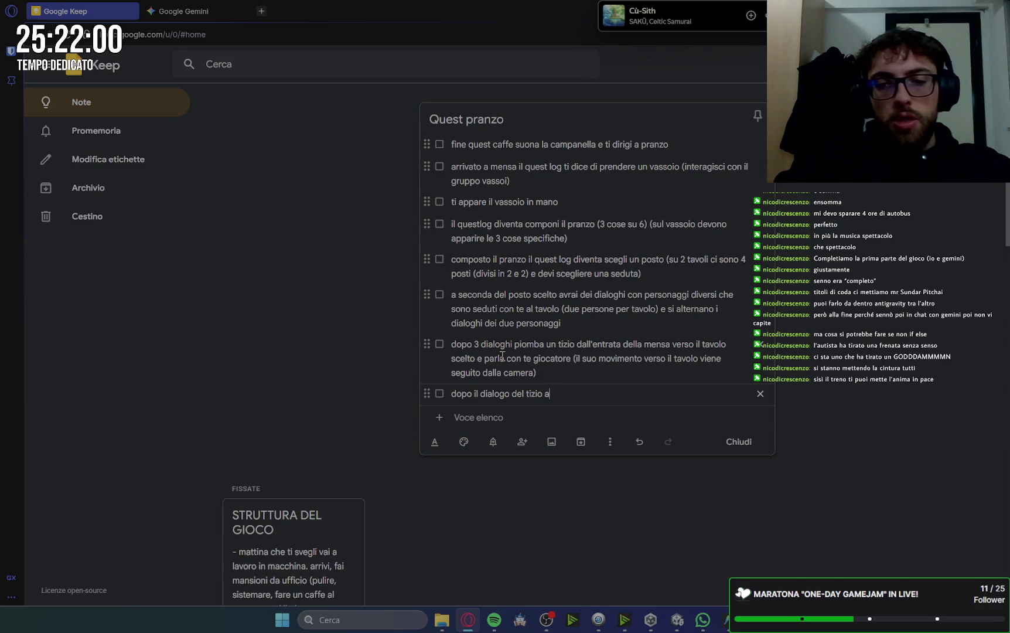
{"action": "type", "text": "l megaf"}
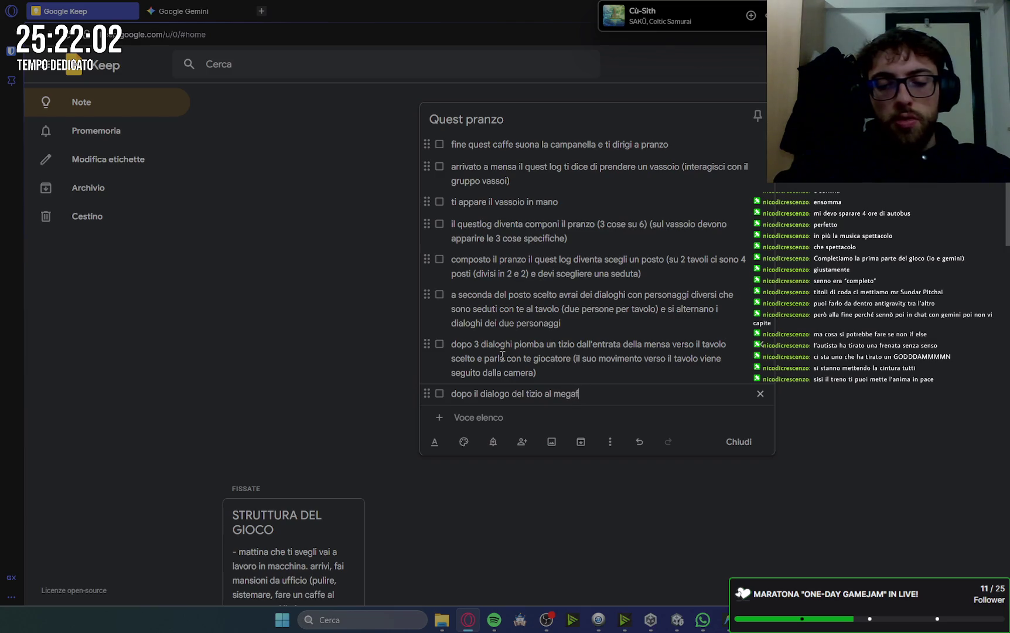
{"action": "type", "text": "ono il capo lo"}
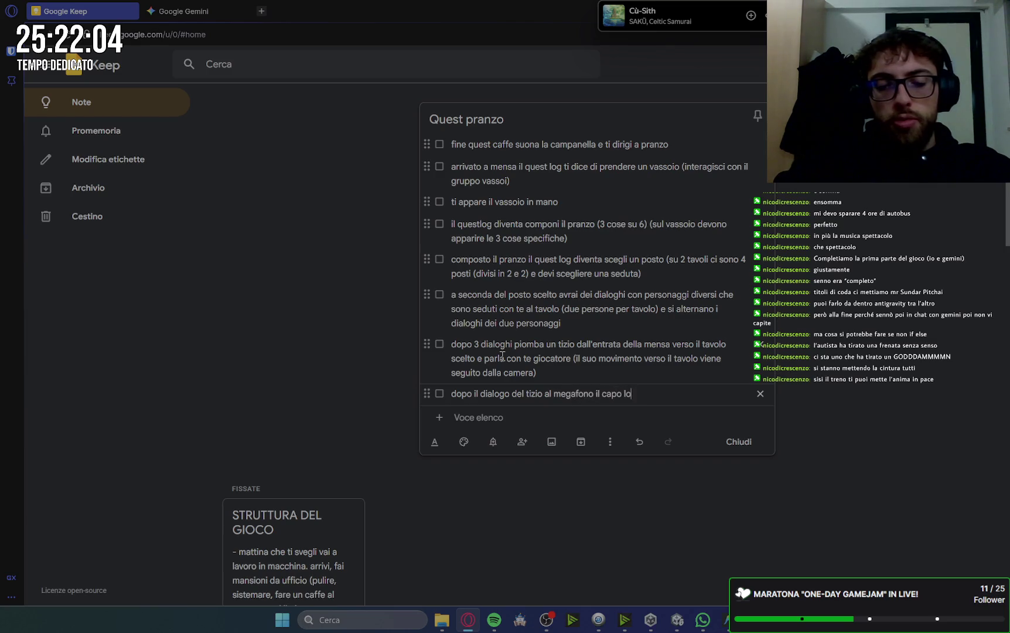
{"action": "type", "text": " richiama nel "}
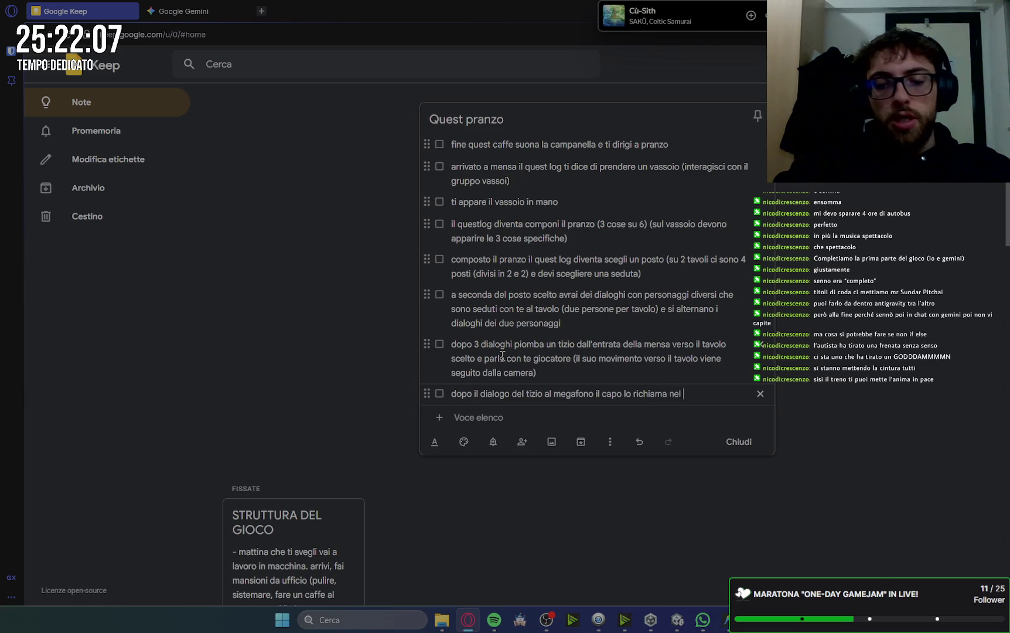
{"action": "type", "text": "suo ufficio ()"}
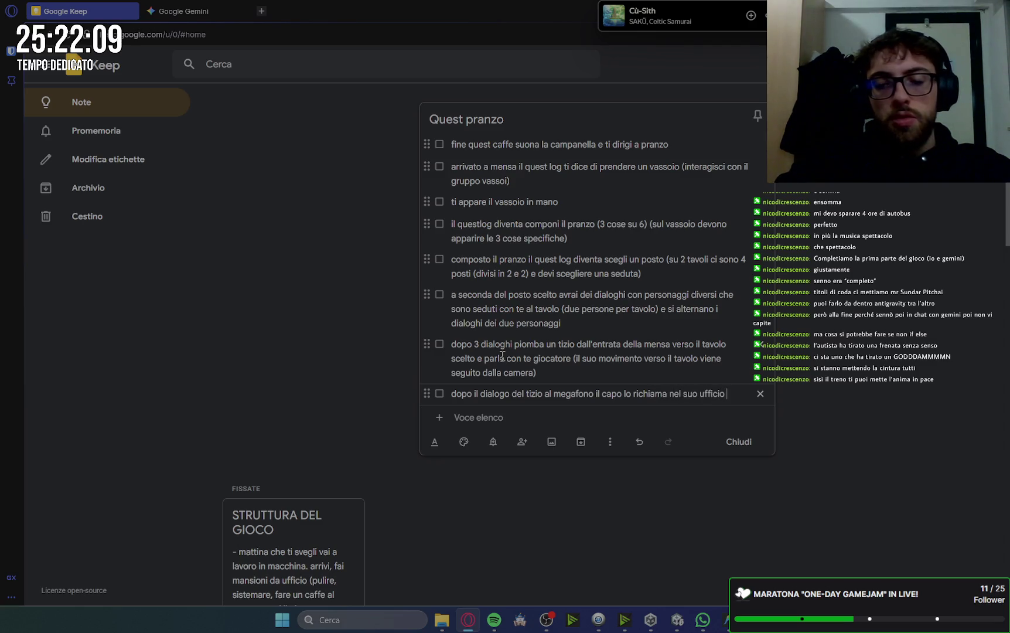
{"action": "key", "text": "Left"}
{"action": "type", "text": "que"}
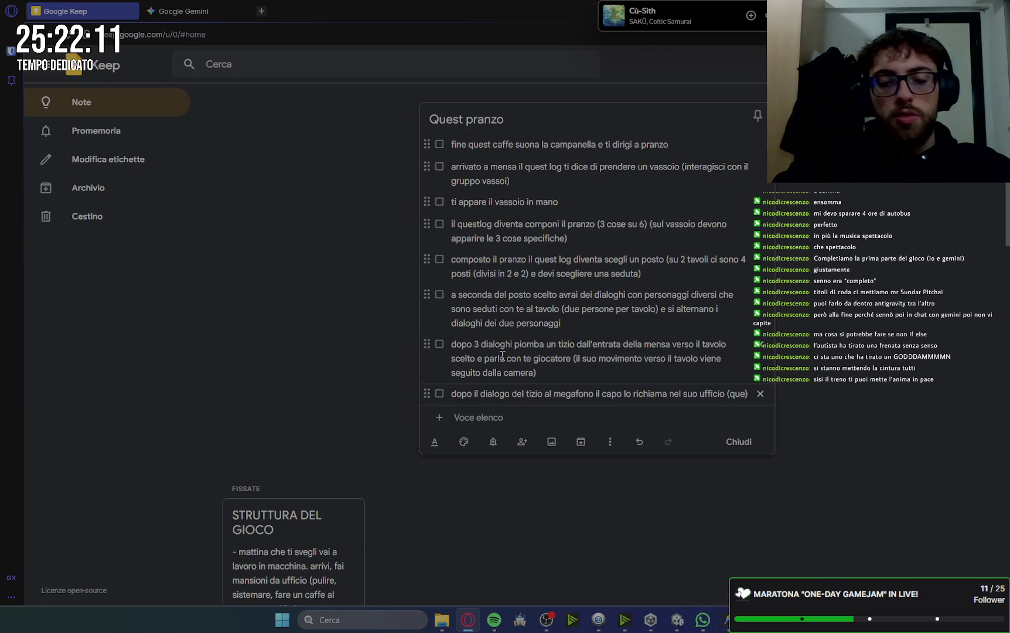
{"action": "type", "text": "sto avvie"}
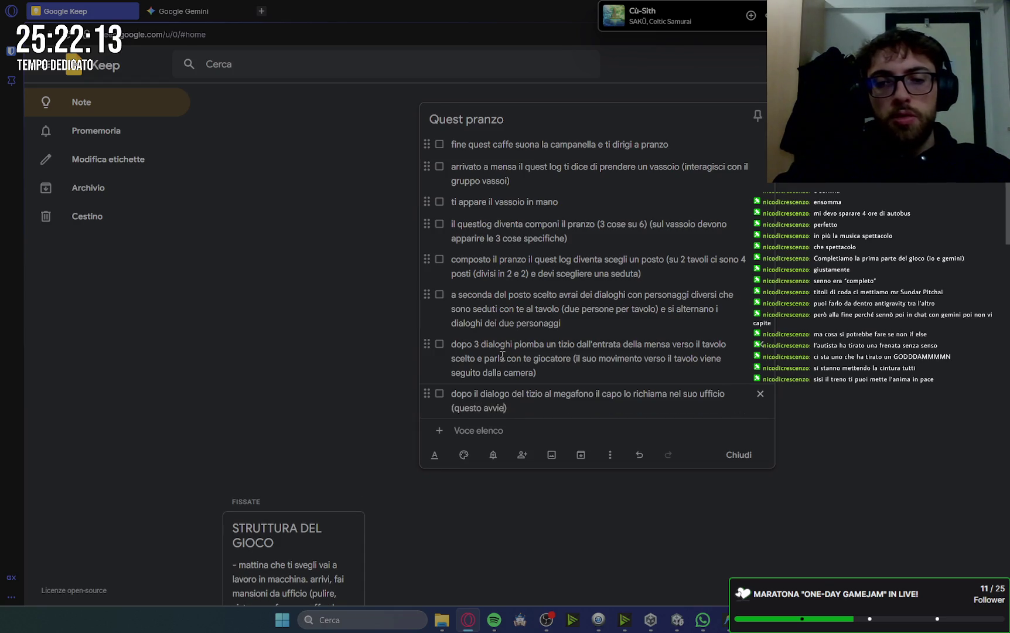
{"action": "type", "text": "in"}
{"action": "type", "text": "bug"}
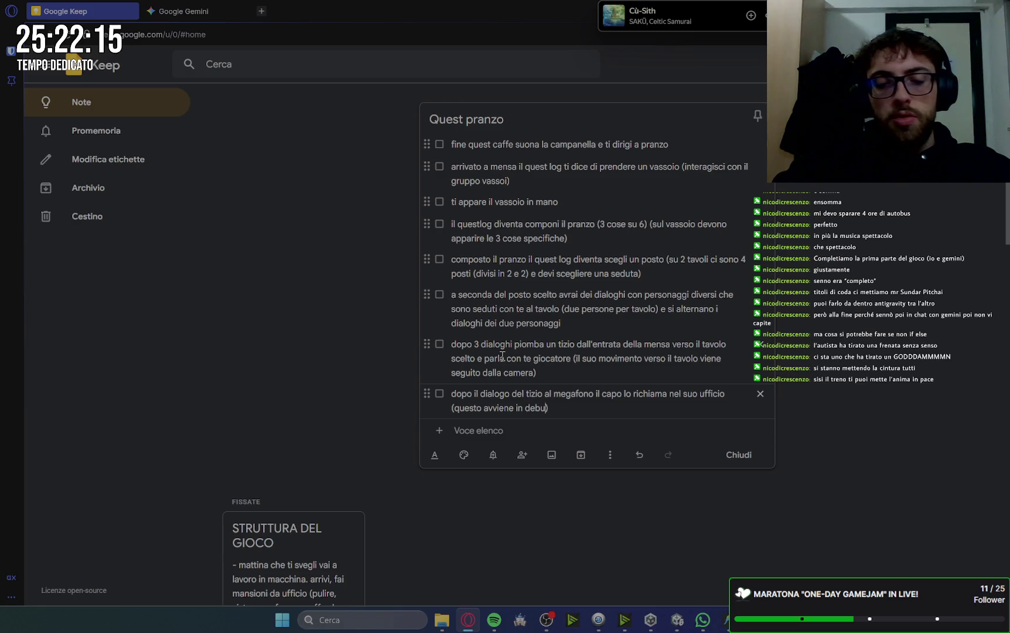
{"action": "type", "text": ". q"}
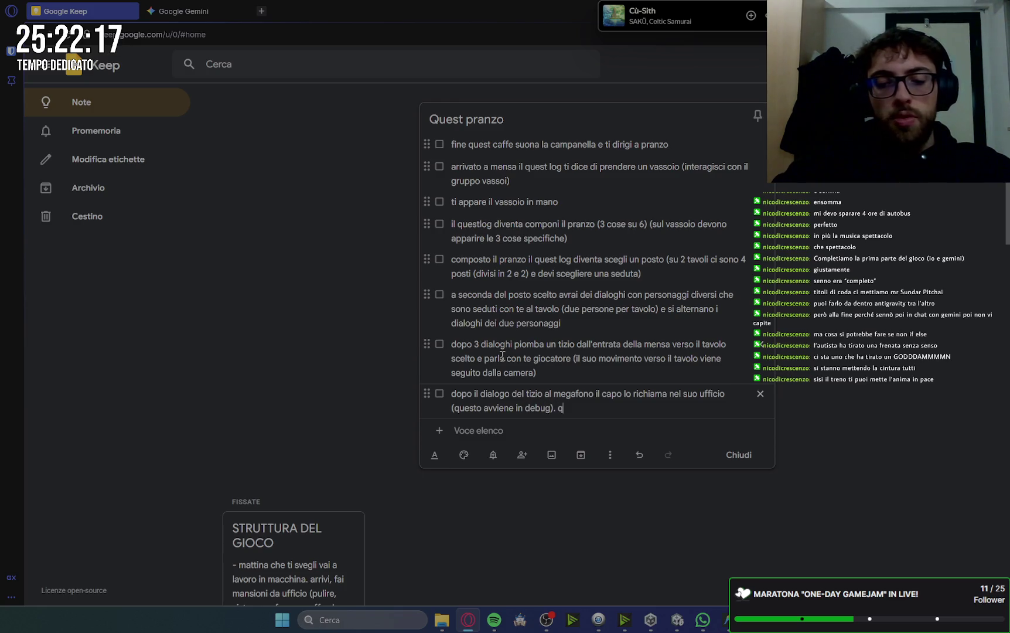
{"action": "type", "text": "uindiil "}
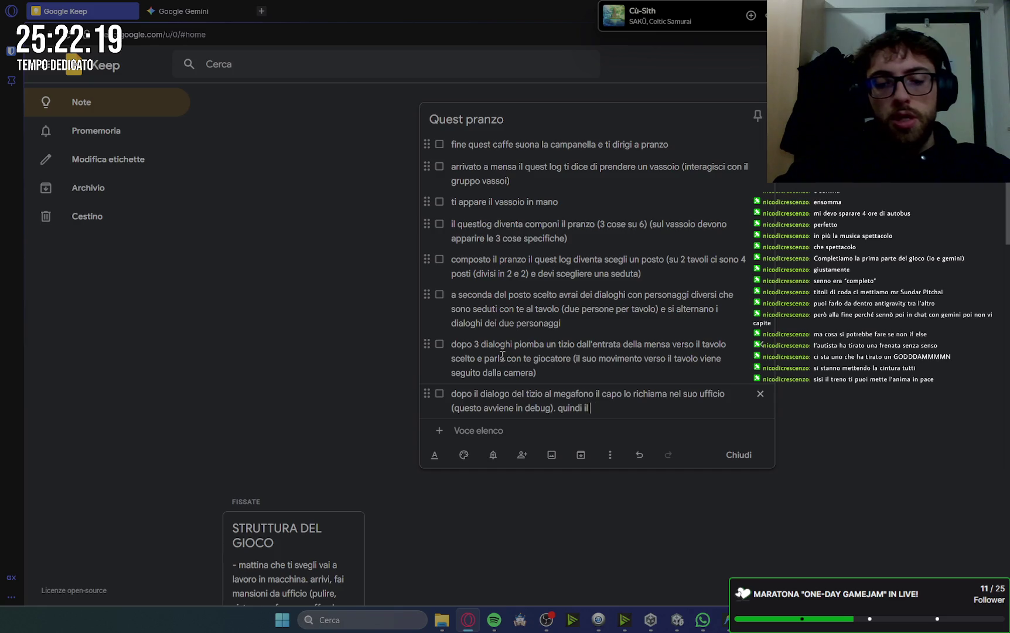
{"action": "type", "text": "personaggio "}
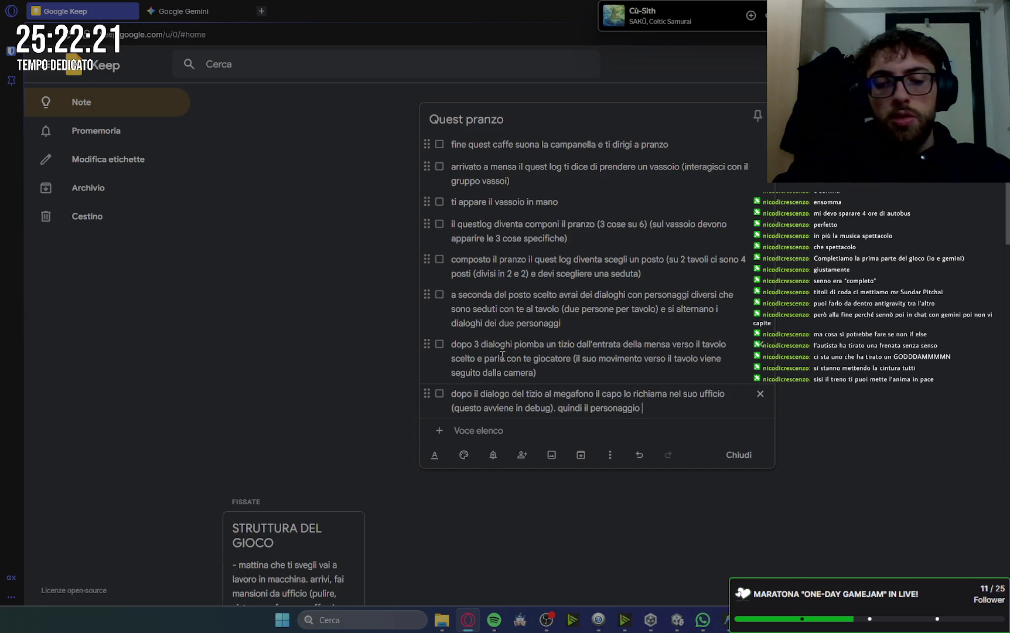
{"action": "type", "text": "ti dice un "}
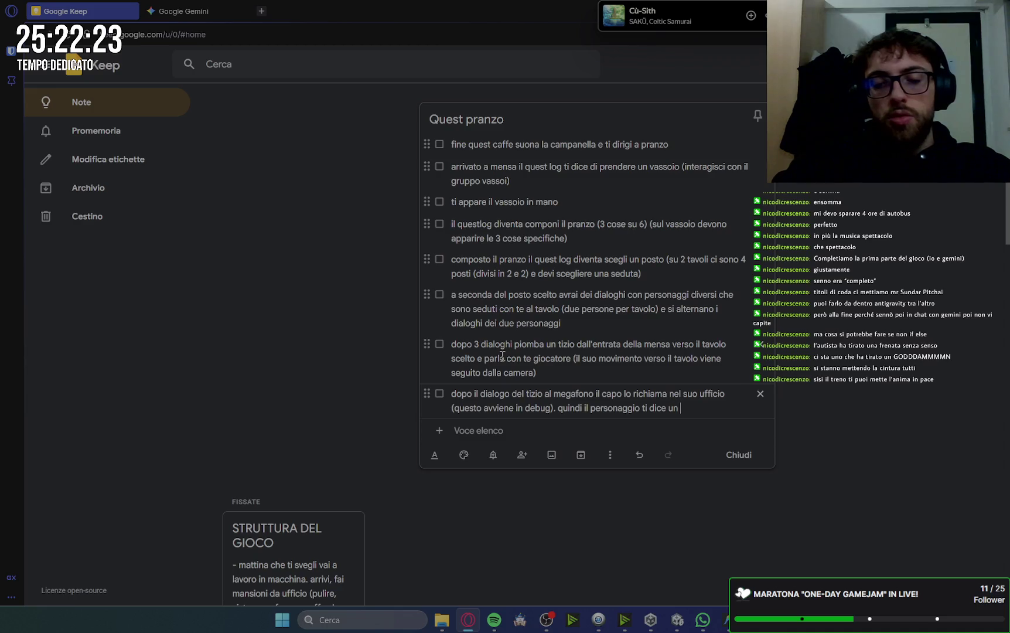
{"action": "type", "text": "ulti"}
{"action": "type", "text": "ma cosa "}
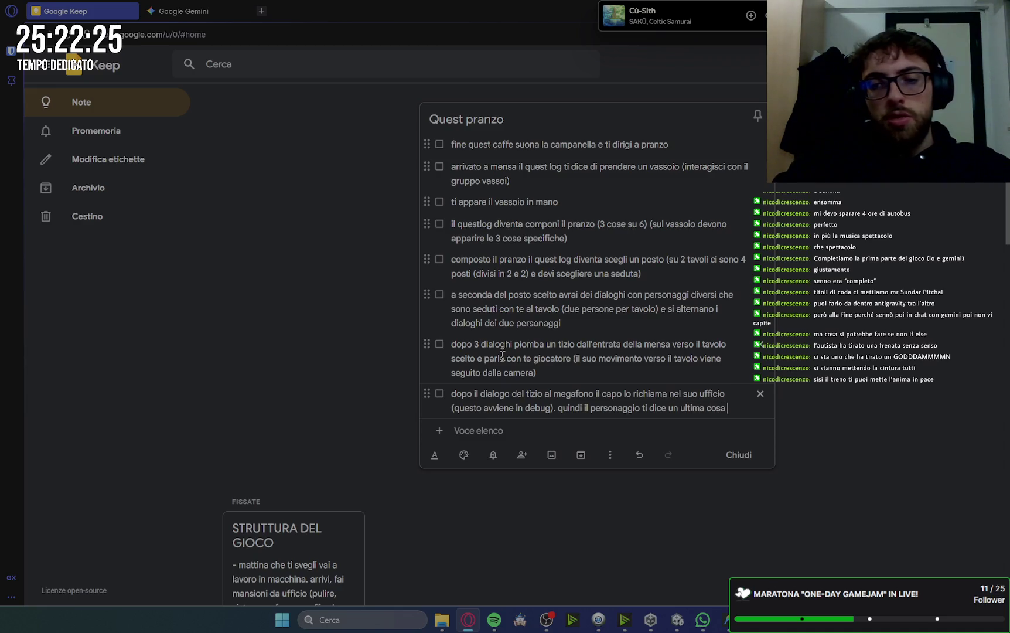
{"action": "type", "text": "e va "}
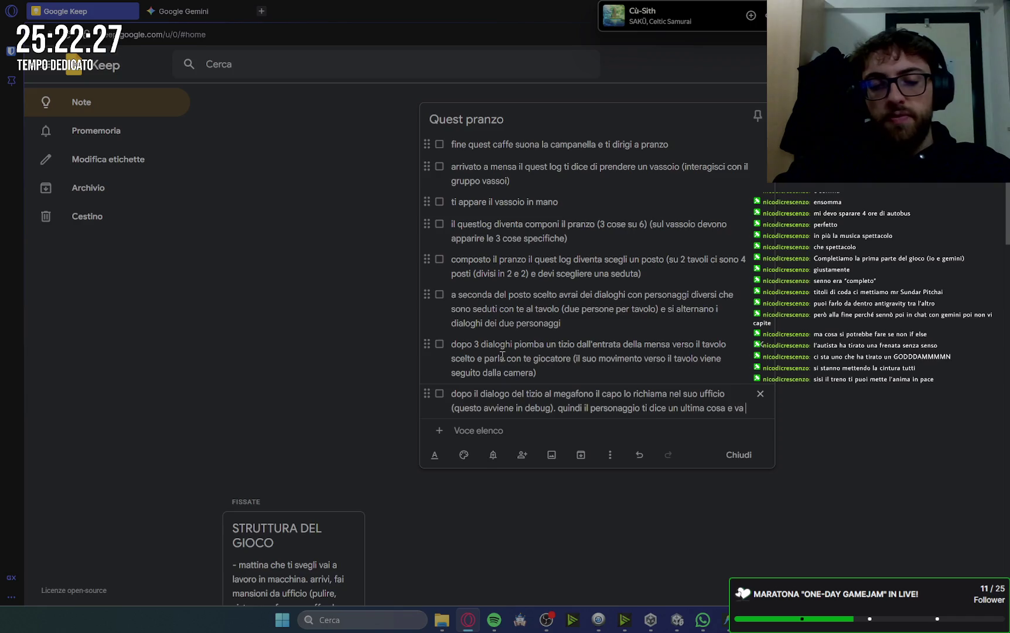
{"action": "type", "text": "via (a)"}
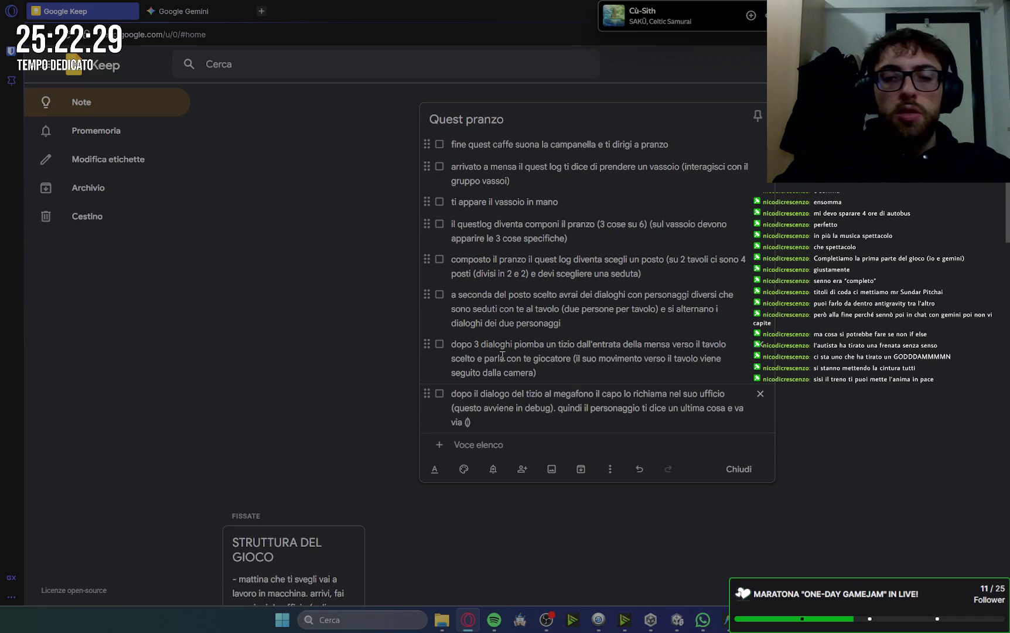
{"action": "type", "text": "nche que"}
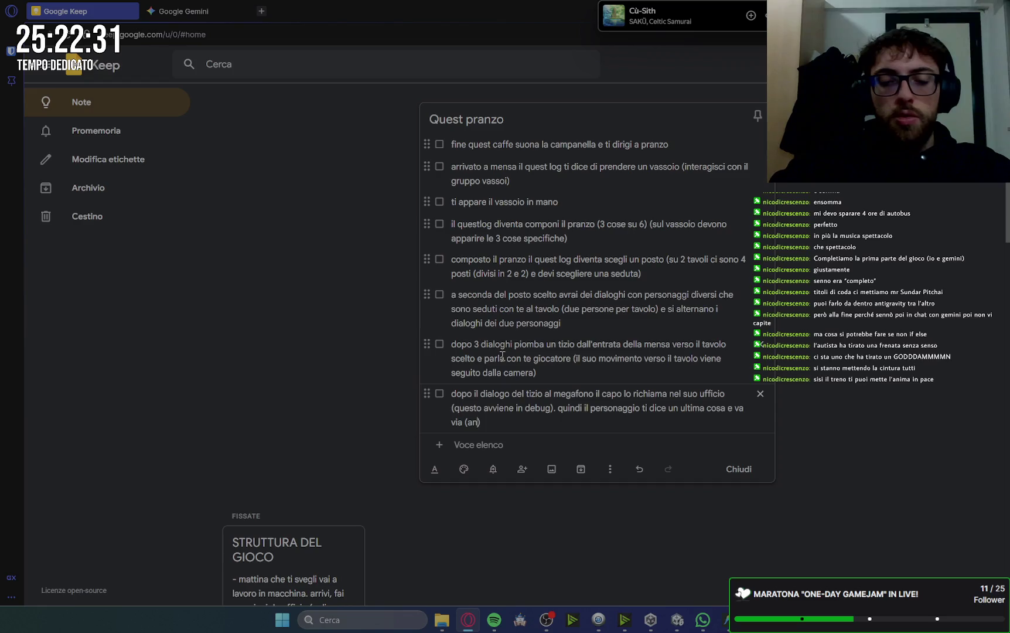
{"action": "type", "text": "mo"}
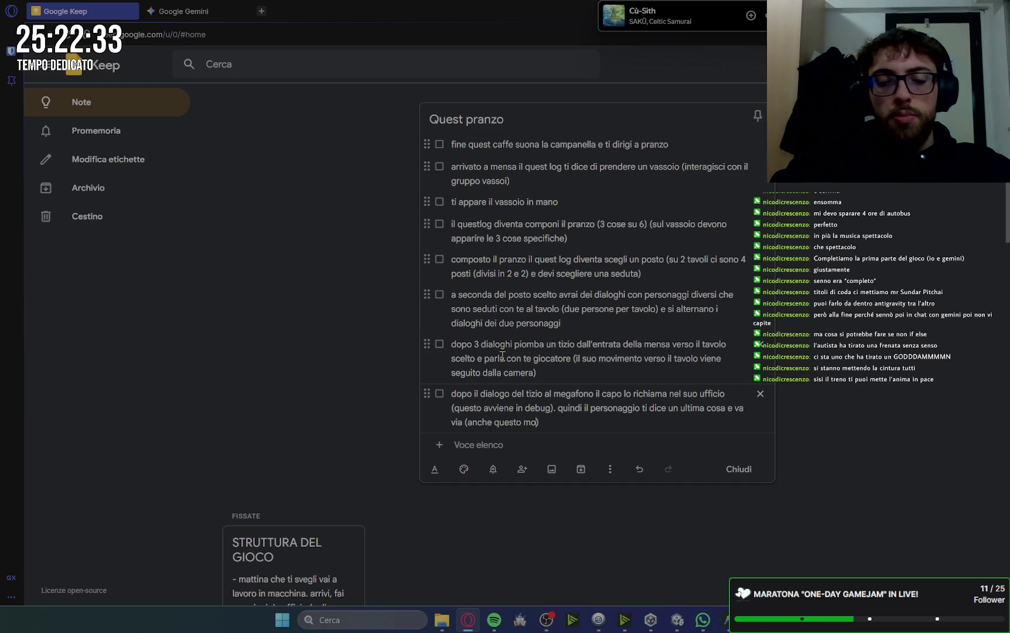
{"action": "type", "text": "mento"}
{"action": "type", "text": " viene"}
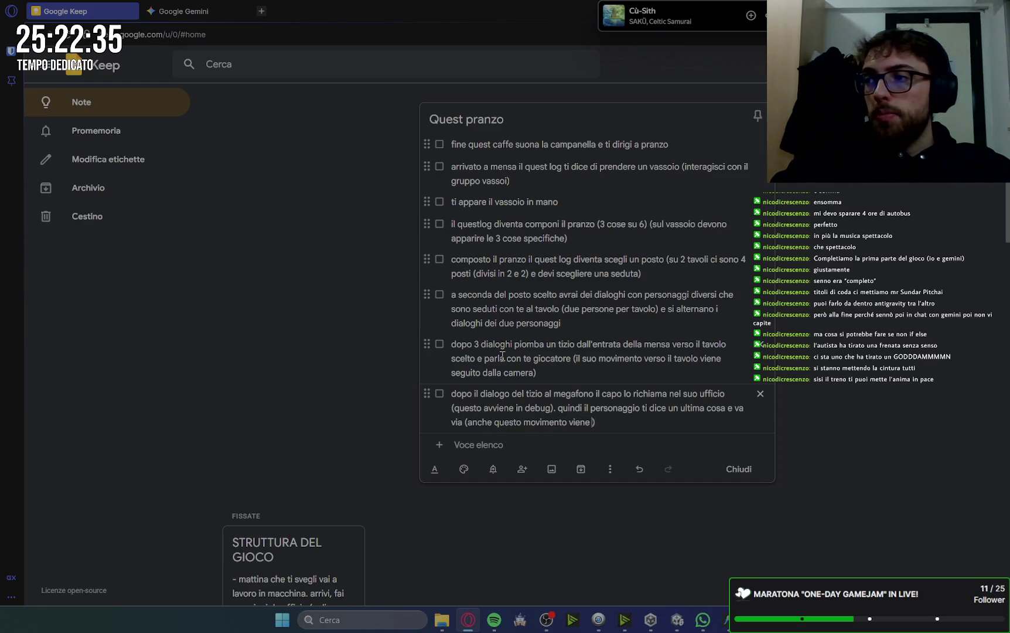
{"action": "key", "text": "BackSpace"}
{"action": "key", "text": "BackSpace"}
{"action": "key", "text": "BackSpace"}
{"action": "key", "text": "BackSpace"}
{"action": "type", "text": "s"}
{"action": "type", "text": "eguito dalla"}
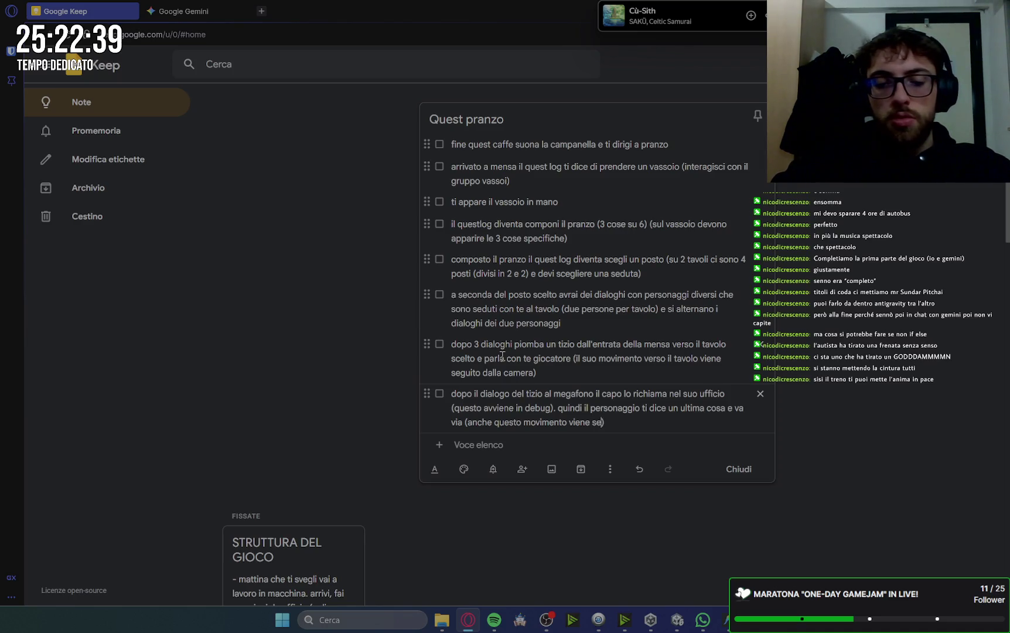
{"action": "type", "text": " camera"}
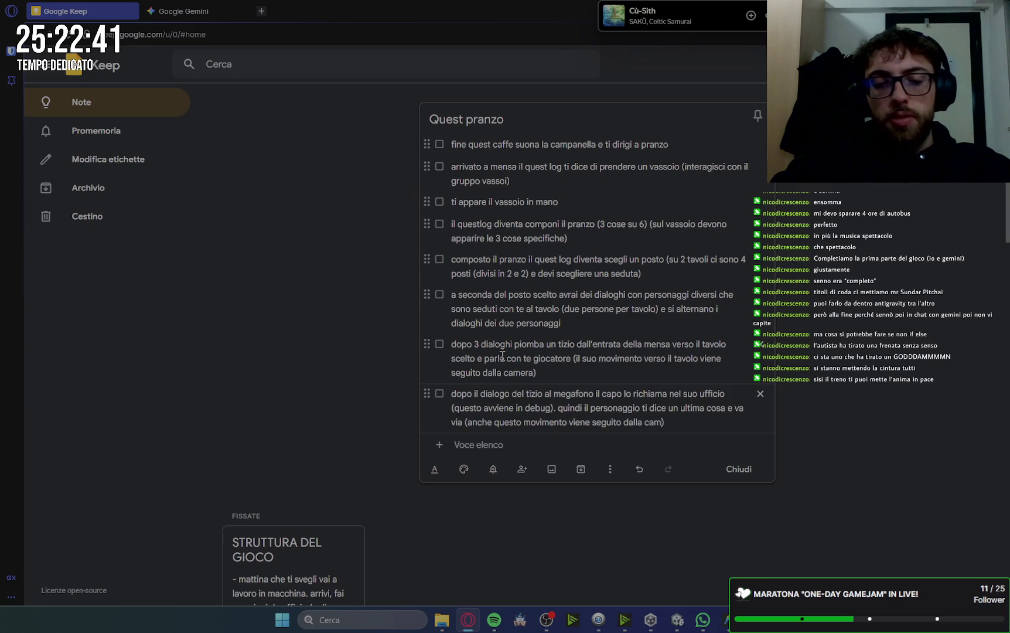
{"action": "key", "text": "alt+Tab"}
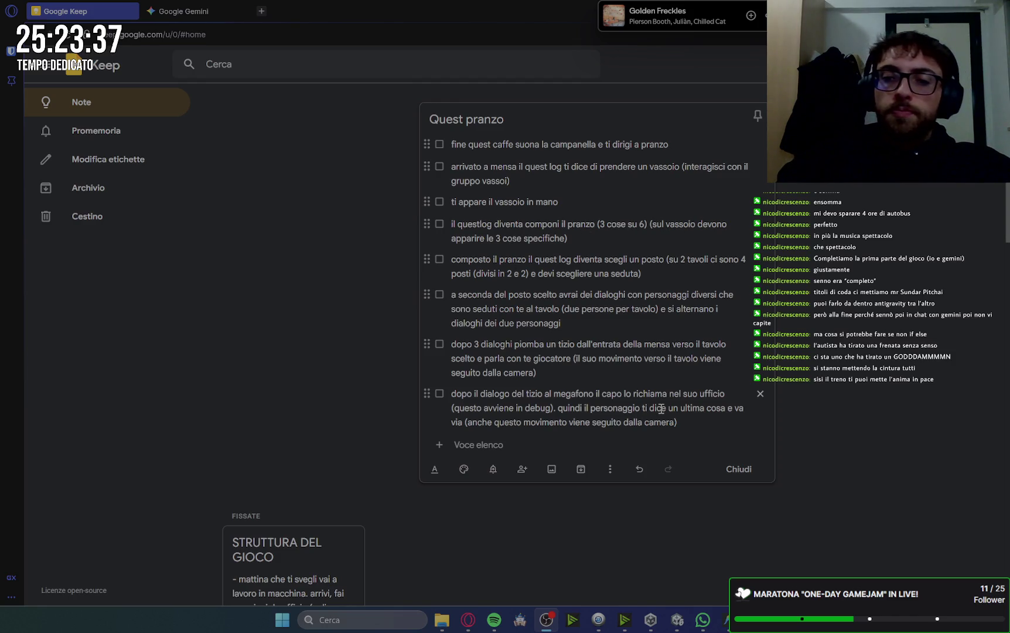
{"action": "left_click", "coordinate": [704, 420]}
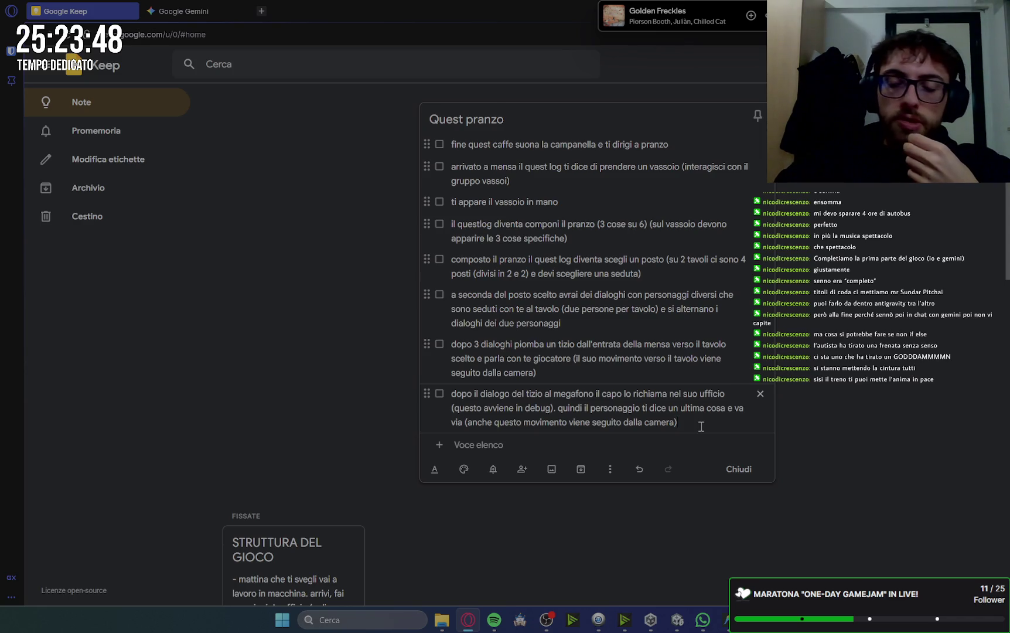
- Add a ninth item: partway through his exit the camera returns and the megaphone announces lunch break's end
{"action": "key", "text": "Return"}
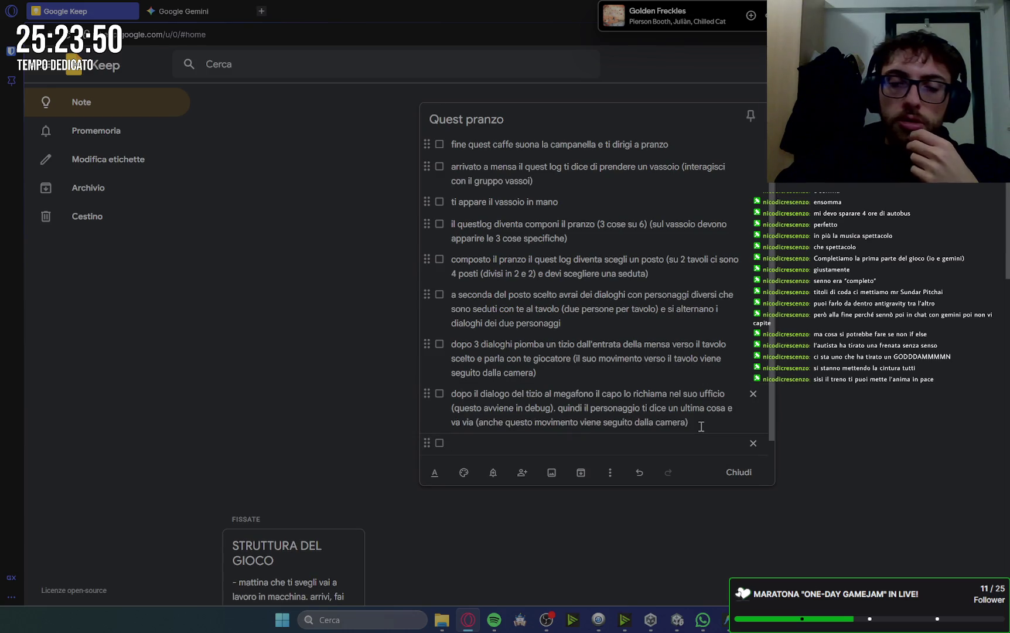
{"action": "type", "text": "dopo che il personaggio non"}
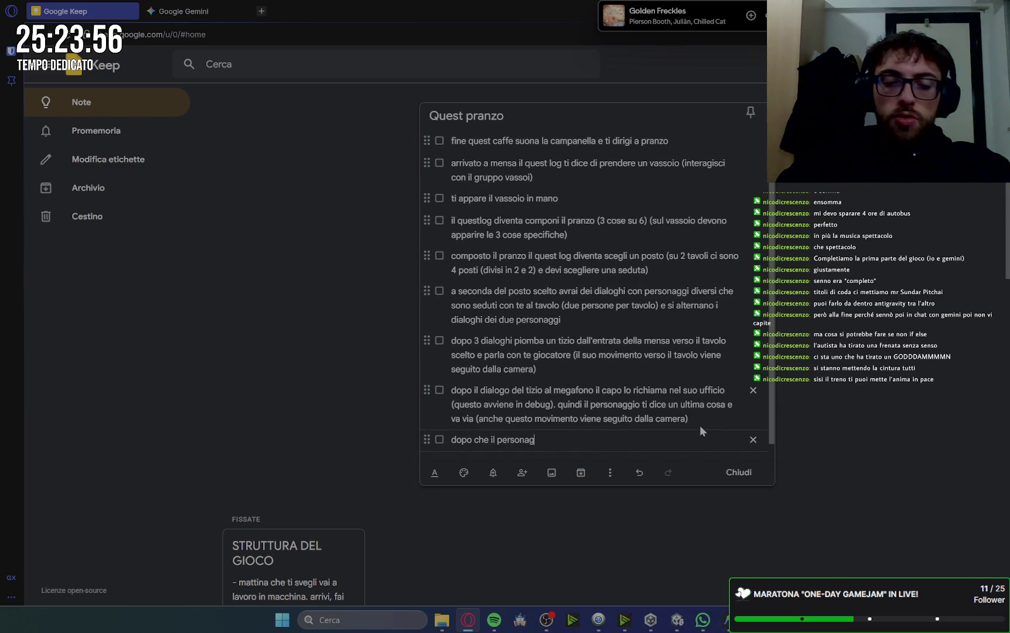
{"action": "type", "text": " è più v"}
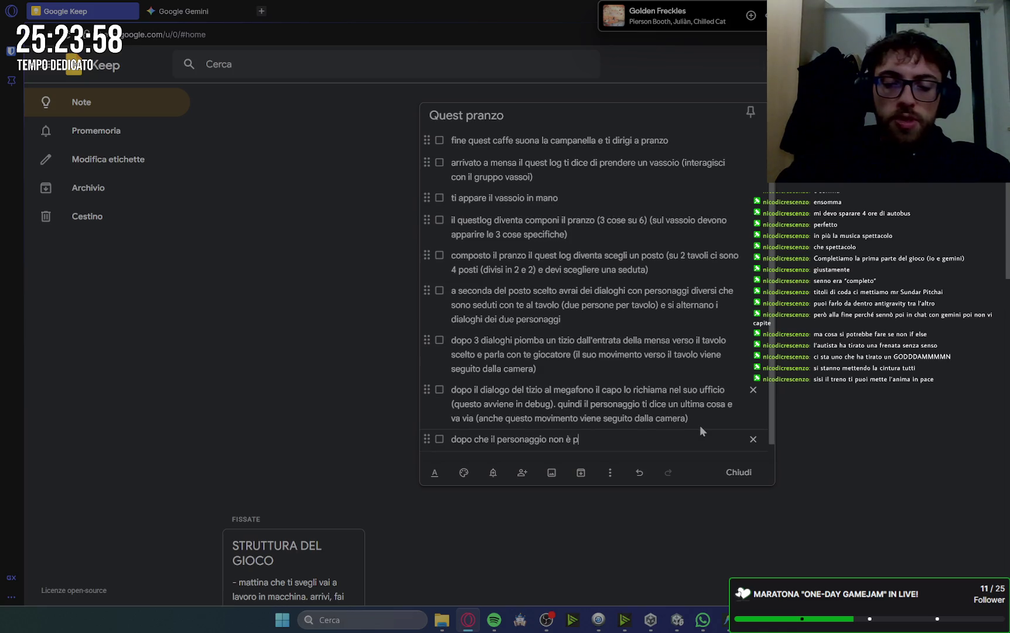
{"action": "key", "text": "BackSpace"}
{"action": "key", "text": "BackSpace"}
{"action": "key", "text": "BackSpace"}
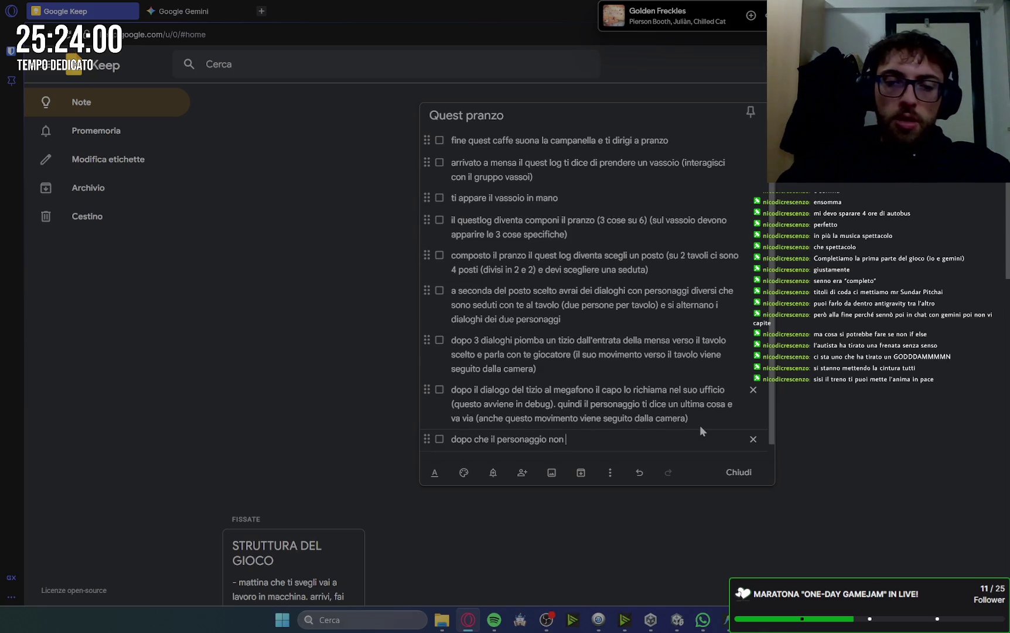
{"action": "type", "text": "un pò"}
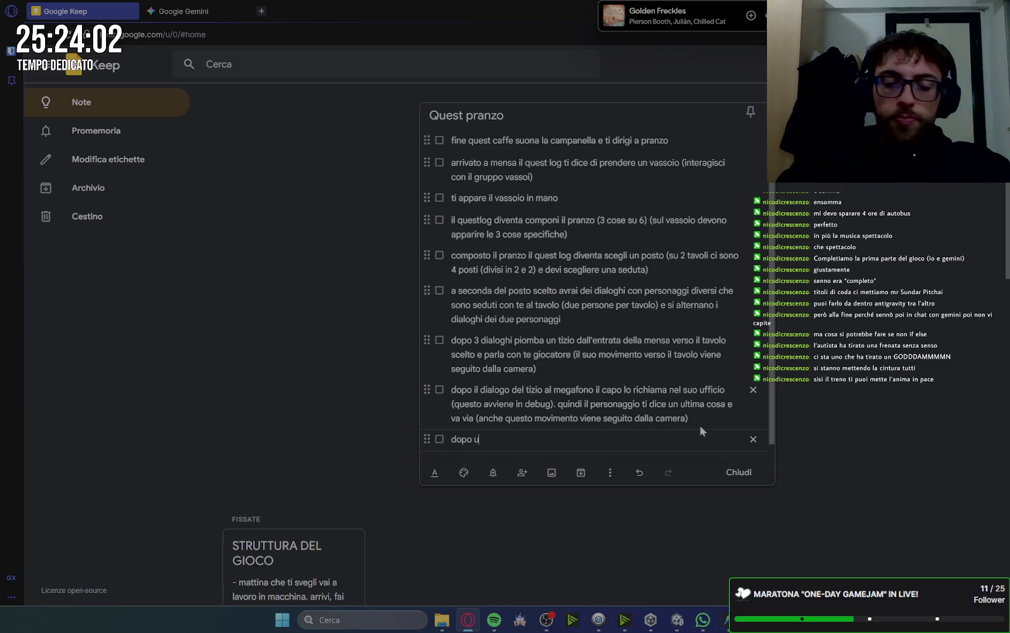
{"action": "key", "text": "BackSpace"}
{"action": "key", "text": "BackSpace"}
{"action": "key", "text": "BackSpace"}
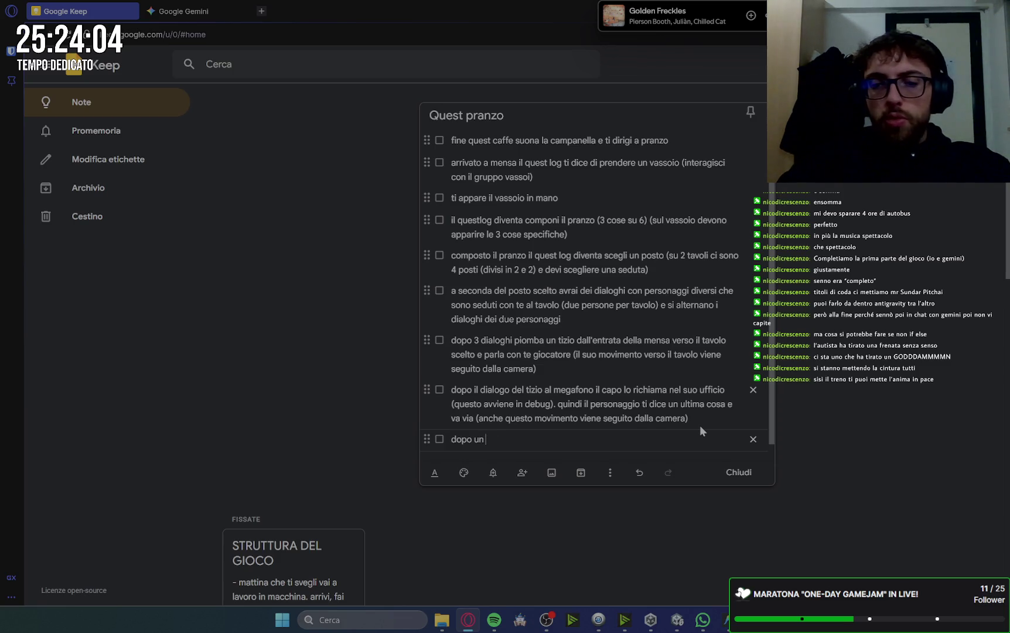
{"action": "type", "text": "parte de"}
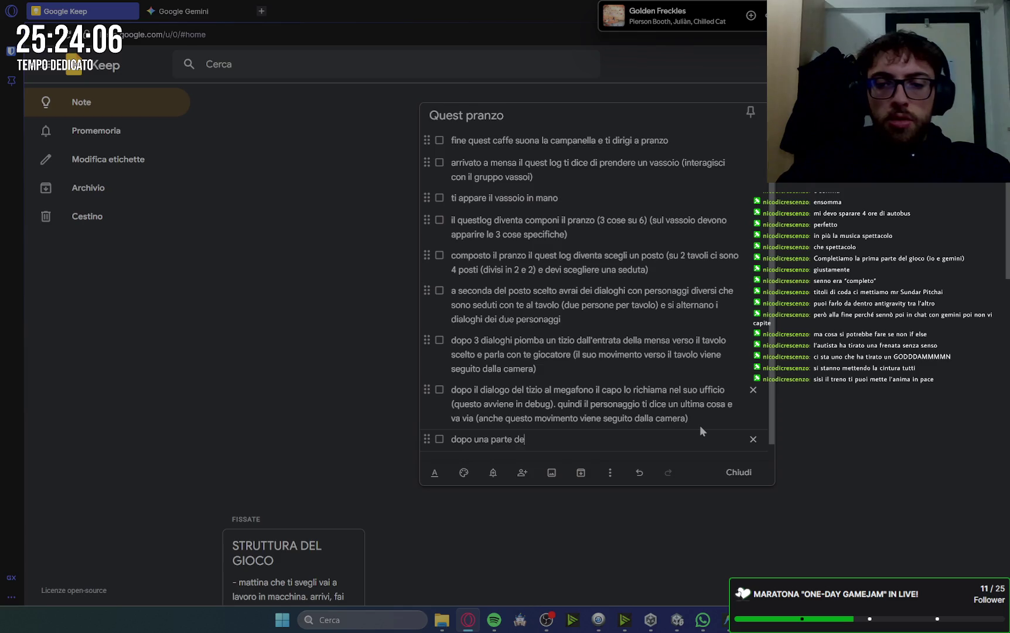
{"action": "type", "text": "l suo movi"}
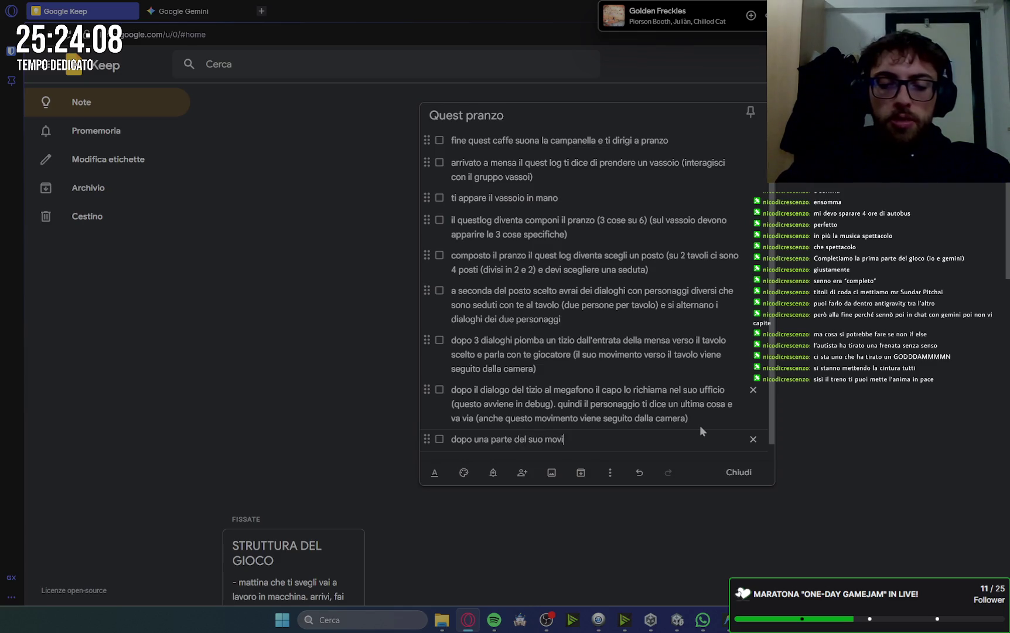
{"action": "type", "text": "mento in uscita"}
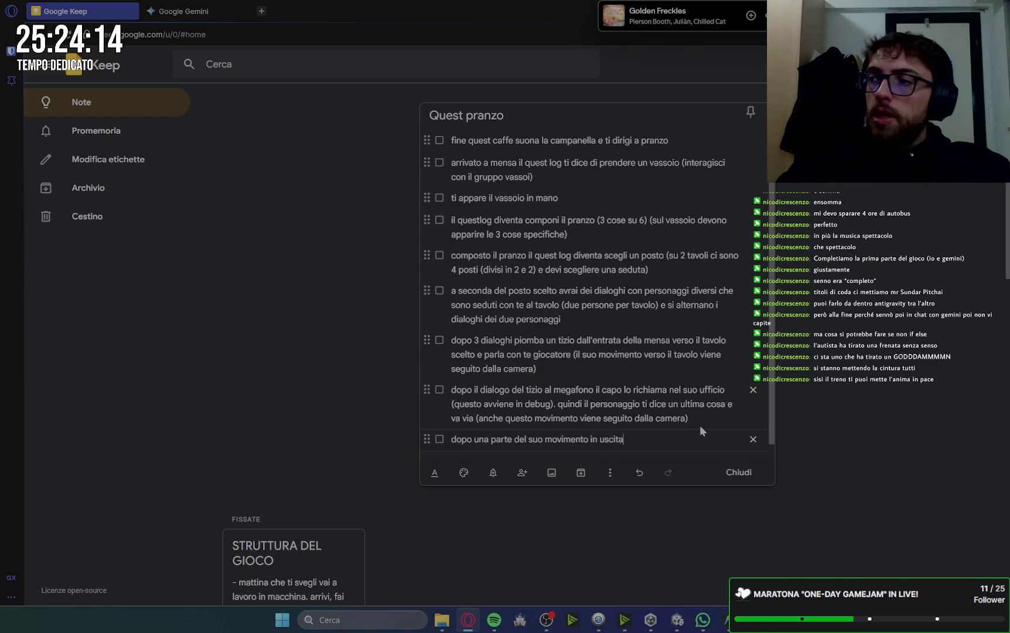
{"action": "type", "text": ", la camera torna "}
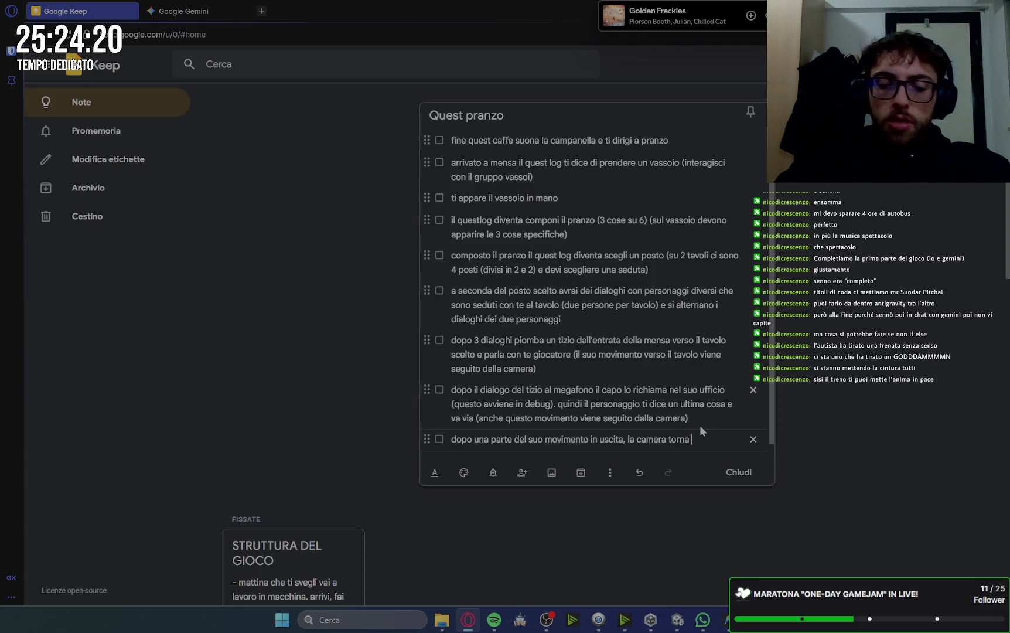
{"action": "type", "text": "al suo posto "}
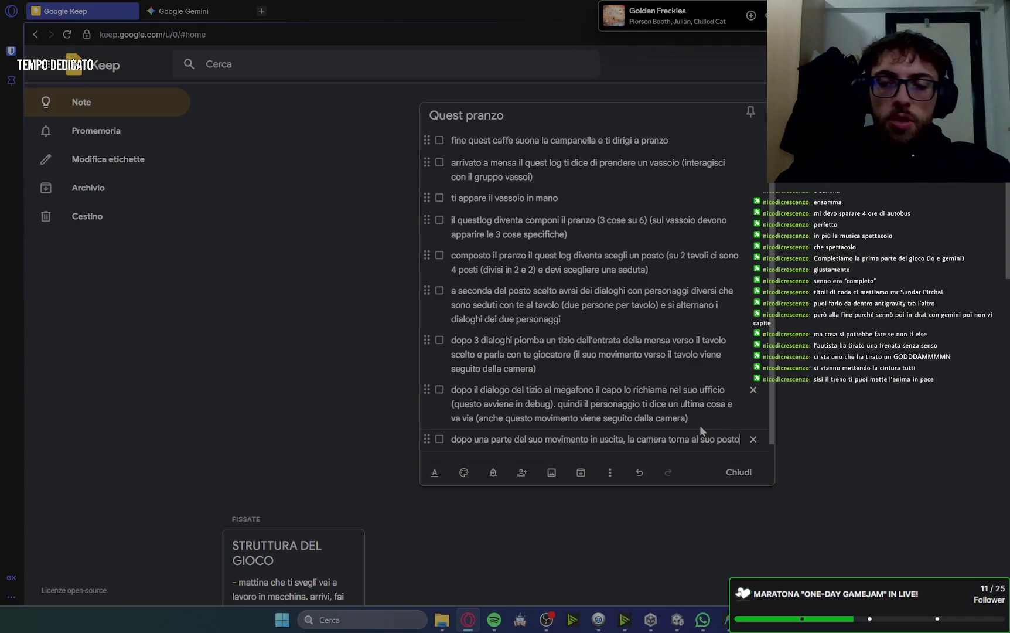
{"action": "type", "text": "e"}
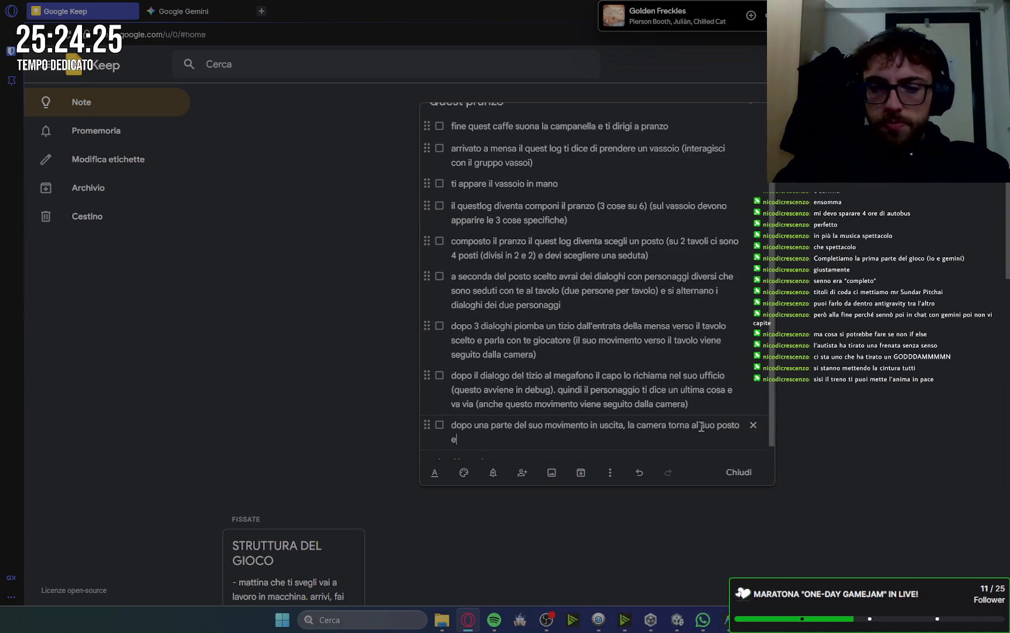
{"action": "type", "text": " sempre dal "}
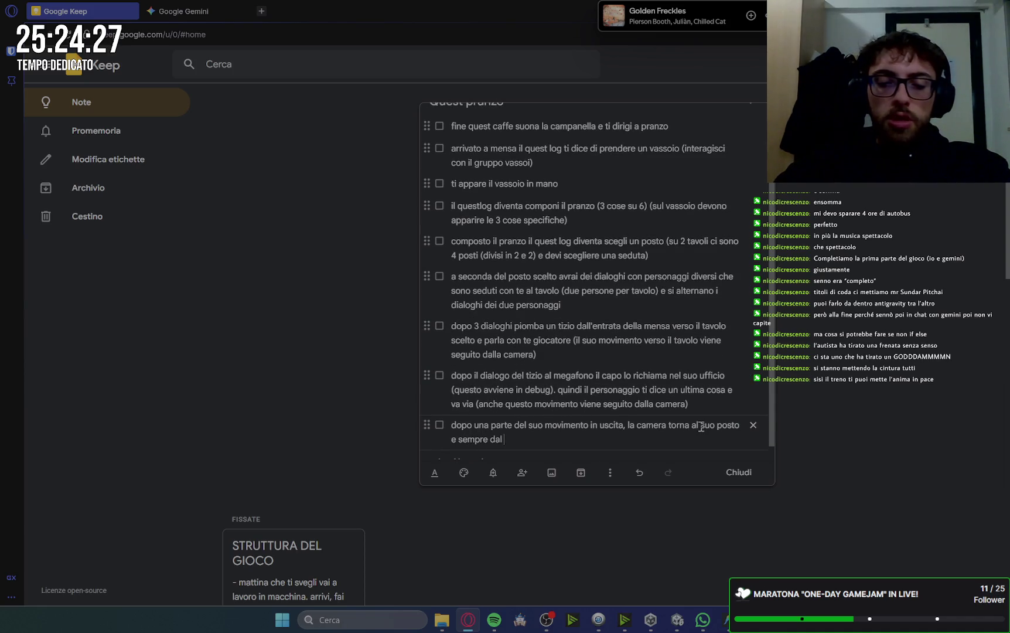
{"action": "type", "text": "megaono"}
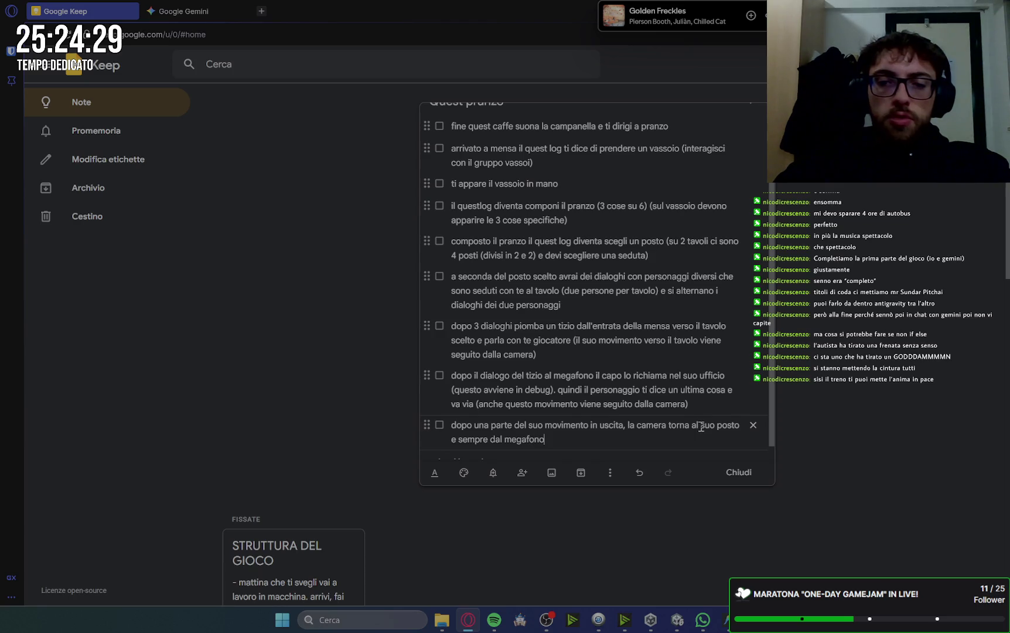
{"action": "type", "text": "viene an"}
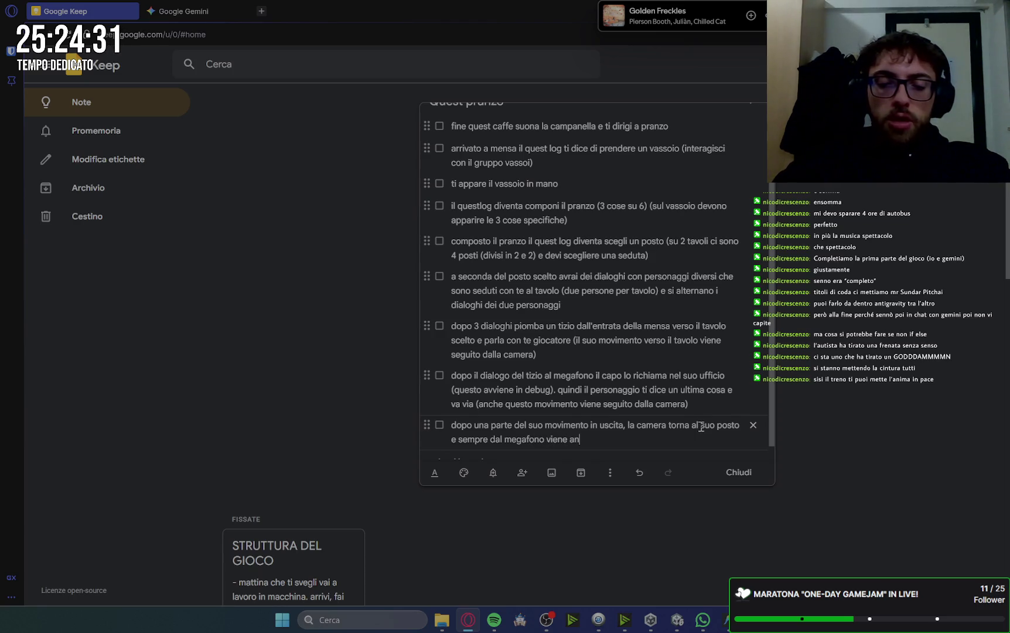
{"action": "type", "text": "nunciata la f"}
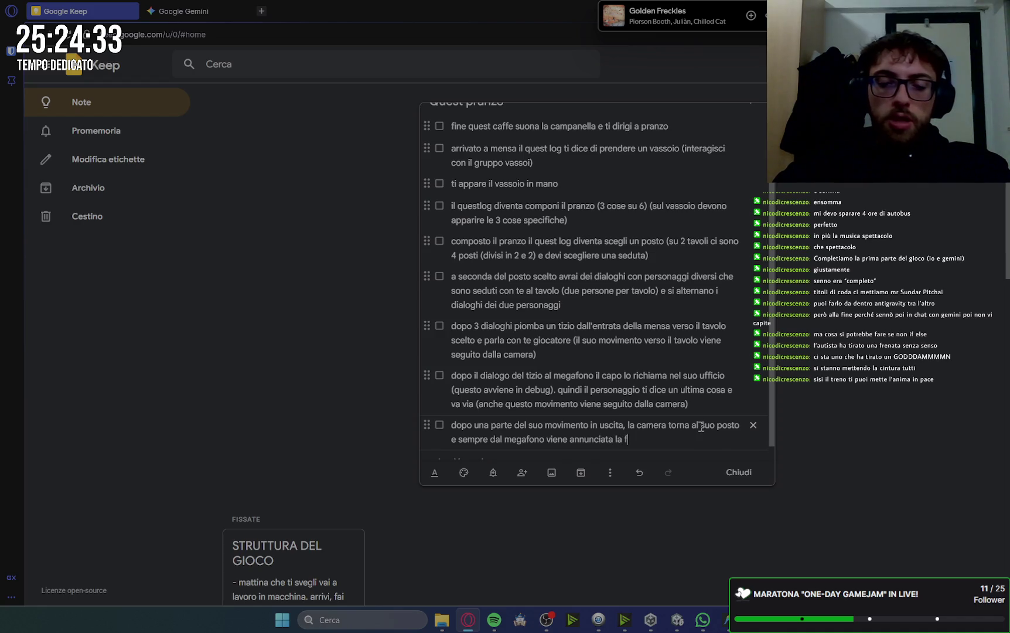
{"action": "type", "text": "ine della pau"}
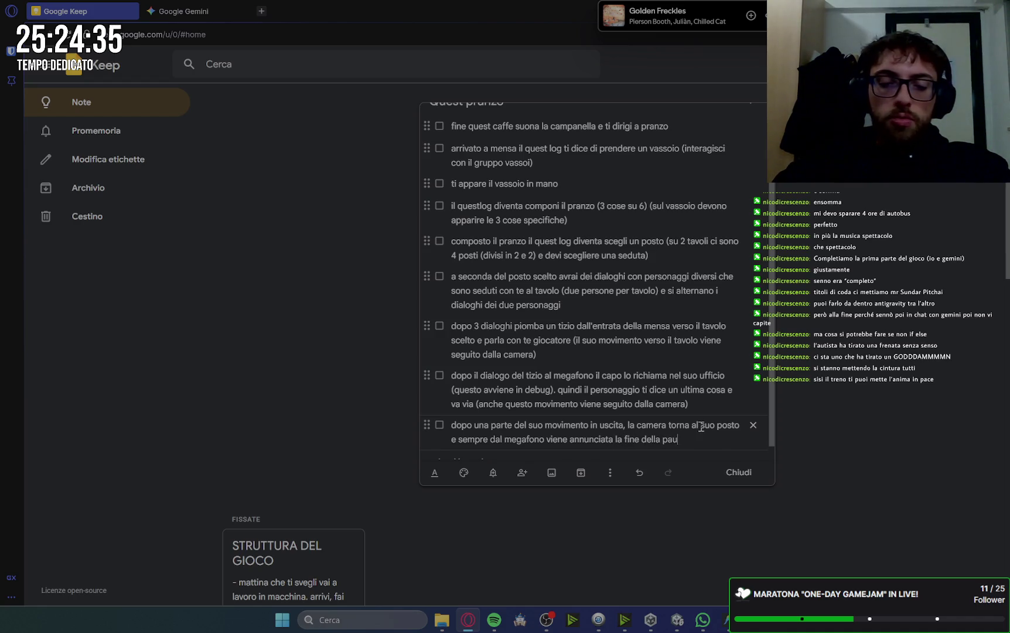
{"action": "type", "text": "sa pranzo ("}
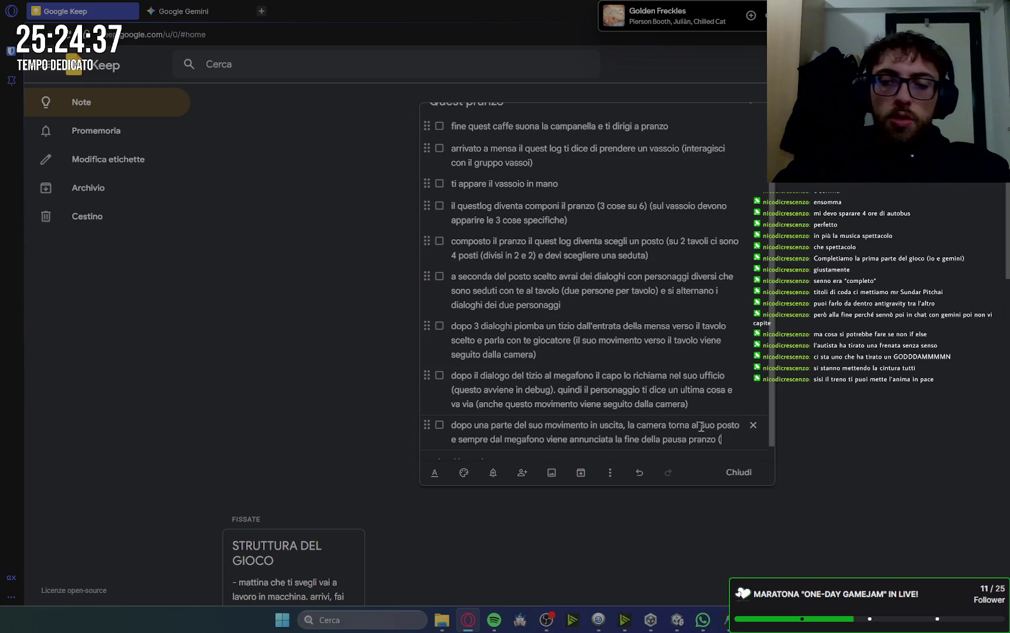
{"action": "type", "text": ")questo in "}
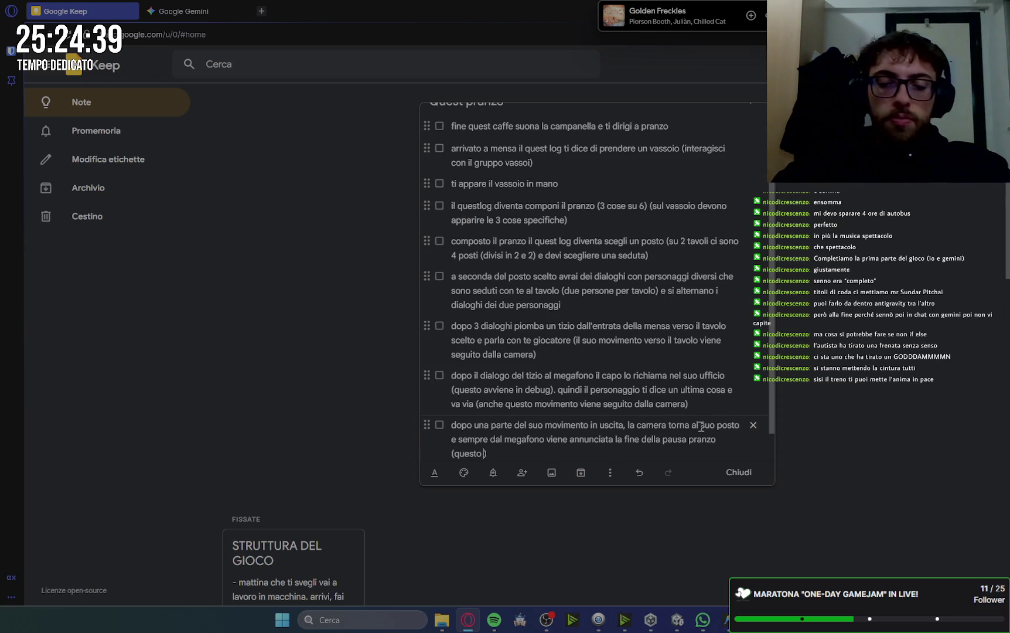
{"action": "type", "text": "debug"}
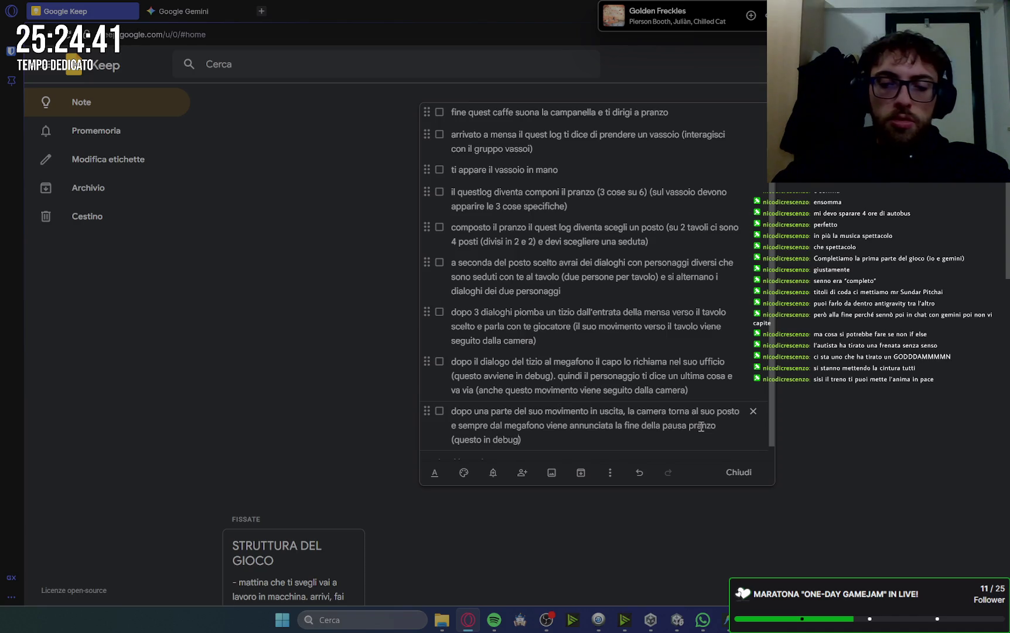
- Add that the lunch quest ends and the questlog says 'esci dalla mensa', then begin 'quando sei'
{"action": "key", "text": "End"}
{"action": "type", "text": ". "}
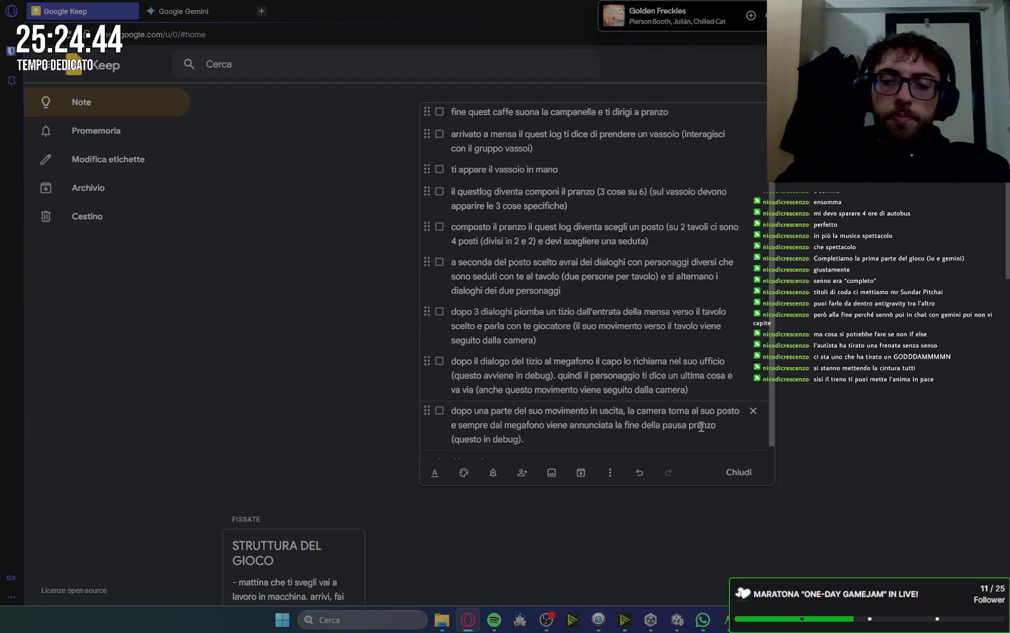
{"action": "type", "text": "qu"}
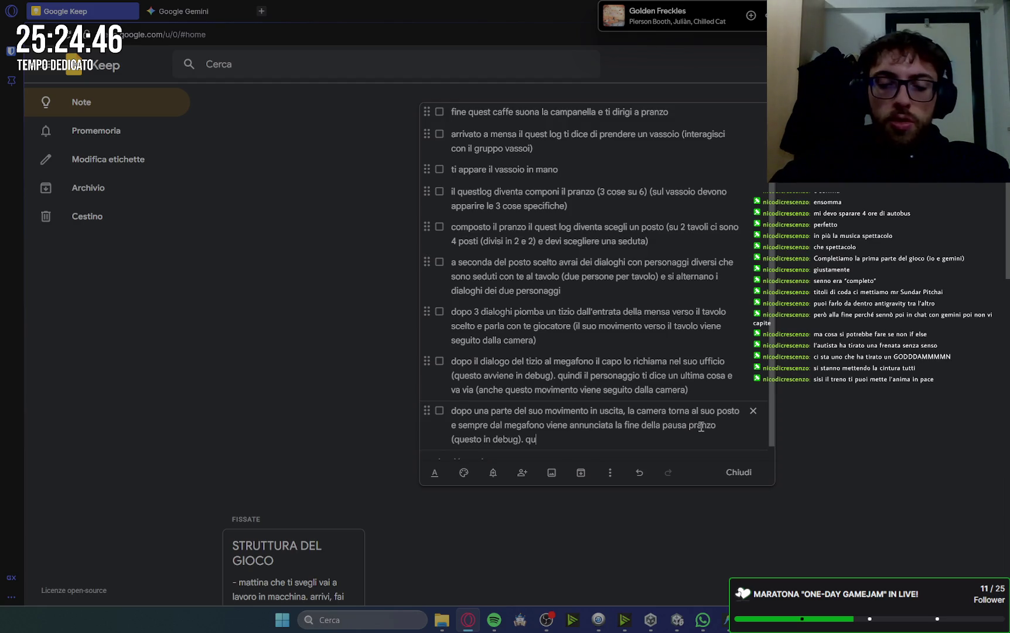
{"action": "type", "text": "indi la quest del pranzo finisce "}
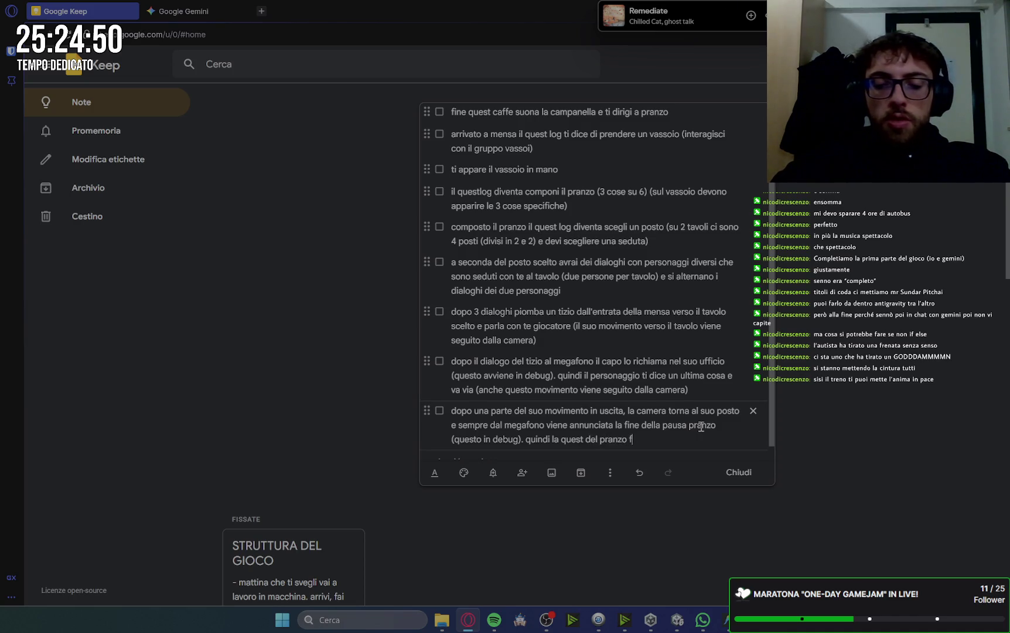
{"action": "type", "text": "e il quest"}
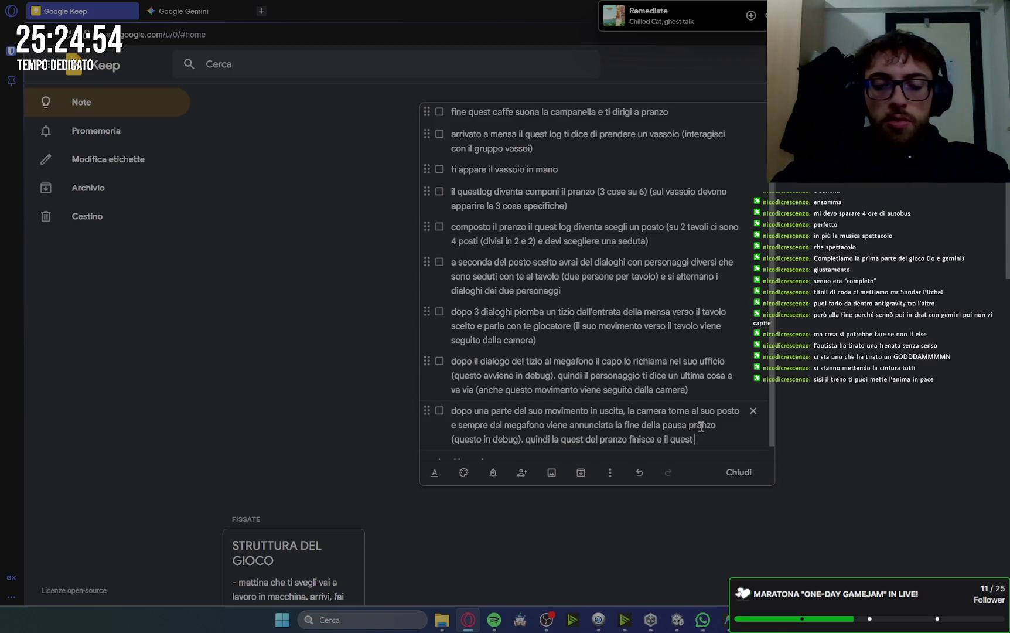
{"action": "key", "text": "BackSpace"}
{"action": "type", "text": "g ti dice"}
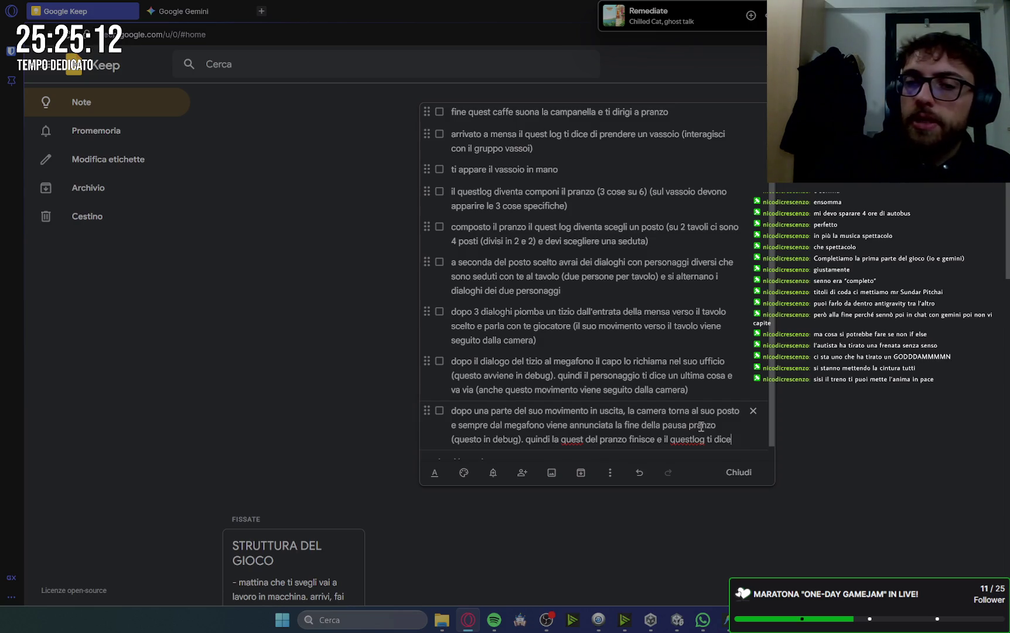
{"action": "type", "text": "esc ii dalla mensa"}
{"action": "key", "text": "Return"}
{"action": "type", "text": "quando sei"}
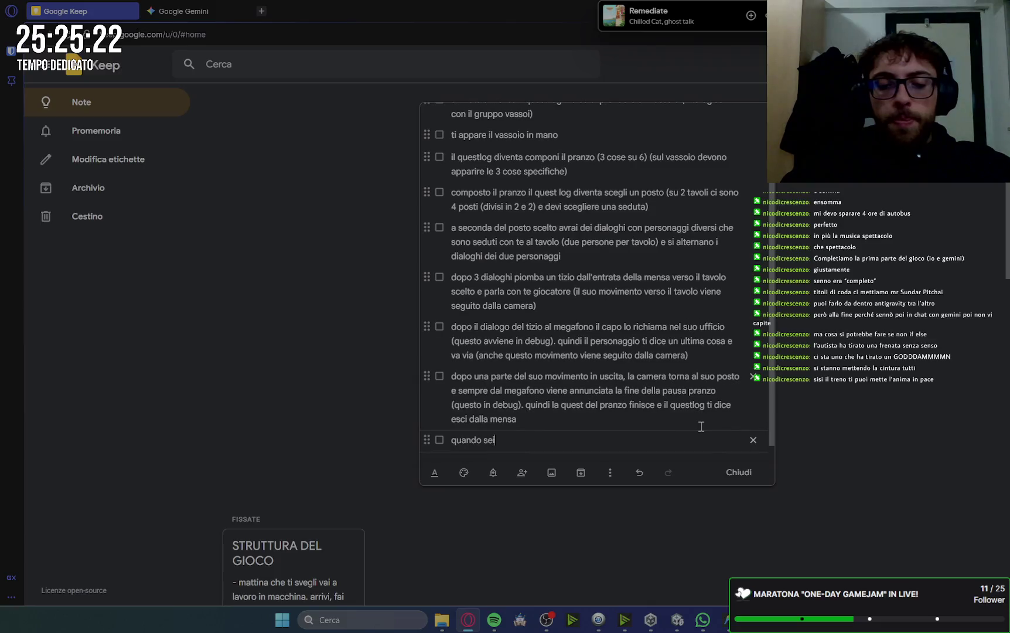
{"action": "type", "text": "ot incontri"}
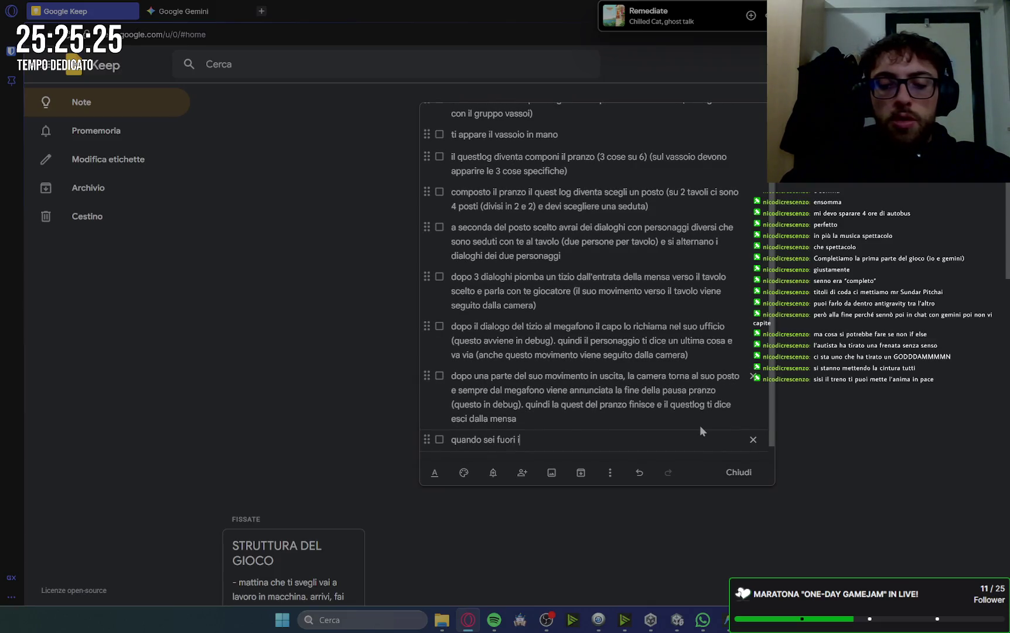
{"action": "type", "text": " il capo"}
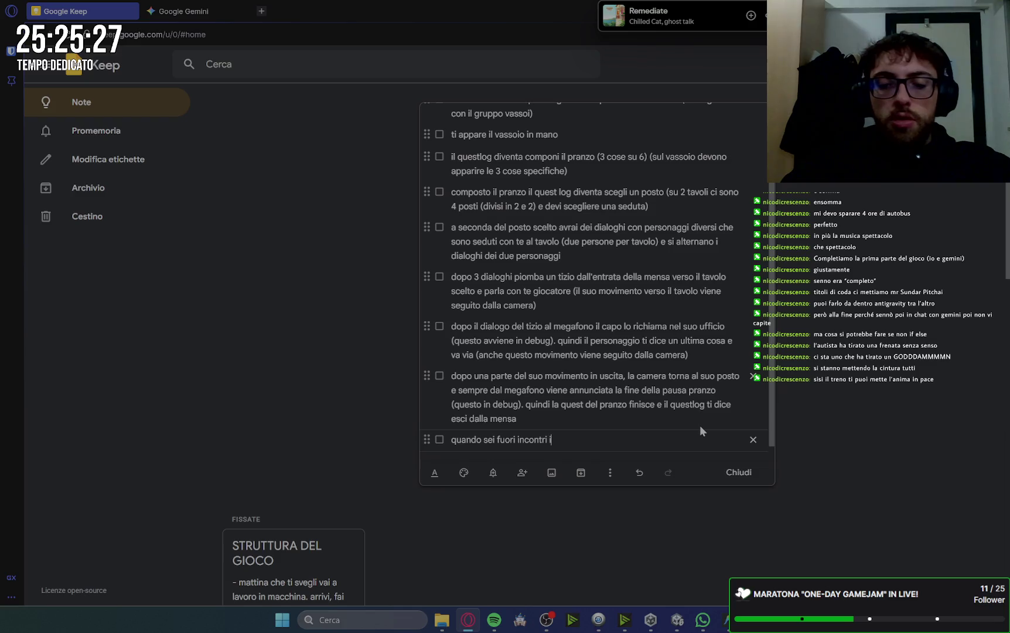
{"action": "type", "text": " ch"}
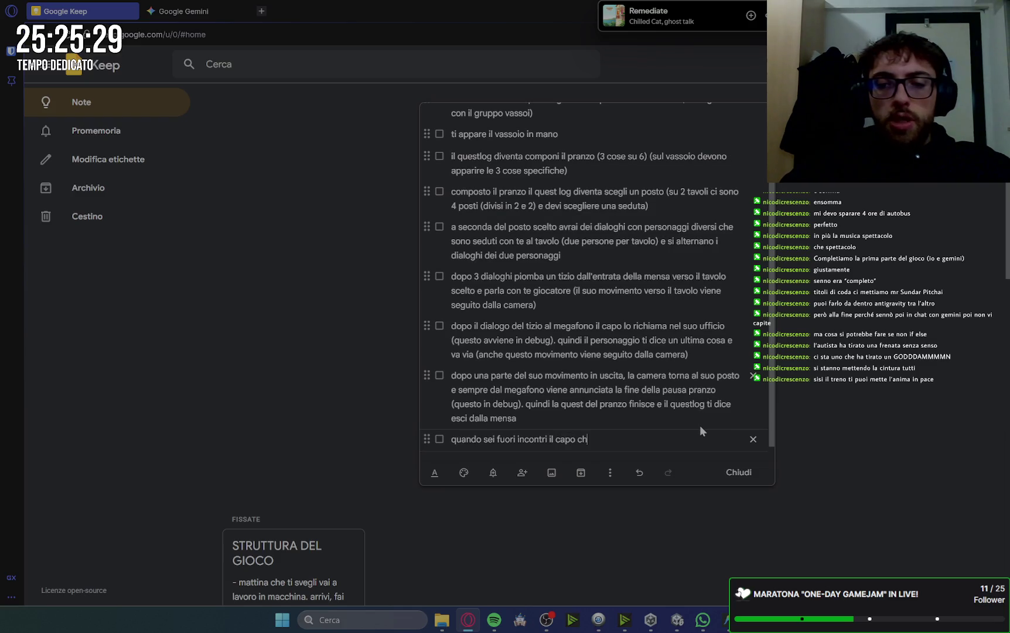
{"action": "type", "text": "e ti dice che "}
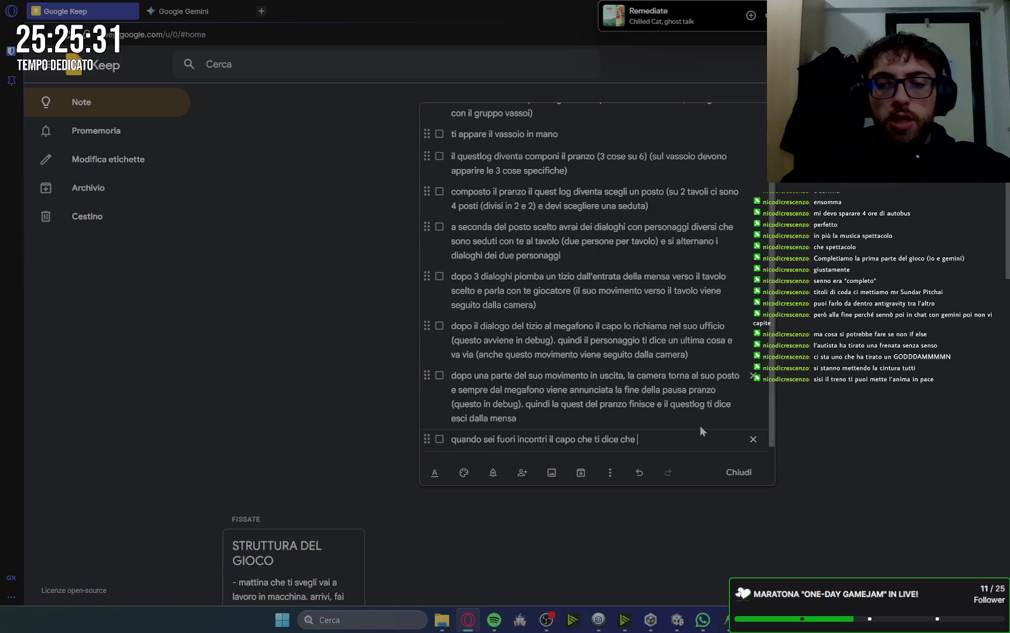
{"action": "type", "text": "si sareb"}
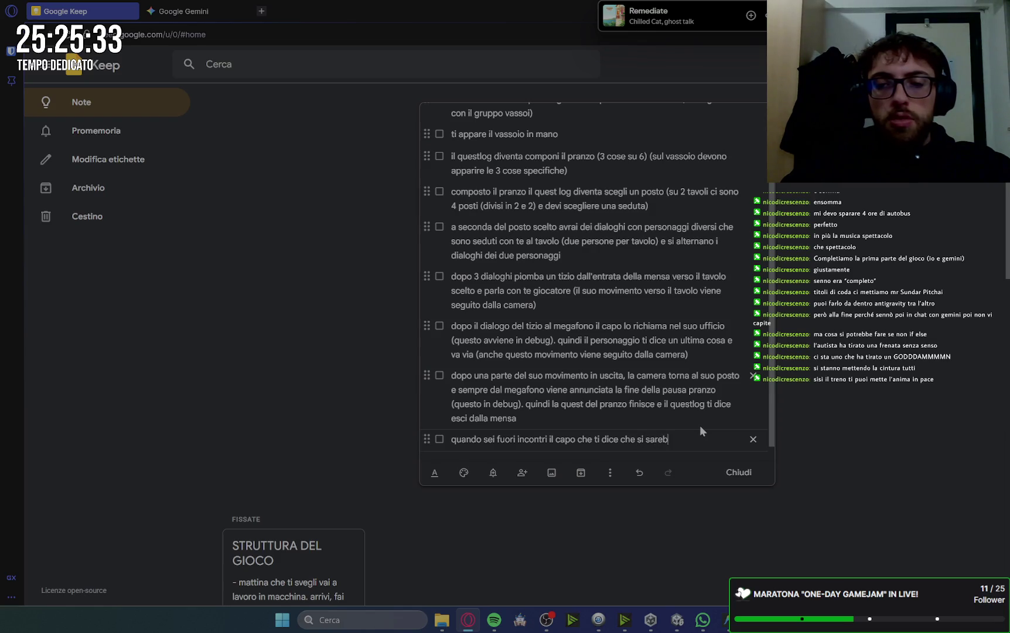
{"action": "type", "text": "e a"}
- Reword the tenth item: once outside, the boss moves away from his office to leave
{"action": "key", "text": "BackSpace"}
{"action": "type", "text": "l"}
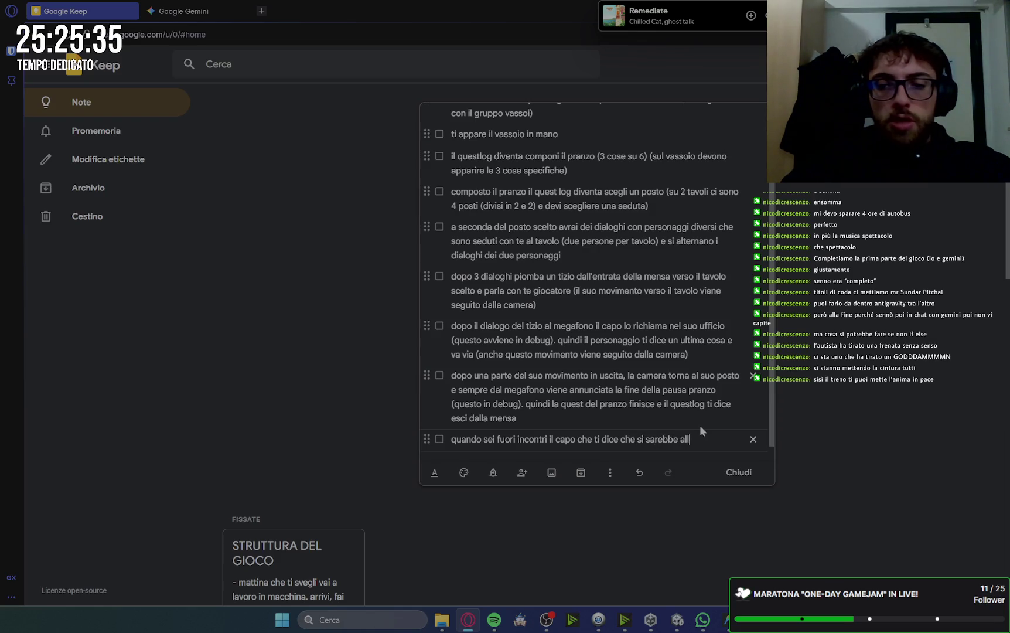
{"action": "type", "text": "on"}
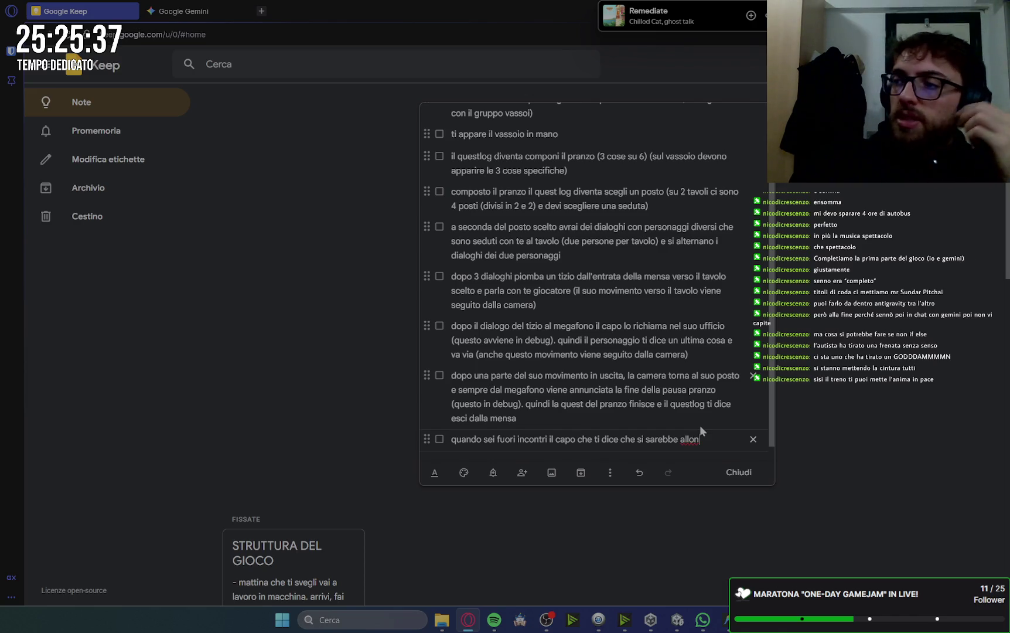
{"action": "key", "text": "alt+Tab"}
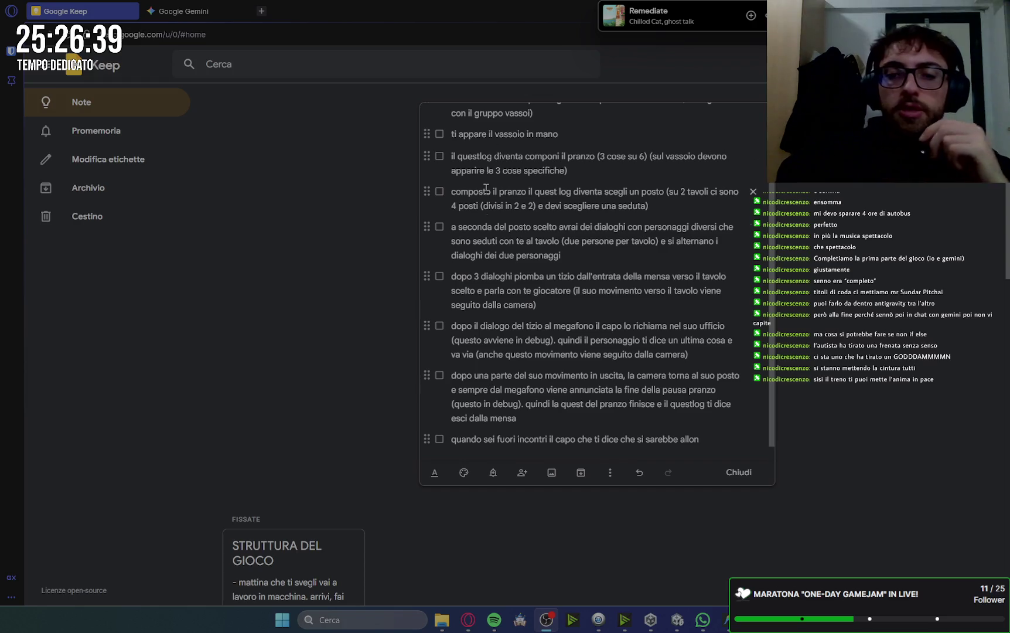
{"action": "left_click", "coordinate": [708, 437]}
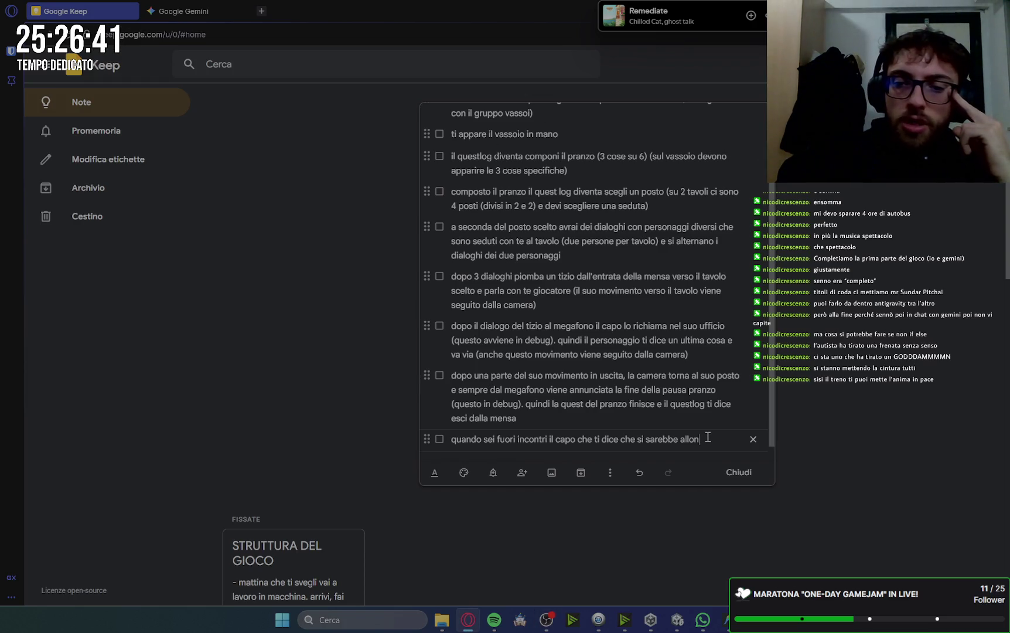
{"action": "double_click", "coordinate": [527, 440]}
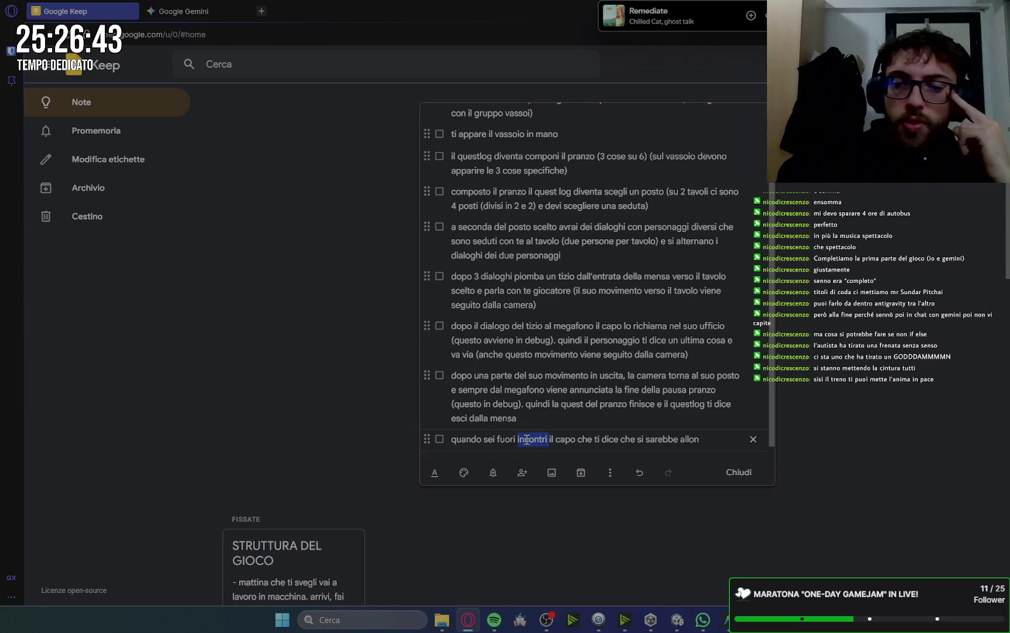
{"action": "type", "text": "ndo sei"}
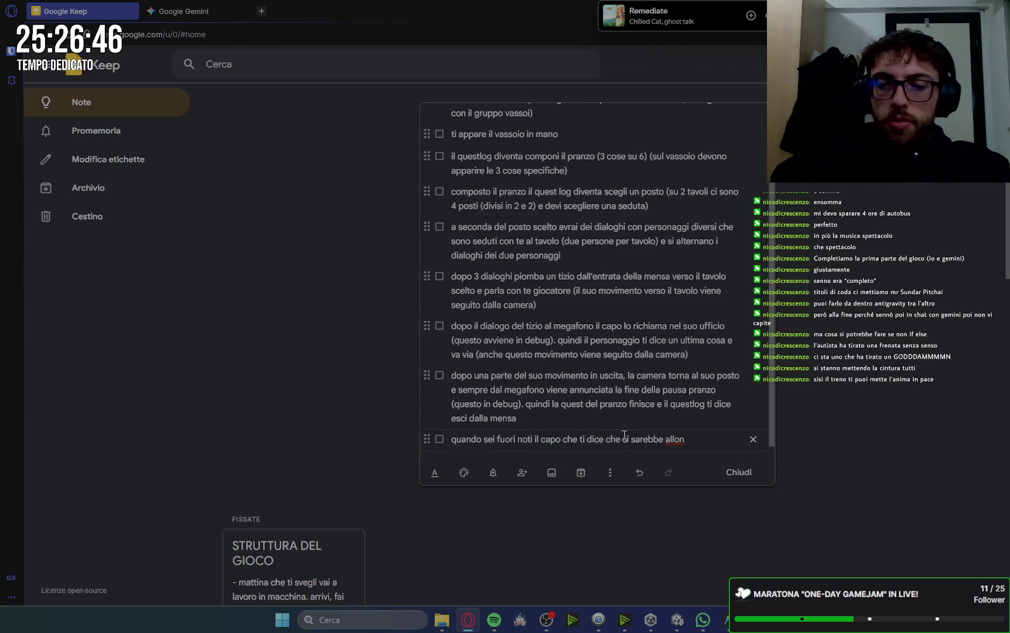
{"action": "left_click_drag", "start_coordinate": [686, 440], "coordinate": [572, 440]}
{"action": "left_click", "coordinate": [568, 439]}
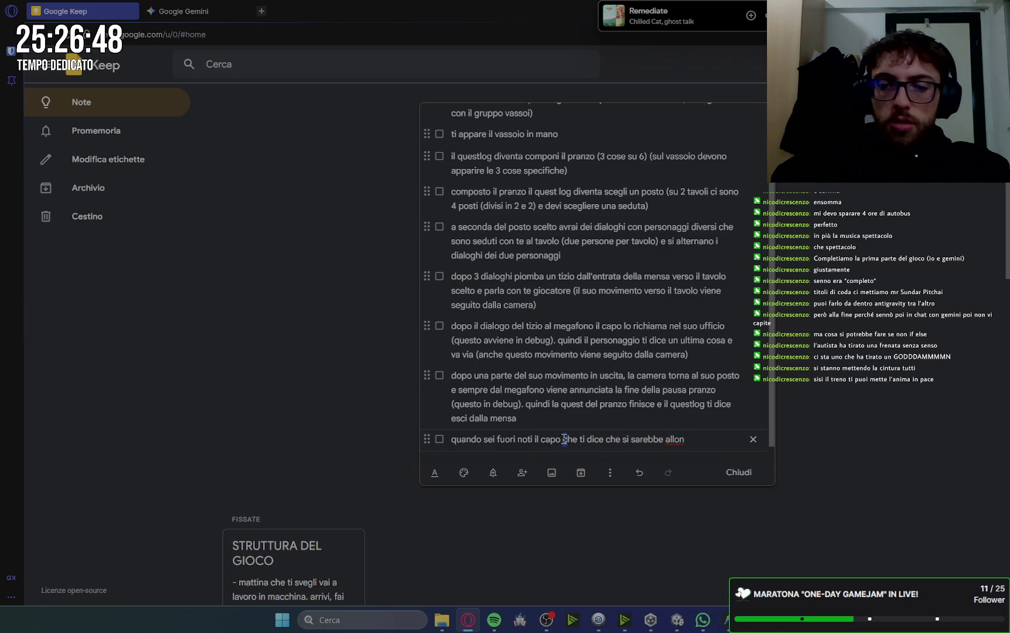
{"action": "left_click_drag", "start_coordinate": [703, 440], "coordinate": [566, 438]}
{"action": "type", "text": "che "}
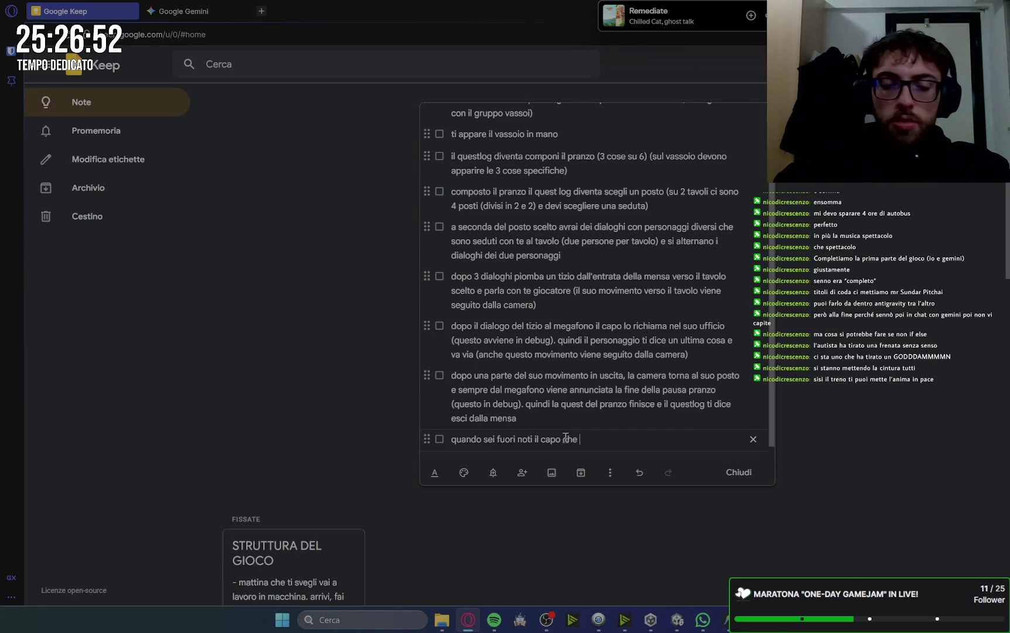
{"action": "type", "text": "sallonta"}
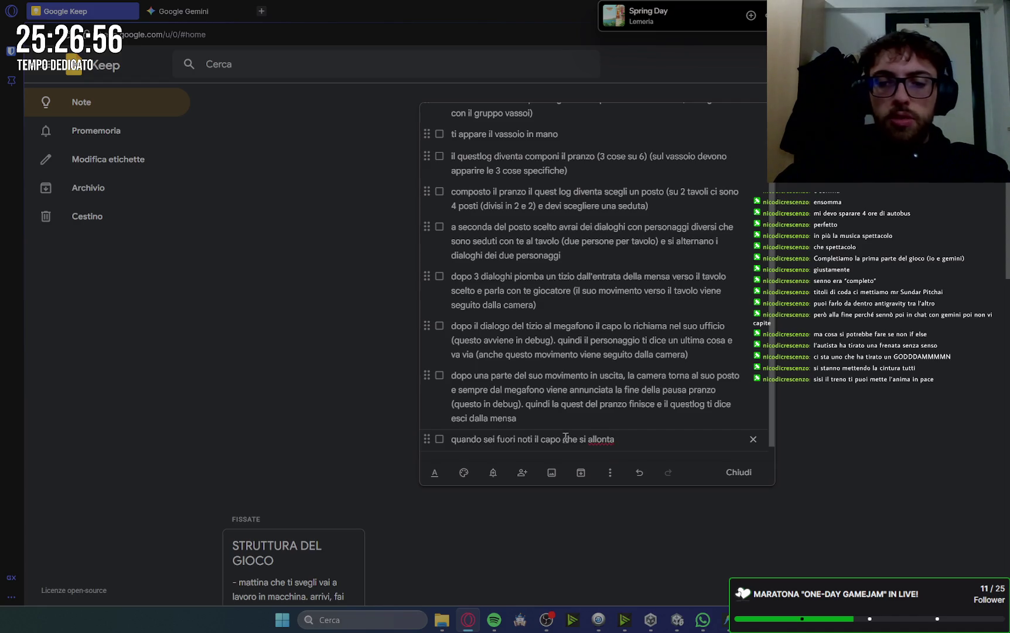
{"action": "type", "text": "na dal "}
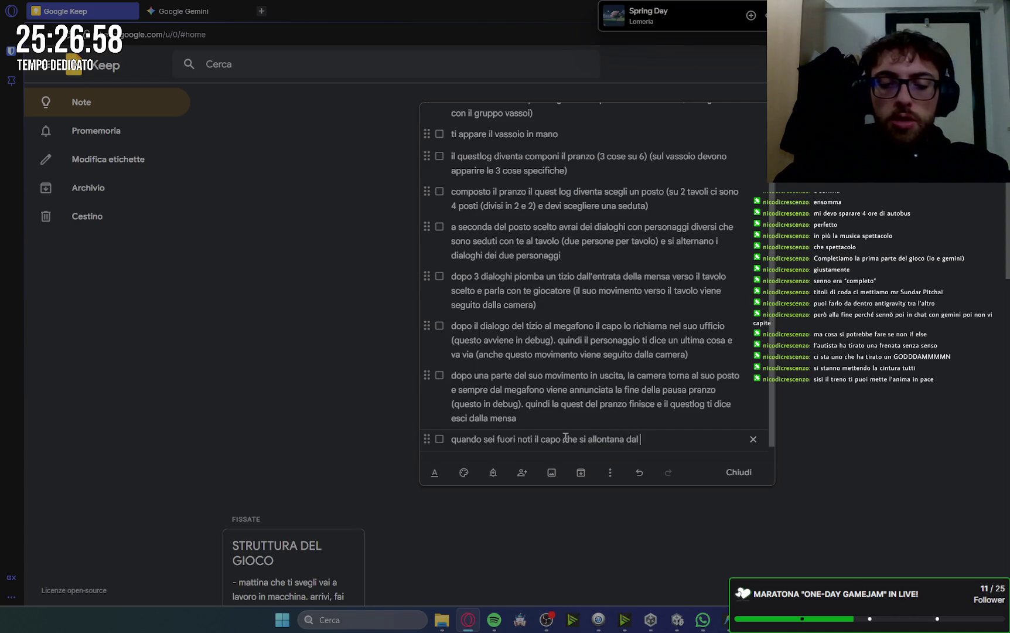
{"action": "type", "text": "suo ufficio pe"}
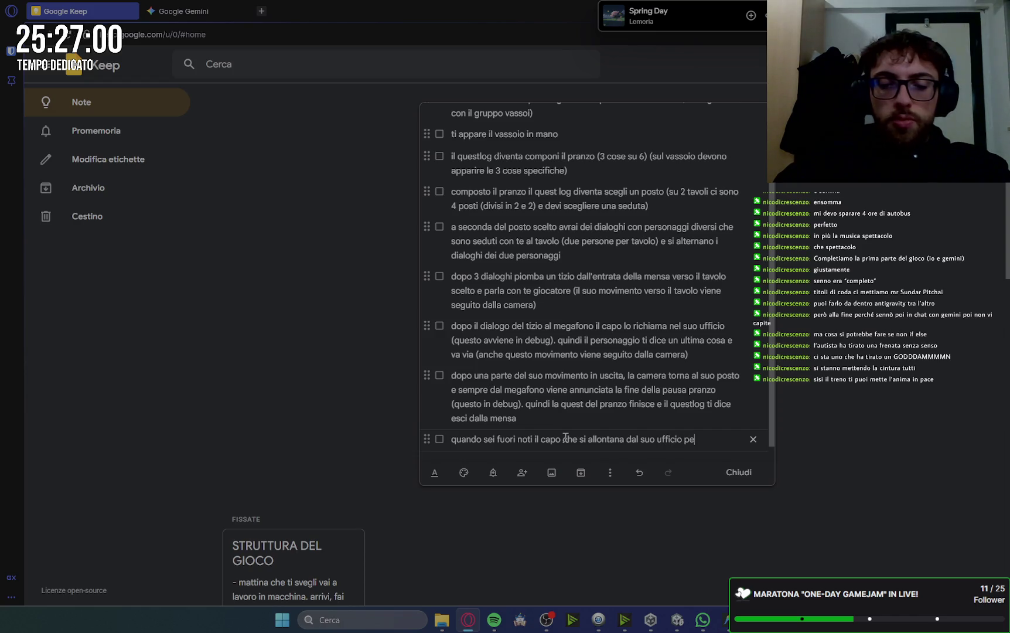
{"action": "type", "text": "r uscire dalla sta"}
{"action": "type", "text": "nza"}
{"action": "key", "text": "BackSpace"}
{"action": "key", "text": "BackSpace"}
{"action": "key", "text": "BackSpace"}
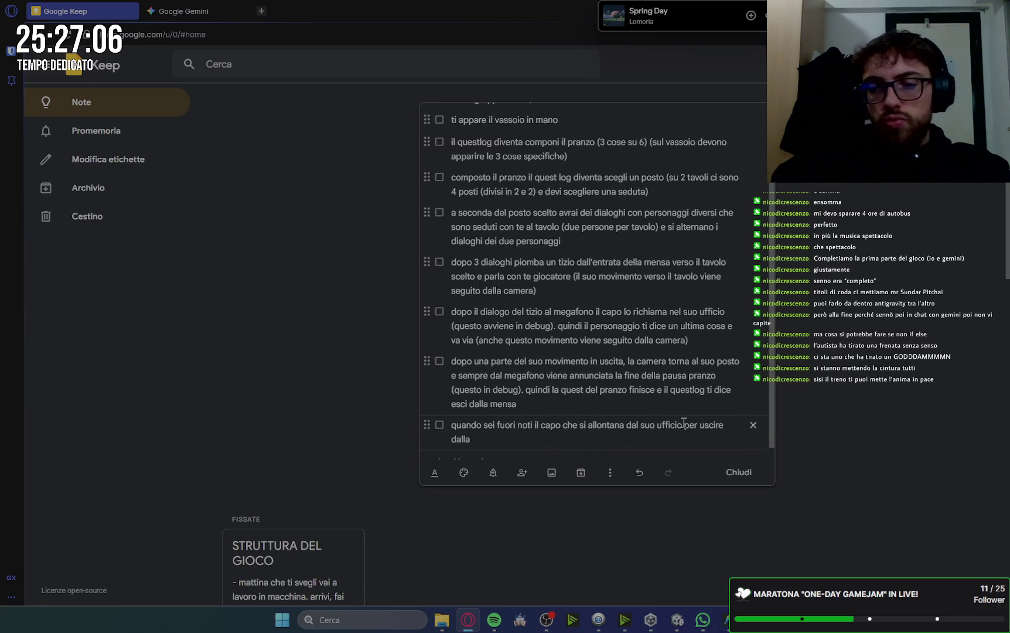
- Change the wording to 'la sua stanza' and 'dall'edificio', end it with a period, and add a new item
{"action": "left_click_drag", "start_coordinate": [678, 425], "coordinate": [637, 422]}
{"action": "type", "text": "la"}
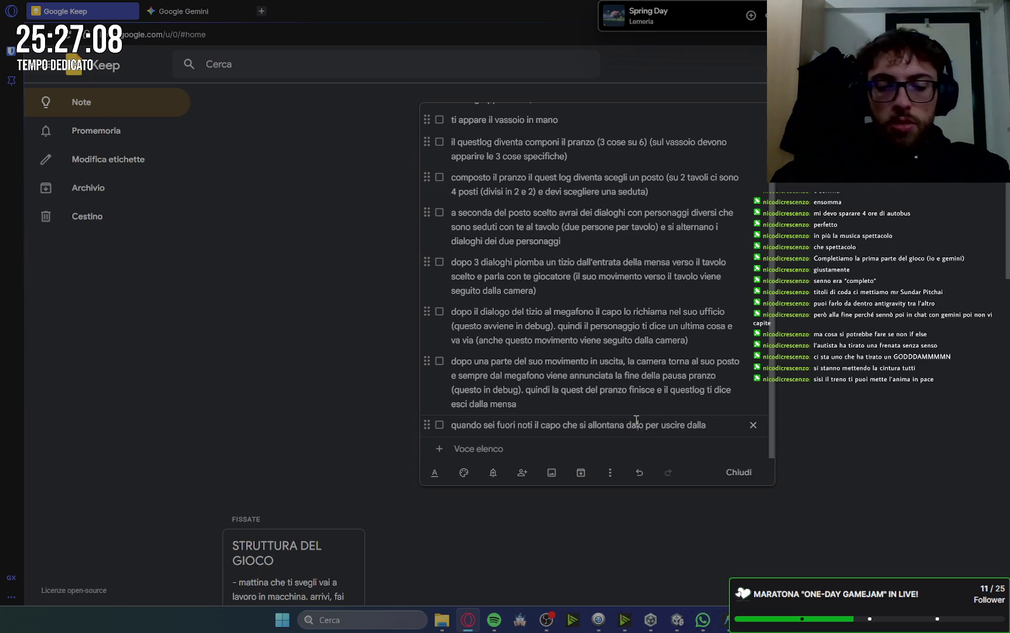
{"action": "type", "text": " sua stanza"}
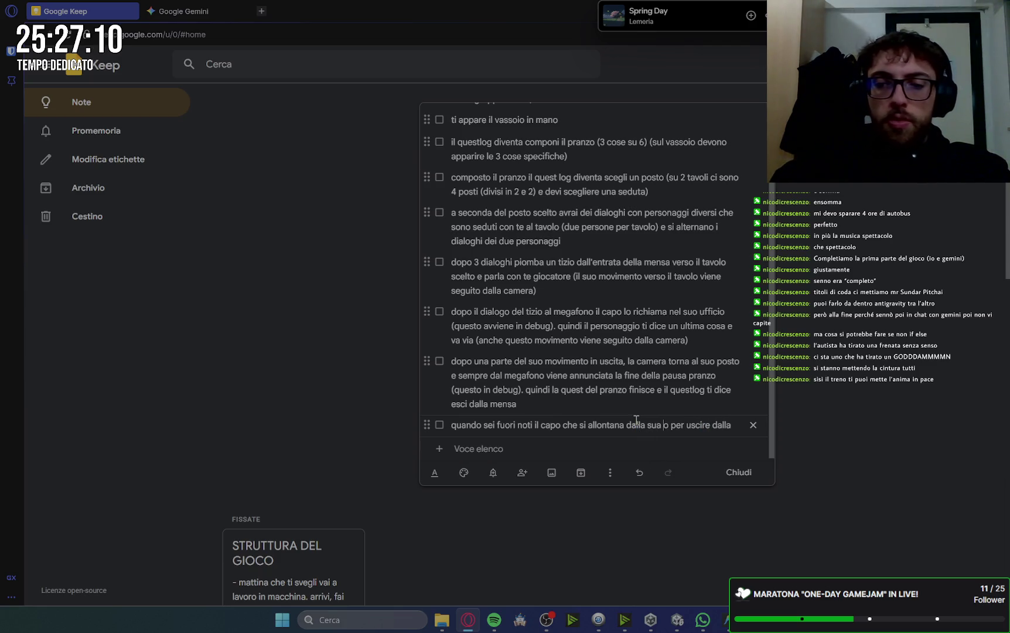
{"action": "key", "text": "Delete"}
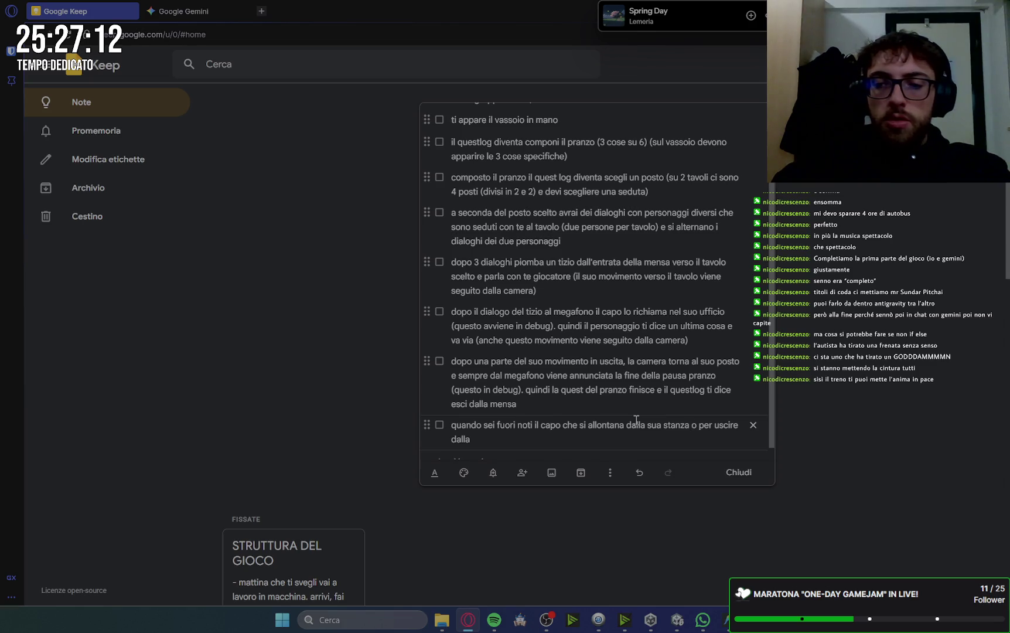
{"action": "key", "text": "Delete"}
{"action": "left_click", "coordinate": [549, 444]}
{"action": "key", "text": "BackSpace"}
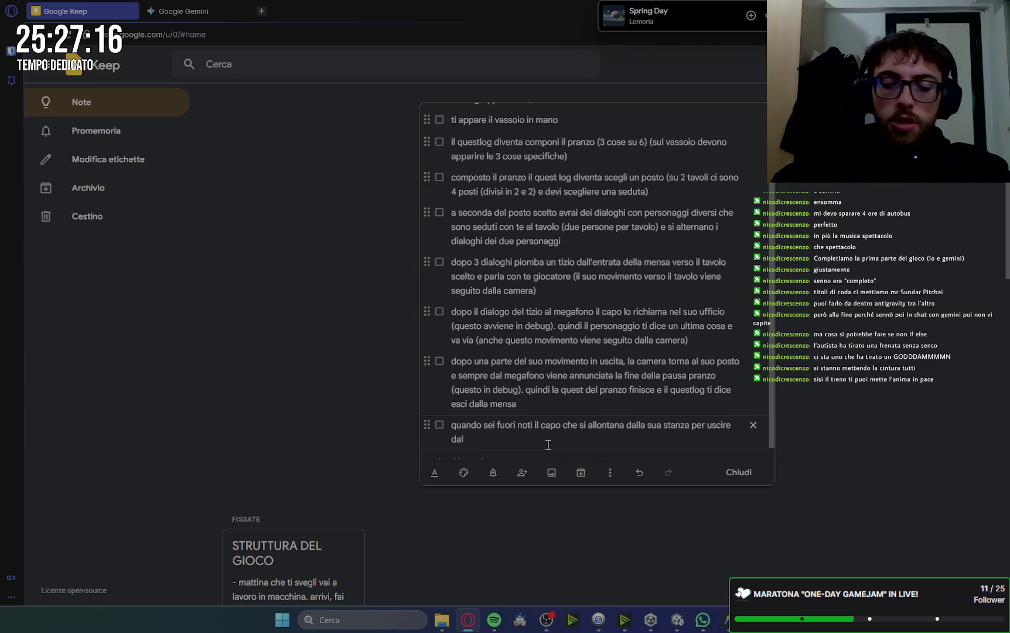
{"action": "type", "text": "l'edificio"}
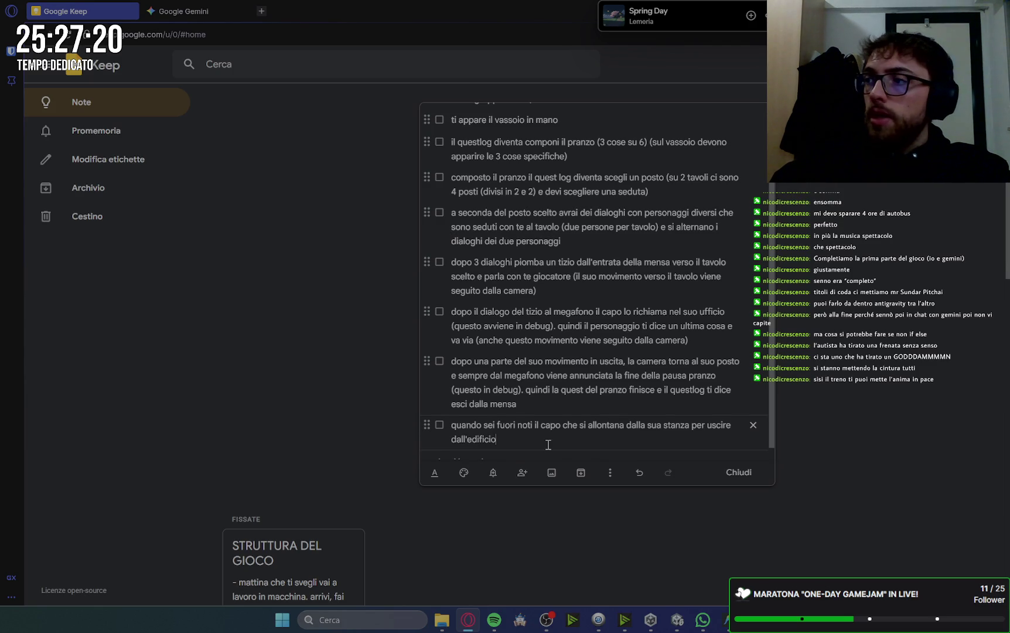
{"action": "type", "text": "."}
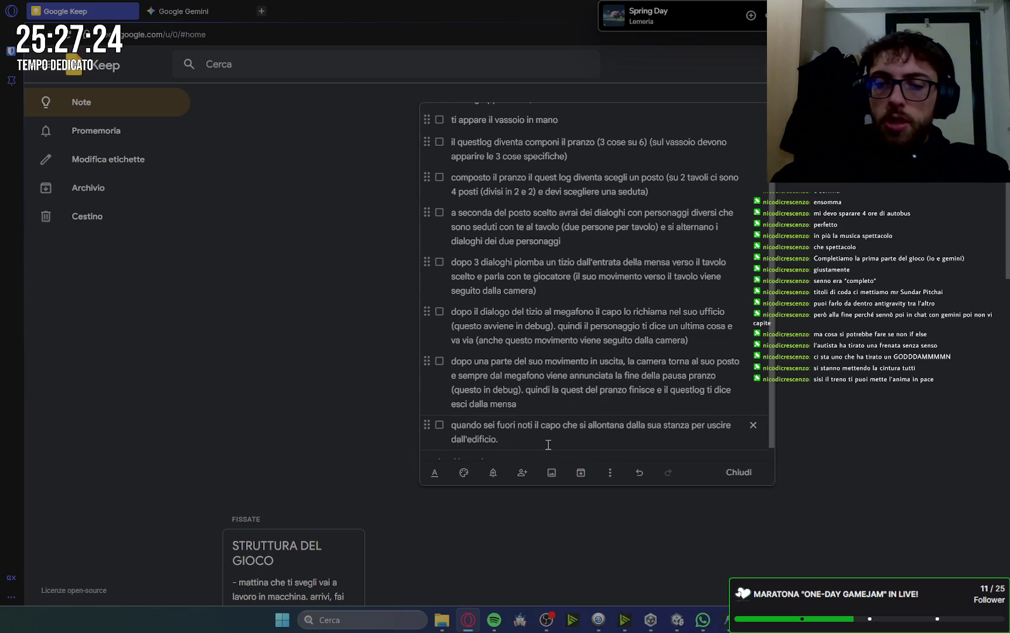
{"action": "key", "text": "BackSpace"}
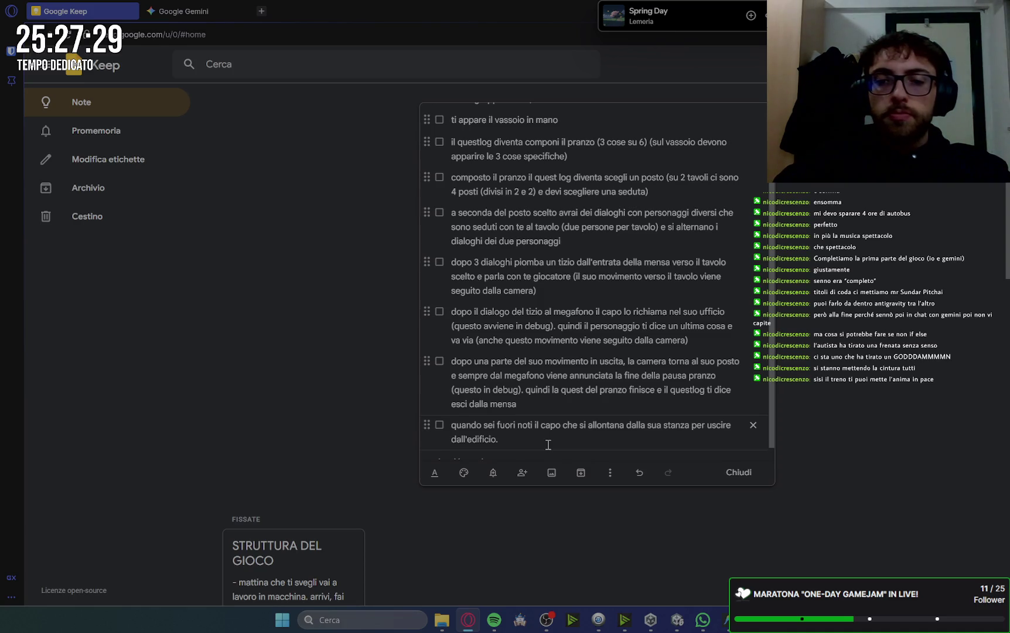
{"action": "key", "text": "Return"}
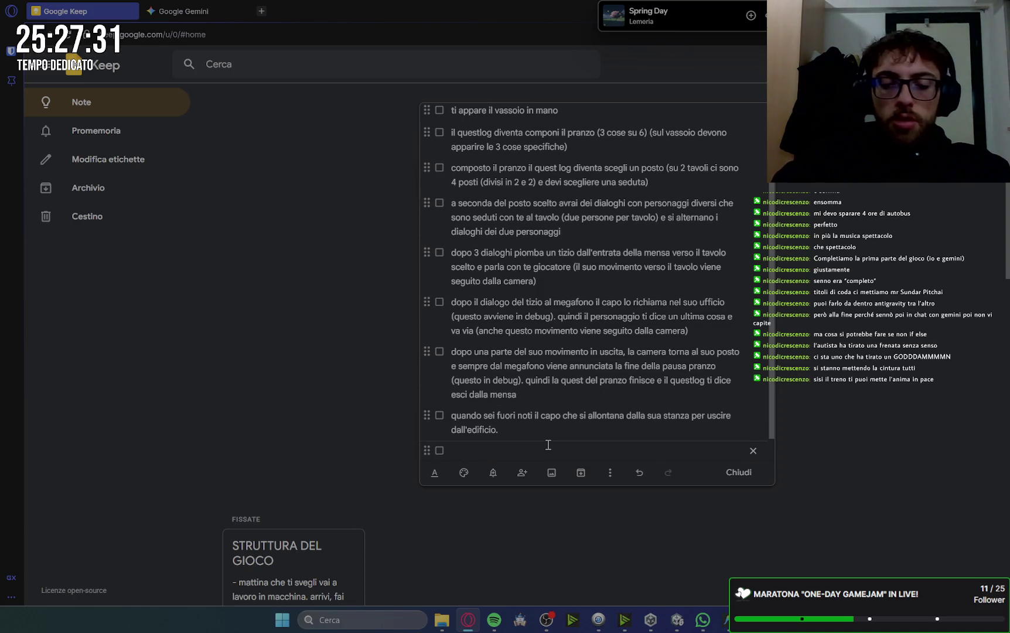
- Write the eleventh item 'il quest log si aggiorna dicendoti indaga', discarding earlier wordings like 'usa il pc del capo'
{"action": "type", "text": "il quest log d"}
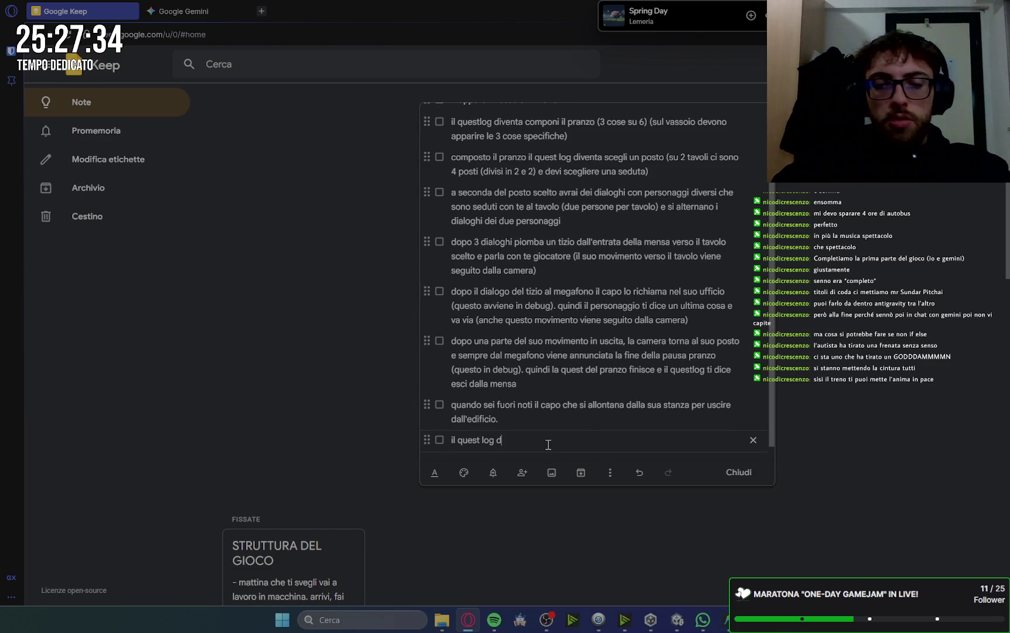
{"action": "key", "text": "BackSpace"}
{"action": "type", "text": "si aggio"}
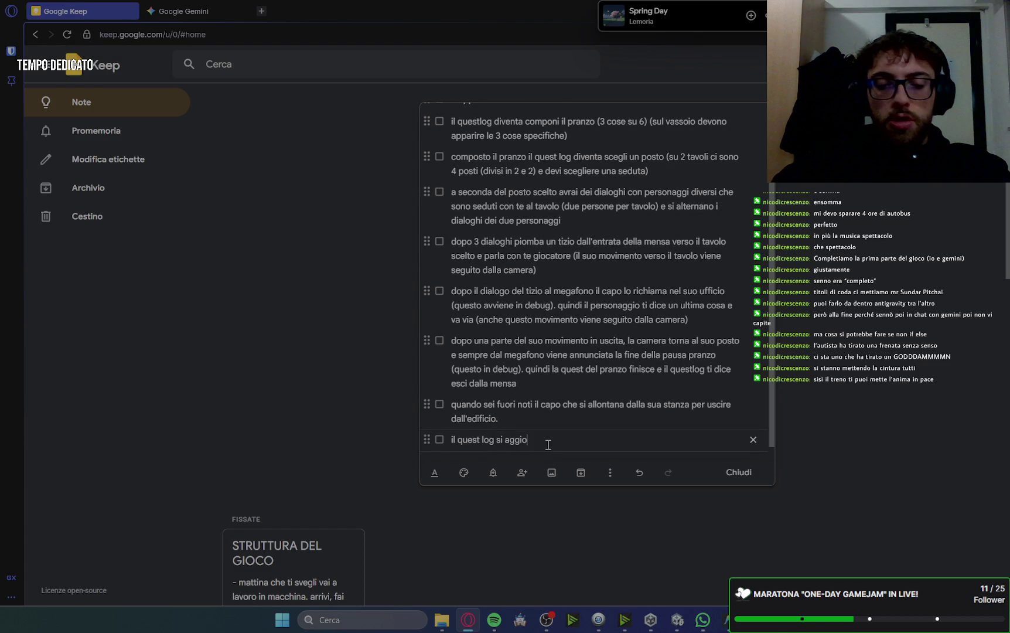
{"action": "type", "text": "rna dicendoti "}
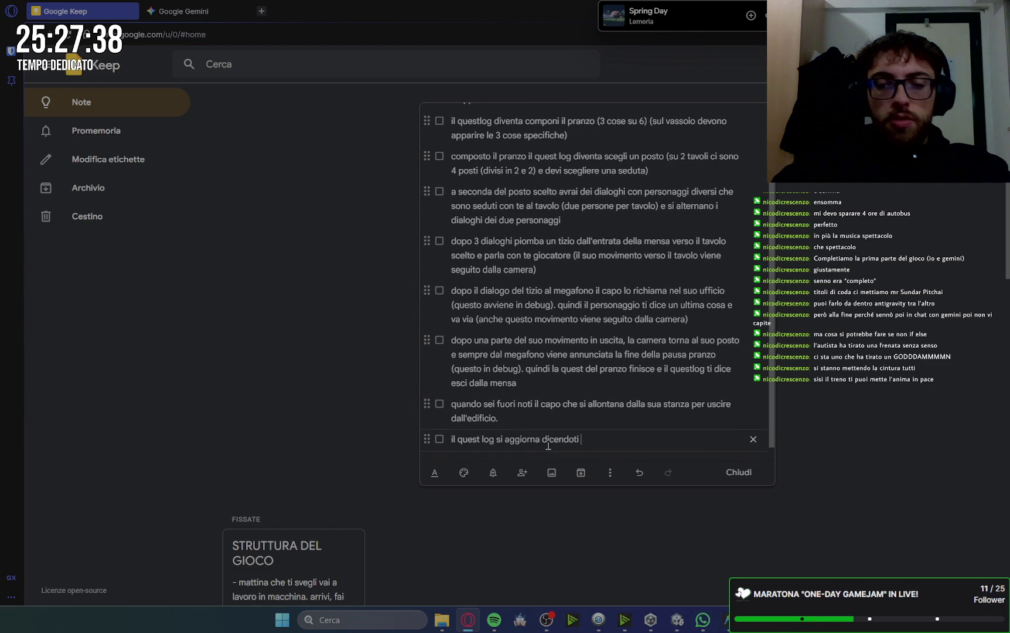
{"action": "type", "text": "vai"}
{"action": "key", "text": "BackSpace"}
{"action": "key", "text": "BackSpace"}
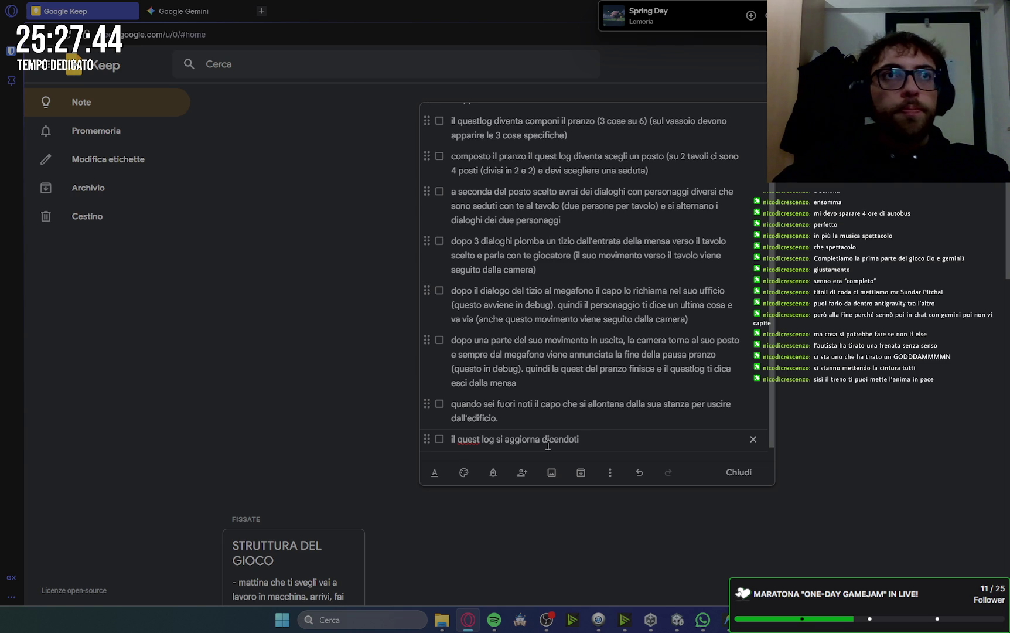
{"action": "type", "text": "trova il gioco nell'"}
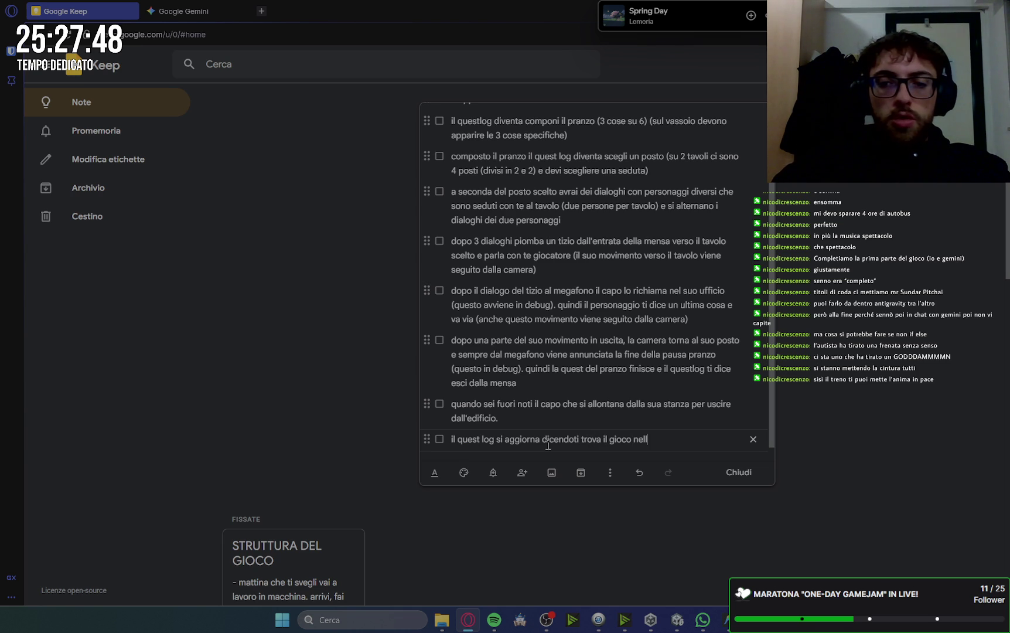
{"action": "type", "text": "uficio"}
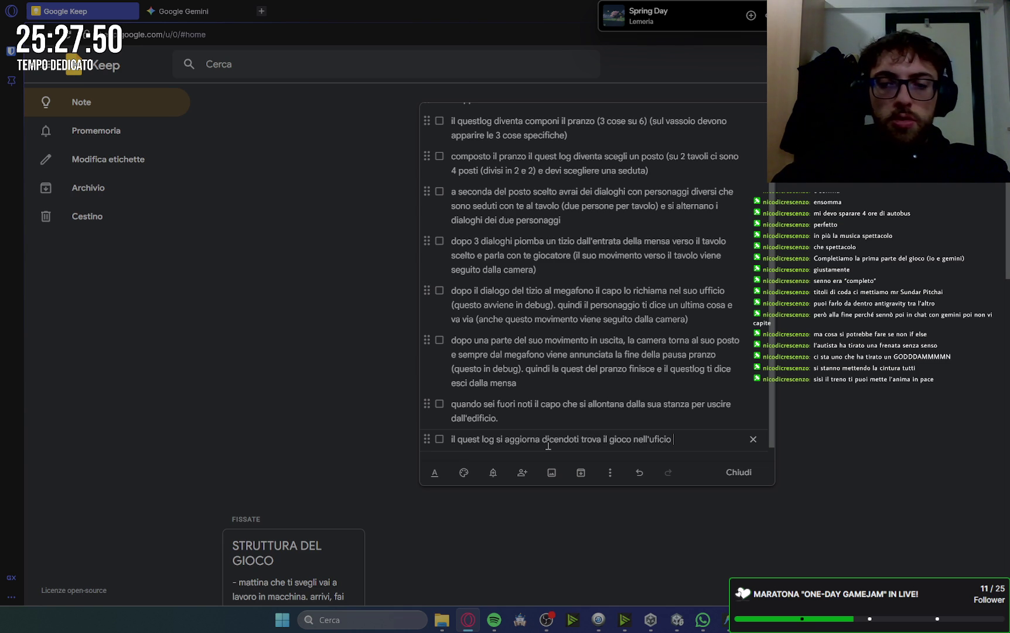
{"action": "key", "text": "BackSpace"}
{"action": "key", "text": "BackSpace"}
{"action": "key", "text": "BackSpace"}
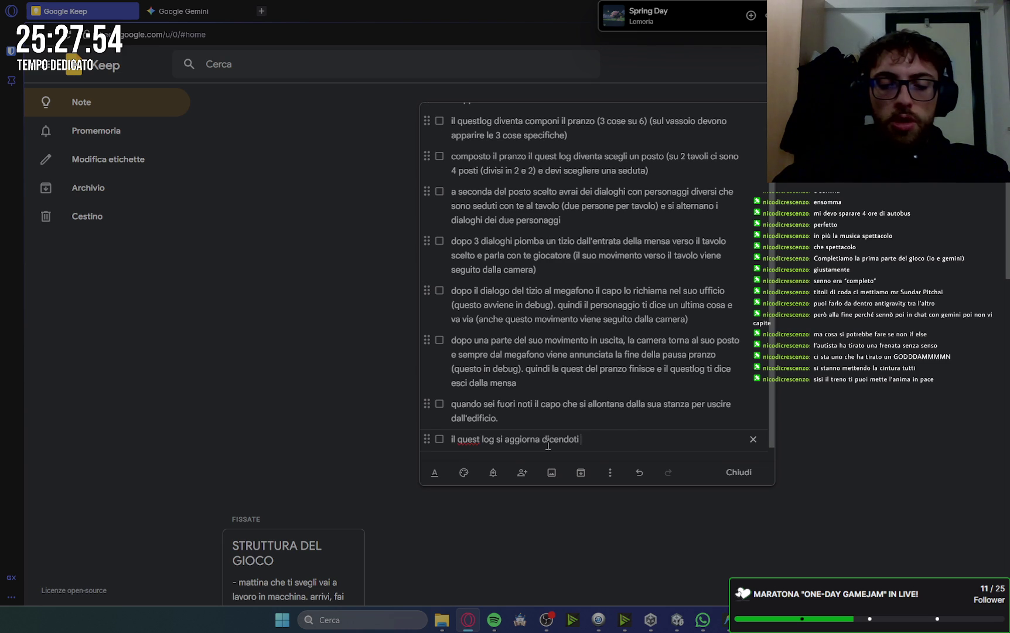
{"action": "type", "text": "usa i"}
{"action": "key", "text": "BackSpace"}
{"action": "type", "text": "p"}
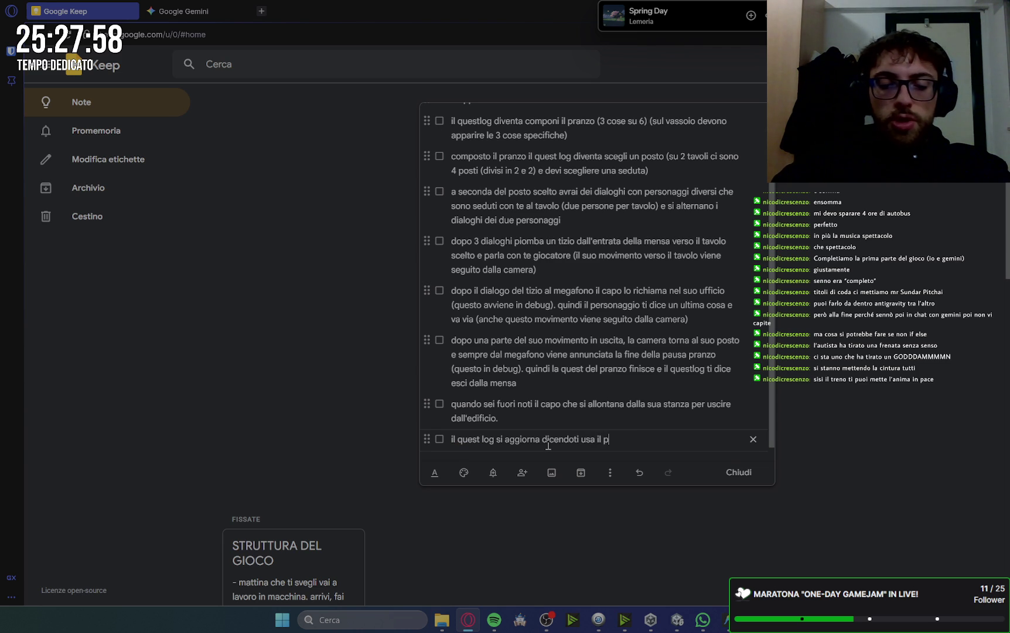
{"action": "type", "text": "c del capo"}
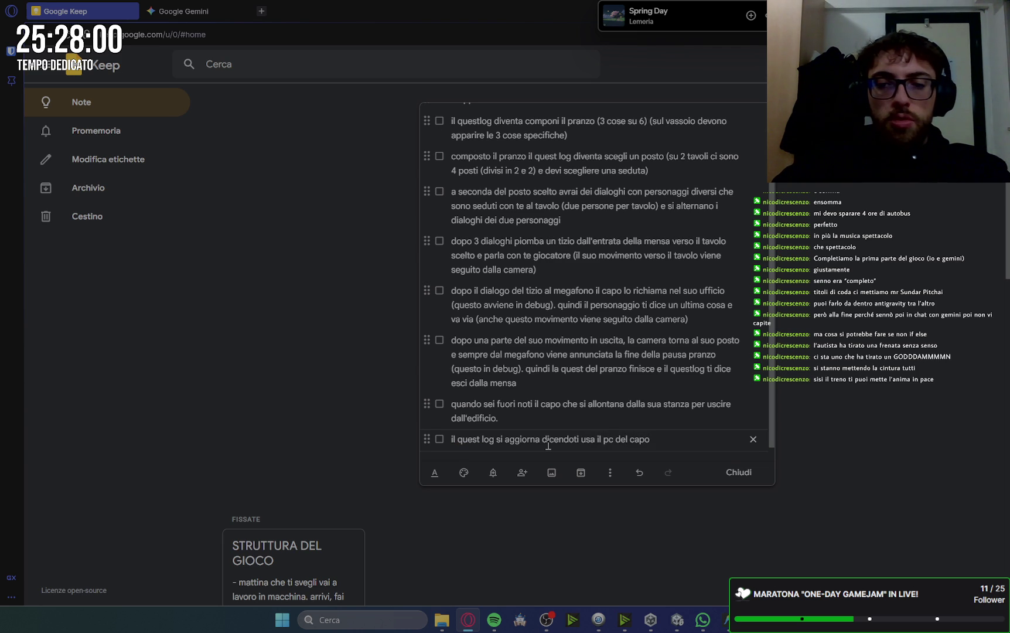
{"action": "key", "text": "ctrl+BackSpace"}
{"action": "key", "text": "ctrl+BackSpace"}
{"action": "key", "text": "ctrl+BackSpace"}
{"action": "key", "text": "ctrl+BackSpace"}
{"action": "type", "text": "indaga"}
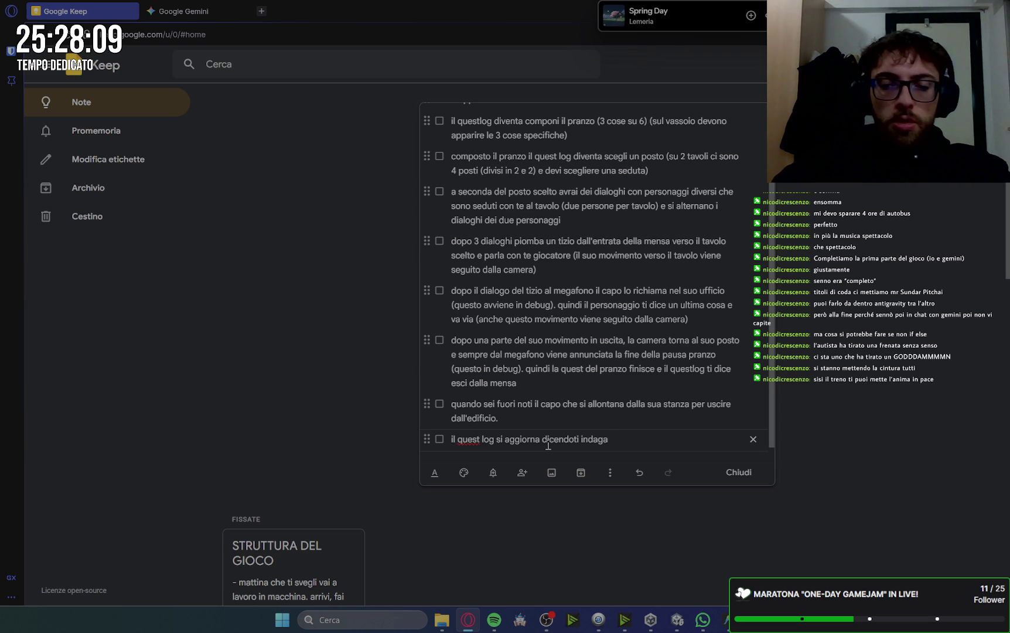
{"action": "type", "text": "sull"}
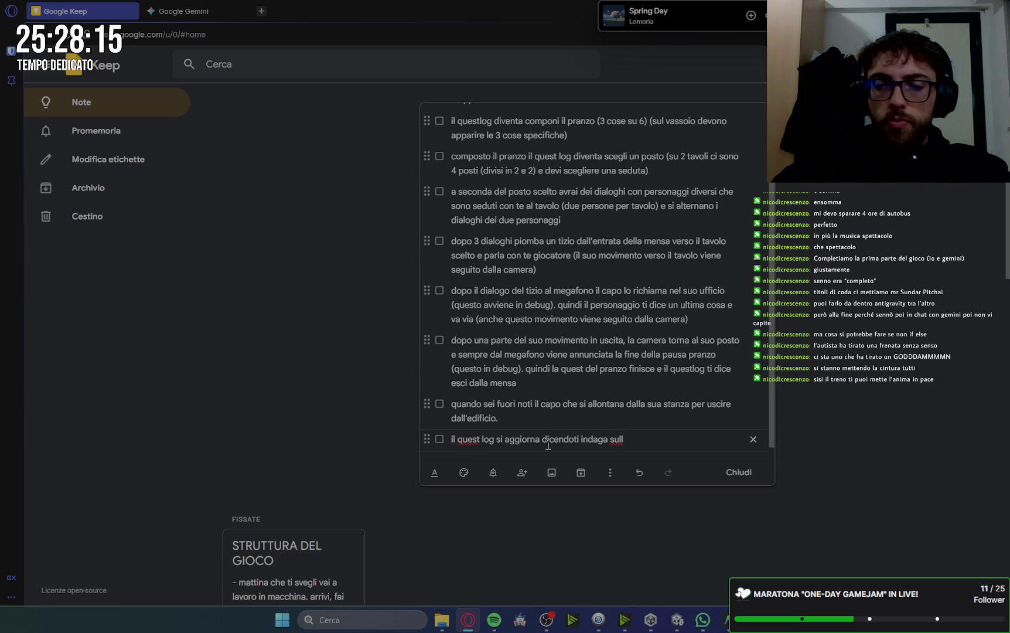
{"action": "key", "text": "BackSpace"}
{"action": "key", "text": "BackSpace"}
{"action": "key", "text": "BackSpace"}
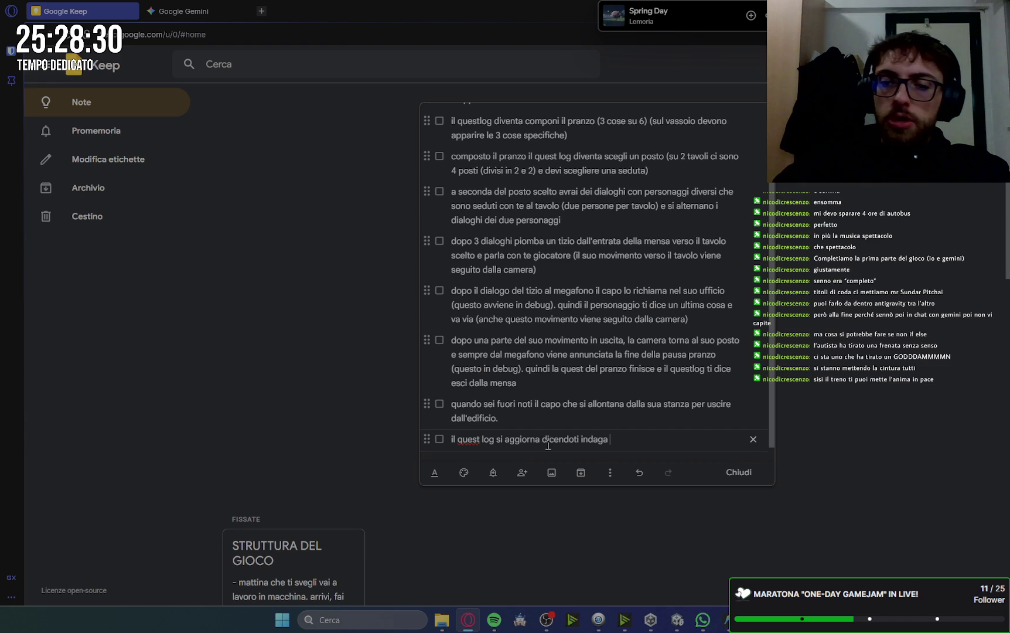
- Complete the item with 'sull'ufficio del capo', close the note and reopen Quest pranzo
{"action": "type", "text": "sull'ufficio del capo"}
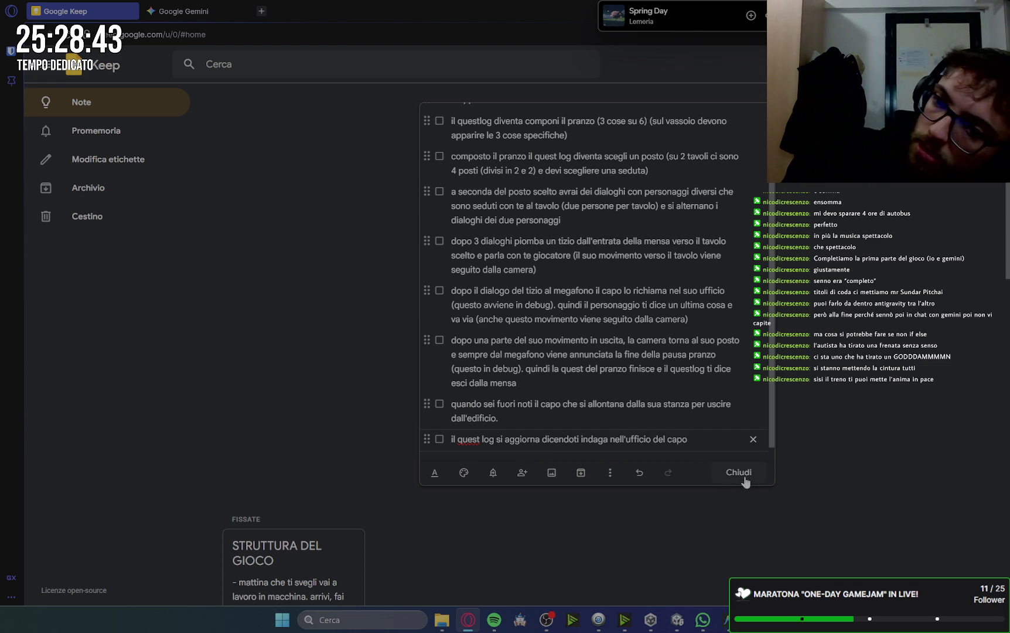
{"action": "left_click", "coordinate": [744, 477]}
{"action": "scroll", "coordinate": [440, 251], "scroll_direction": "down", "scroll_amount": 8}
{"action": "scroll", "coordinate": [351, 235], "scroll_direction": "up", "scroll_amount": 8}
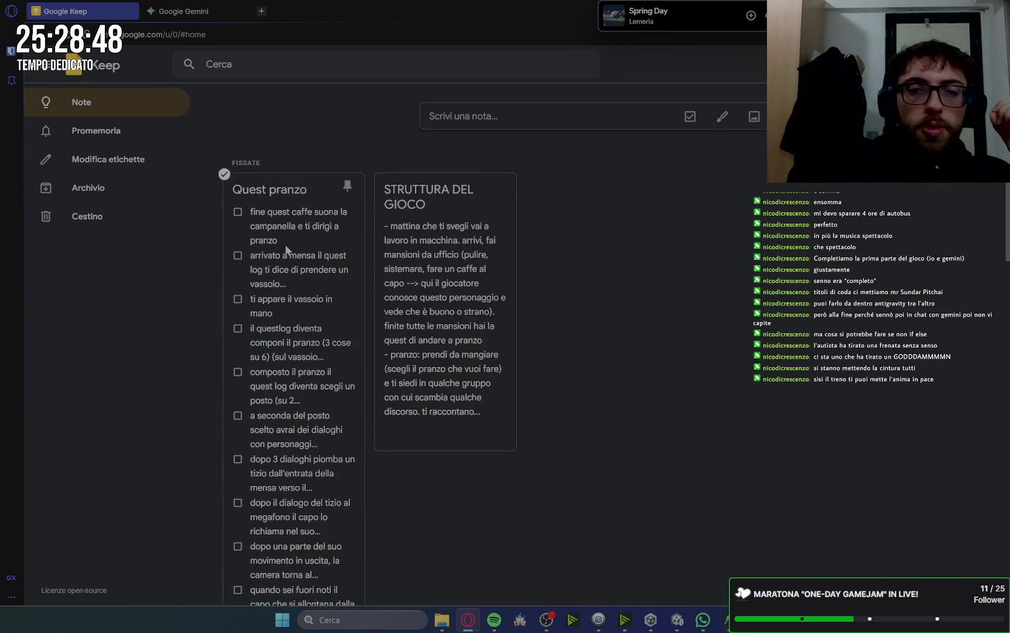
{"action": "left_click", "coordinate": [301, 187]}
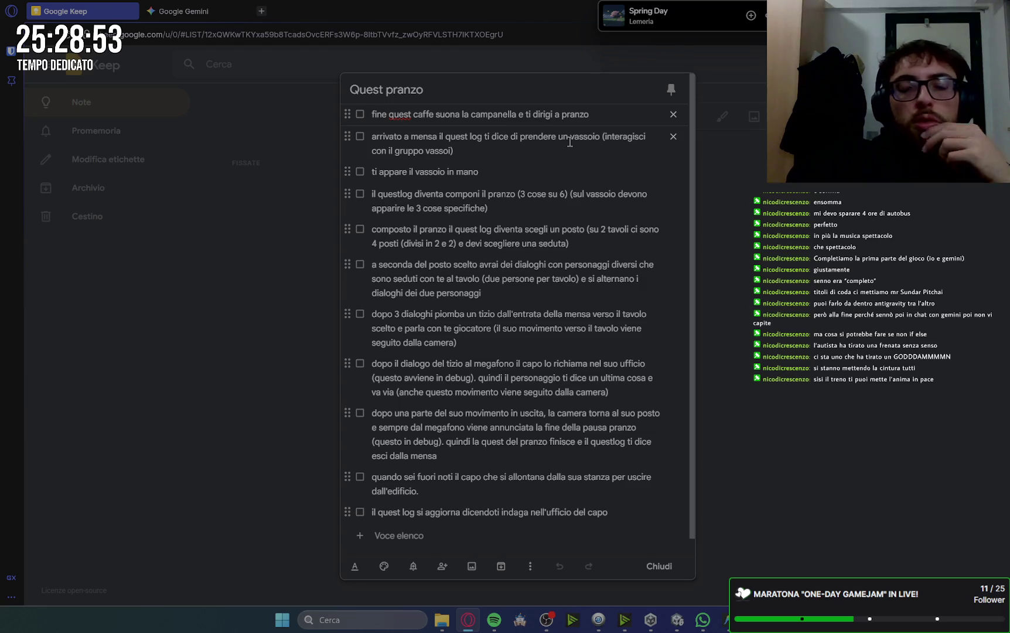
- Append '(il quest log ti dice di andare a mensa' to the first item and the camera-return clause to the boss-call item
{"action": "left_click", "coordinate": [603, 116]}
{"action": "type", "text": "(il quest "}
{"action": "type", "text": "log ti dice di andare a"}
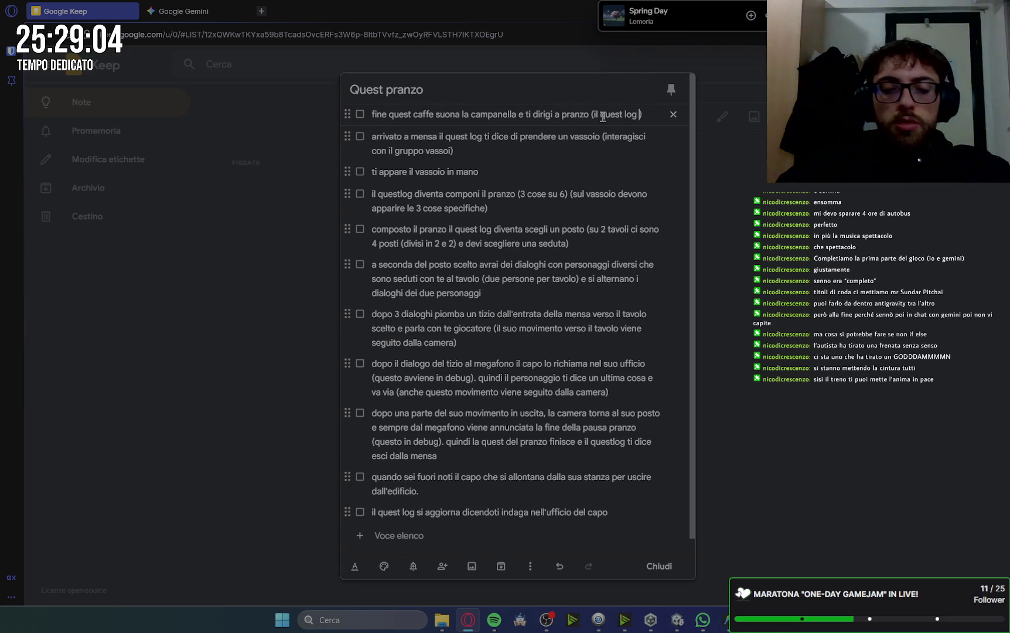
{"action": "type", "text": " mensa"}
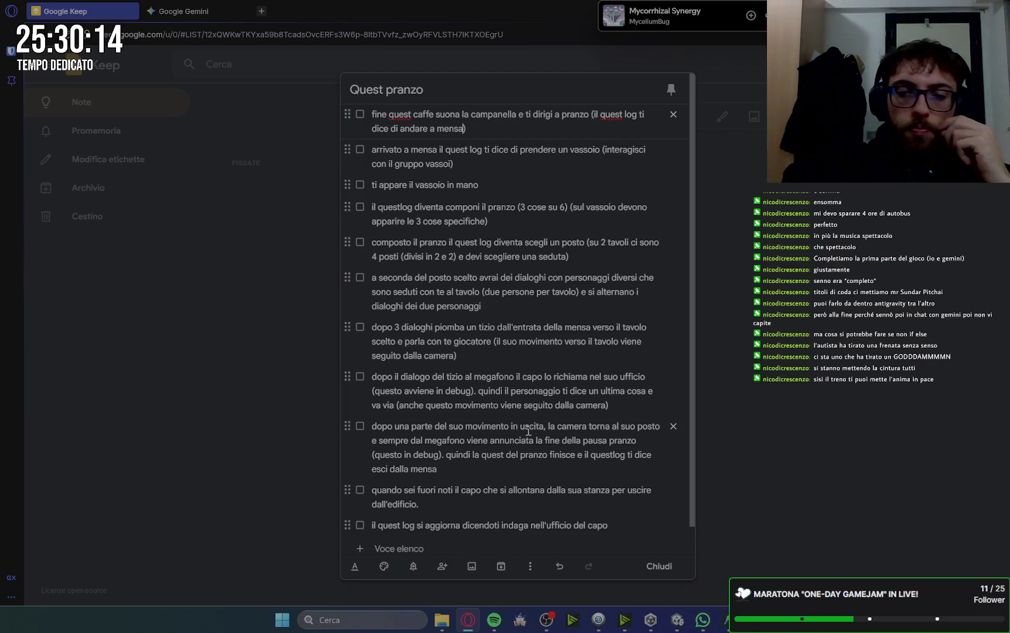
{"action": "left_click", "coordinate": [607, 405]}
{"action": "type", "text": ", ma non tutto "}
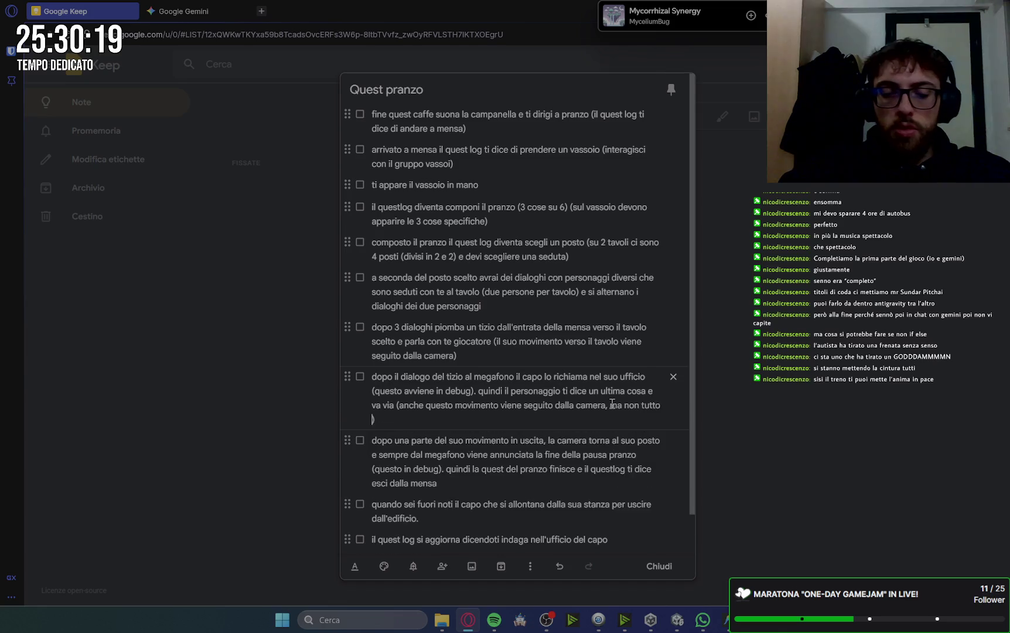
{"action": "type", "text": ", facendo tornare "}
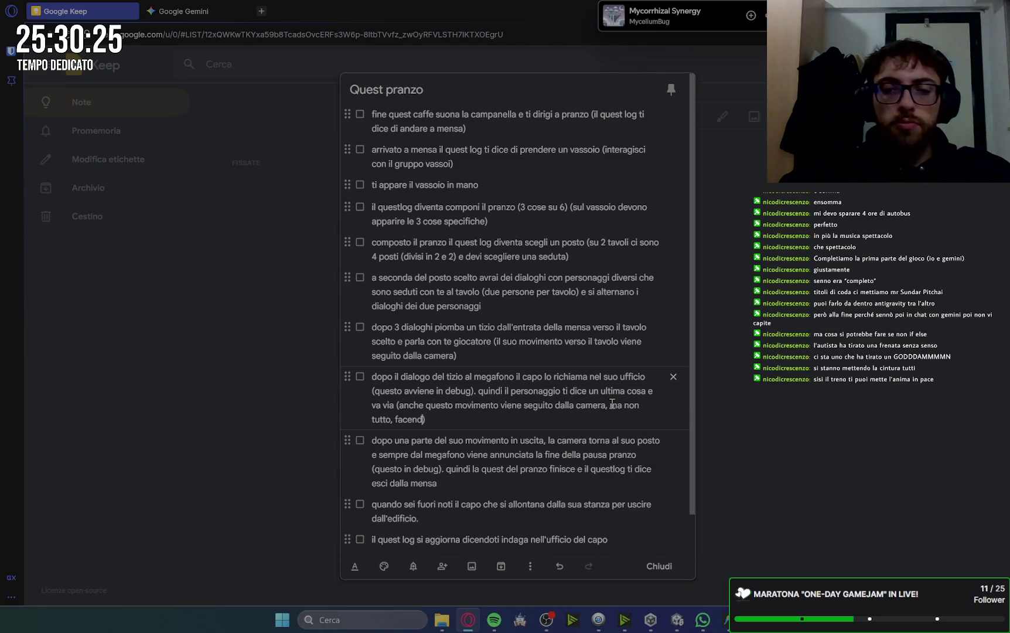
{"action": "type", "text": "al suo posto la camera"}
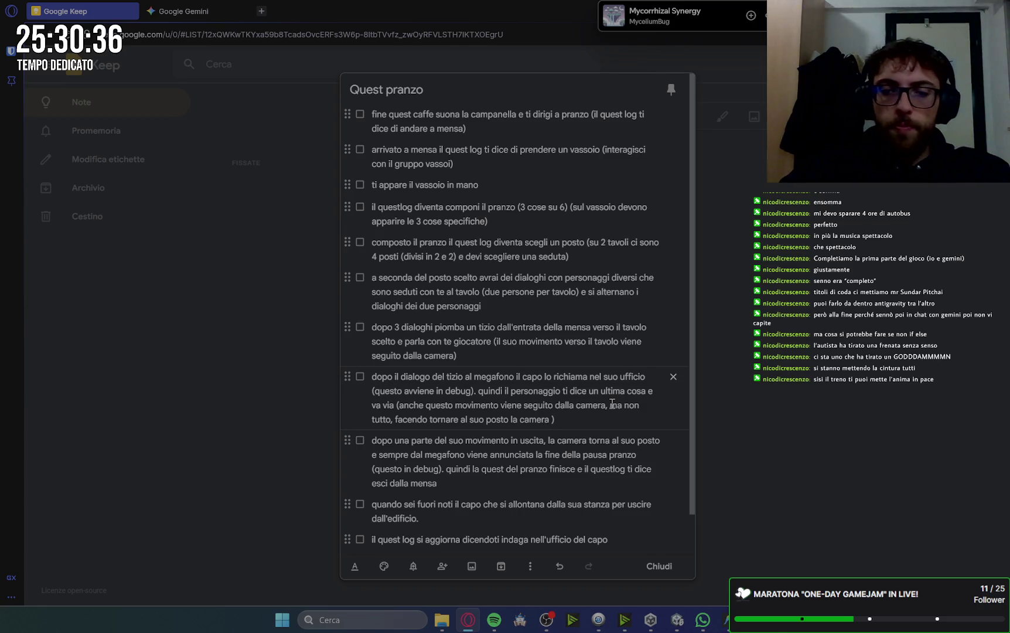
{"action": "type", "text": " dopo poco"}
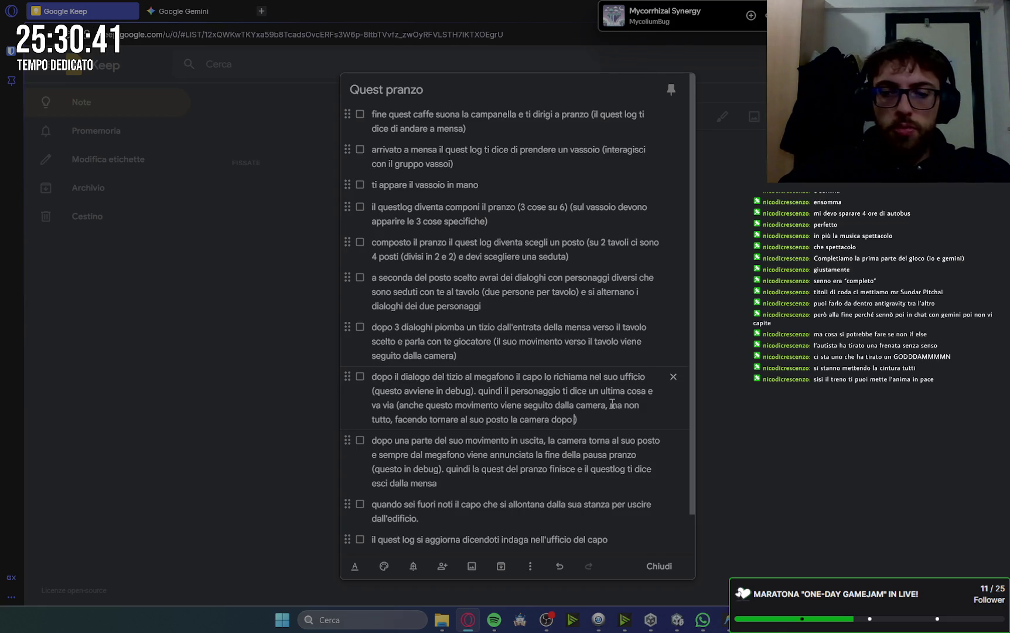
- Delete the opening phrase of the following 'dopo una parte' item so it starts 'la camera torna'
{"action": "left_click_drag", "start_coordinate": [379, 455], "coordinate": [373, 442]}
{"action": "left_click", "coordinate": [374, 442]}
{"action": "left_click", "coordinate": [555, 441], "text": "shift"}
{"action": "key", "text": "BackSpace"}
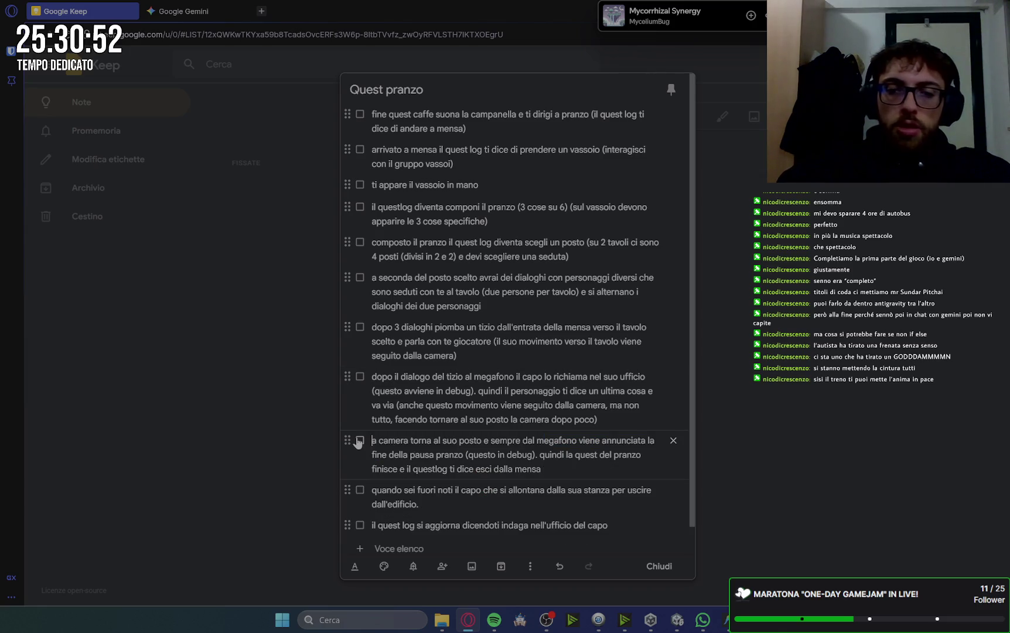
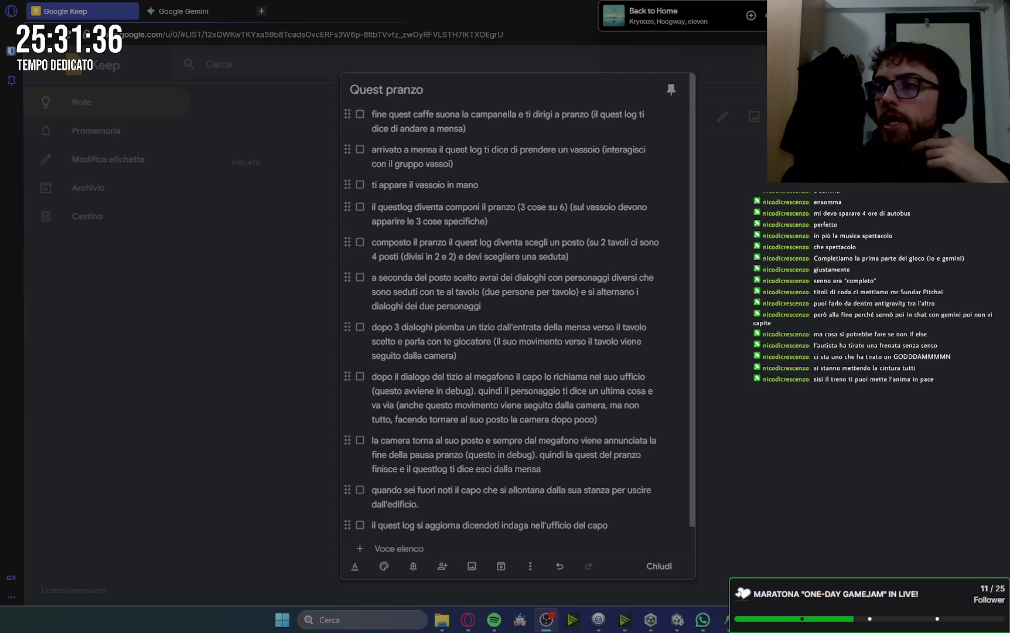
- Reopen the Quest pranzo note, select all its checklist items, then bring Gemini to the front
{"action": "left_click", "coordinate": [654, 573]}
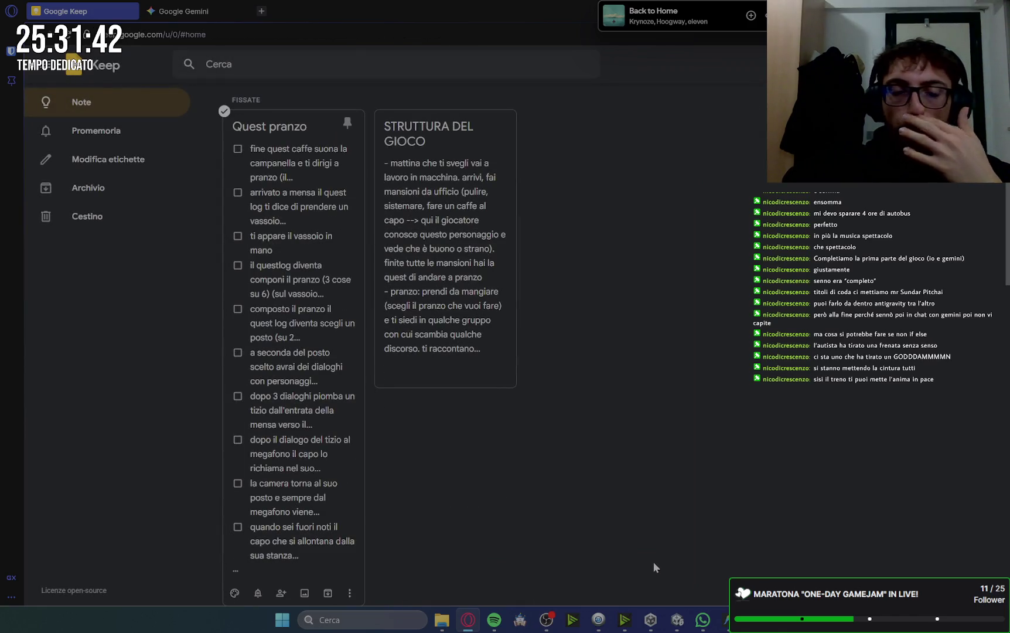
{"action": "left_click", "coordinate": [296, 129]}
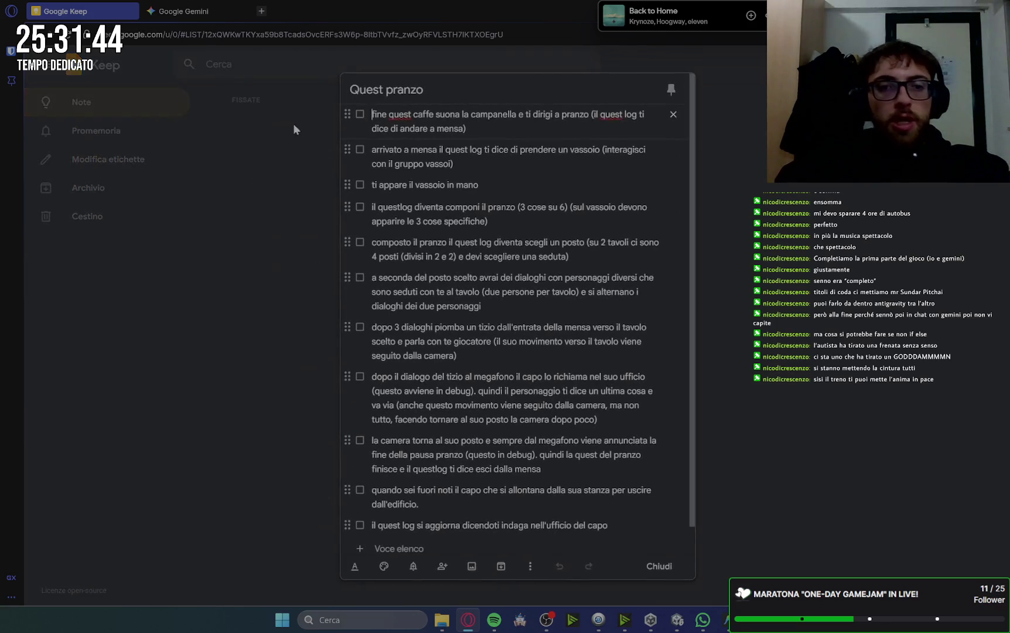
{"action": "triple_click", "coordinate": [589, 339]}
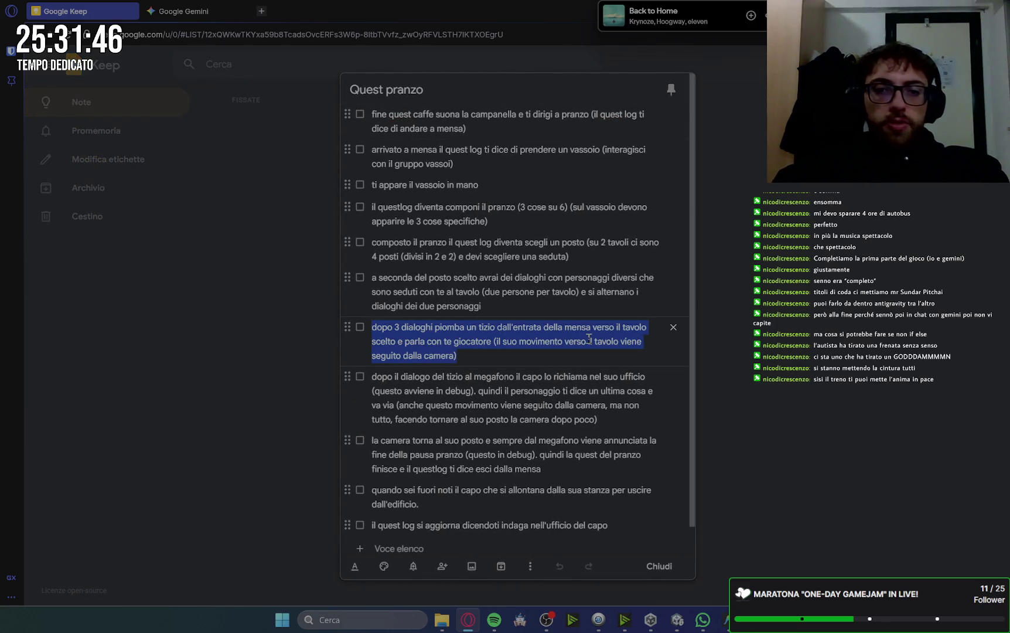
{"action": "left_click", "coordinate": [576, 292]}
{"action": "mouse_move", "coordinate": [372, 117]}
{"action": "left_mouse_down"}
{"action": "mouse_move", "coordinate": [527, 225]}
{"action": "mouse_move", "coordinate": [580, 498]}
{"action": "mouse_move", "coordinate": [554, 527]}
{"action": "mouse_move", "coordinate": [551, 519]}
{"action": "mouse_move", "coordinate": [615, 499]}
{"action": "left_mouse_up"}
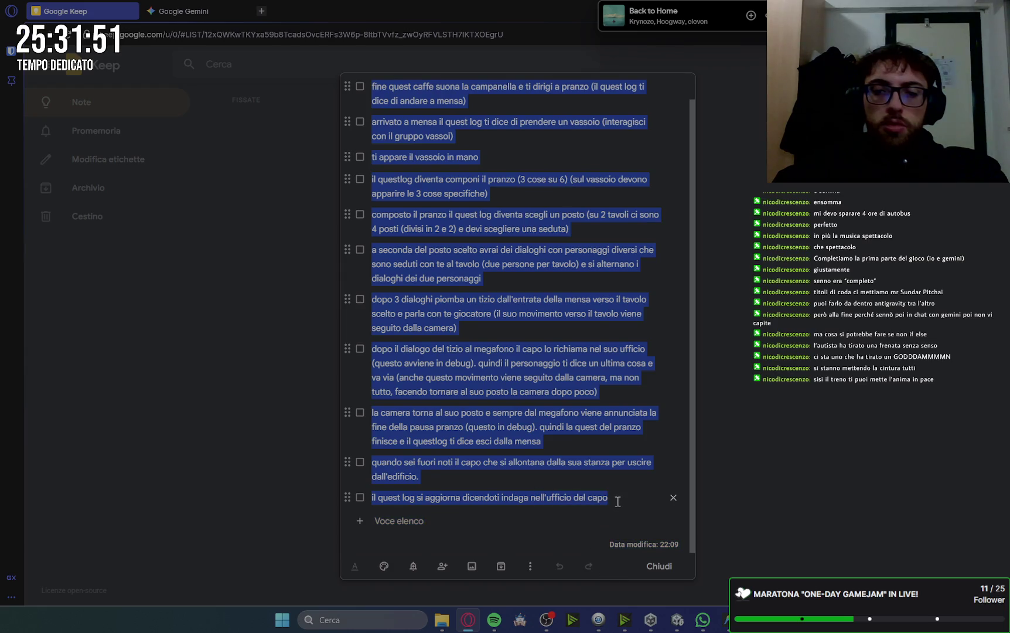
{"action": "left_click", "coordinate": [199, 13]}
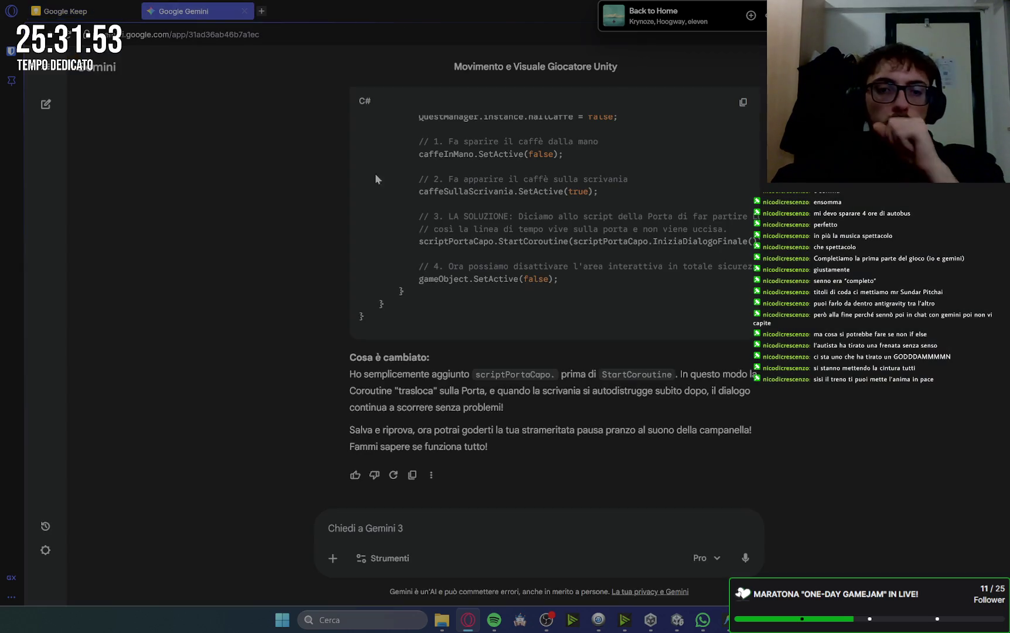
- Write 'ok. ora passiamo alla prossima fase:' and paste the lunch-quest checklist in quotes below it
{"action": "type", "text": "ok. ora passi"}
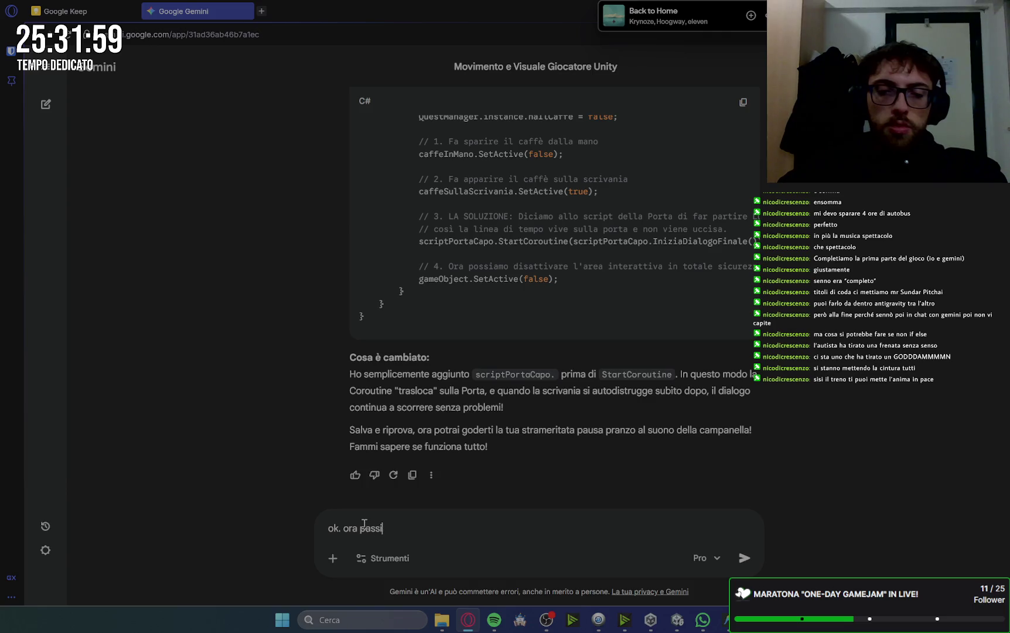
{"action": "type", "text": "amo alla prossima fase"}
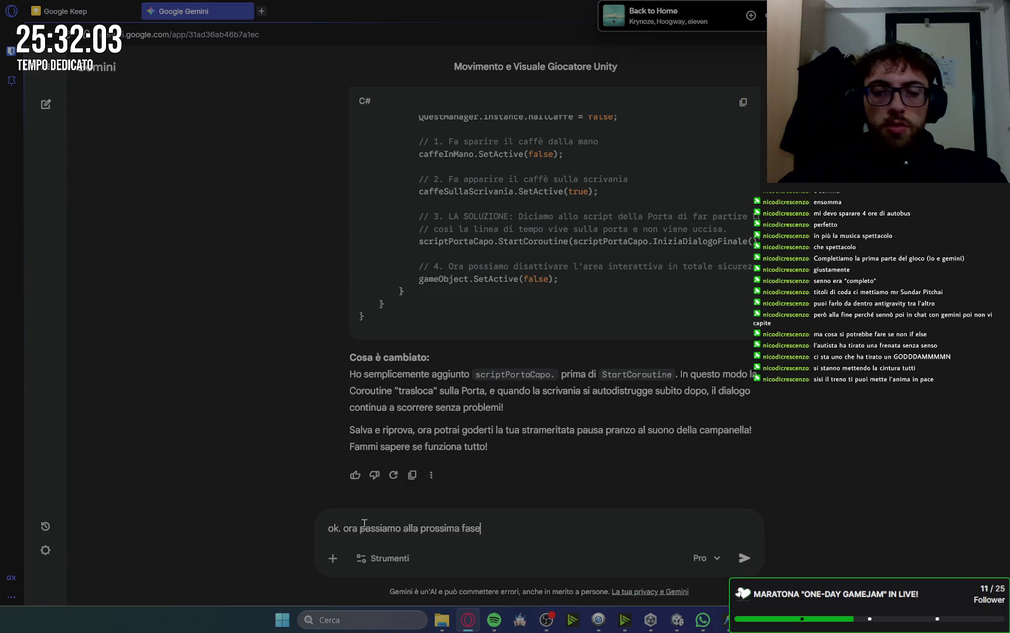
{"action": "type", "text": ":"}
{"action": "key", "text": "shift+Return"}
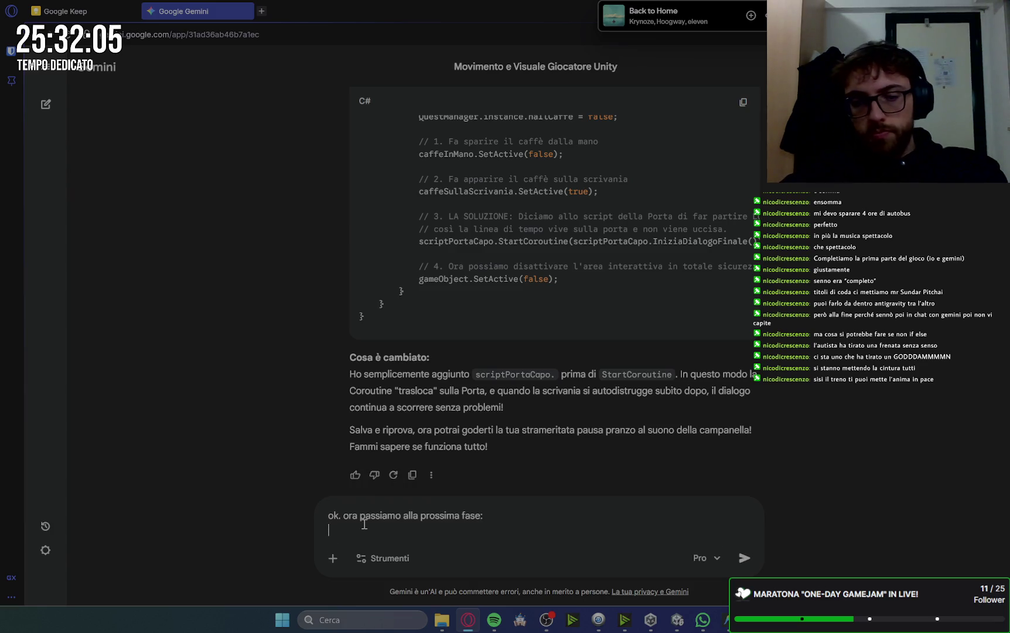
{"action": "key", "text": "ctrl+v"}
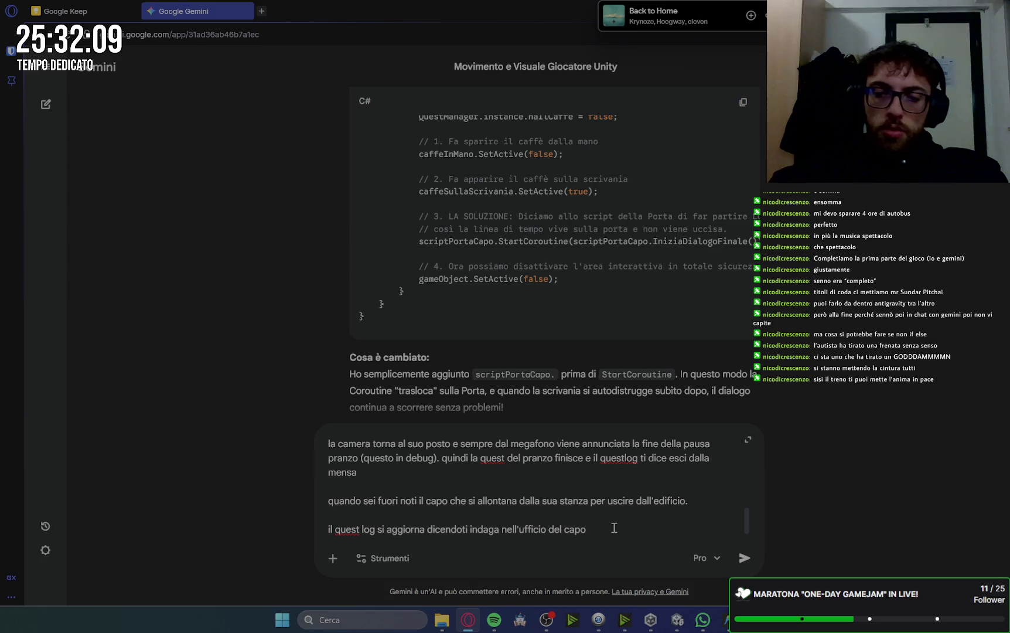
{"action": "scroll", "coordinate": [534, 492], "scroll_direction": "up", "scroll_amount": 5}
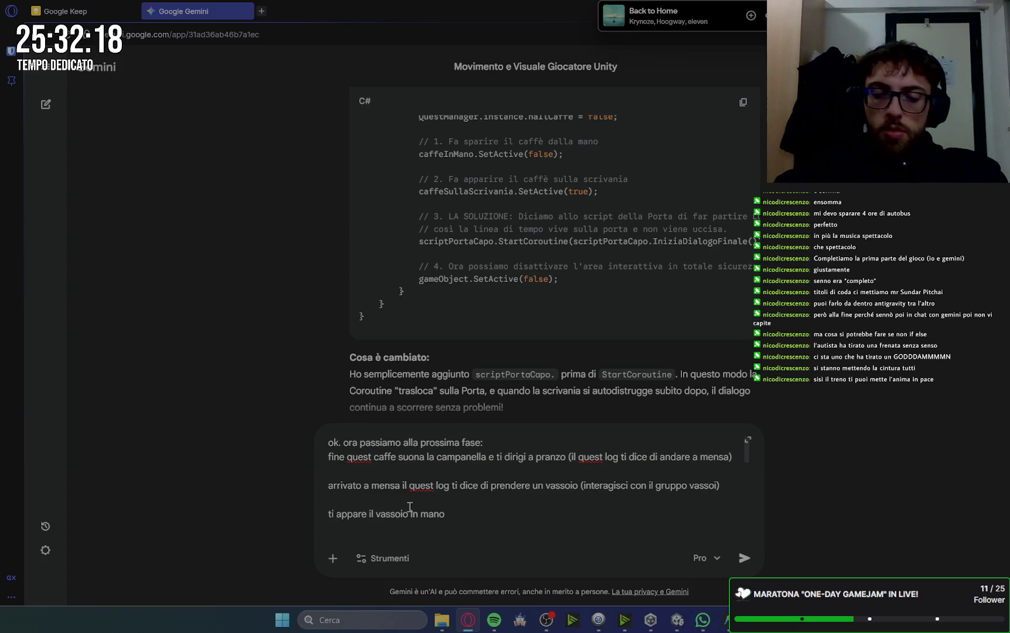
{"action": "type", "text": "\""}
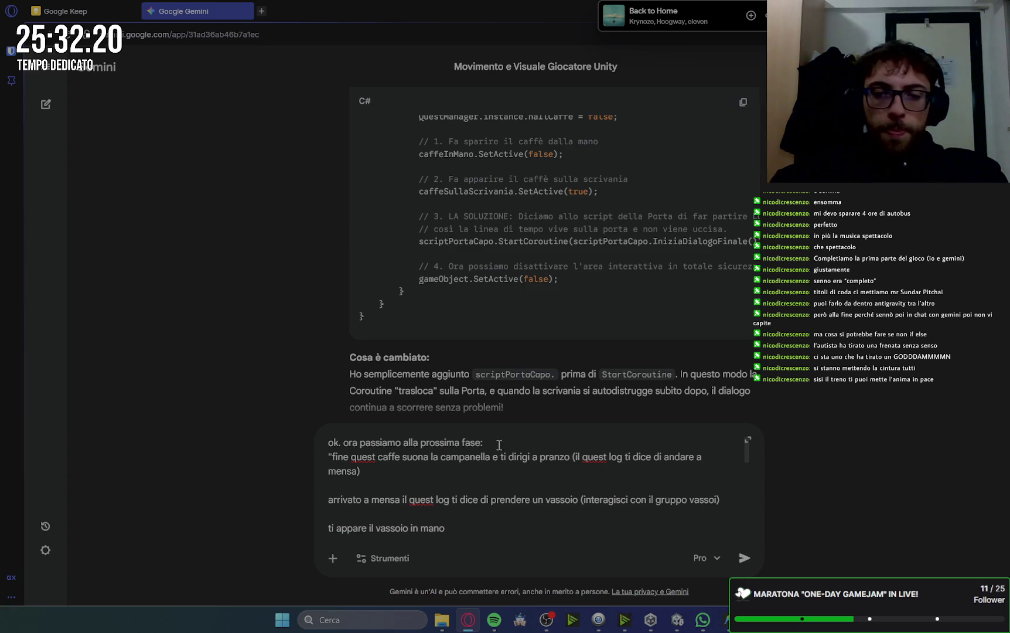
{"action": "key", "text": "shift+Return"}
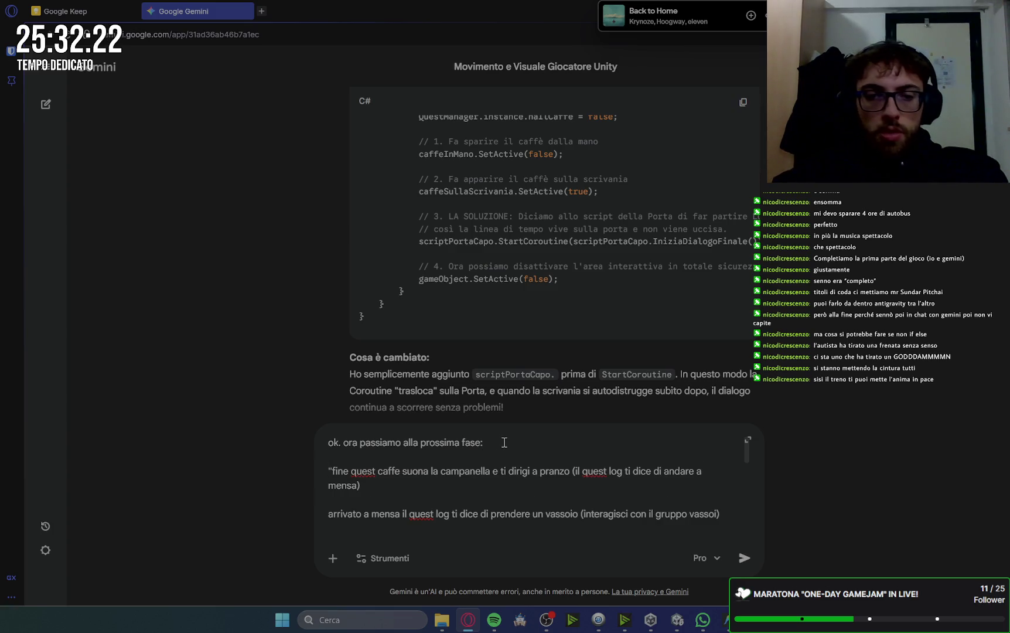
{"action": "key", "text": "BackSpace"}
{"action": "type", "text": "tra virgol"}
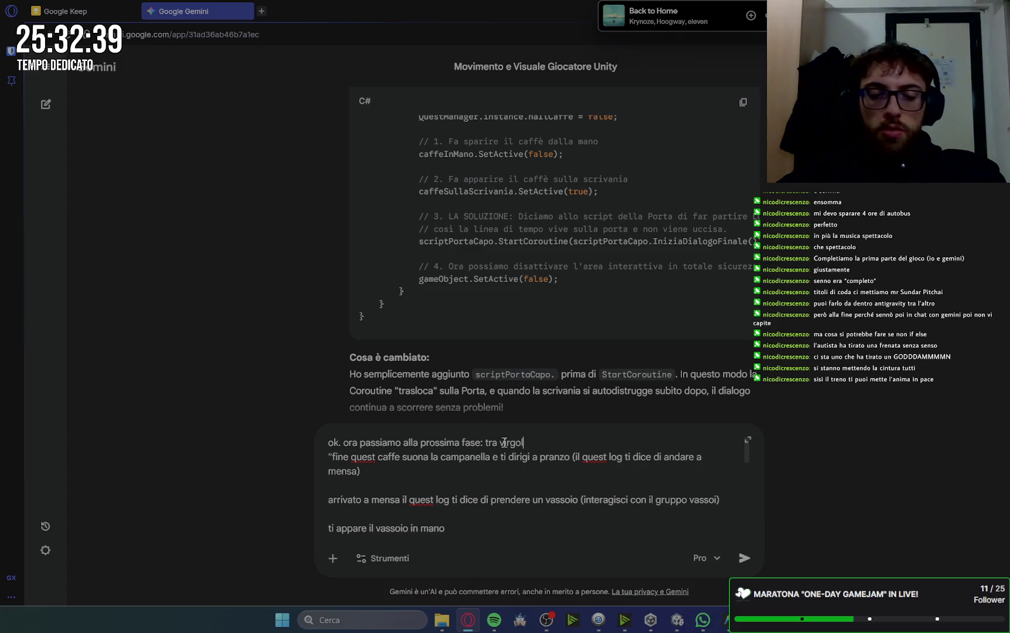
- Add the game-phase note and 'procedi un passo per v' request, then send the prompt
{"action": "type", "text": "et"}
{"action": "type", "text": " ti scriverò"}
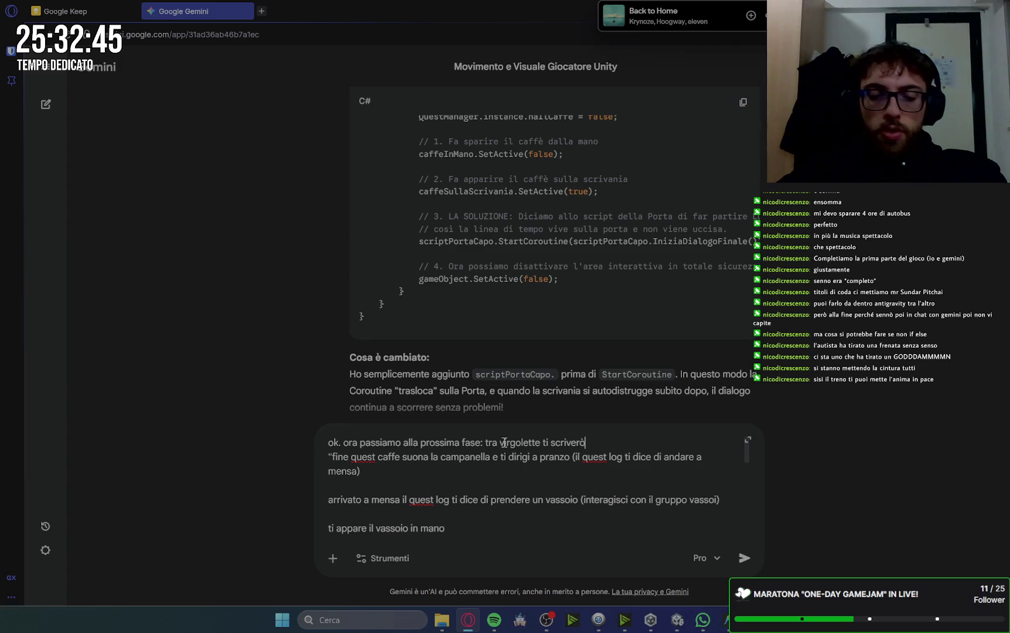
{"action": "type", "text": "fasi d"}
{"action": "type", "text": "per ila prossima"}
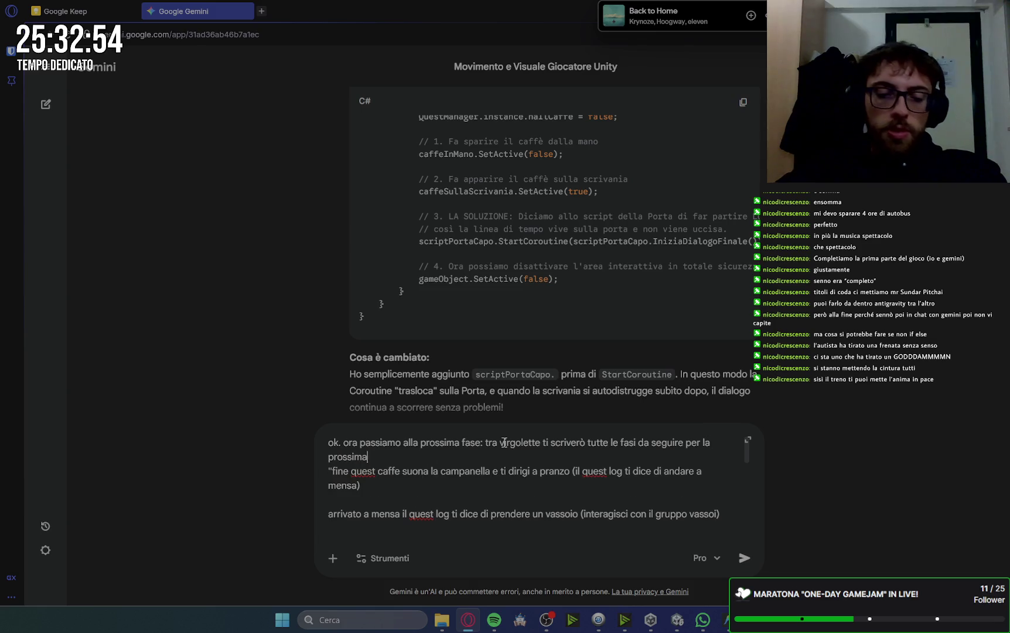
{"action": "type", "text": "zione di gioco."}
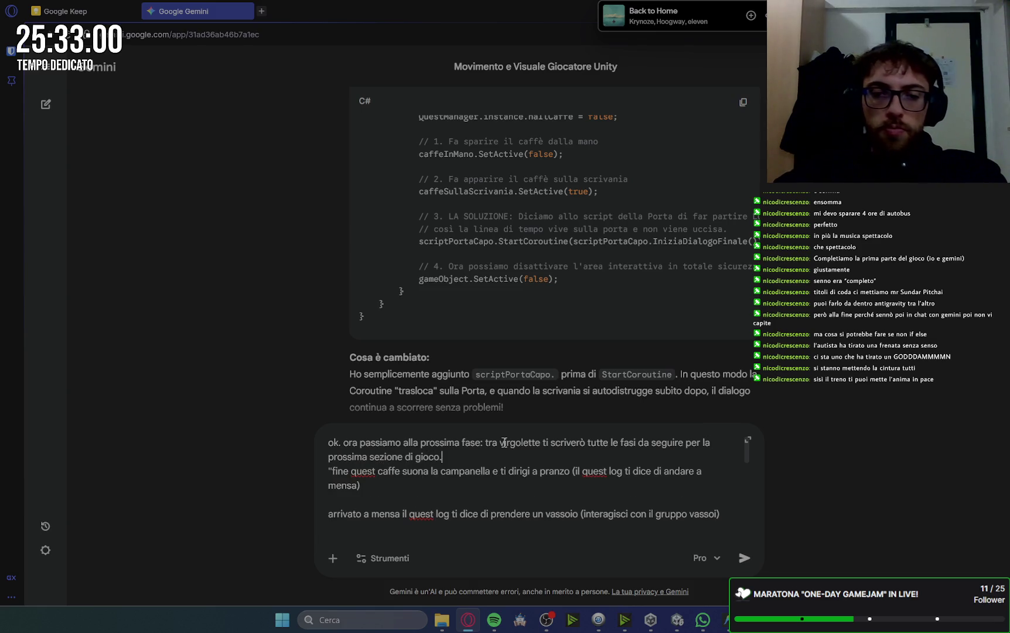
{"action": "key", "text": "ctrl+End"}
{"action": "key", "text": "shift+Return"}
{"action": "key", "text": "shift+Return"}
{"action": "type", "text": "procedi un passo per v"}
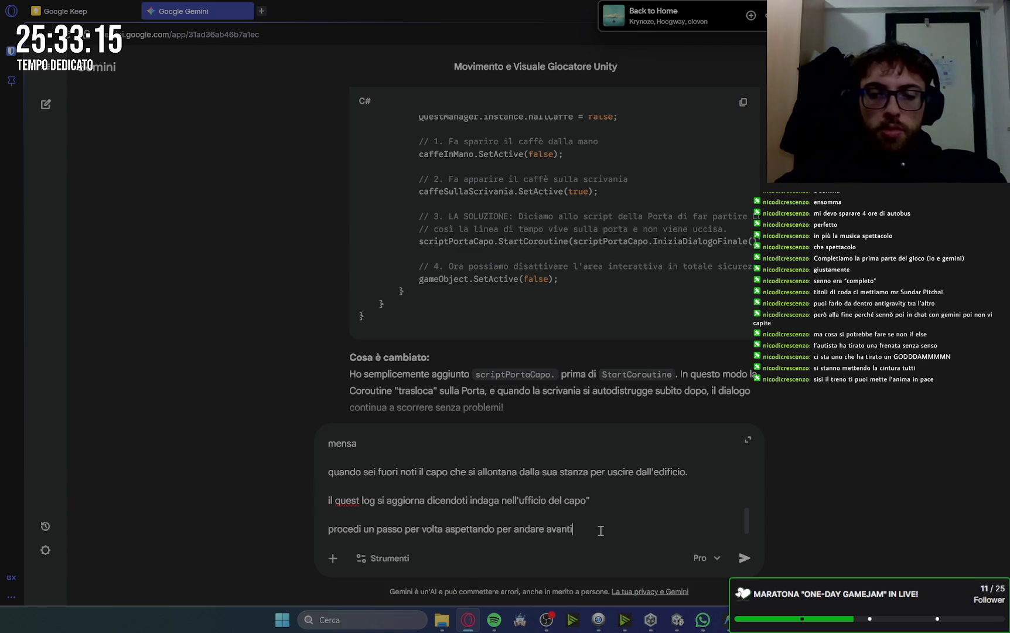
{"action": "key", "text": "Return"}
{"action": "key", "text": "alt+Tab"}
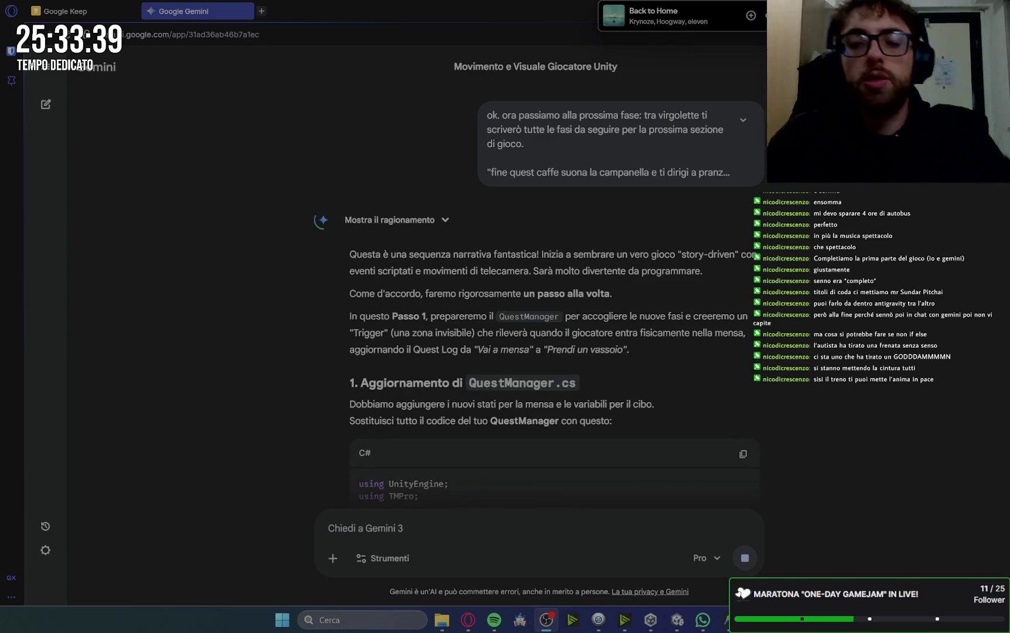
- Read Gemini's reply: the QuestManager code, the IngressoMensa trigger section and the Player tag steps
{"action": "mouse_move", "coordinate": [727, 14]}
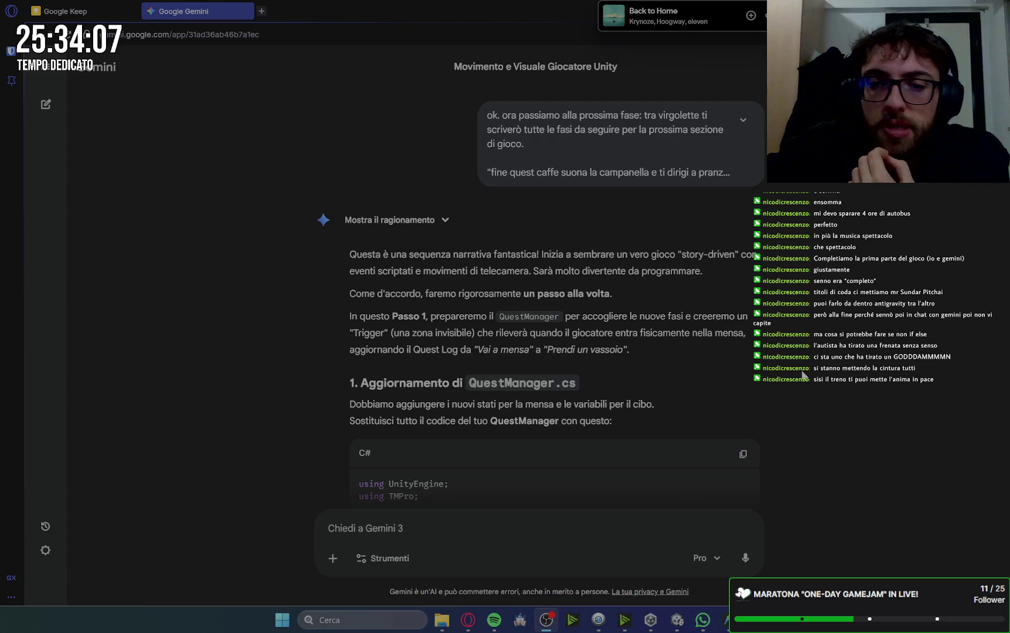
{"action": "scroll", "coordinate": [804, 375], "scroll_direction": "down", "scroll_amount": 4}
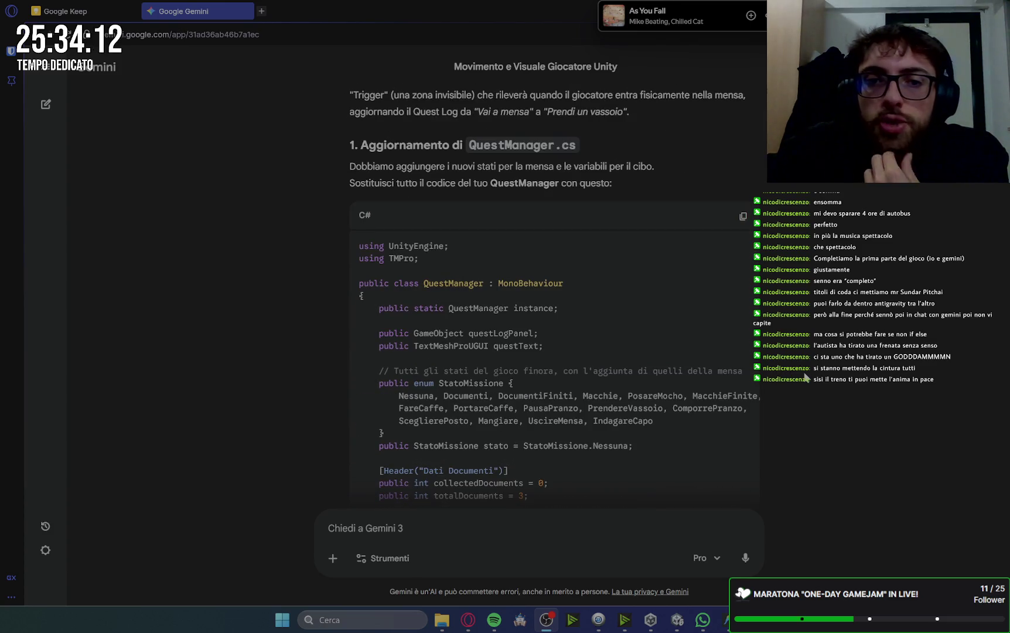
{"action": "scroll", "coordinate": [715, 287], "scroll_direction": "down", "scroll_amount": 20}
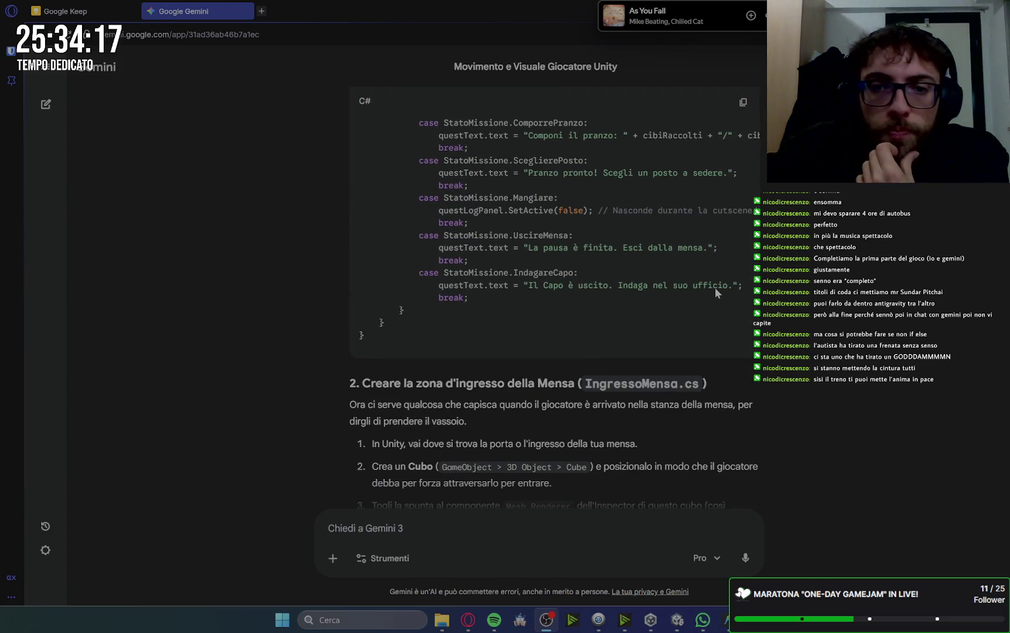
{"action": "scroll", "coordinate": [715, 287], "scroll_direction": "down", "scroll_amount": 2}
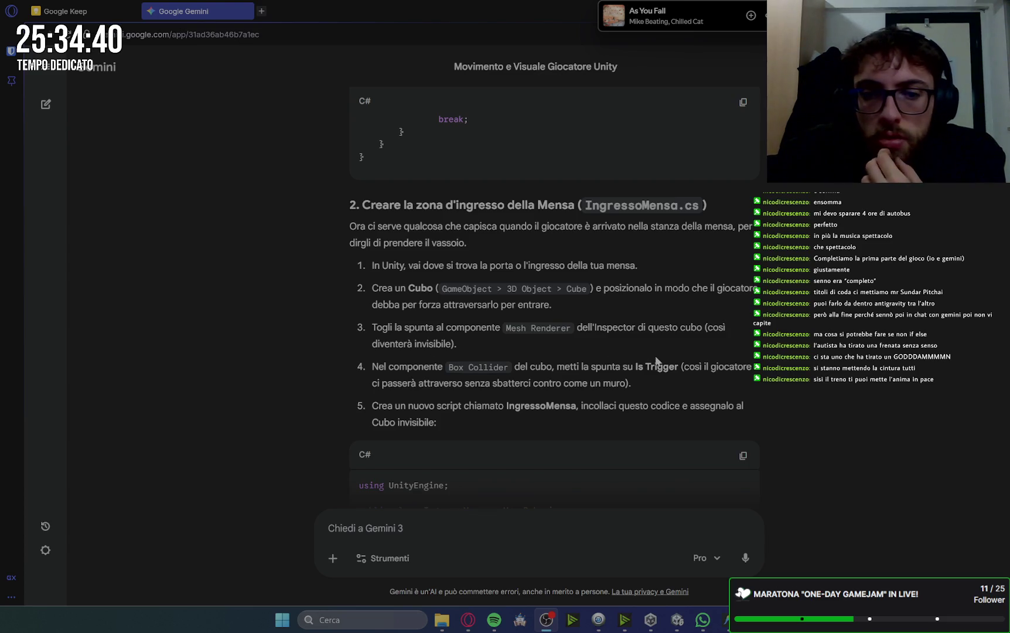
{"action": "scroll", "coordinate": [778, 375], "scroll_direction": "down", "scroll_amount": 1}
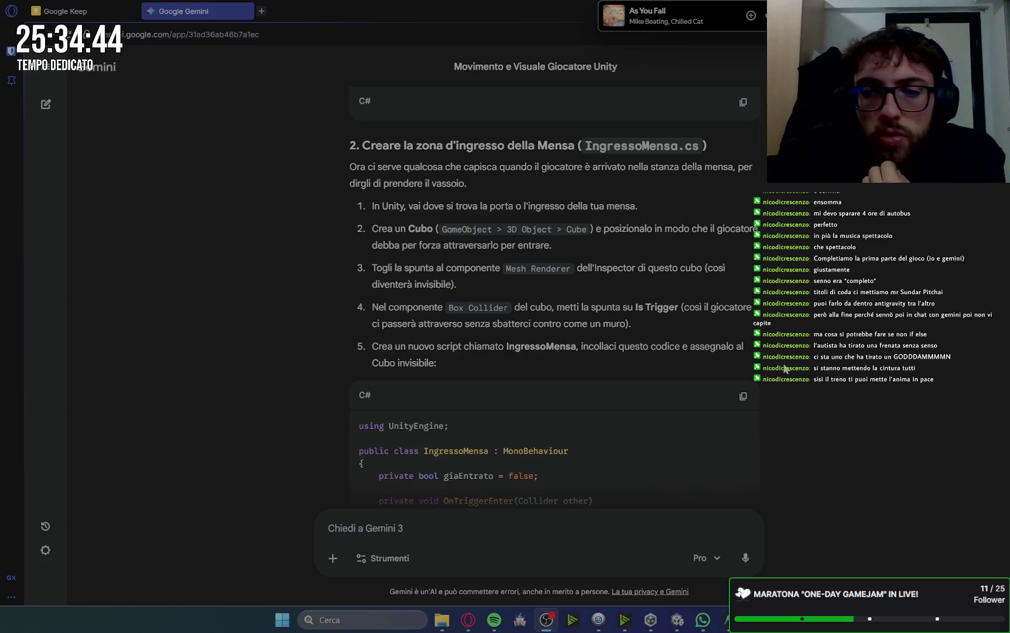
{"action": "scroll", "coordinate": [784, 374], "scroll_direction": "down", "scroll_amount": 2}
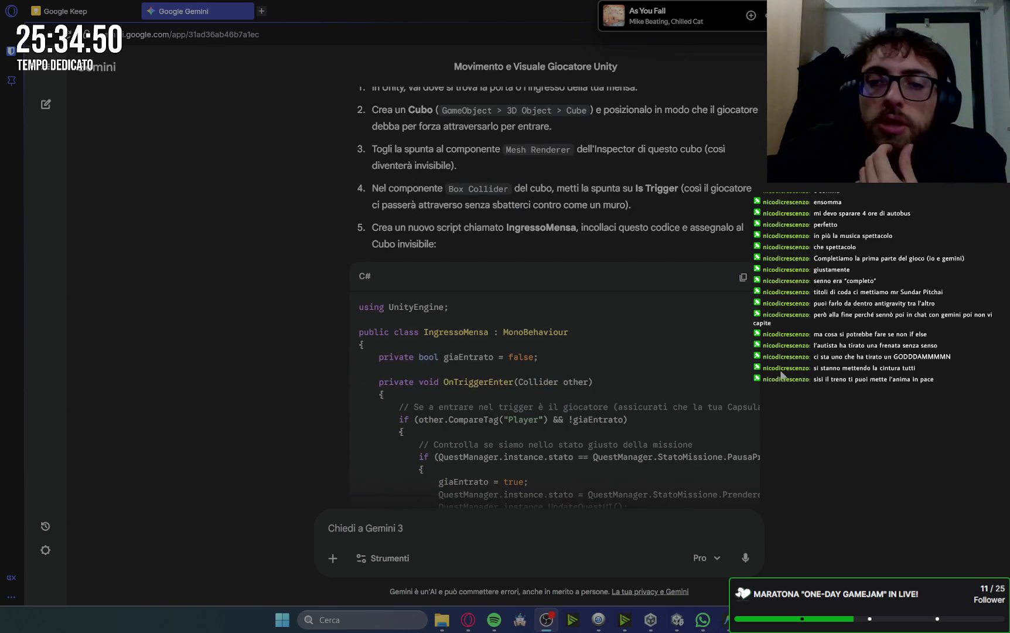
{"action": "scroll", "coordinate": [781, 375], "scroll_direction": "down", "scroll_amount": 10}
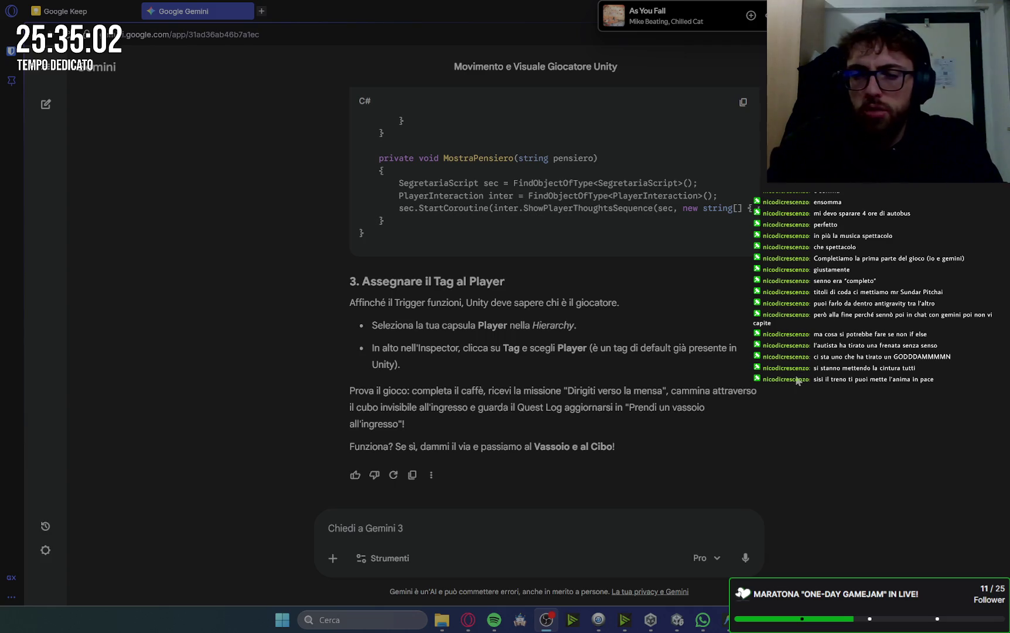
{"action": "left_click", "coordinate": [682, 625]}
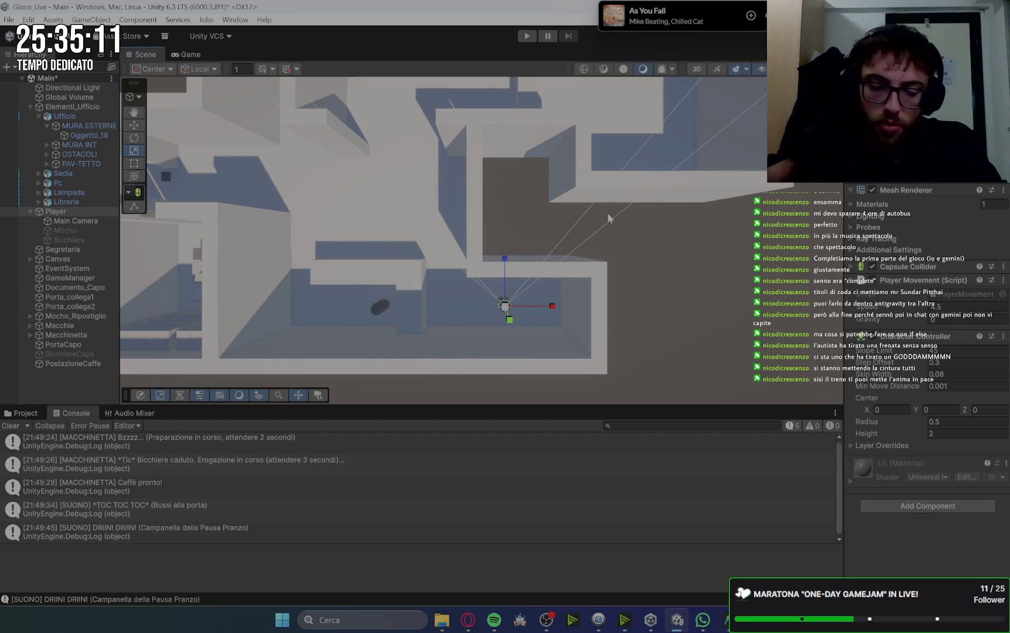
- Create an empty group object named Cibi_Mensa in the Hierarchy
{"action": "mouse_move", "coordinate": [638, 209]}
{"action": "left_mouse_down"}
{"action": "mouse_move", "coordinate": [633, 279]}
{"action": "mouse_move", "coordinate": [672, 233]}
{"action": "mouse_move", "coordinate": [699, 257]}
{"action": "mouse_move", "coordinate": [582, 266]}
{"action": "mouse_move", "coordinate": [609, 285]}
{"action": "mouse_move", "coordinate": [553, 194]}
{"action": "left_mouse_up"}
{"action": "left_click", "coordinate": [594, 193]}
{"action": "left_click", "coordinate": [593, 194]}
{"action": "key", "text": "f"}
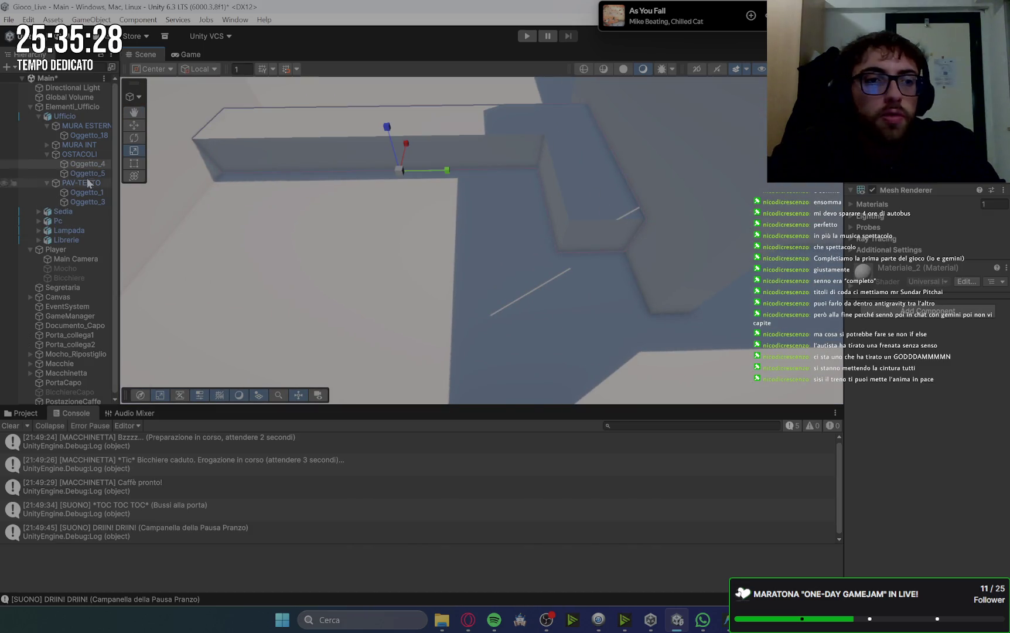
{"action": "mouse_move", "coordinate": [557, 252]}
{"action": "left_mouse_down"}
{"action": "mouse_move", "coordinate": [737, 321]}
{"action": "mouse_move", "coordinate": [168, 164]}
{"action": "left_mouse_up"}
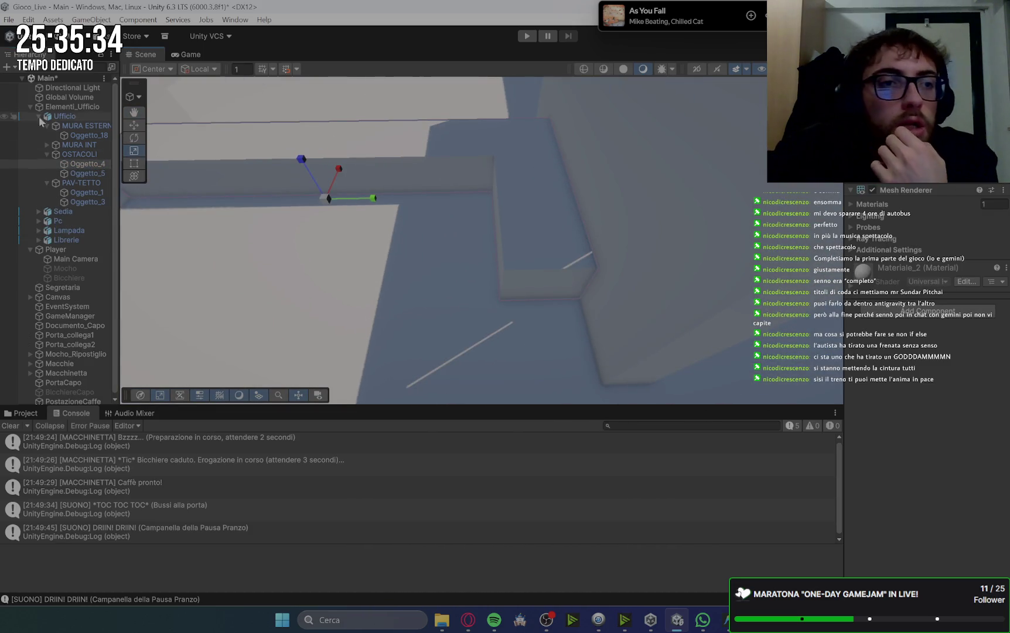
{"action": "left_click", "coordinate": [30, 107]}
{"action": "right_click", "coordinate": [44, 293]}
{"action": "left_click", "coordinate": [119, 418]}
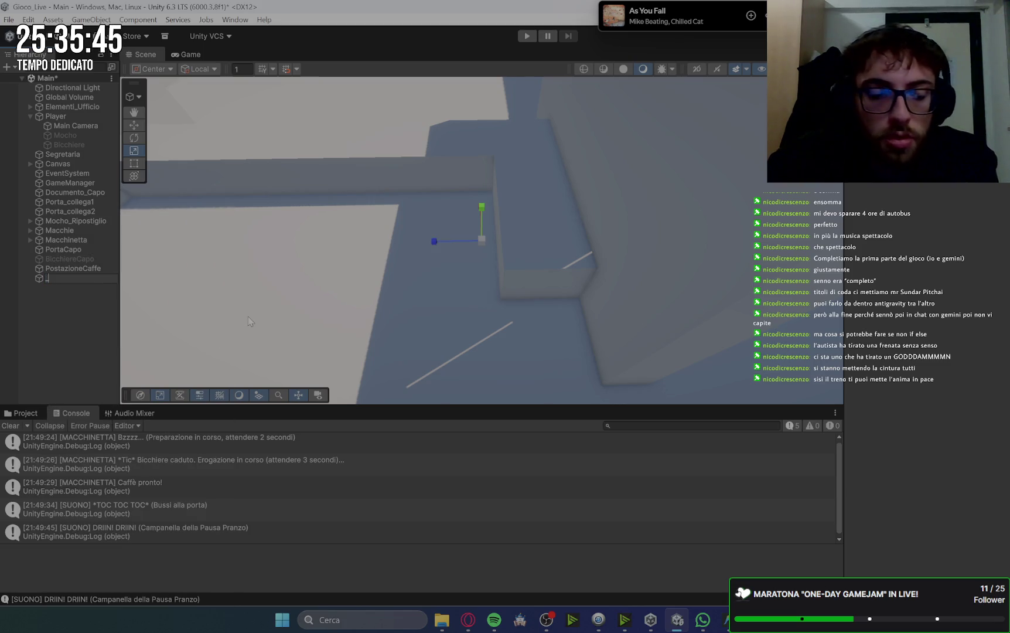
{"action": "right_click", "coordinate": [65, 293]}
{"action": "left_click", "coordinate": [148, 414]}
{"action": "type", "text": "Cib"}
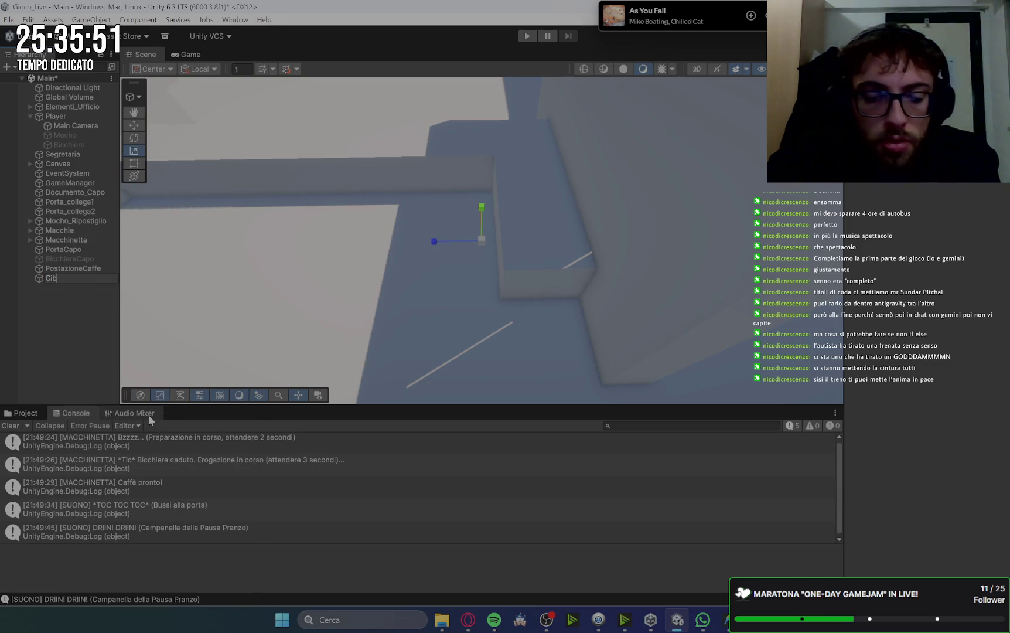
{"action": "type", "text": "i_Mensa"}
{"action": "key", "text": "Return"}
- Add a cube under Cibi_Mensa, rename it Cibo1, and flatten it onto the ledge
{"action": "right_click", "coordinate": [82, 278]}
{"action": "mouse_move", "coordinate": [149, 371]}
{"action": "left_click", "coordinate": [299, 372]}
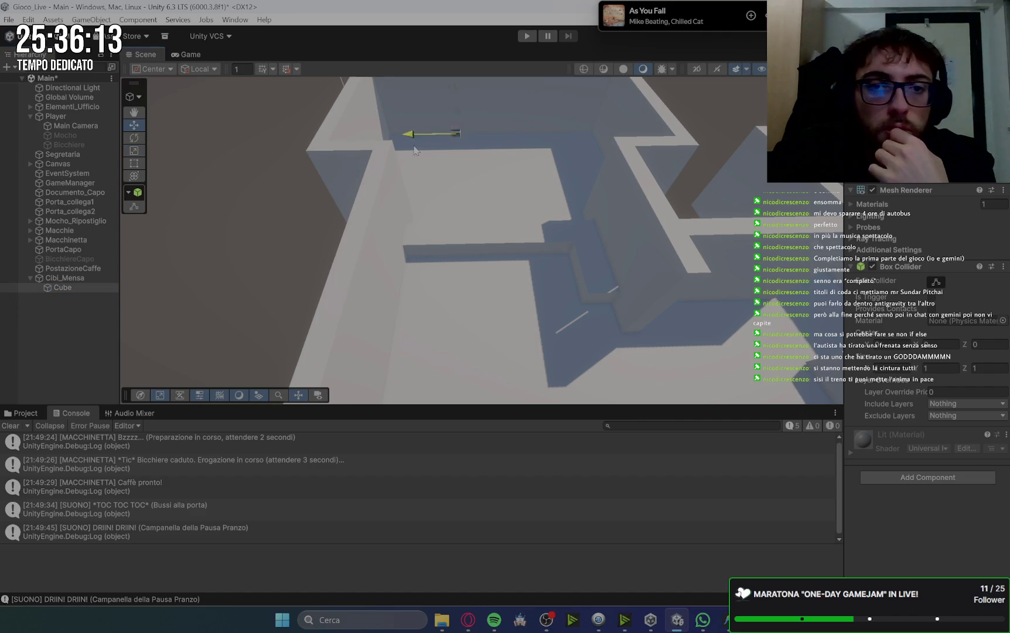
{"action": "key", "text": "f"}
{"action": "mouse_move", "coordinate": [468, 261]}
{"action": "left_mouse_down"}
{"action": "mouse_move", "coordinate": [532, 239]}
{"action": "mouse_move", "coordinate": [389, 158]}
{"action": "left_mouse_up"}
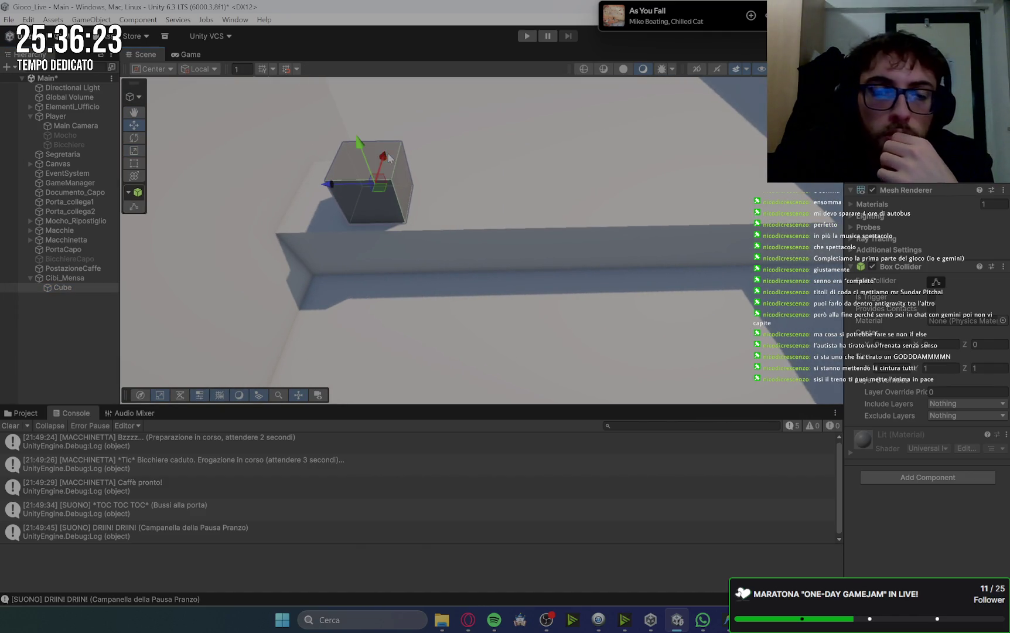
{"action": "left_click", "coordinate": [62, 287]}
{"action": "key", "text": "F2"}
{"action": "type", "text": "Cibo1"}
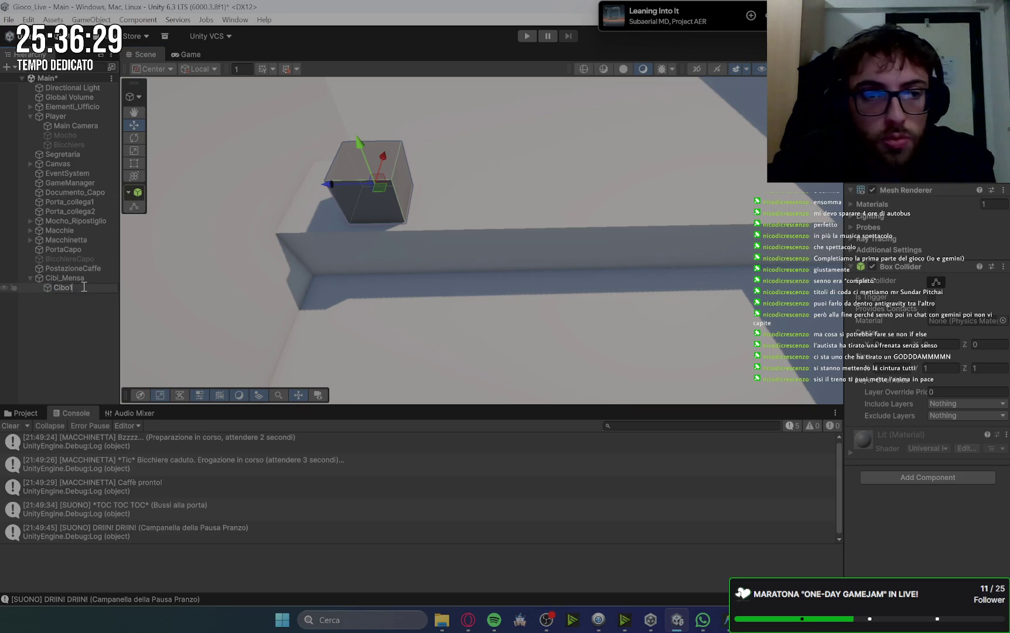
{"action": "key", "text": "Return"}
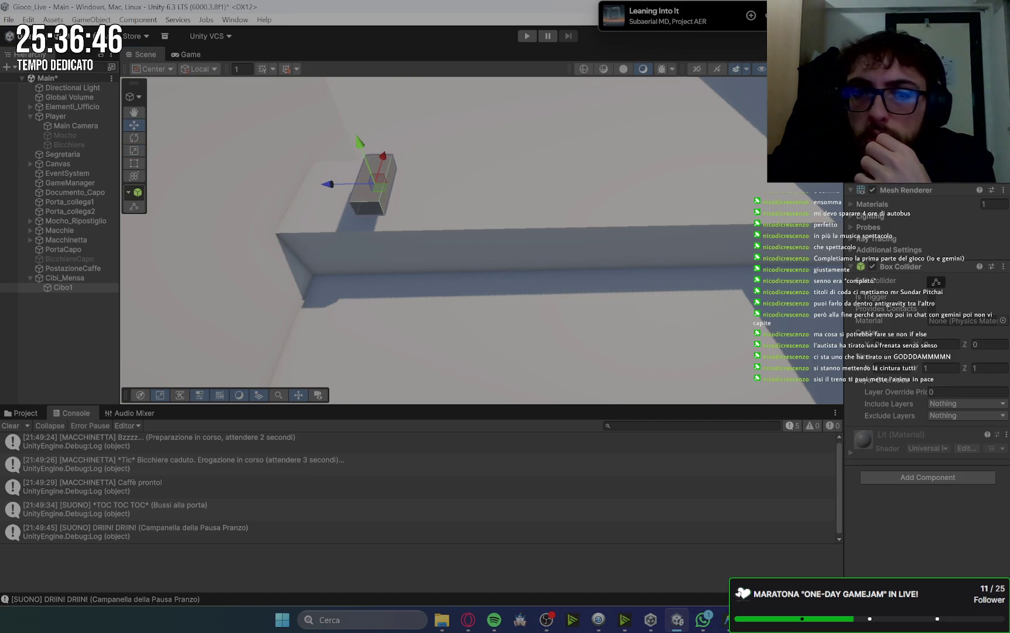
{"action": "mouse_move", "coordinate": [359, 143]}
{"action": "left_mouse_down"}
{"action": "mouse_move", "coordinate": [367, 161]}
{"action": "mouse_move", "coordinate": [337, 159]}
{"action": "left_mouse_up"}
- Duplicate the Cibo1 box with Ctrl+D and spread the copies along the ledge
{"action": "key", "text": "ctrl+d"}
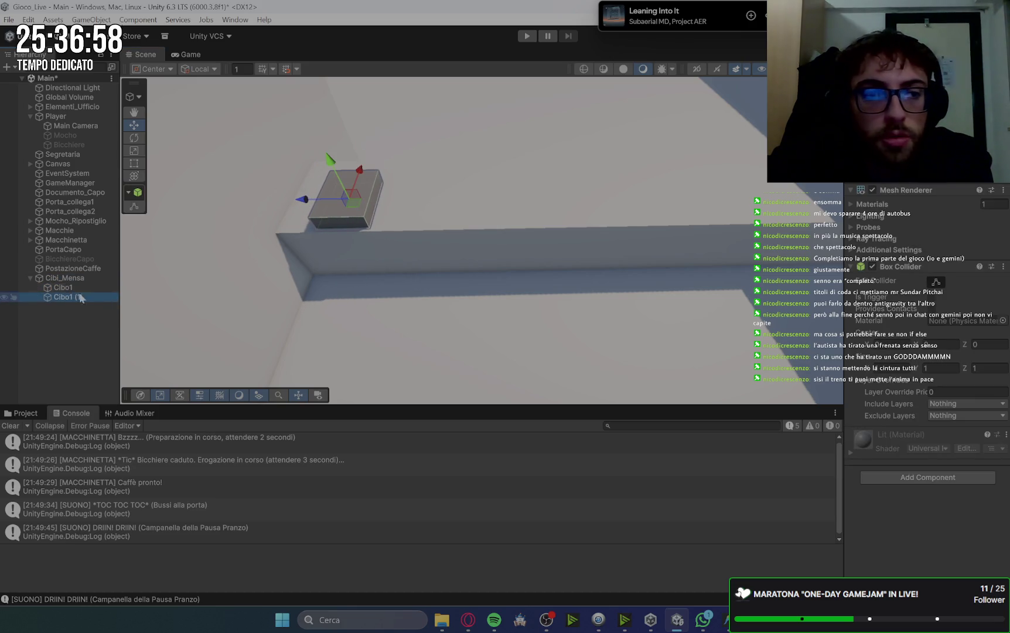
{"action": "key", "text": "ctrl+d"}
{"action": "left_click_drag", "start_coordinate": [350, 199], "coordinate": [477, 196]}
{"action": "key", "text": "ctrl+d"}
{"action": "left_click_drag", "start_coordinate": [327, 212], "coordinate": [584, 202]}
{"action": "key", "text": "ctrl+d"}
{"action": "key", "text": "ctrl+d"}
{"action": "mouse_move", "coordinate": [560, 195]}
{"action": "left_mouse_down"}
{"action": "mouse_move", "coordinate": [686, 199]}
{"action": "mouse_move", "coordinate": [628, 202]}
{"action": "left_mouse_up"}
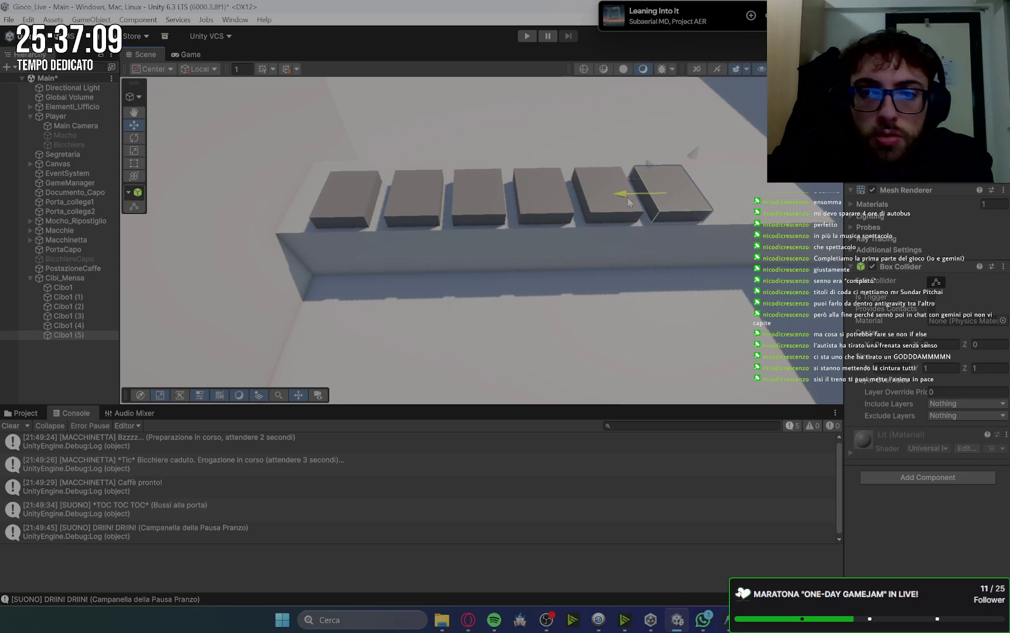
{"action": "left_click", "coordinate": [642, 285]}
{"action": "mouse_move", "coordinate": [699, 323]}
{"action": "left_mouse_down"}
{"action": "mouse_move", "coordinate": [623, 294]}
{"action": "mouse_move", "coordinate": [602, 318]}
{"action": "mouse_move", "coordinate": [592, 303]}
{"action": "mouse_move", "coordinate": [669, 317]}
{"action": "left_mouse_up"}
- Select all six food boxes and slide the row together along the ledge
{"action": "left_click", "coordinate": [279, 188]}
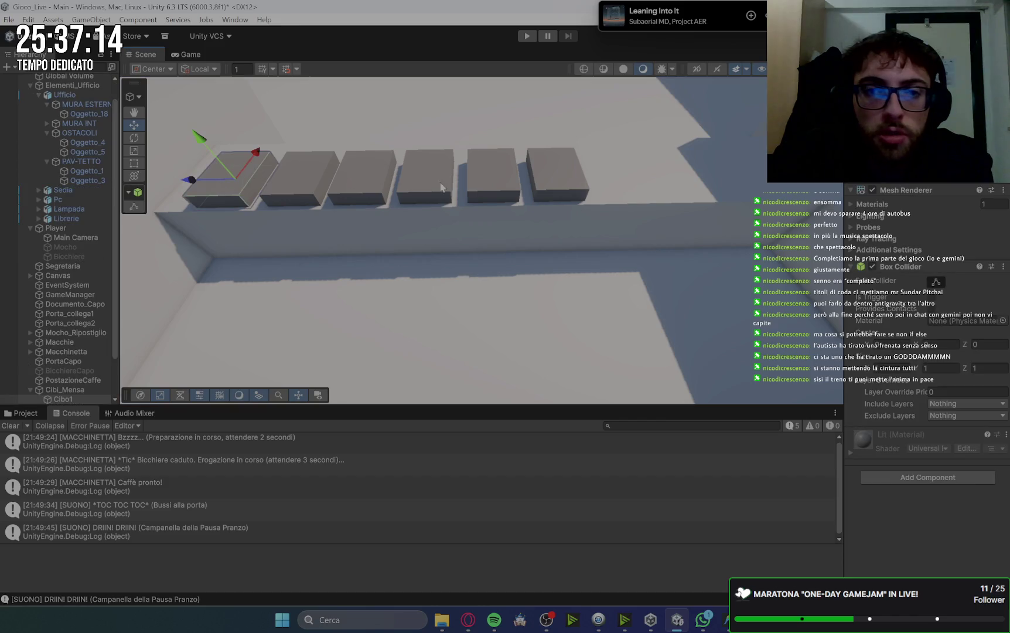
{"action": "left_click", "coordinate": [299, 178], "text": "shift"}
{"action": "left_click", "coordinate": [366, 179], "text": "shift"}
{"action": "left_click", "coordinate": [426, 179], "text": "shift"}
{"action": "left_click", "coordinate": [492, 179], "text": "shift"}
{"action": "left_click", "coordinate": [560, 177], "text": "shift"}
{"action": "left_click_drag", "start_coordinate": [354, 182], "coordinate": [425, 184]}
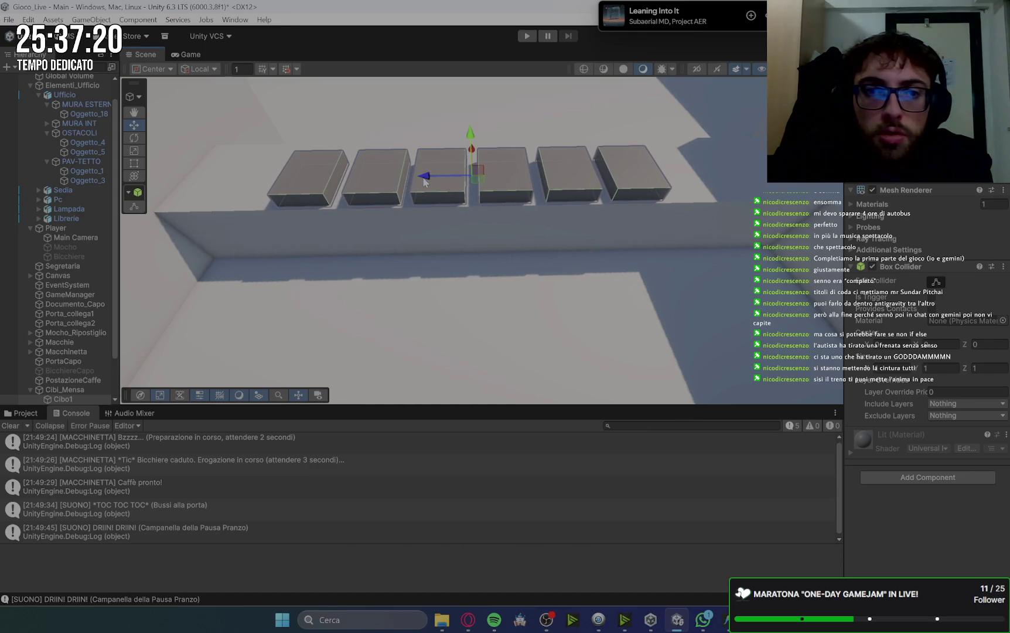
{"action": "mouse_move", "coordinate": [691, 274]}
{"action": "left_mouse_down"}
{"action": "mouse_move", "coordinate": [652, 280]}
{"action": "mouse_move", "coordinate": [706, 284]}
{"action": "mouse_move", "coordinate": [666, 288]}
{"action": "left_mouse_up"}
{"action": "left_click", "coordinate": [649, 252]}
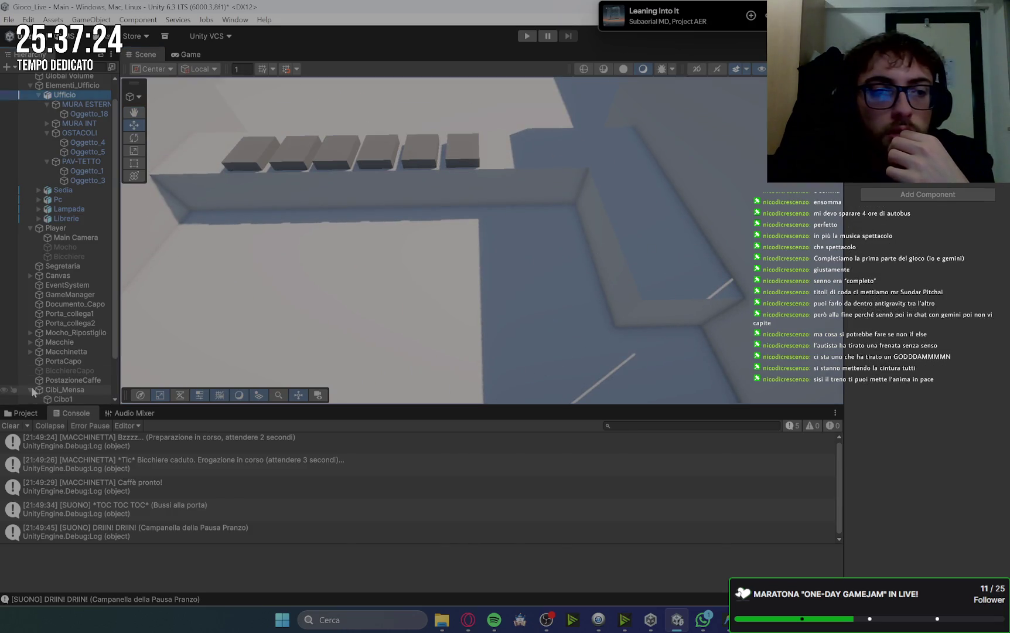
{"action": "scroll", "coordinate": [31, 387], "scroll_direction": "up", "scroll_amount": 1}
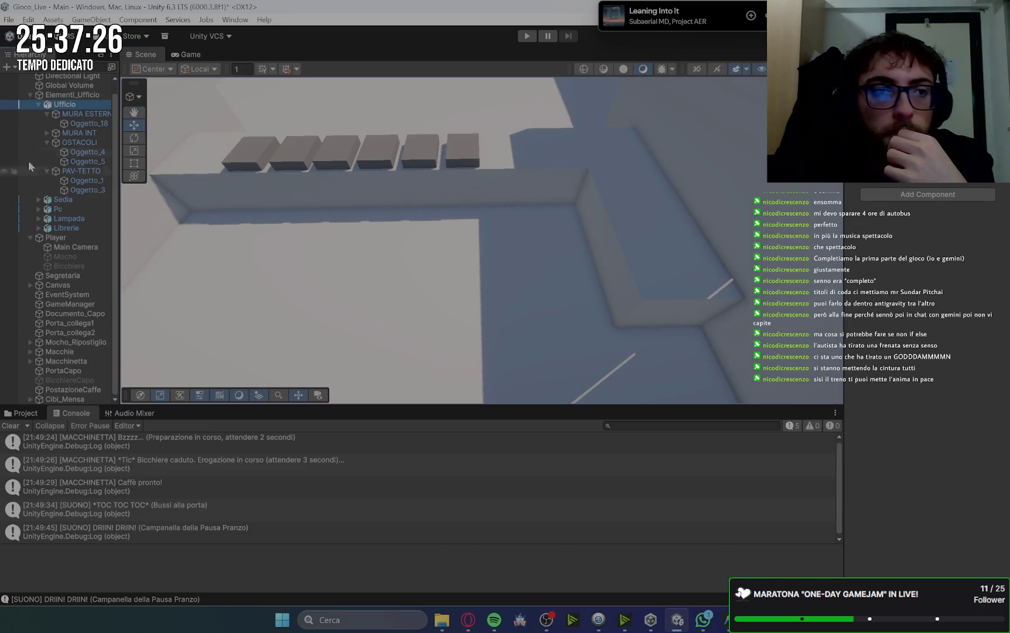
{"action": "left_click", "coordinate": [30, 95]}
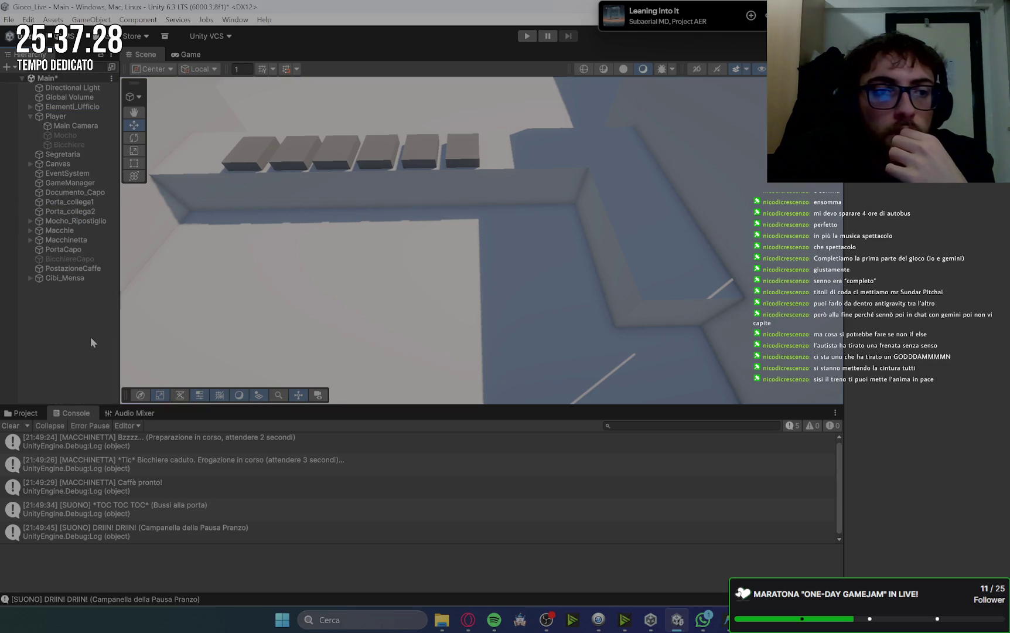
- Add a new Cube, move it into the corridor, and stretch it wider and flatter
{"action": "right_click", "coordinate": [90, 336]}
{"action": "mouse_move", "coordinate": [154, 450]}
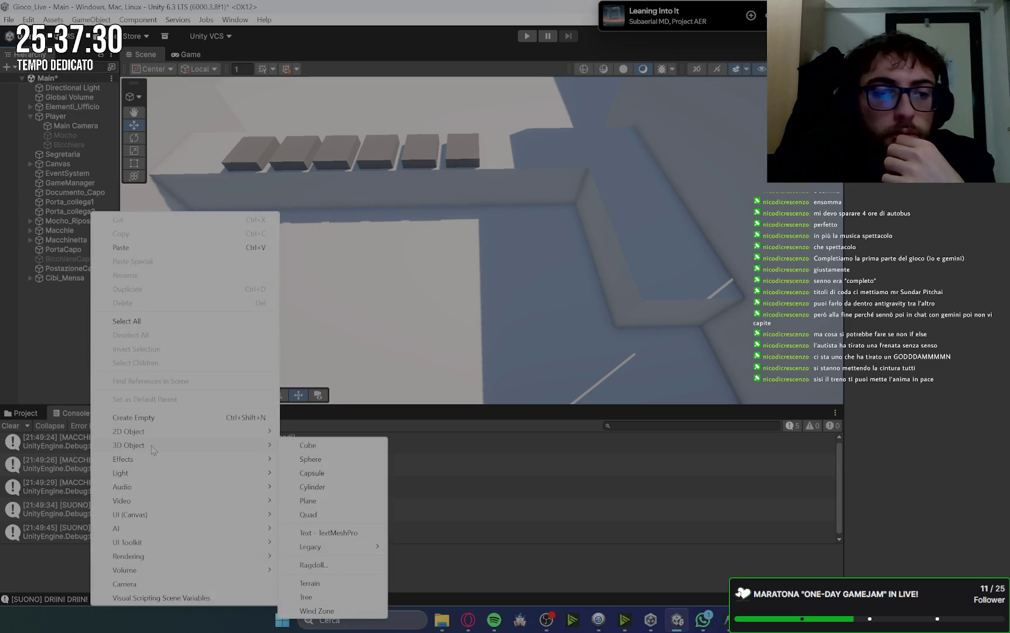
{"action": "left_click", "coordinate": [309, 445]}
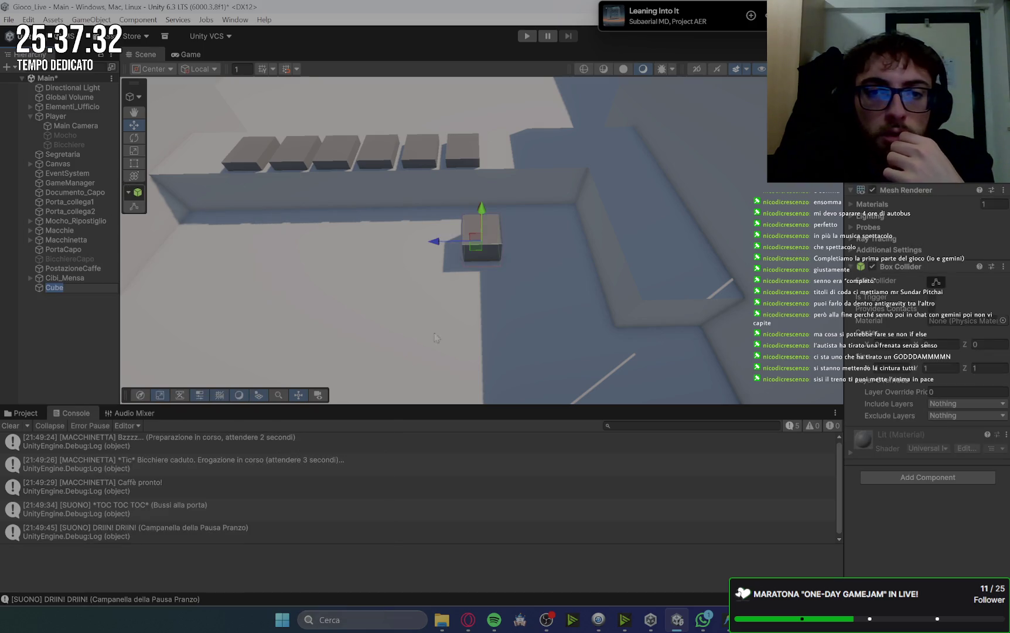
{"action": "mouse_move", "coordinate": [447, 245]}
{"action": "left_mouse_down"}
{"action": "mouse_move", "coordinate": [595, 257]}
{"action": "mouse_move", "coordinate": [696, 185]}
{"action": "mouse_move", "coordinate": [698, 170]}
{"action": "mouse_move", "coordinate": [638, 209]}
{"action": "mouse_move", "coordinate": [615, 201]}
{"action": "mouse_move", "coordinate": [643, 173]}
{"action": "mouse_move", "coordinate": [674, 225]}
{"action": "left_mouse_up"}
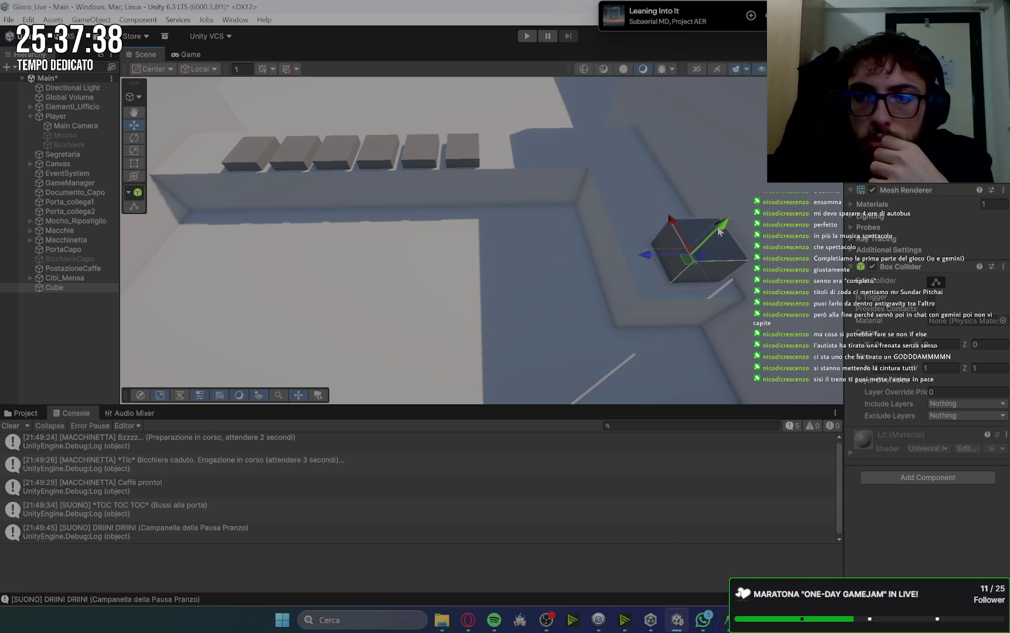
{"action": "left_click", "coordinate": [135, 153]}
{"action": "mouse_move", "coordinate": [639, 250]}
{"action": "left_mouse_down"}
{"action": "mouse_move", "coordinate": [614, 255]}
{"action": "mouse_move", "coordinate": [639, 252]}
{"action": "mouse_move", "coordinate": [662, 215]}
{"action": "left_mouse_up"}
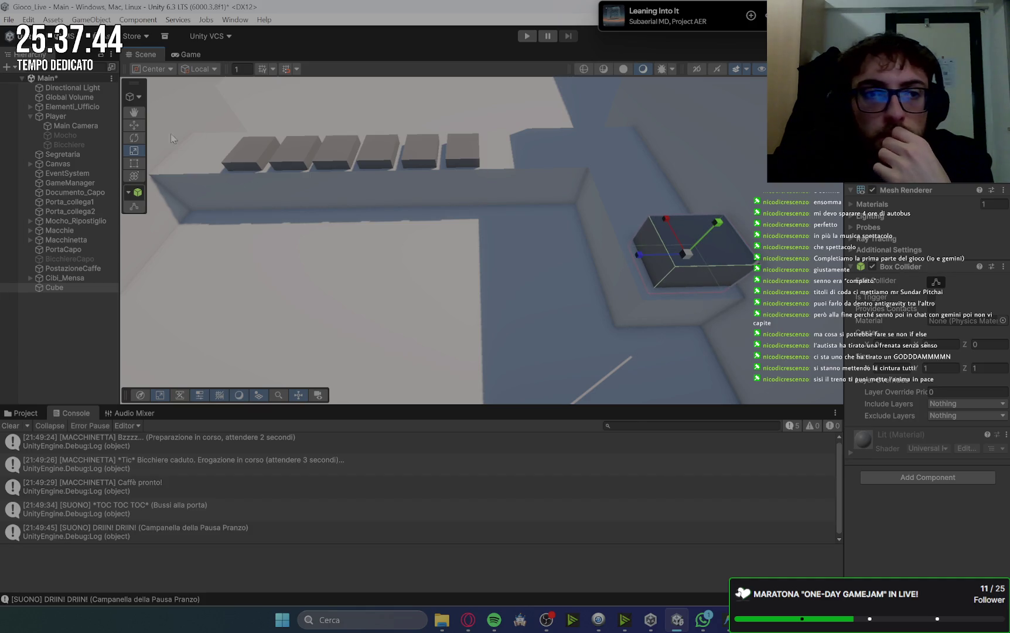
{"action": "left_click", "coordinate": [134, 125]}
{"action": "left_click_drag", "start_coordinate": [639, 255], "coordinate": [718, 229]}
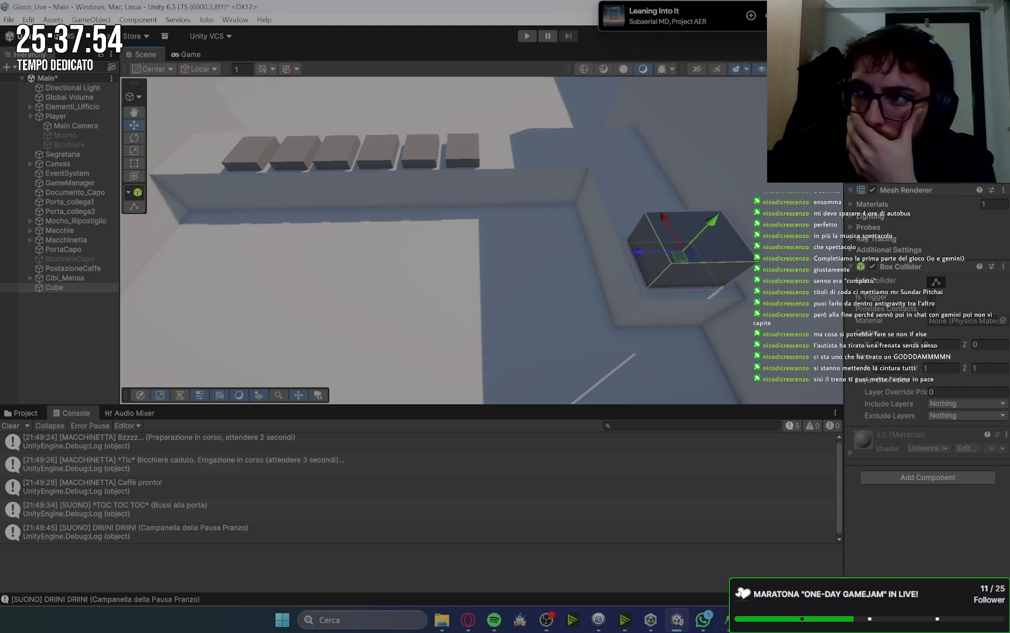
- Clear the Console log and select the new Cube
{"action": "key", "text": "alt+Tab"}
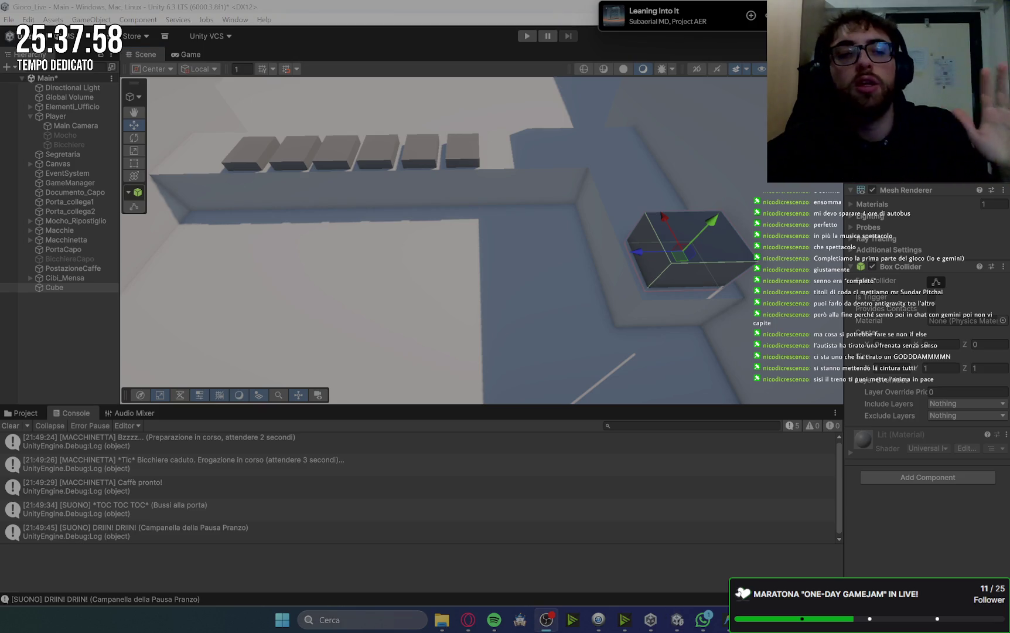
{"action": "left_click", "coordinate": [10, 427]}
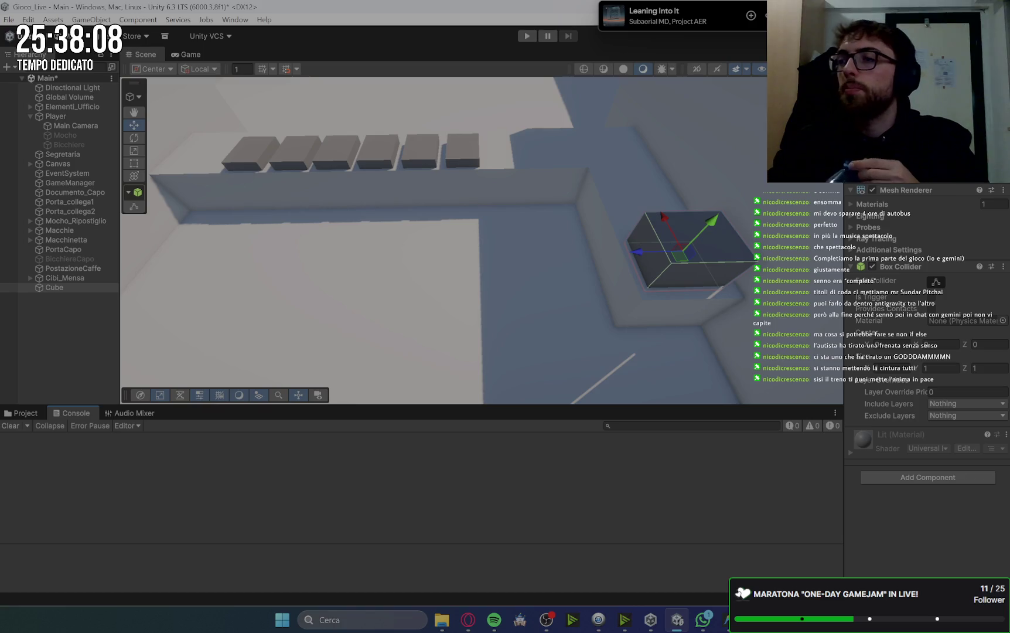
{"action": "key", "text": "alt+Tab"}
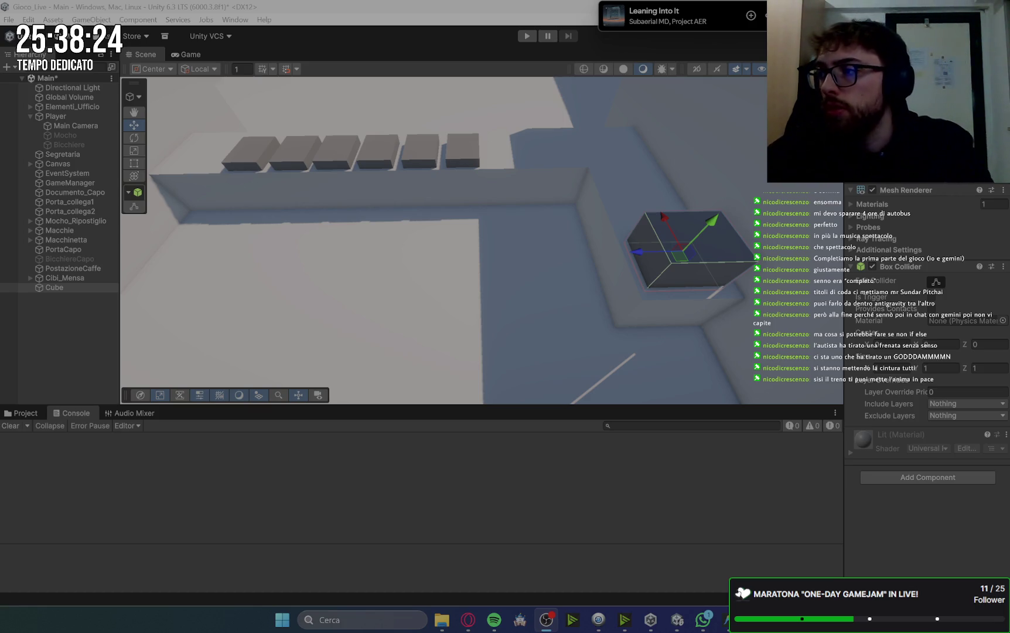
{"action": "left_click", "coordinate": [63, 289]}
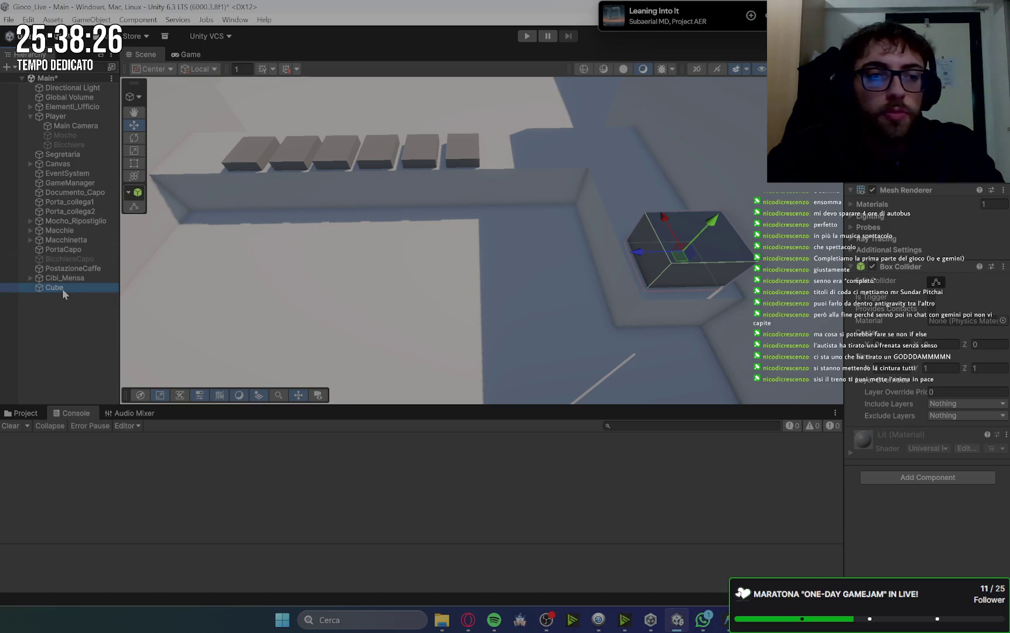
- Rename the new Cube to Gruppo_Vassoi
{"action": "left_click", "coordinate": [63, 289]}
{"action": "type", "text": "Grupp"}
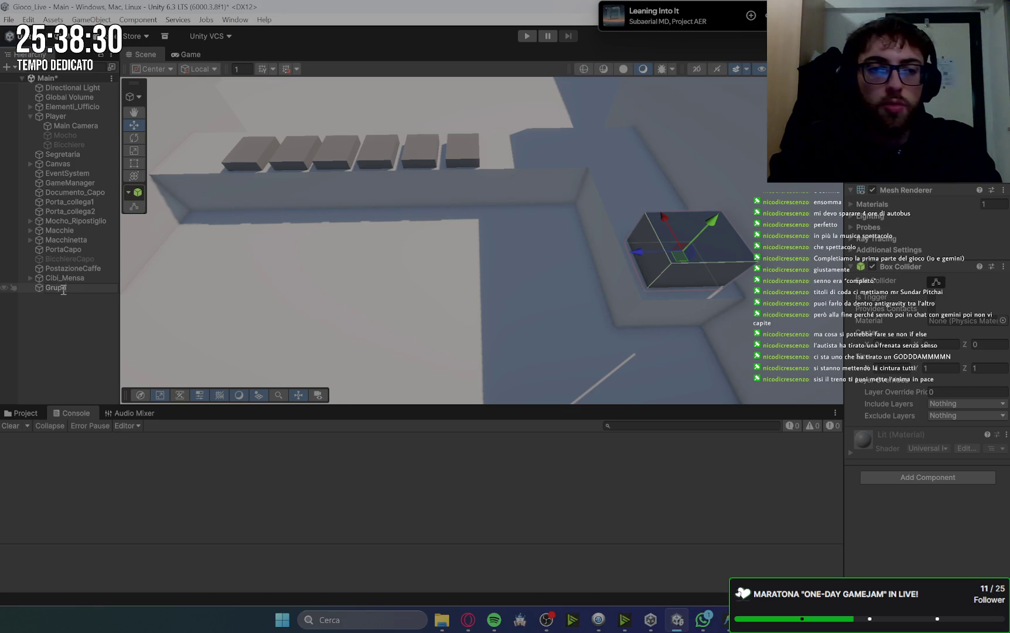
{"action": "key", "text": "BackSpace"}
{"action": "type", "text": "po"}
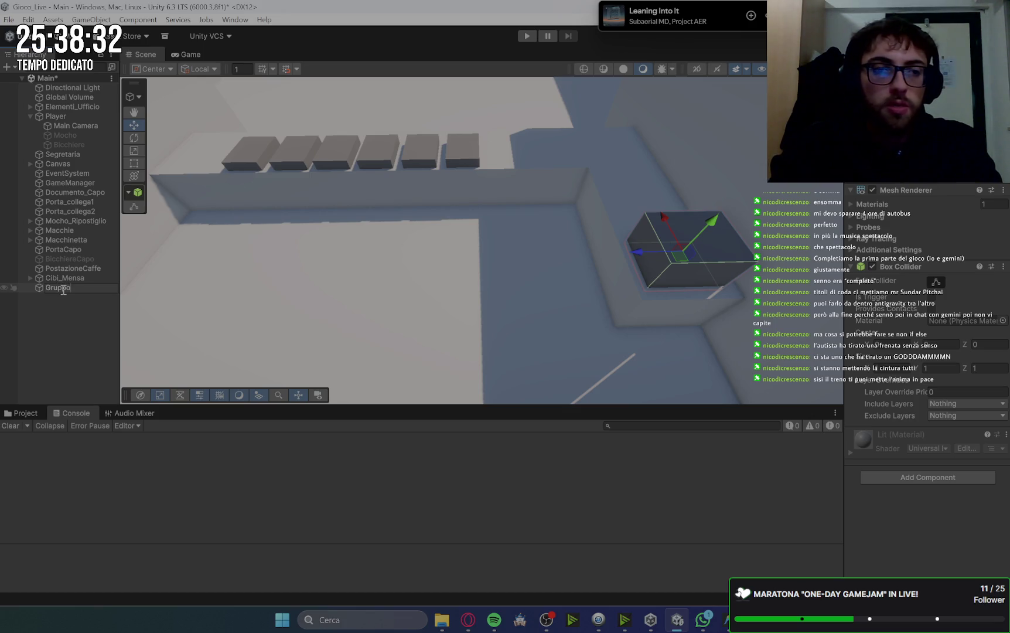
{"action": "type", "text": "_Vassoi"}
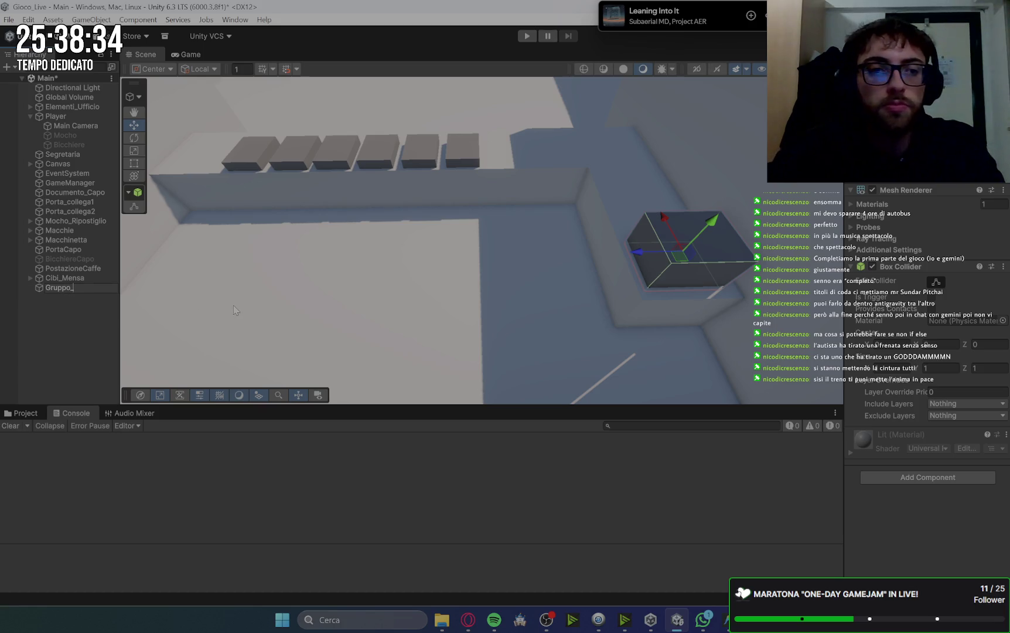
{"action": "key", "text": "Return"}
{"action": "key", "text": "alt+Tab"}
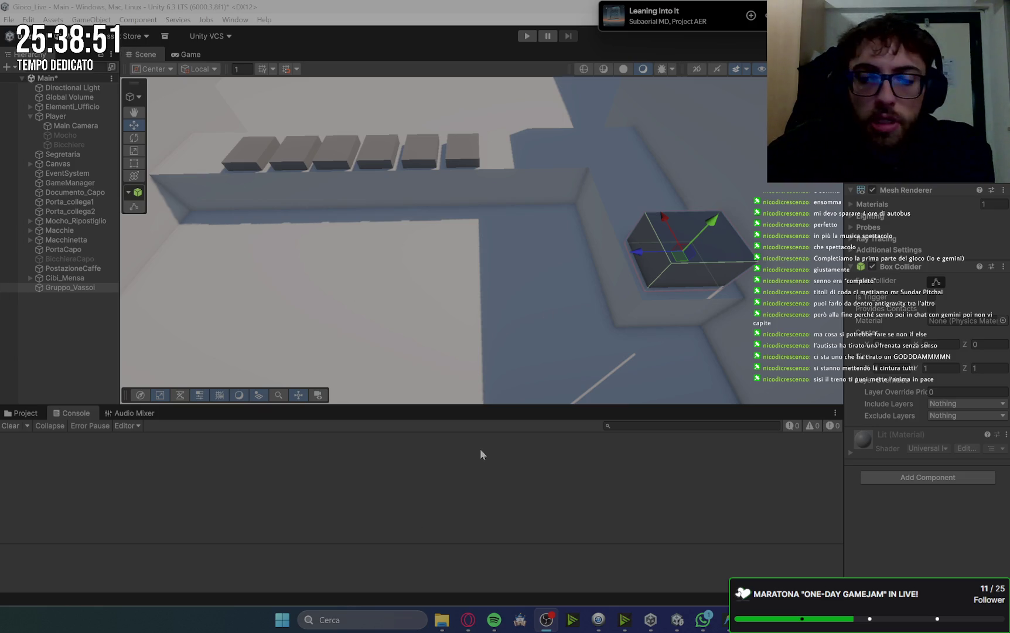
- Browse to Assets_Grafici > Elem_3d and drag the Tavolo_panche model into the scene
{"action": "mouse_move", "coordinate": [728, 321]}
{"action": "left_mouse_down"}
{"action": "mouse_move", "coordinate": [373, 325]}
{"action": "mouse_move", "coordinate": [602, 343]}
{"action": "mouse_move", "coordinate": [643, 277]}
{"action": "left_mouse_up"}
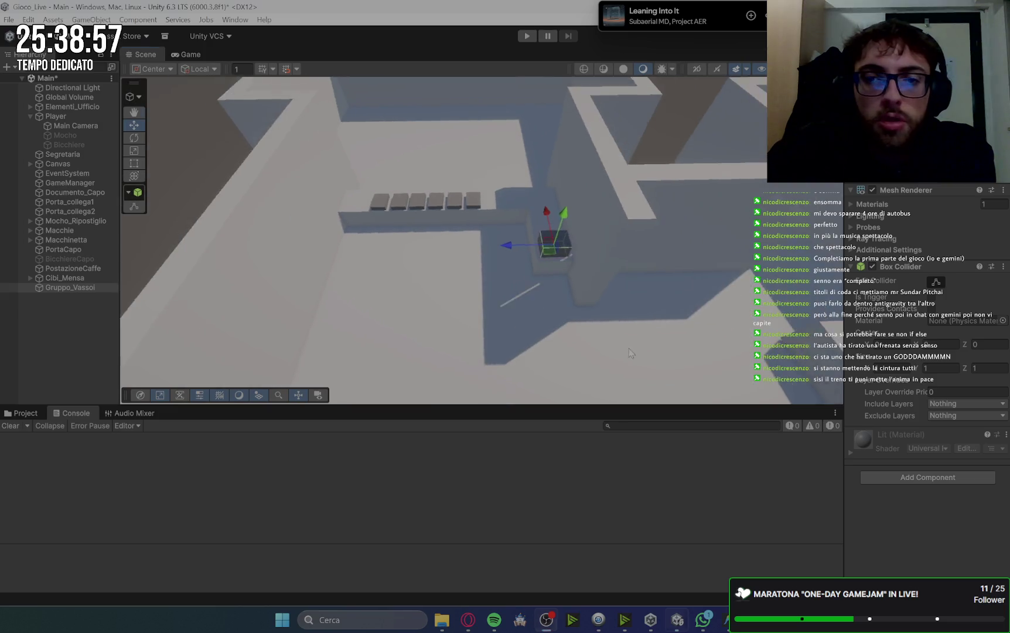
{"action": "left_click", "coordinate": [21, 413]}
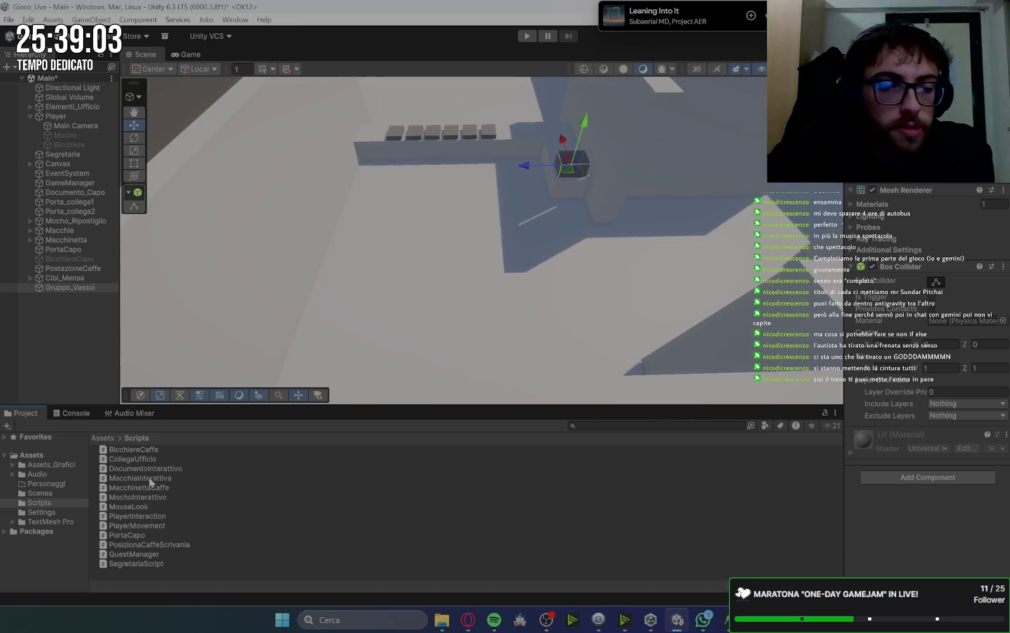
{"action": "left_click", "coordinate": [49, 493]}
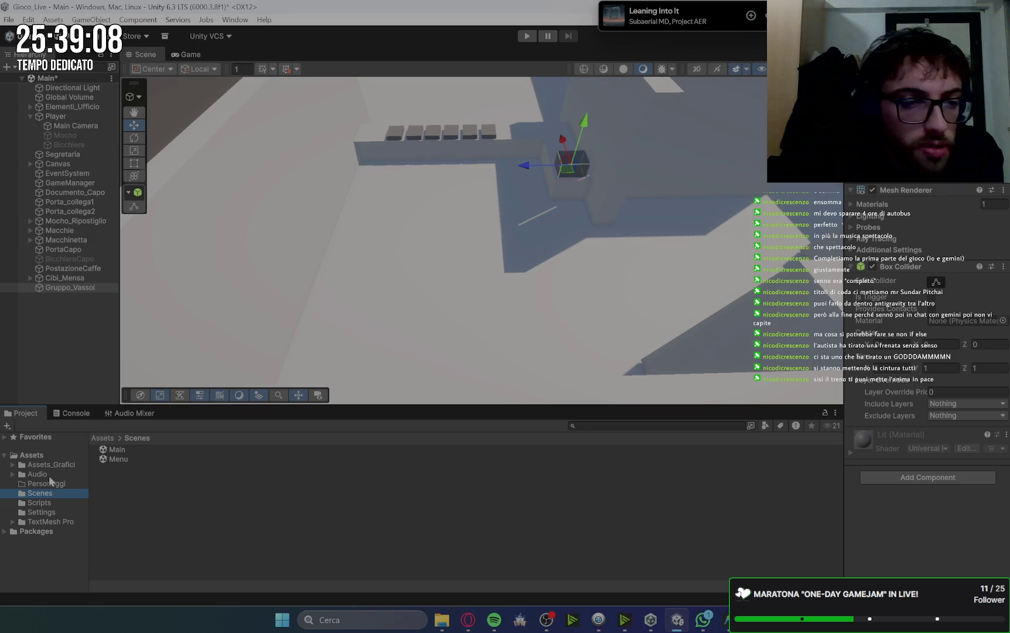
{"action": "double_click", "coordinate": [51, 464]}
{"action": "left_click", "coordinate": [50, 483]}
{"action": "mouse_move", "coordinate": [147, 490]}
{"action": "left_mouse_down"}
{"action": "mouse_move", "coordinate": [403, 204]}
{"action": "mouse_move", "coordinate": [464, 245]}
{"action": "left_mouse_up"}
- Move the Tavolo_panche table-and-bench prop down into the canteen room
{"action": "key", "text": "f"}
{"action": "scroll", "coordinate": [463, 245], "scroll_direction": "down", "scroll_amount": 10}
{"action": "key", "text": "r"}
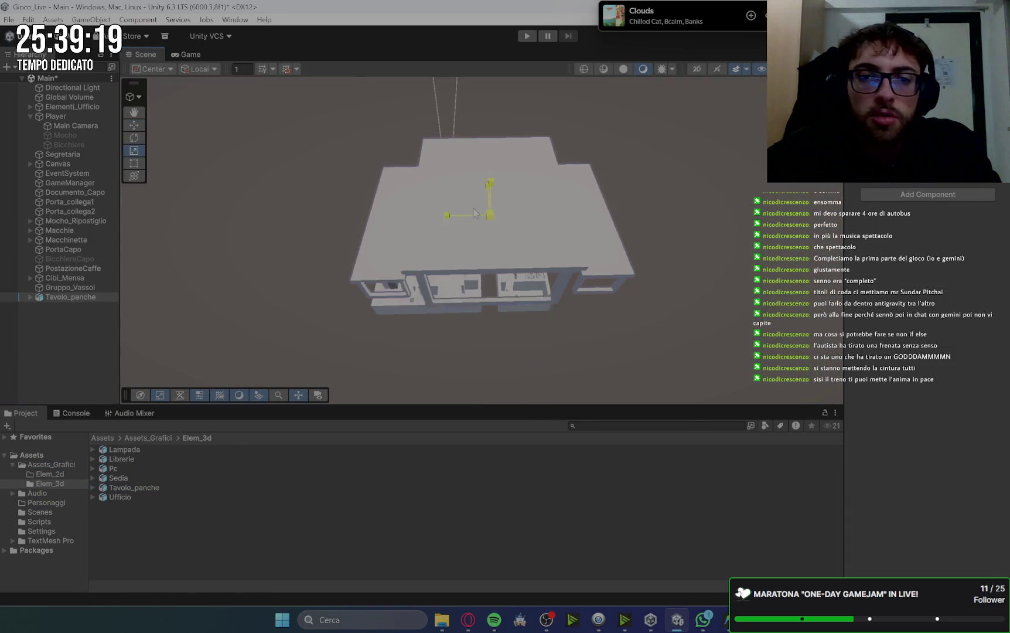
{"action": "double_click", "coordinate": [67, 298]}
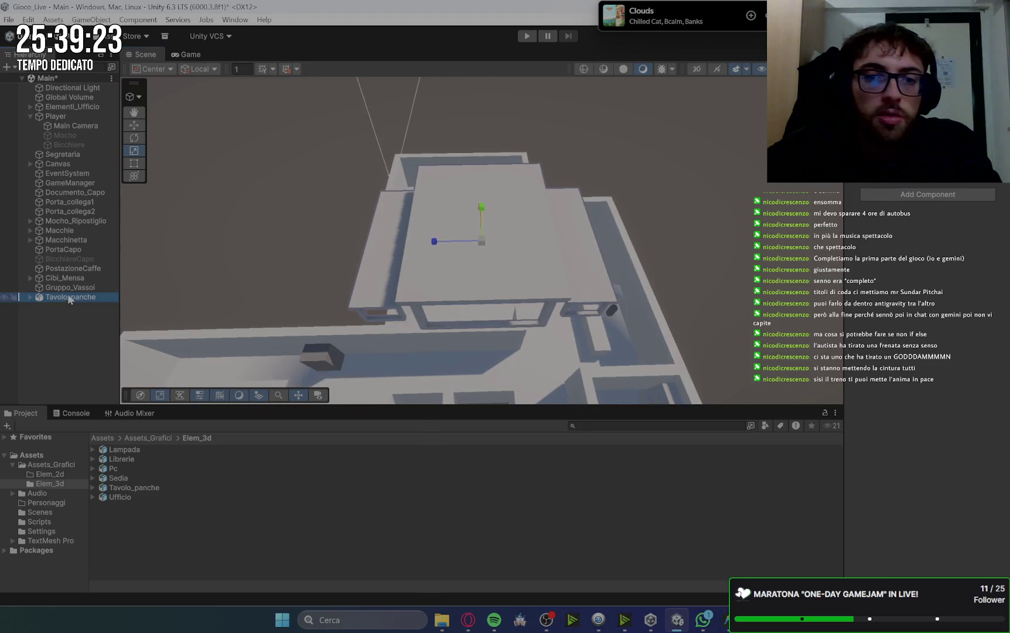
{"action": "left_click", "coordinate": [134, 125]}
{"action": "left_click", "coordinate": [481, 260]}
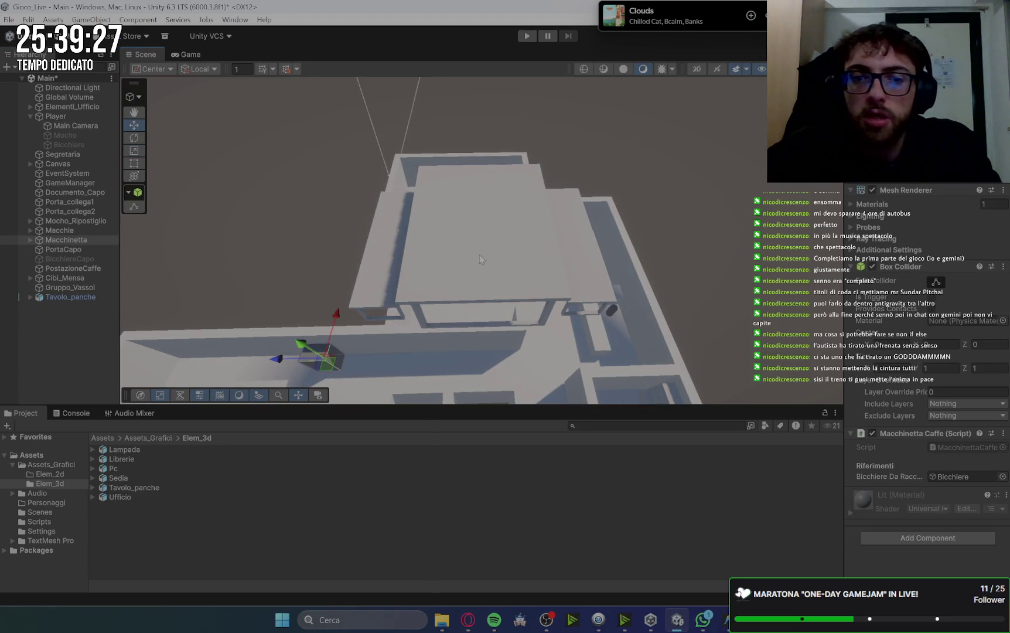
{"action": "left_click", "coordinate": [521, 242]}
{"action": "left_click_drag", "start_coordinate": [473, 237], "coordinate": [481, 386]}
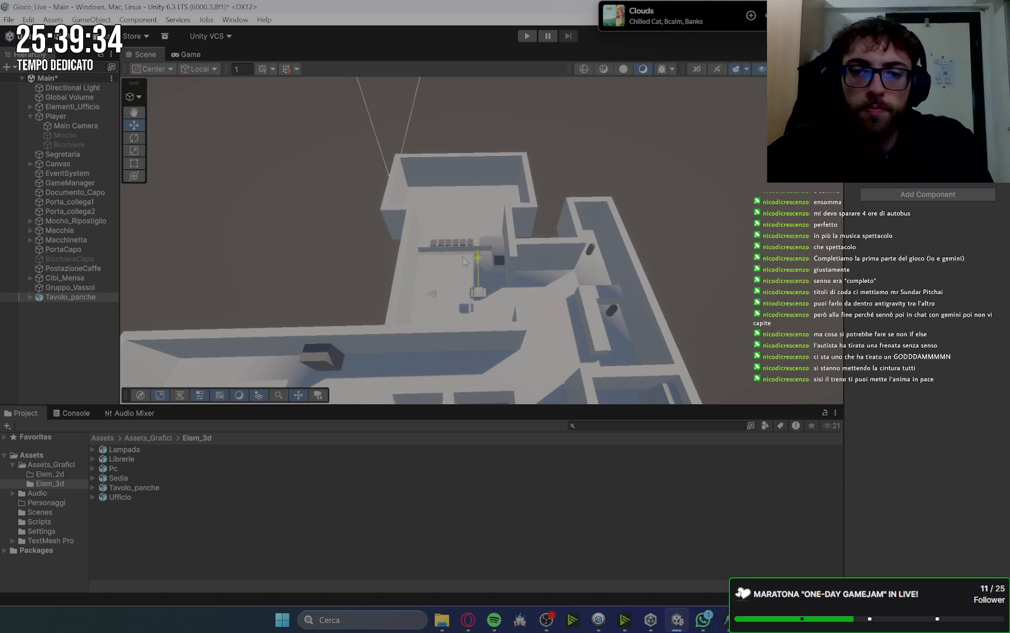
{"action": "scroll", "coordinate": [459, 289], "scroll_direction": "up", "scroll_amount": 5}
{"action": "mouse_move", "coordinate": [459, 289]}
{"action": "left_mouse_down"}
{"action": "mouse_move", "coordinate": [580, 285]}
{"action": "mouse_move", "coordinate": [738, 246]}
{"action": "mouse_move", "coordinate": [352, 293]}
{"action": "mouse_move", "coordinate": [322, 236]}
{"action": "left_mouse_up"}
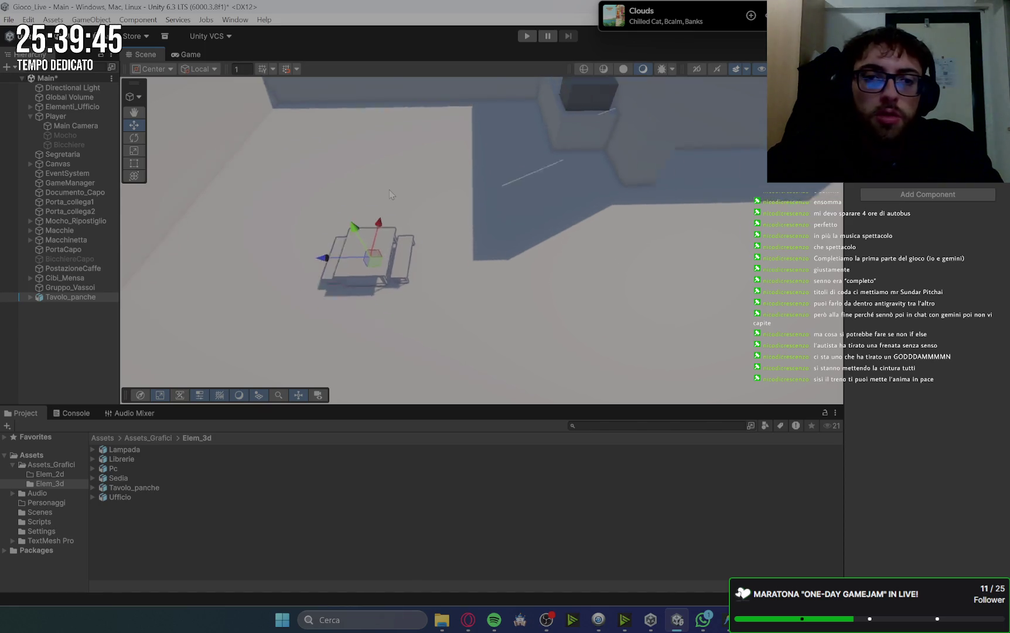
{"action": "scroll", "coordinate": [642, 168], "scroll_direction": "down", "scroll_amount": 3}
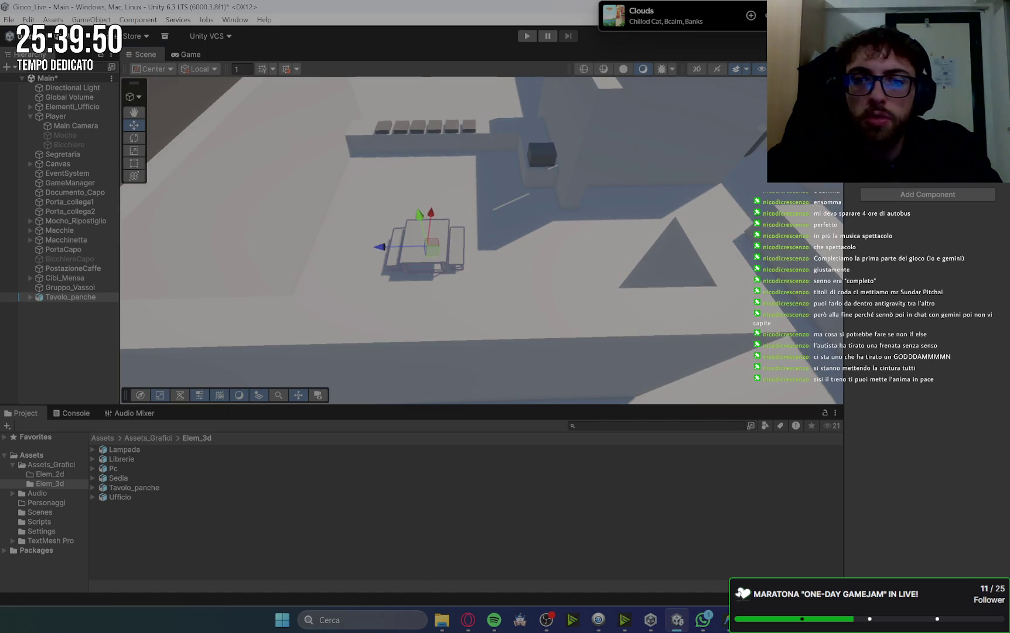
{"action": "scroll", "coordinate": [466, 280], "scroll_direction": "up", "scroll_amount": 2}
{"action": "mouse_move", "coordinate": [466, 281]}
{"action": "left_mouse_down"}
{"action": "mouse_move", "coordinate": [451, 241]}
{"action": "mouse_move", "coordinate": [407, 271]}
{"action": "mouse_move", "coordinate": [414, 283]}
{"action": "left_mouse_up"}
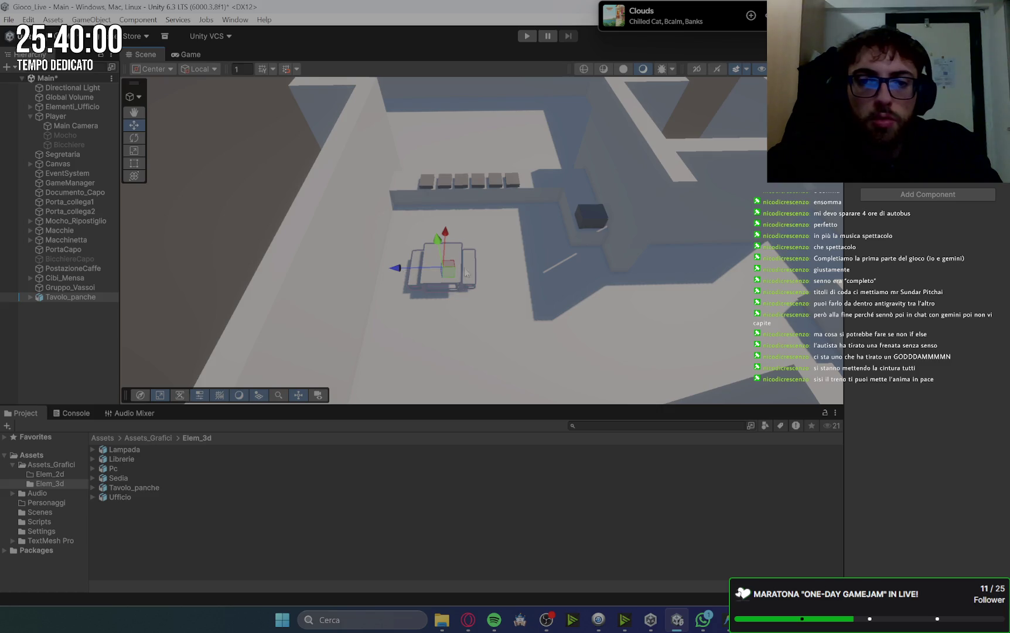
- Duplicate Tavolo_panche and slide the copy, Tavolo_panche (1), to a second spot
{"action": "left_click", "coordinate": [82, 298], "text": "ctrl"}
{"action": "left_click", "coordinate": [82, 298]}
{"action": "key", "text": "ctrl+d"}
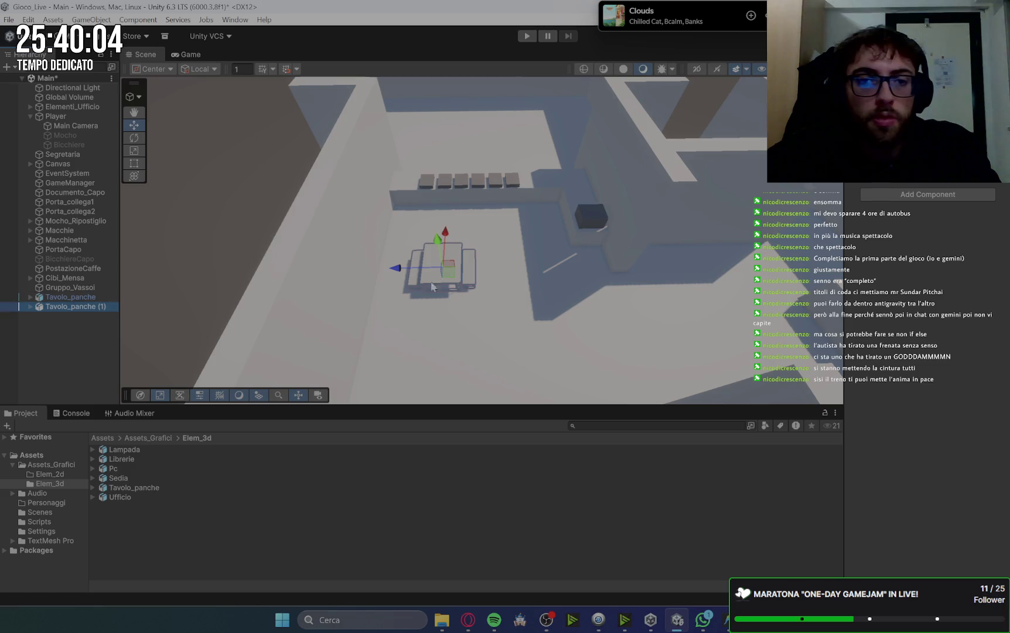
{"action": "left_click_drag", "start_coordinate": [451, 237], "coordinate": [436, 320]}
{"action": "mouse_move", "coordinate": [598, 387]}
{"action": "left_mouse_down"}
{"action": "mouse_move", "coordinate": [595, 334]}
{"action": "mouse_move", "coordinate": [606, 360]}
{"action": "left_mouse_up"}
{"action": "scroll", "coordinate": [606, 359], "scroll_direction": "down", "scroll_amount": 5}
{"action": "key", "text": "w"}
{"action": "left_click_drag", "start_coordinate": [395, 337], "coordinate": [475, 331]}
{"action": "left_click", "coordinate": [636, 111]}
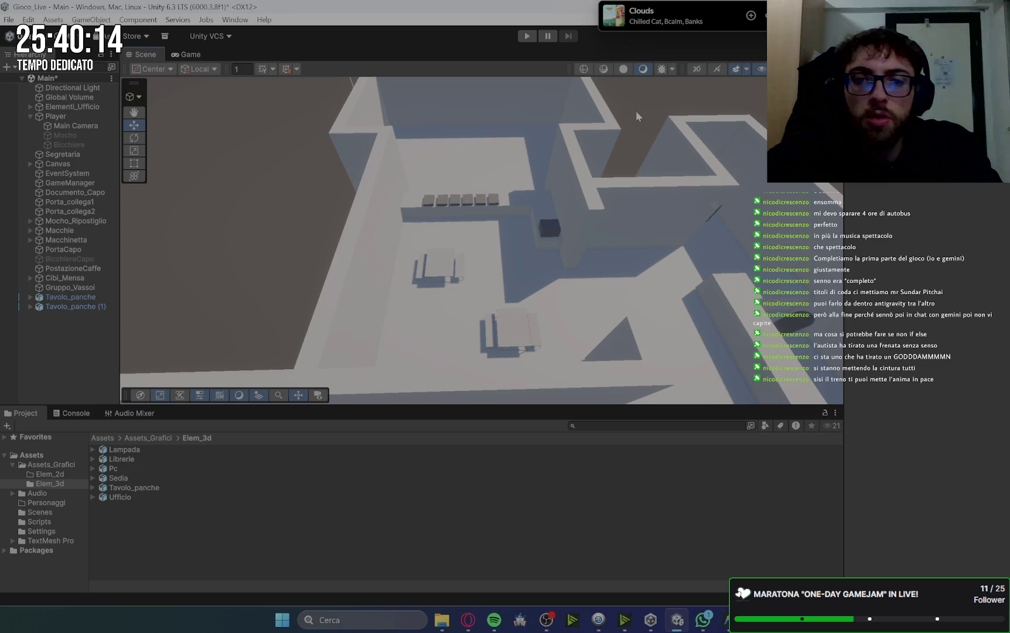
{"action": "left_click", "coordinate": [439, 267]}
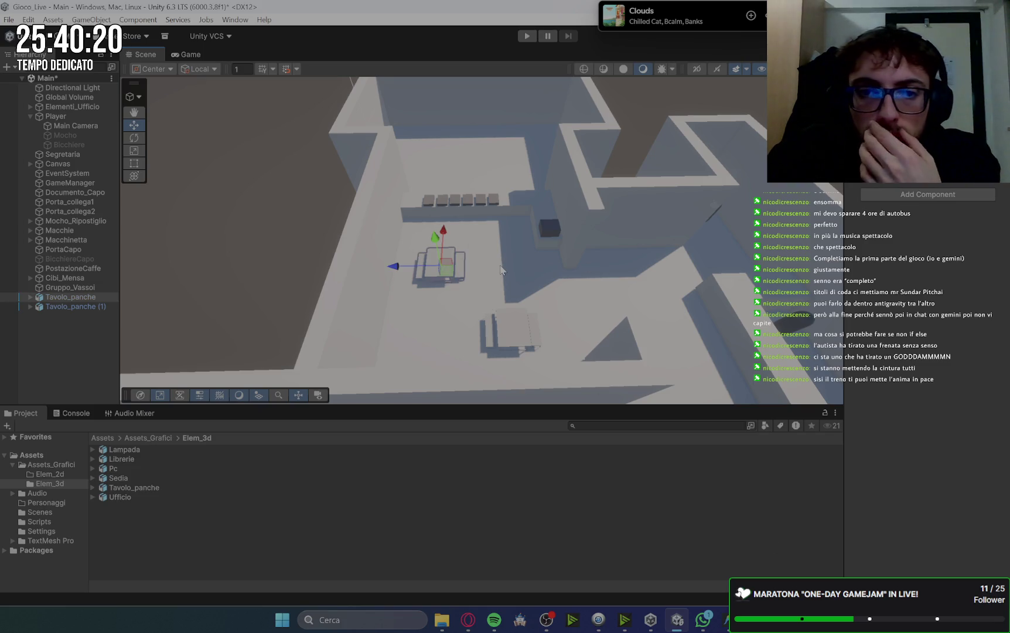
{"action": "left_click", "coordinate": [469, 619]}
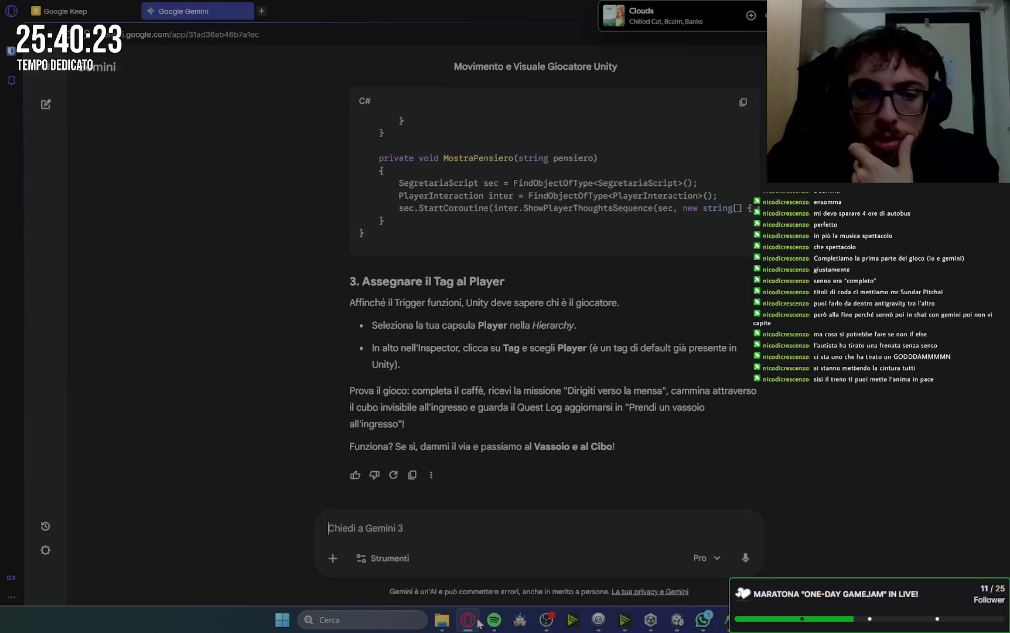
{"action": "scroll", "coordinate": [736, 259], "scroll_direction": "up", "scroll_amount": 1}
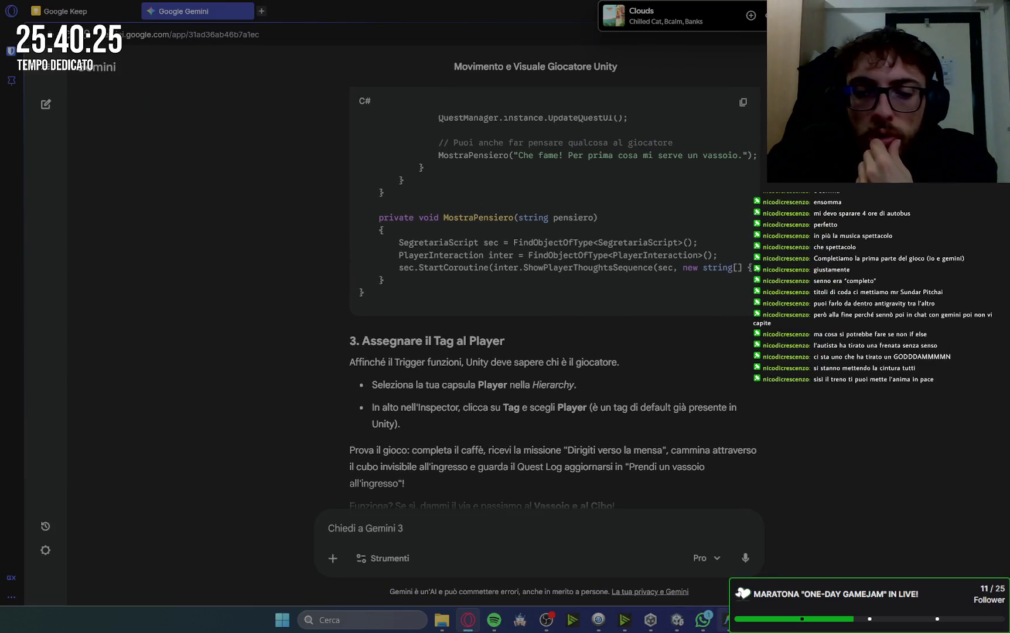
{"action": "key", "text": "alt+Tab"}
{"action": "left_click", "coordinate": [677, 619]}
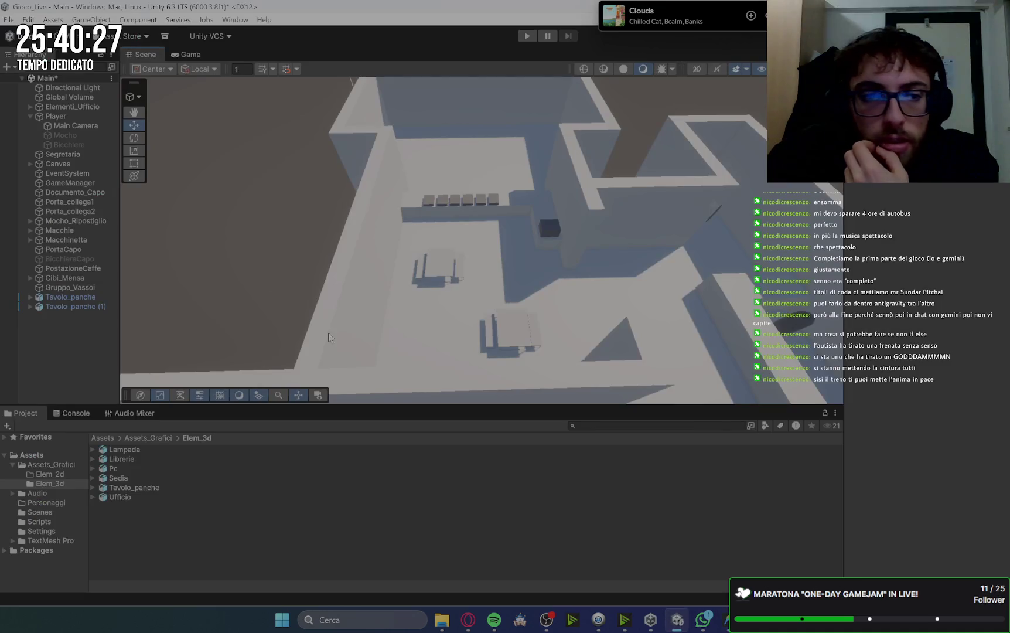
{"action": "left_click", "coordinate": [59, 116]}
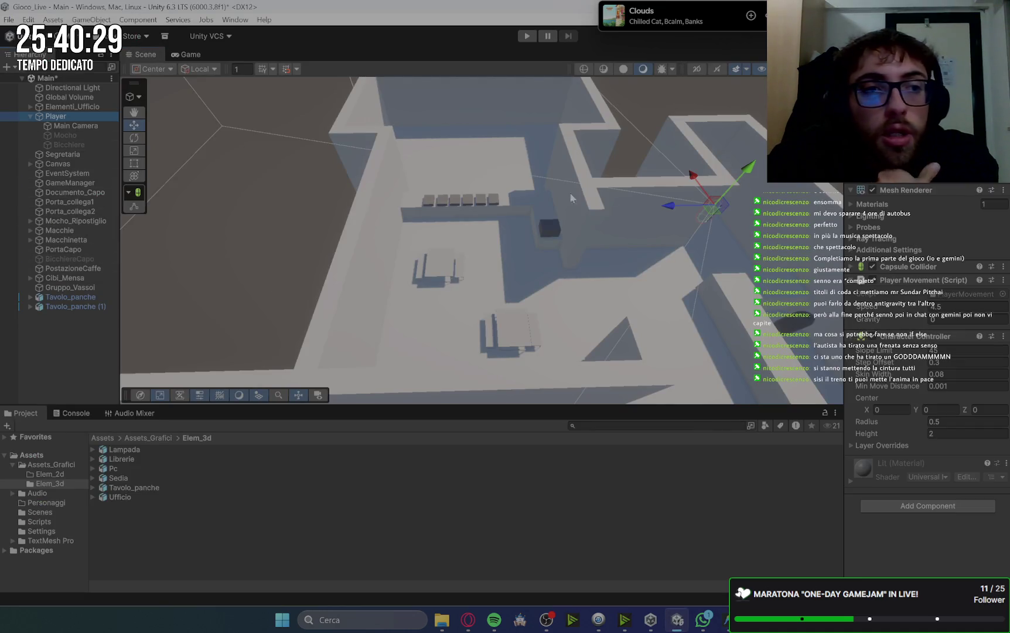
{"action": "right_click", "coordinate": [850, 193]}
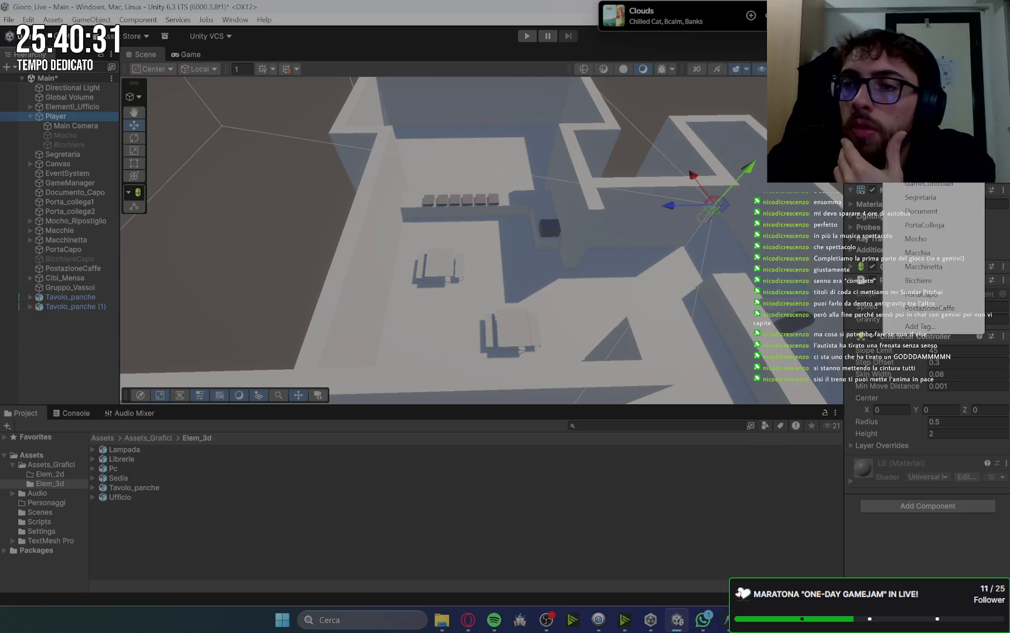
{"action": "key", "text": "Escape"}
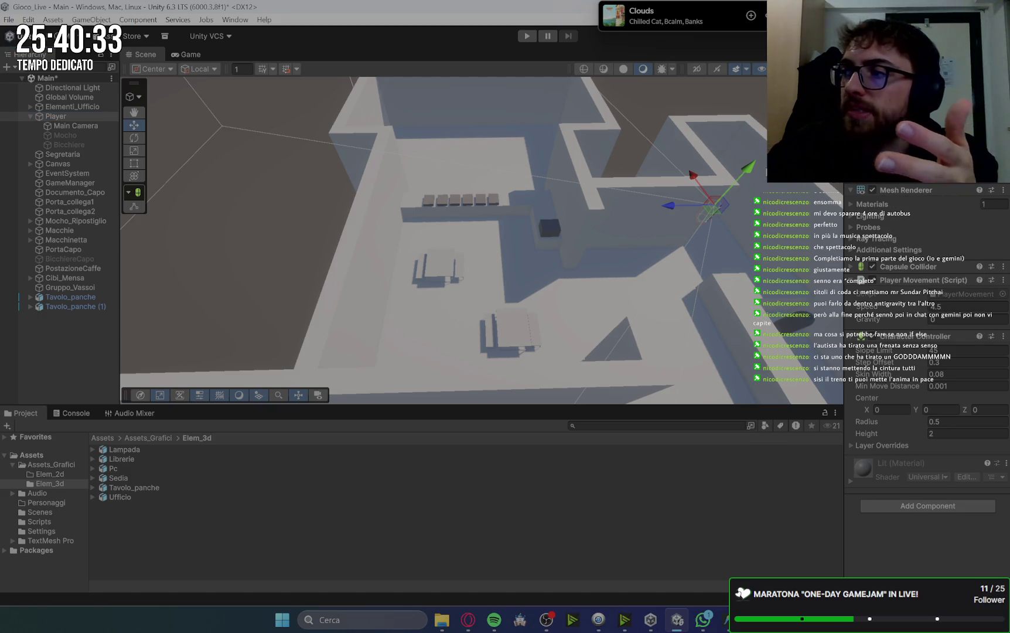
{"action": "key", "text": "alt+Tab"}
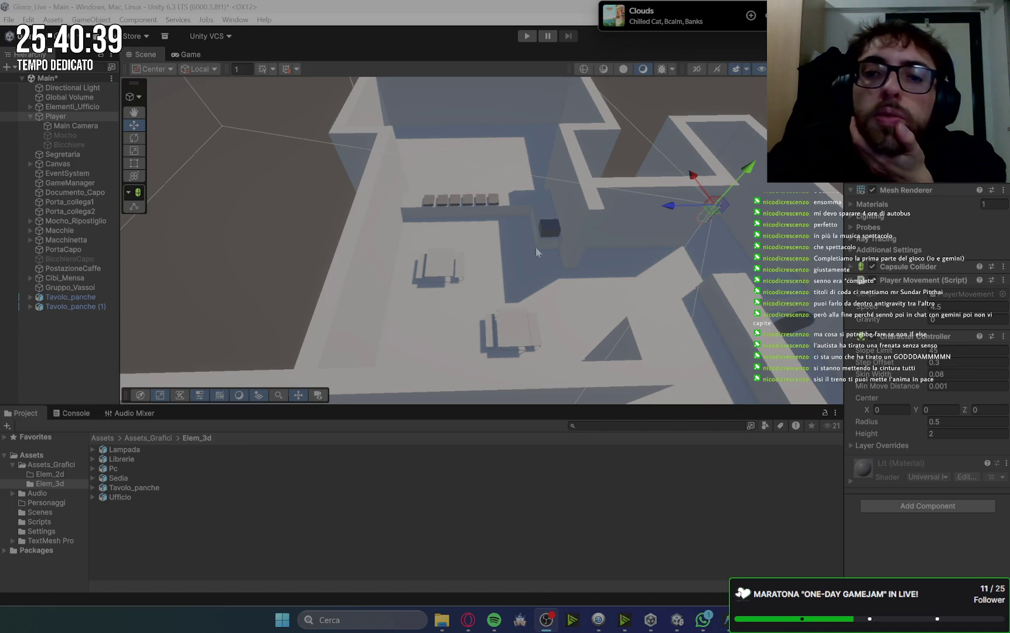
{"action": "left_click", "coordinate": [261, 183]}
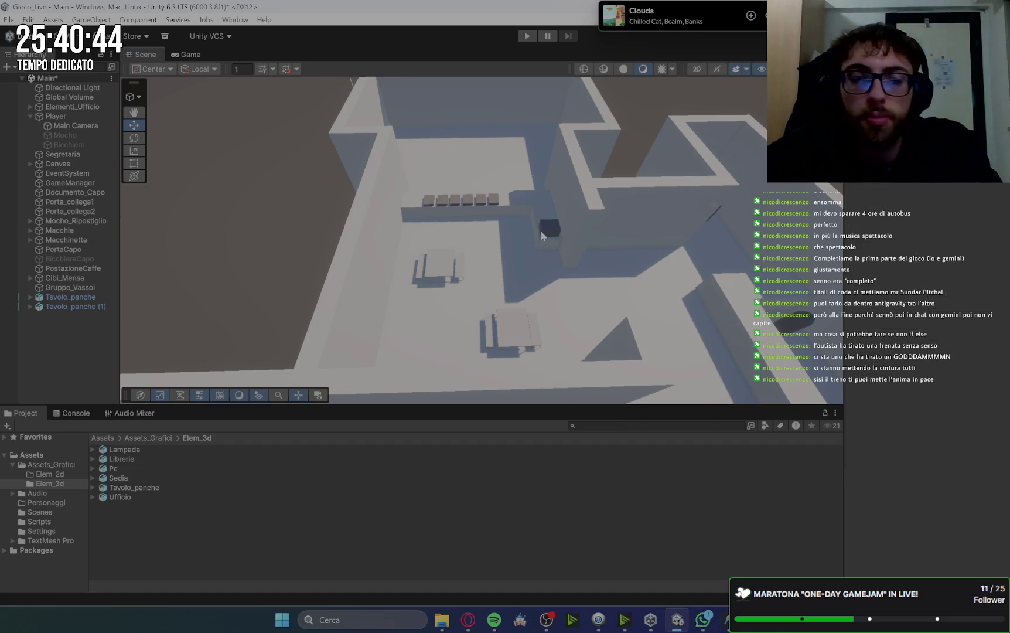
{"action": "mouse_move", "coordinate": [540, 232]}
{"action": "left_mouse_down"}
{"action": "mouse_move", "coordinate": [625, 279]}
{"action": "mouse_move", "coordinate": [521, 248]}
{"action": "mouse_move", "coordinate": [424, 356]}
{"action": "left_mouse_up"}
- Replace the contents of QuestManager.cs with Gemini's updated QuestManager code
{"action": "left_click", "coordinate": [468, 620]}
{"action": "scroll", "coordinate": [497, 301], "scroll_direction": "up", "scroll_amount": 10}
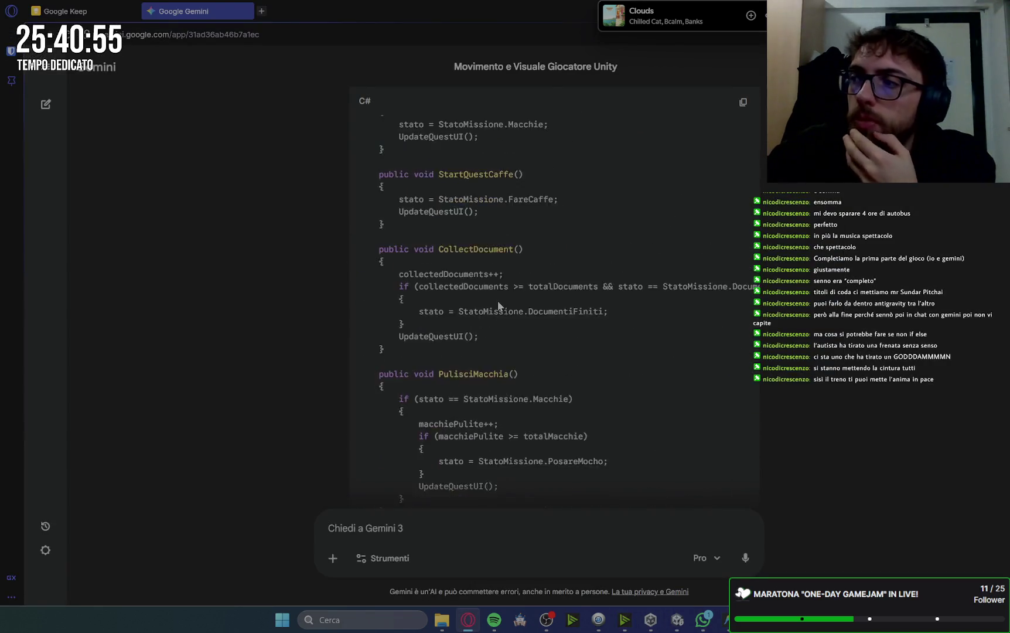
{"action": "scroll", "coordinate": [679, 334], "scroll_direction": "down", "scroll_amount": 4}
{"action": "scroll", "coordinate": [679, 334], "scroll_direction": "up", "scroll_amount": 2}
{"action": "scroll", "coordinate": [679, 334], "scroll_direction": "down", "scroll_amount": 2}
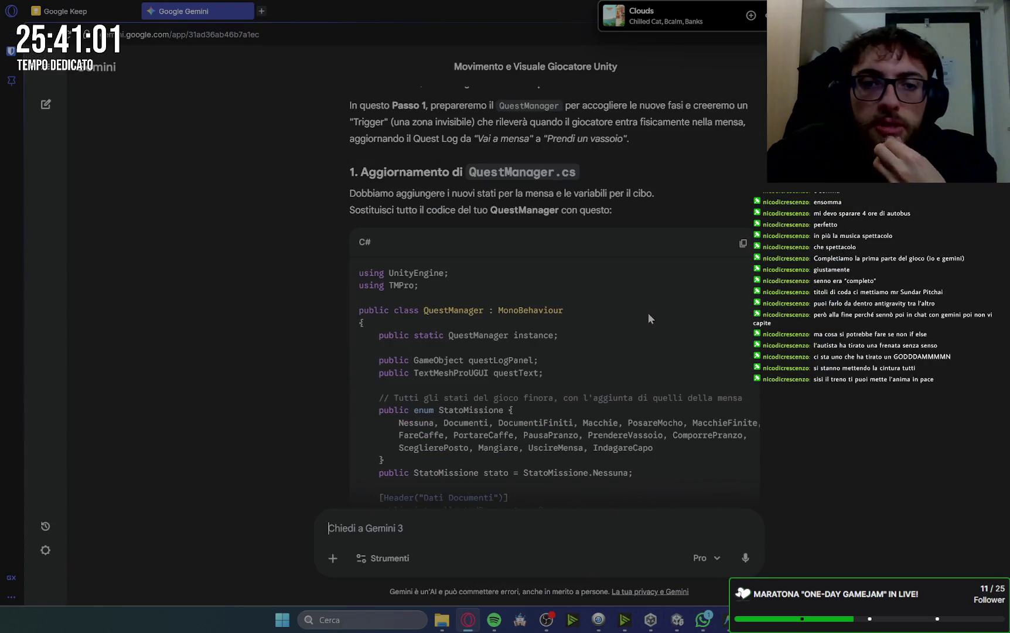
{"action": "left_click", "coordinate": [726, 619]}
{"action": "left_click", "coordinate": [85, 349]}
{"action": "left_click", "coordinate": [480, 319]}
{"action": "key", "text": "ctrl+a"}
{"action": "key", "text": "ctrl+v"}
- Review the cafeteria quest message lines in Gemini's code, then return to Unity
{"action": "left_click", "coordinate": [468, 620]}
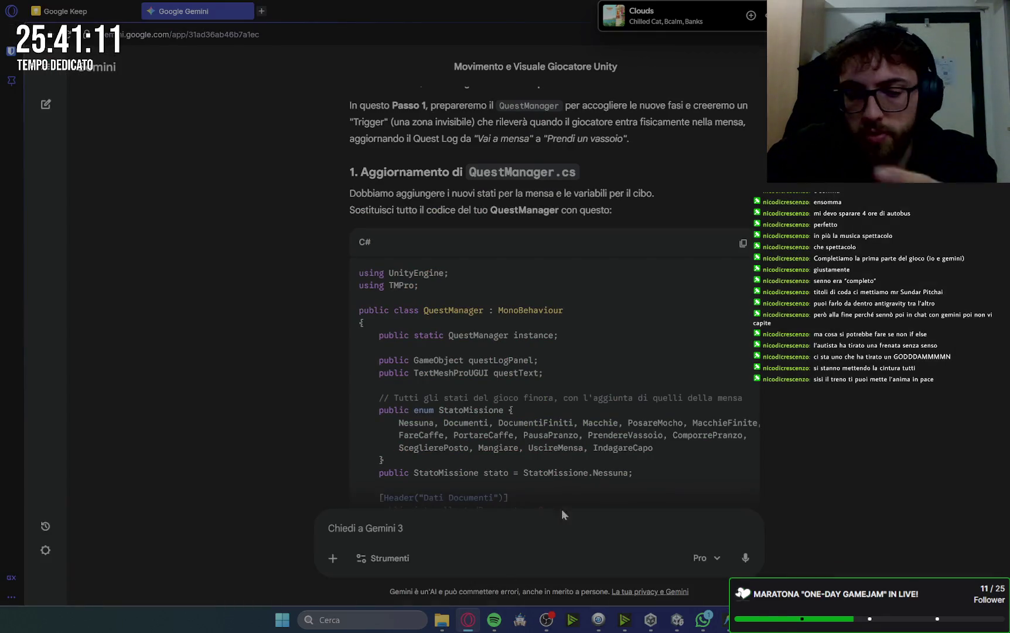
{"action": "scroll", "coordinate": [840, 405], "scroll_direction": "down", "scroll_amount": 15}
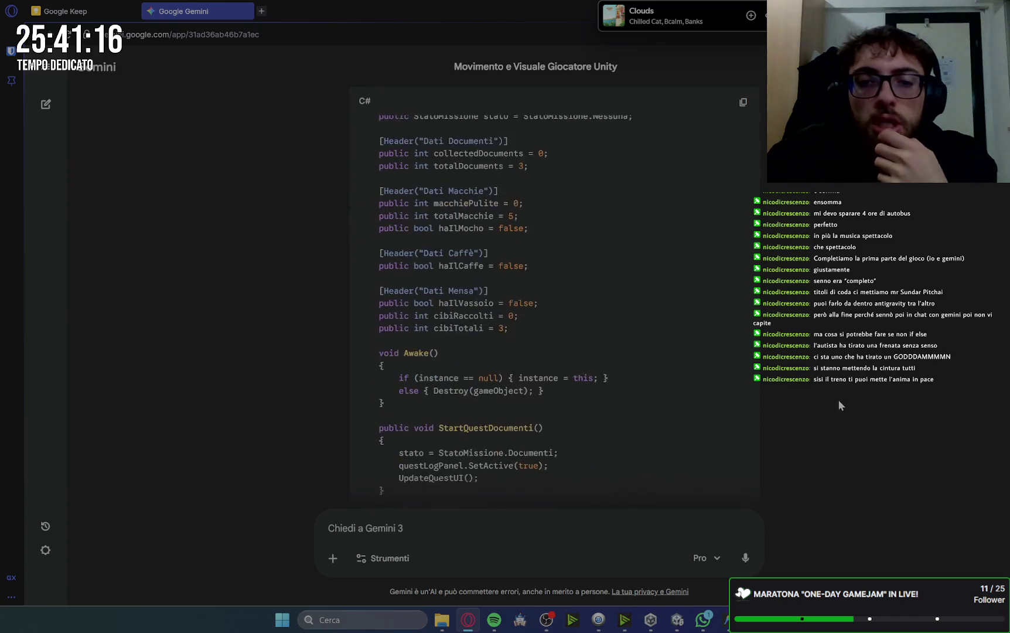
{"action": "scroll", "coordinate": [838, 400], "scroll_direction": "down", "scroll_amount": 8}
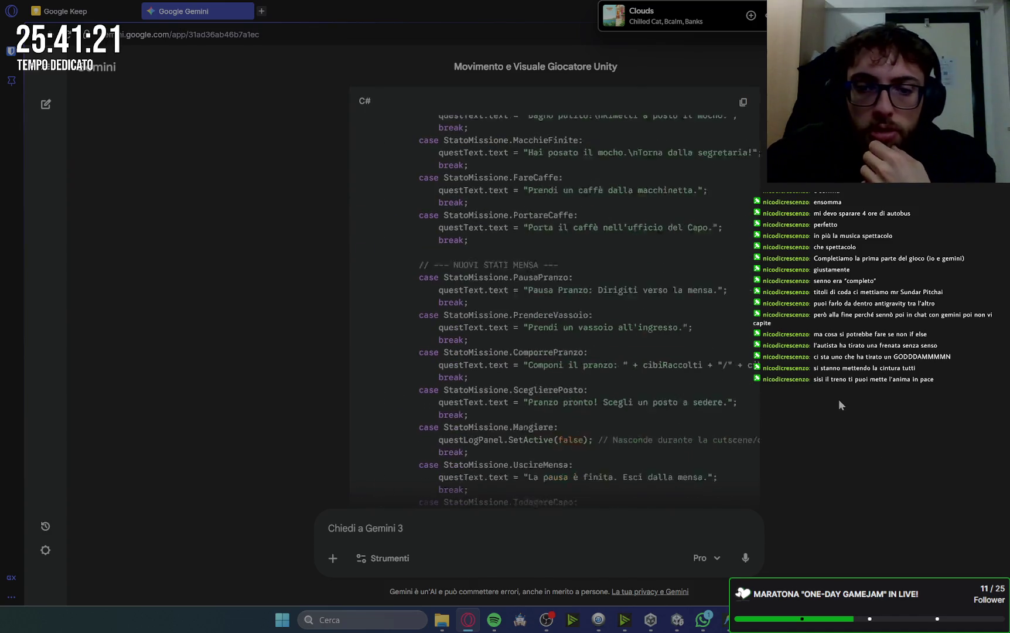
{"action": "left_click_drag", "start_coordinate": [479, 272], "coordinate": [718, 272]}
{"action": "scroll", "coordinate": [703, 345], "scroll_direction": "up", "scroll_amount": 2}
{"action": "left_click_drag", "start_coordinate": [739, 320], "coordinate": [523, 320]}
{"action": "scroll", "coordinate": [735, 344], "scroll_direction": "up", "scroll_amount": 2}
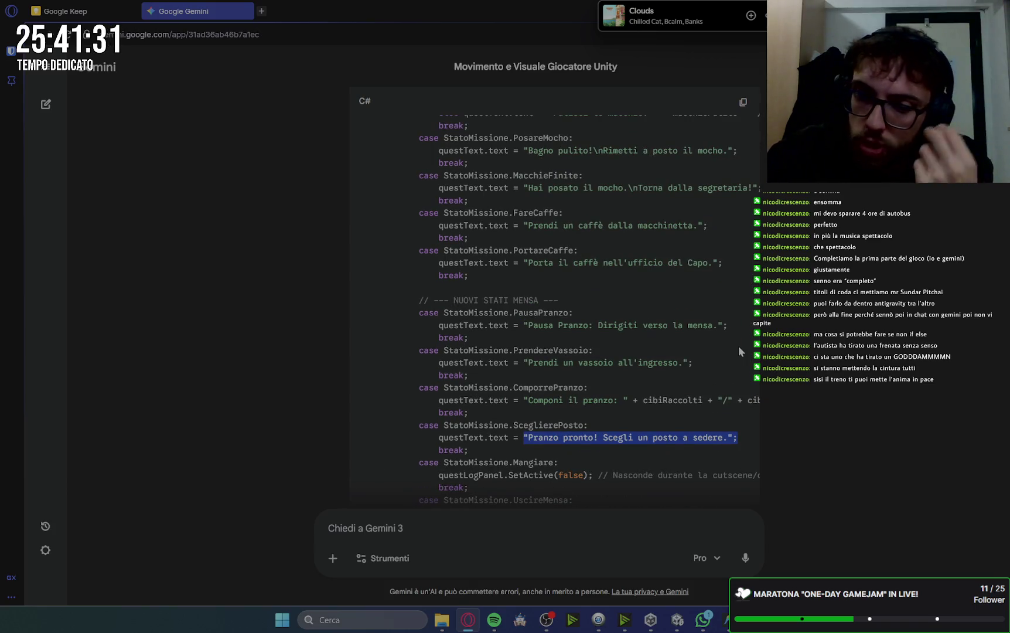
{"action": "left_click_drag", "start_coordinate": [525, 400], "coordinate": [756, 401]}
{"action": "left_click_drag", "start_coordinate": [431, 362], "coordinate": [592, 363]}
{"action": "left_click_drag", "start_coordinate": [426, 325], "coordinate": [474, 312]}
{"action": "left_click", "coordinate": [606, 349]}
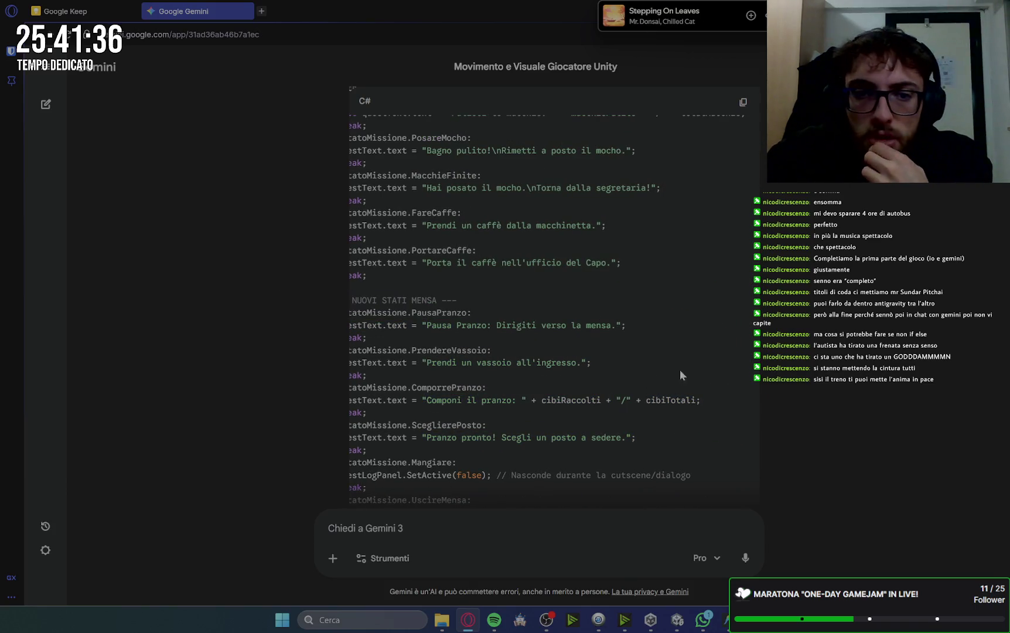
{"action": "scroll", "coordinate": [639, 312], "scroll_direction": "down", "scroll_amount": 5}
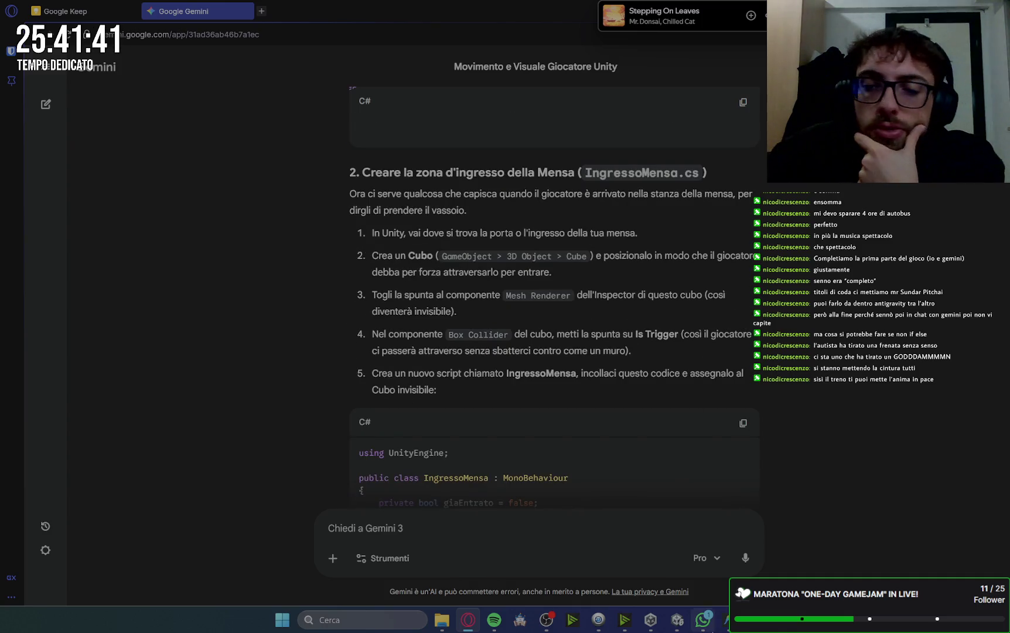
{"action": "key", "text": "alt+Tab"}
{"action": "key", "text": "alt+Tab"}
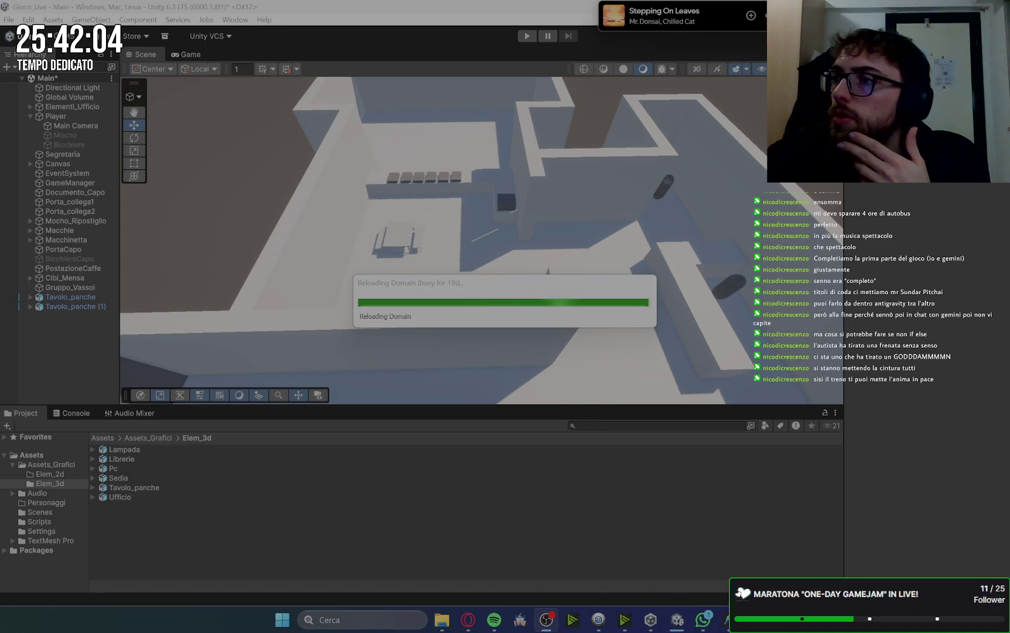
- Let Unity finish recompiling the updated QuestManager, then zoom the Scene view onto the tables
{"action": "left_click", "coordinate": [536, 285]}
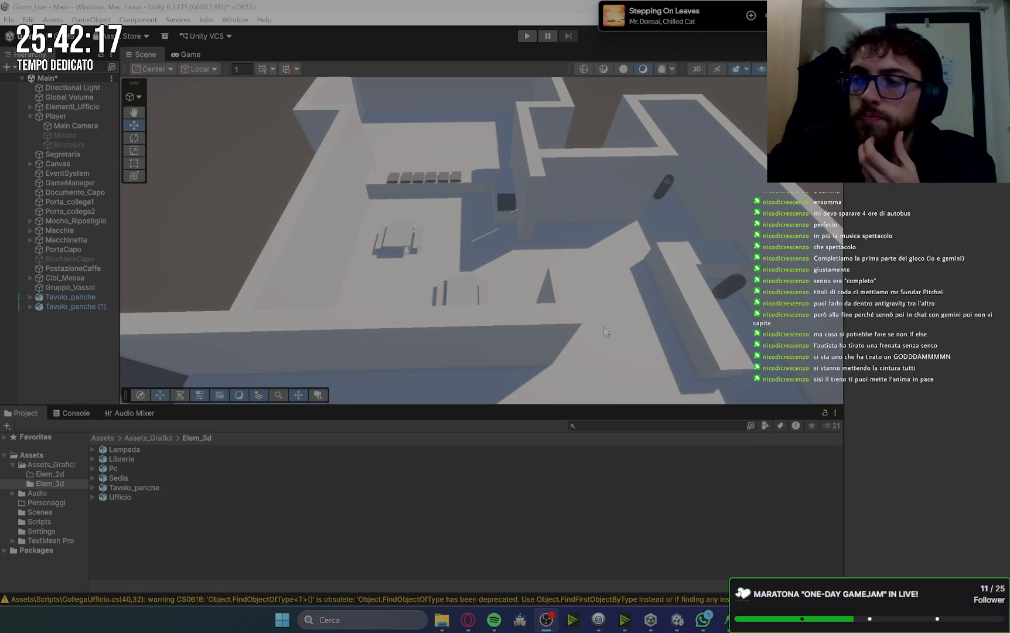
{"action": "scroll", "coordinate": [548, 239], "scroll_direction": "up", "scroll_amount": 5}
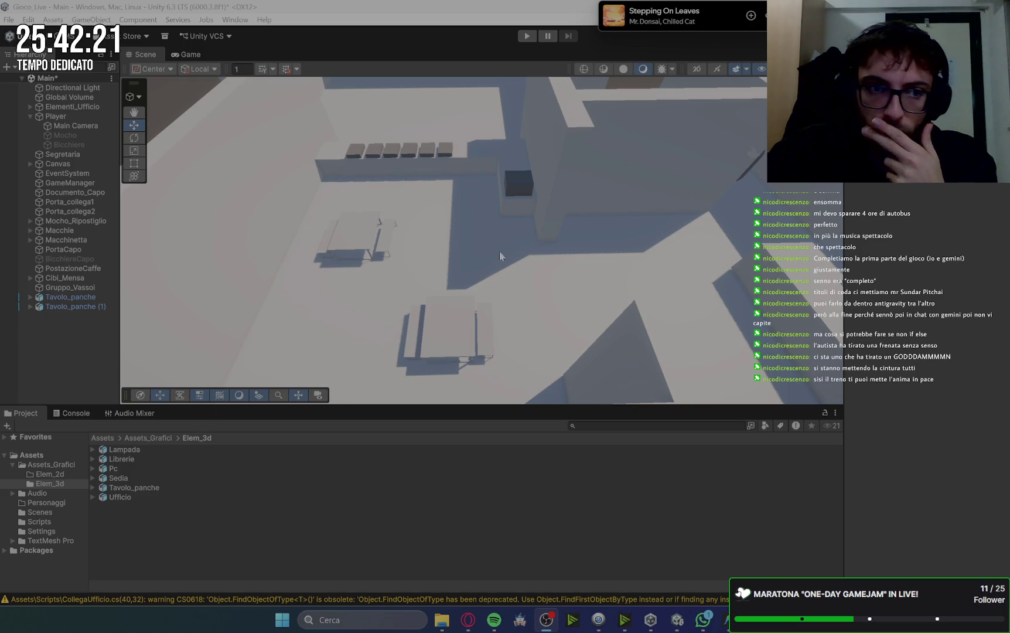
- Create an empty object named TriggerMensa and give it a Box Collider
{"action": "right_click", "coordinate": [72, 345]}
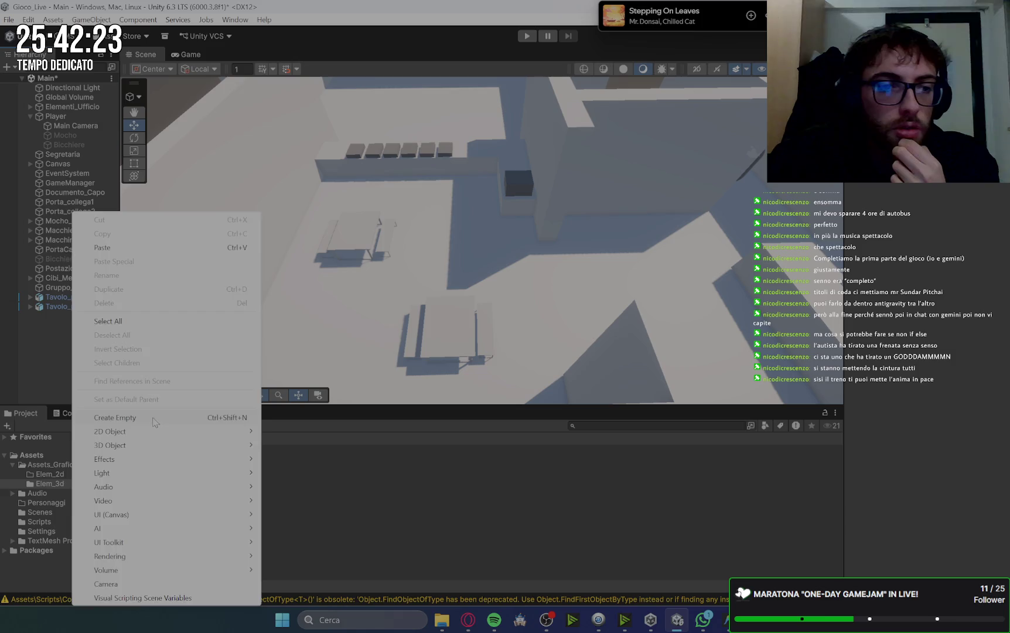
{"action": "left_click", "coordinate": [155, 419]}
{"action": "type", "text": "TriggerM"}
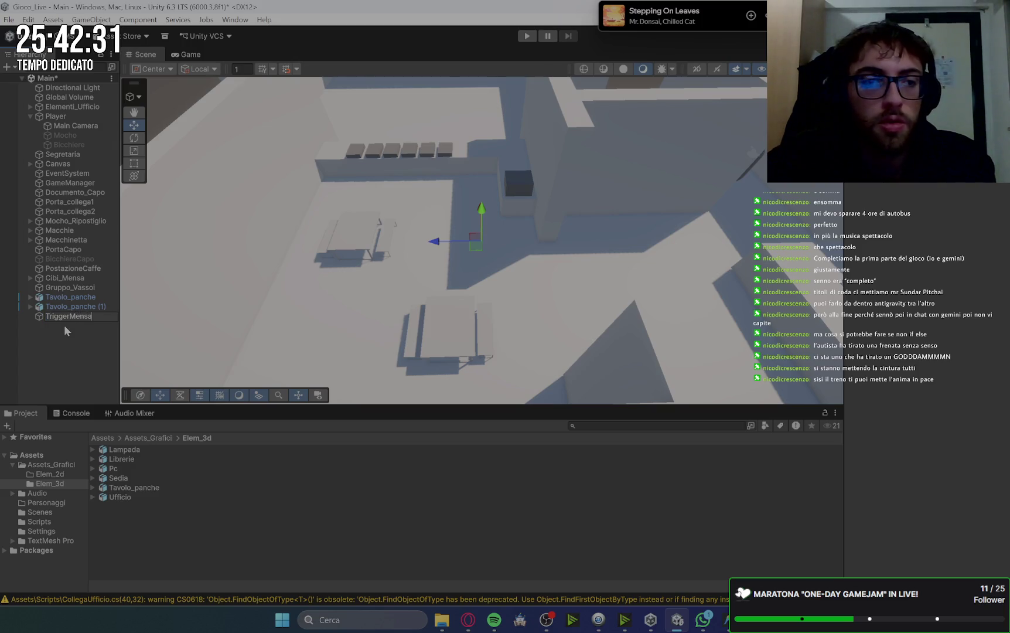
{"action": "type", "text": "ensa"}
{"action": "key", "text": "Return"}
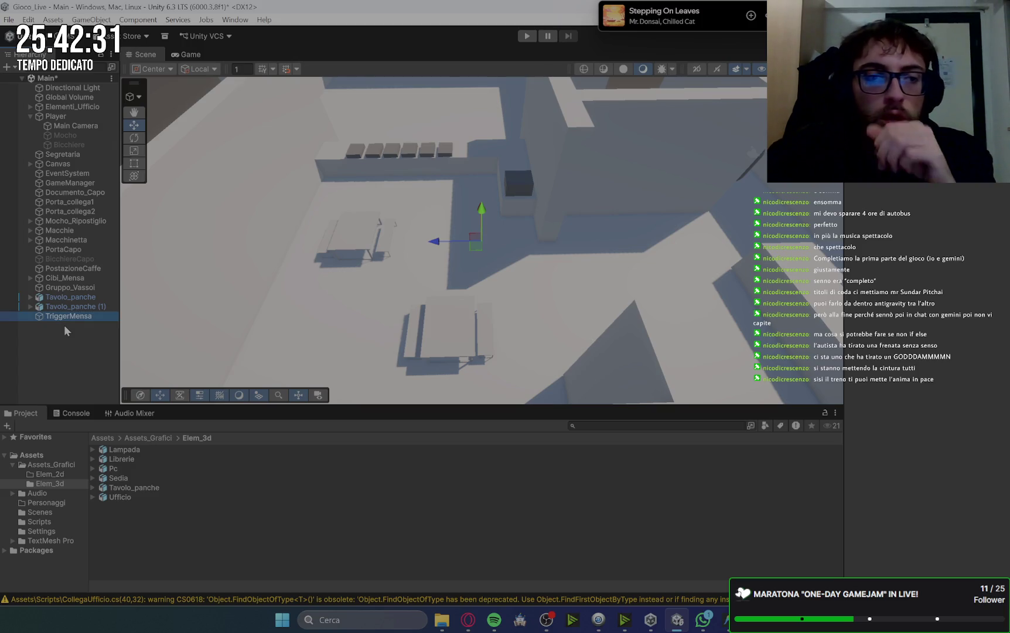
{"action": "left_click", "coordinate": [903, 188]}
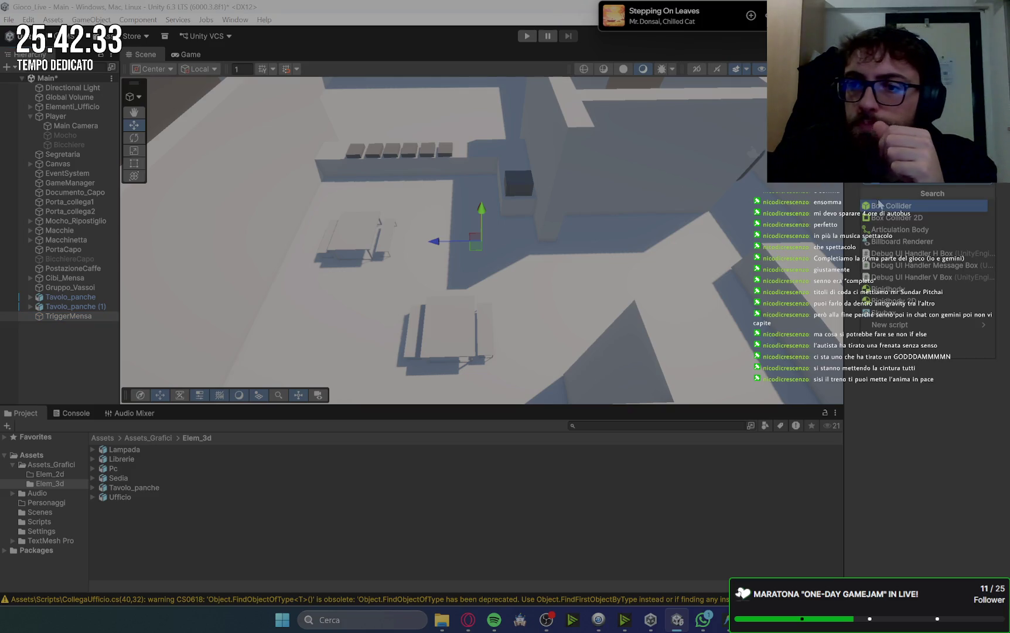
{"action": "left_click", "coordinate": [881, 208]}
- Move TriggerMensa into the canteen and scale its box narrower along one axis
{"action": "left_click_drag", "start_coordinate": [478, 245], "coordinate": [568, 240]}
{"action": "left_click_drag", "start_coordinate": [690, 290], "coordinate": [585, 282]}
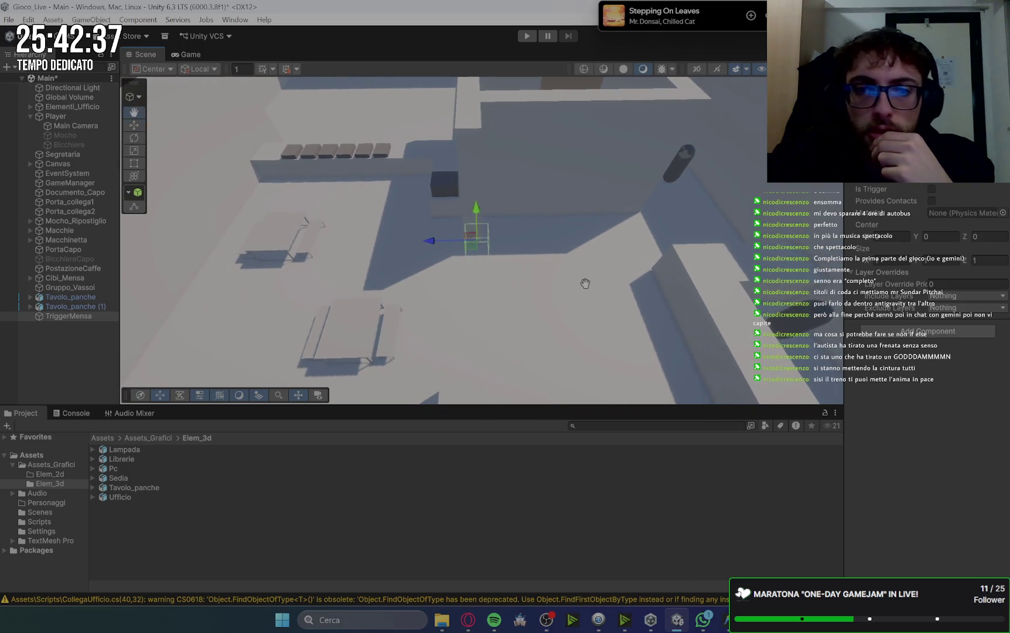
{"action": "mouse_move", "coordinate": [425, 244]}
{"action": "left_mouse_down"}
{"action": "mouse_move", "coordinate": [550, 260]}
{"action": "mouse_move", "coordinate": [487, 258]}
{"action": "mouse_move", "coordinate": [414, 402]}
{"action": "mouse_move", "coordinate": [469, 264]}
{"action": "mouse_move", "coordinate": [554, 211]}
{"action": "mouse_move", "coordinate": [516, 225]}
{"action": "mouse_move", "coordinate": [595, 248]}
{"action": "mouse_move", "coordinate": [583, 252]}
{"action": "left_mouse_up"}
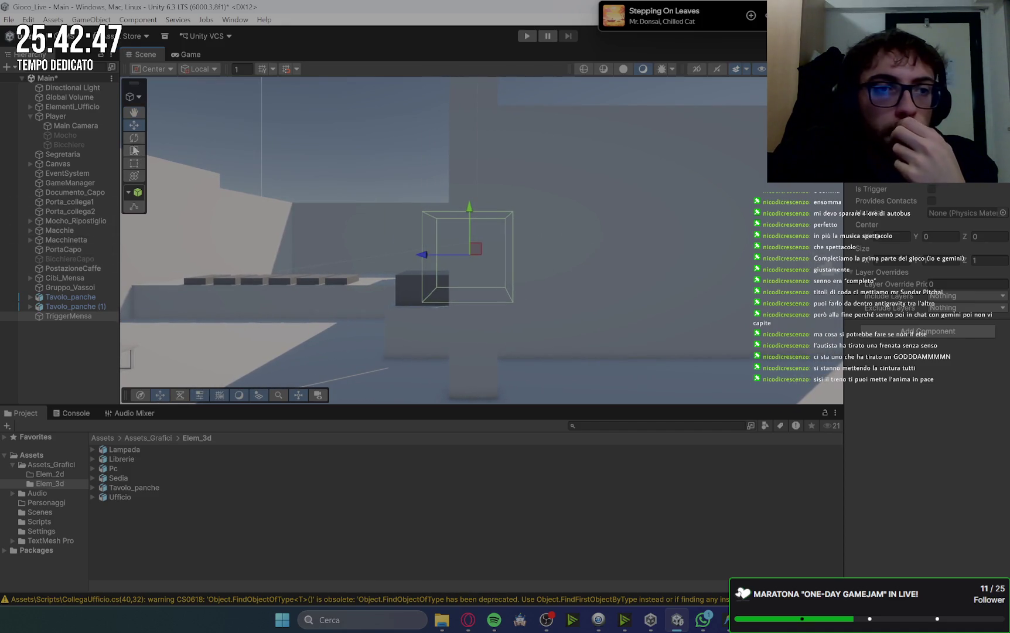
{"action": "left_click", "coordinate": [133, 150]}
{"action": "left_click_drag", "start_coordinate": [417, 257], "coordinate": [461, 255]}
{"action": "left_click_drag", "start_coordinate": [585, 281], "coordinate": [611, 276]}
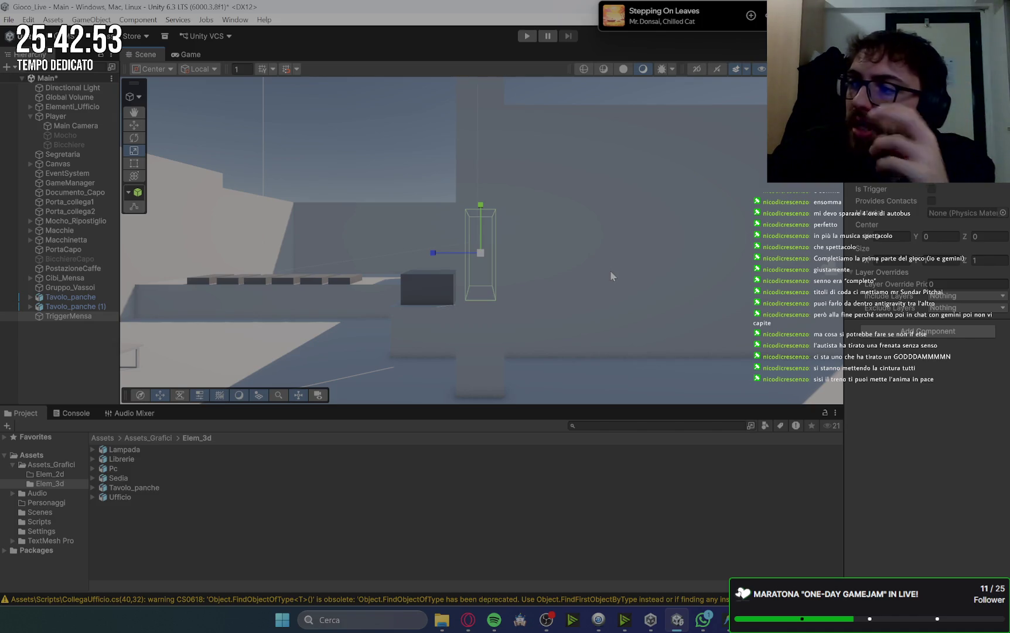